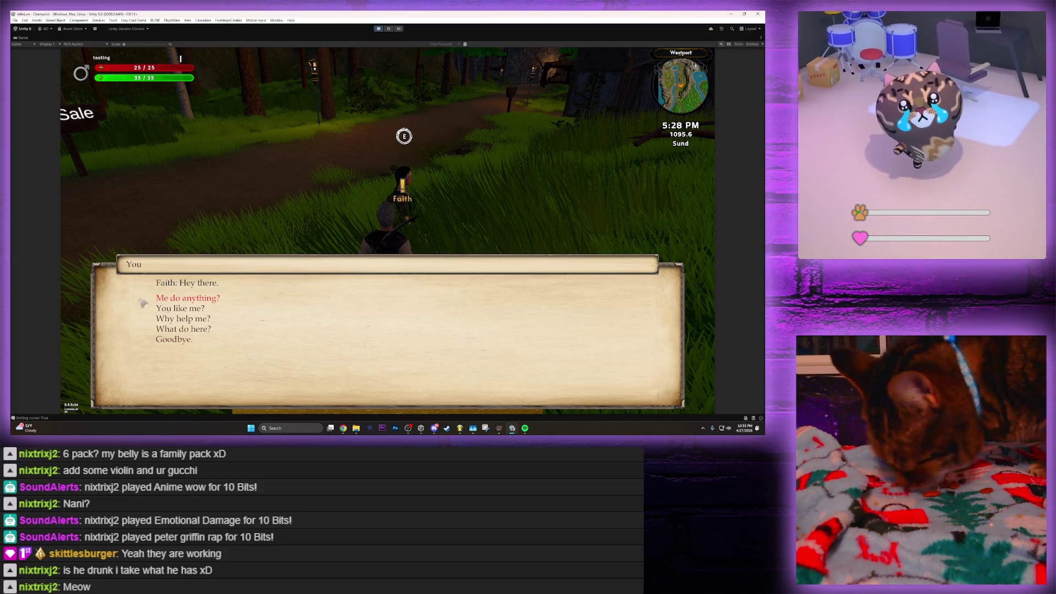
# Ask Faith for work, hear that her husband is missing, offer to help, and close the conversation
pyautogui.click(171, 298)
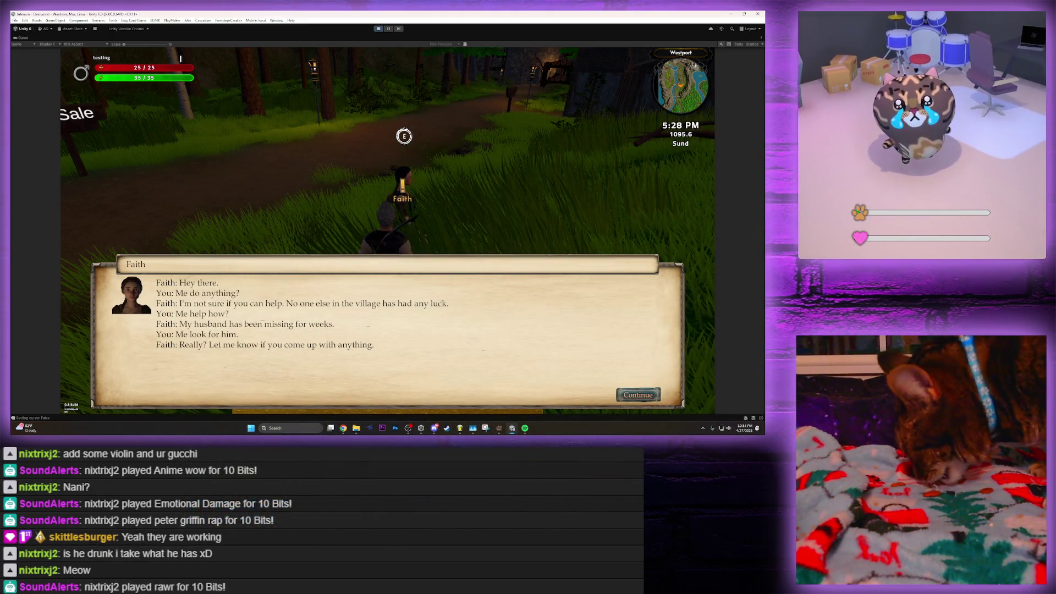
pyautogui.press('Return')
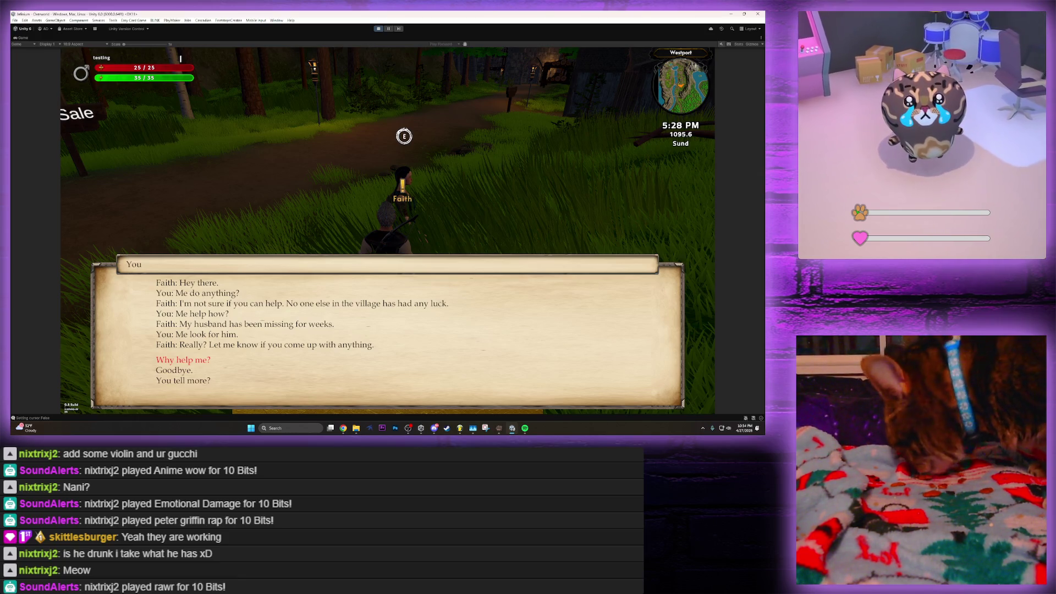
pyautogui.press('Return')
pyautogui.press('Return')
pyautogui.press('Escape')
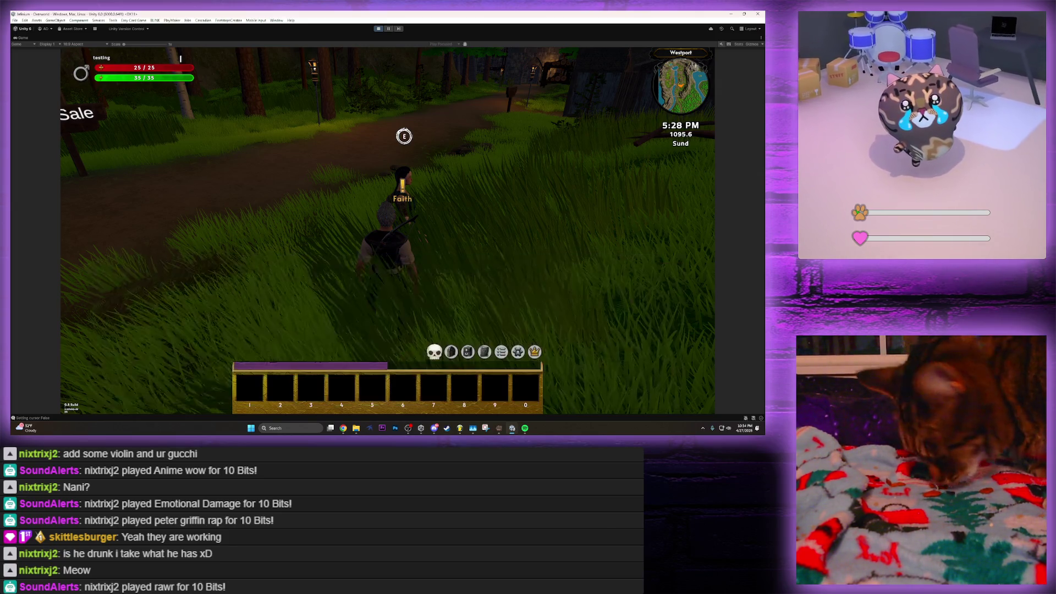
# Run through the village past the For Sale sign to Edward and take his letter for Faith
pyautogui.press('w')
pyautogui.press('w')
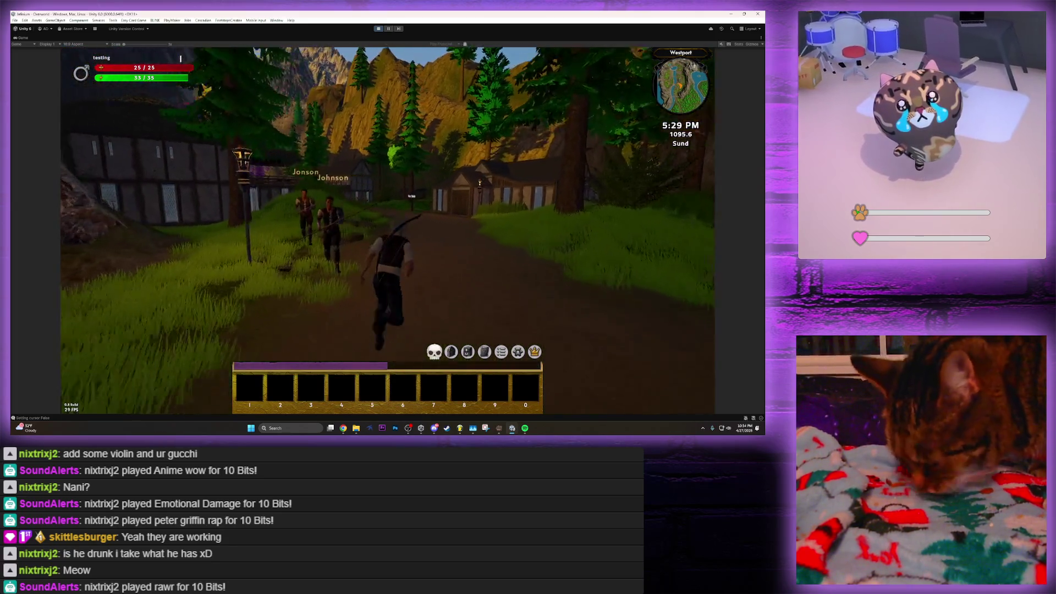
pyautogui.press('w')
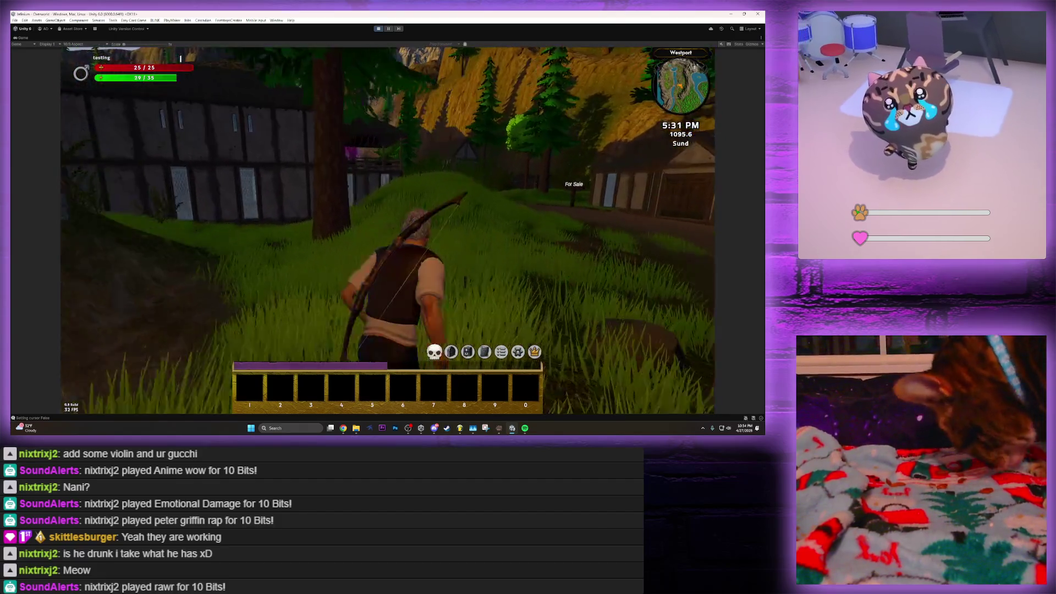
pyautogui.press('w')
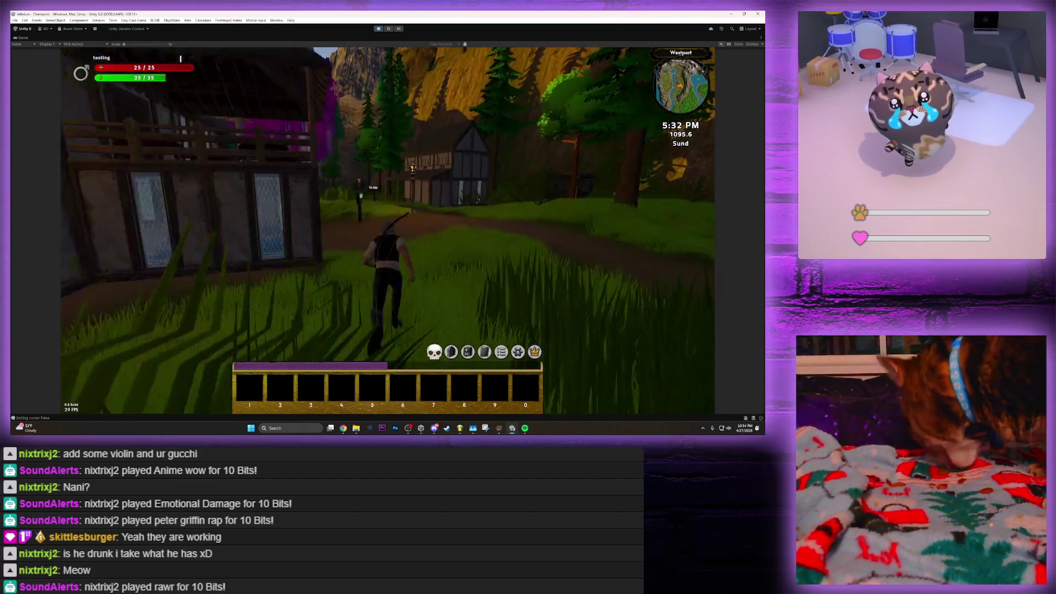
pyautogui.press('w')
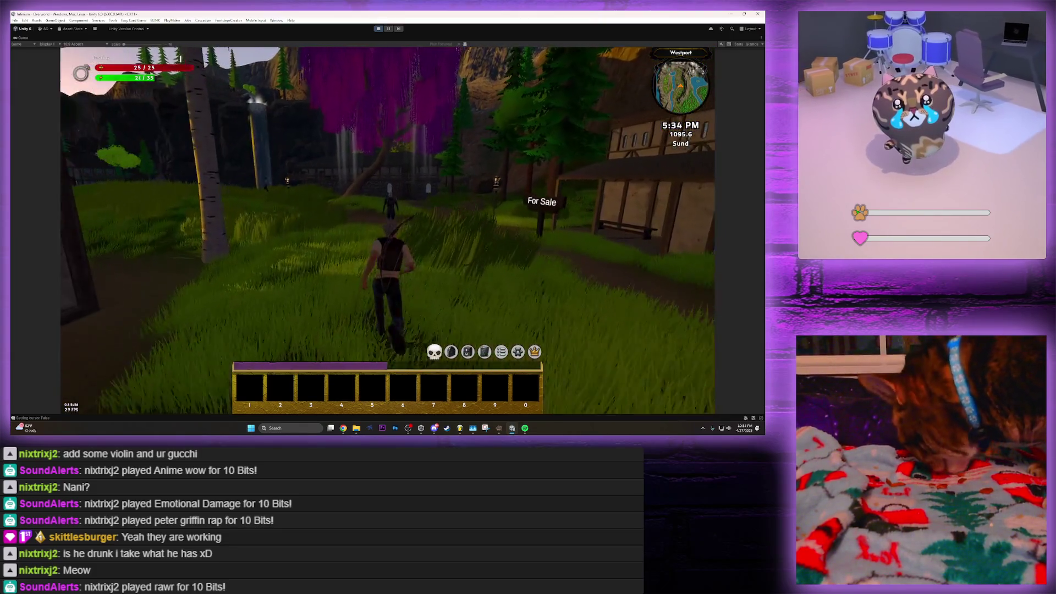
pyautogui.press('e')
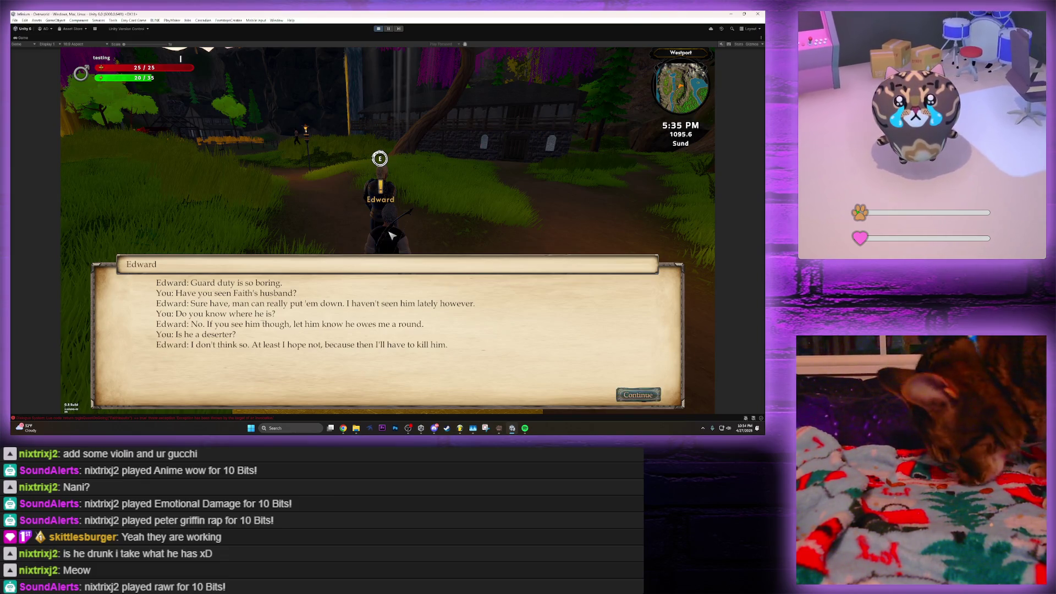
pyautogui.press('Escape')
pyautogui.press('e')
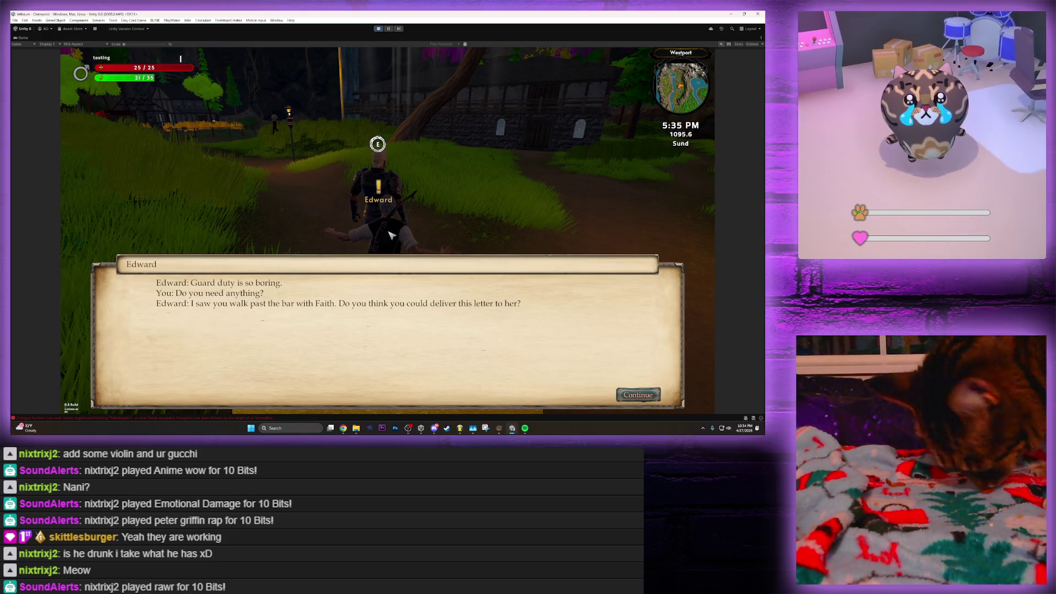
pyautogui.press('Escape')
# Run back up the path toward the forest pond to reach Faith
pyautogui.press('w')
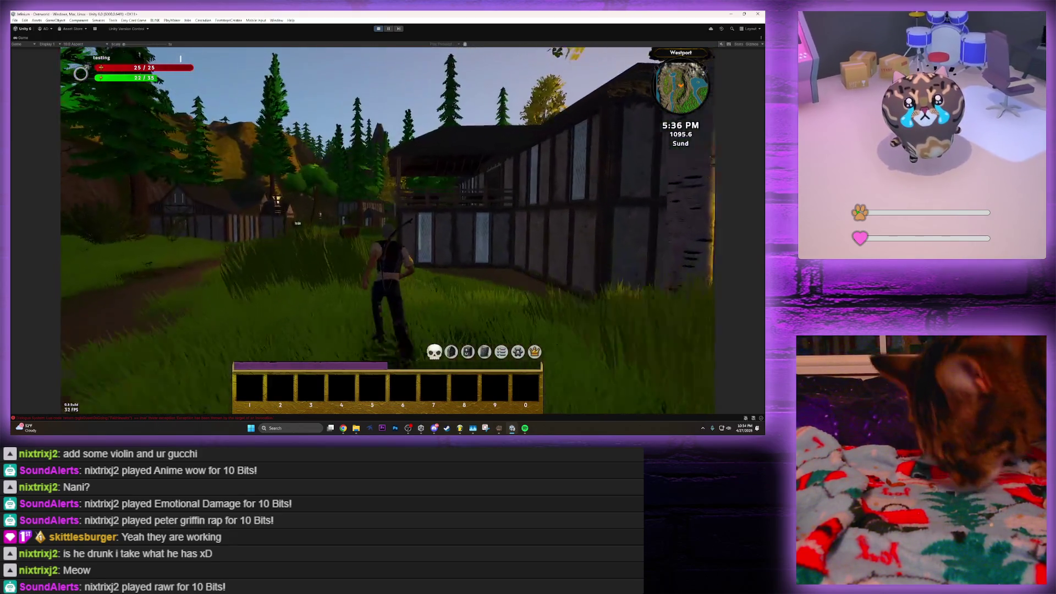
pyautogui.press('w')
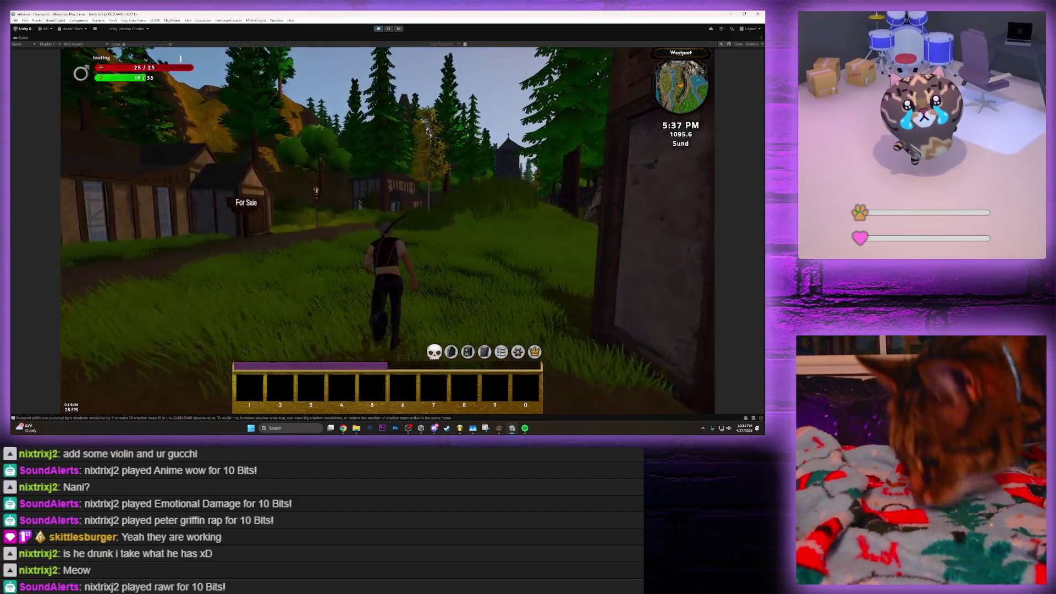
pyautogui.press('w')
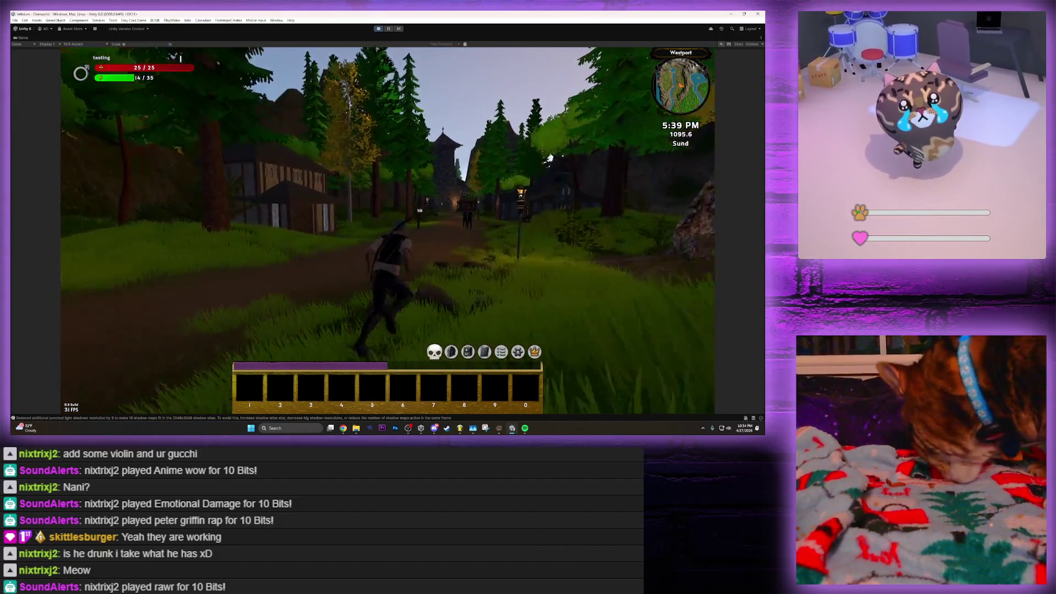
pyautogui.press('w')
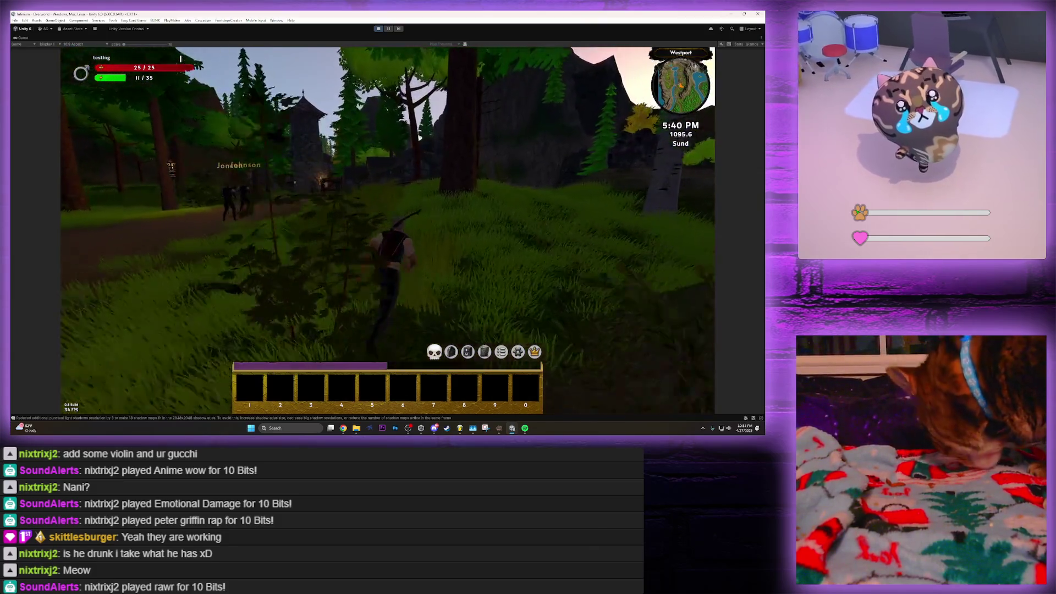
pyautogui.press('w')
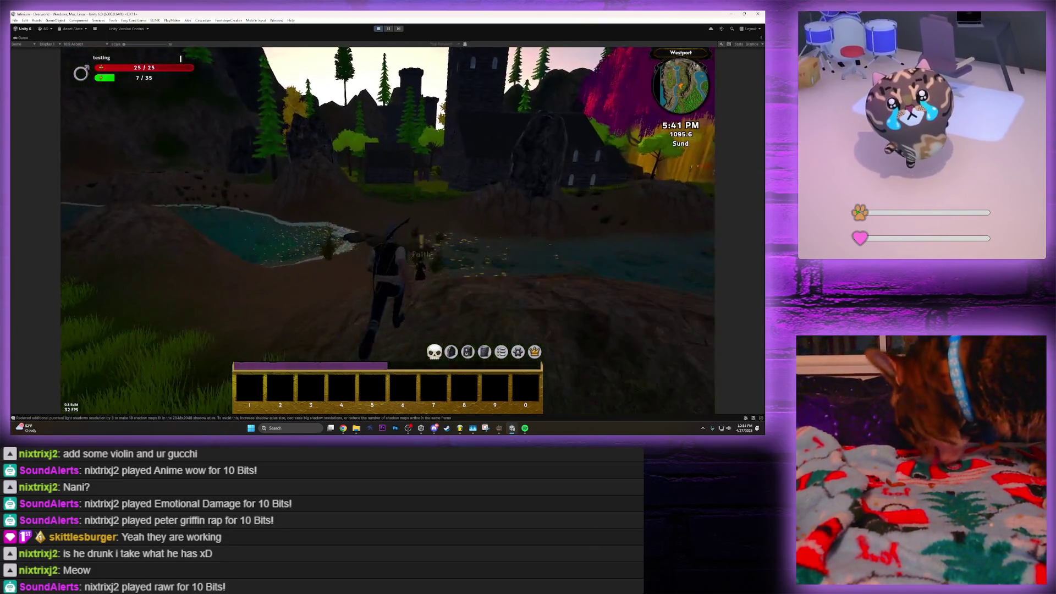
pyautogui.press('w')
# Give Faith Edward's letter, learn about the three pestering men, agree to help, and head for the house
pyautogui.press('e')
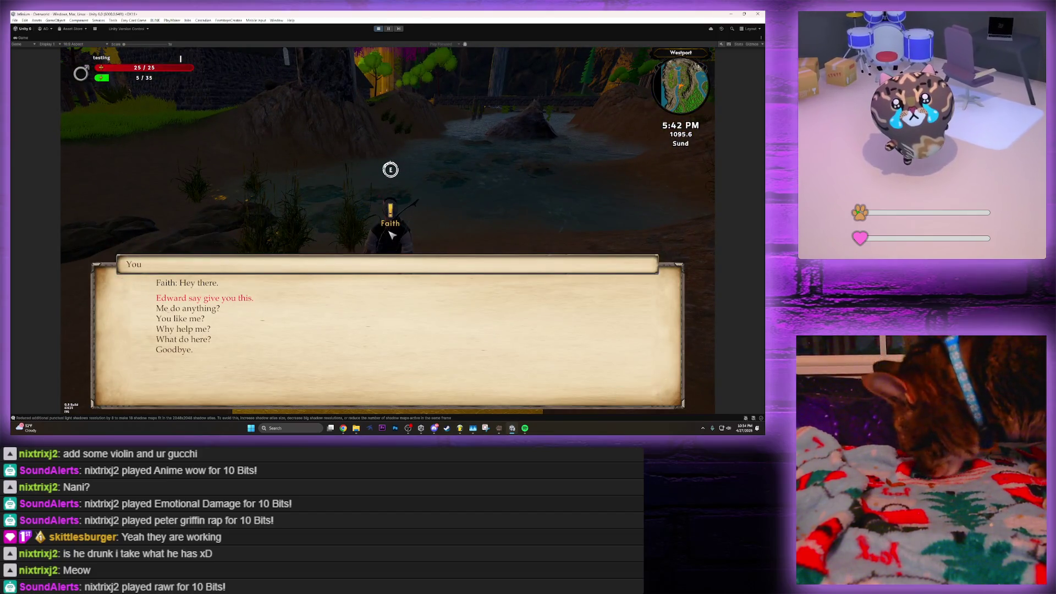
pyautogui.press('Return')
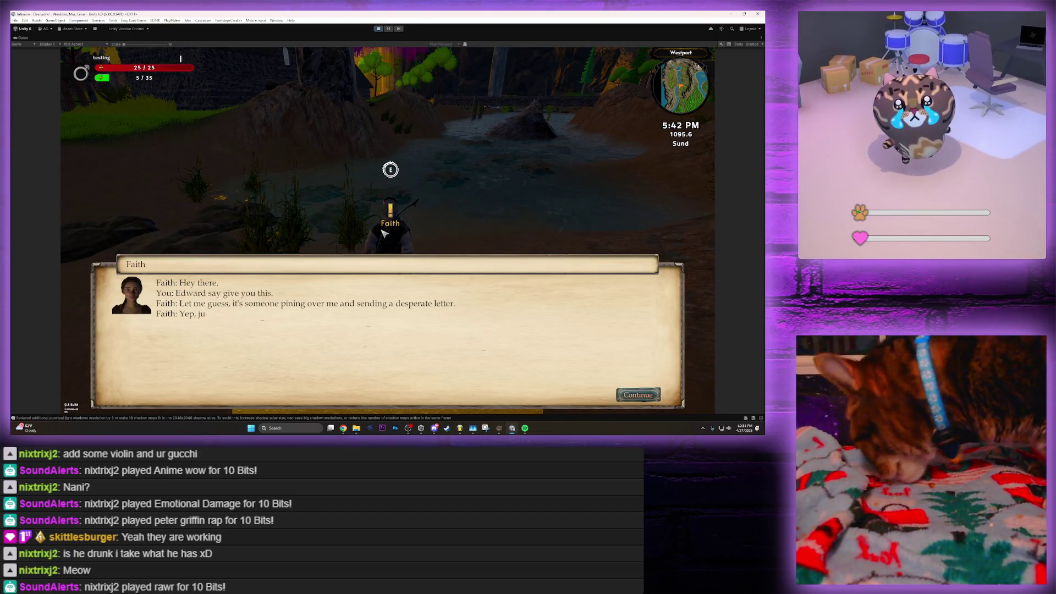
pyautogui.press('Return')
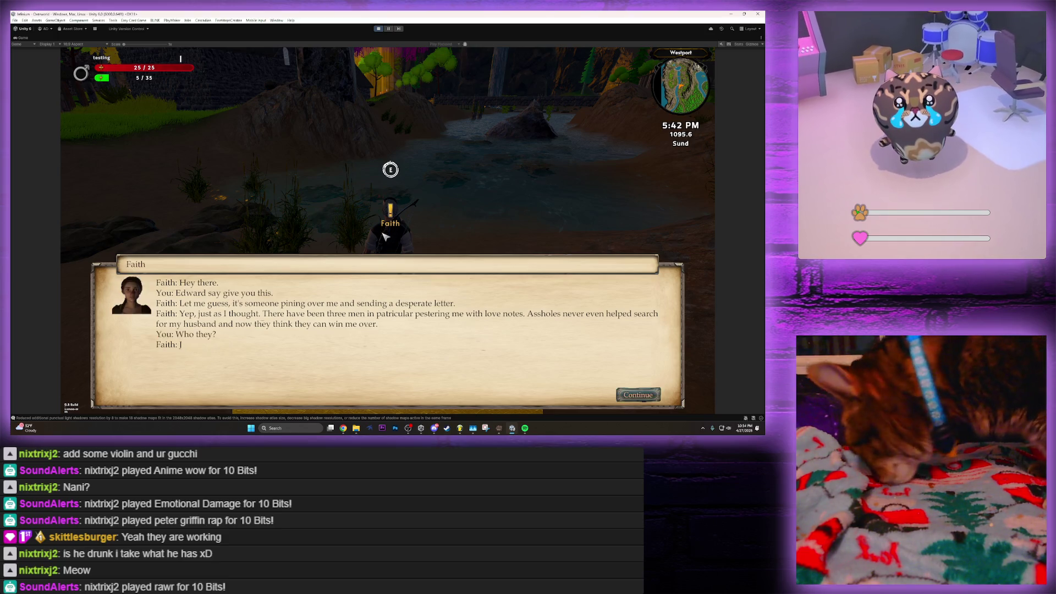
pyautogui.press('Return')
pyautogui.press('Return')
pyautogui.press('Return')
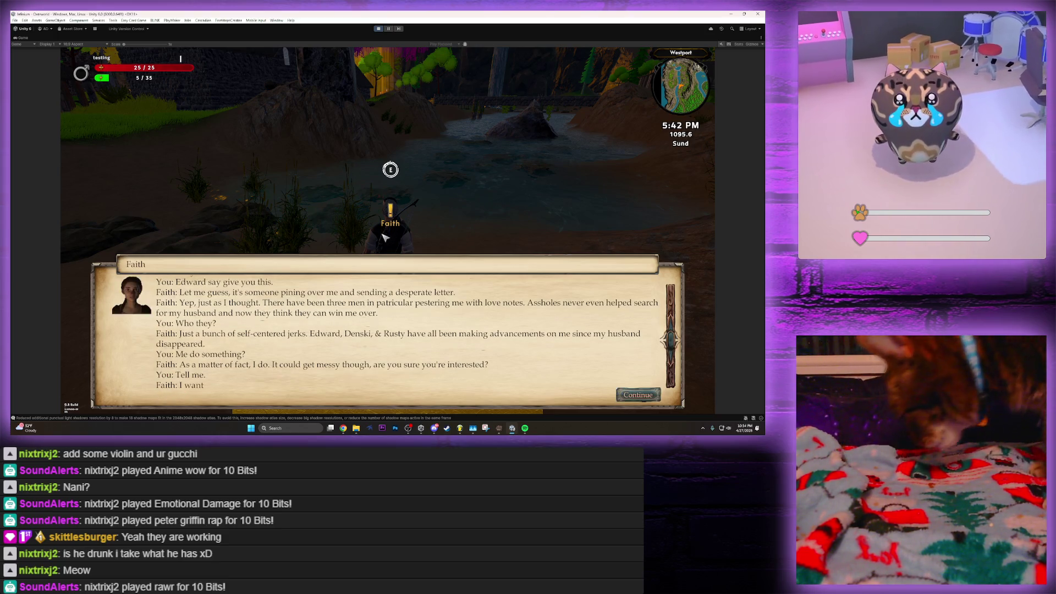
pyautogui.press('Return')
pyautogui.press('Return')
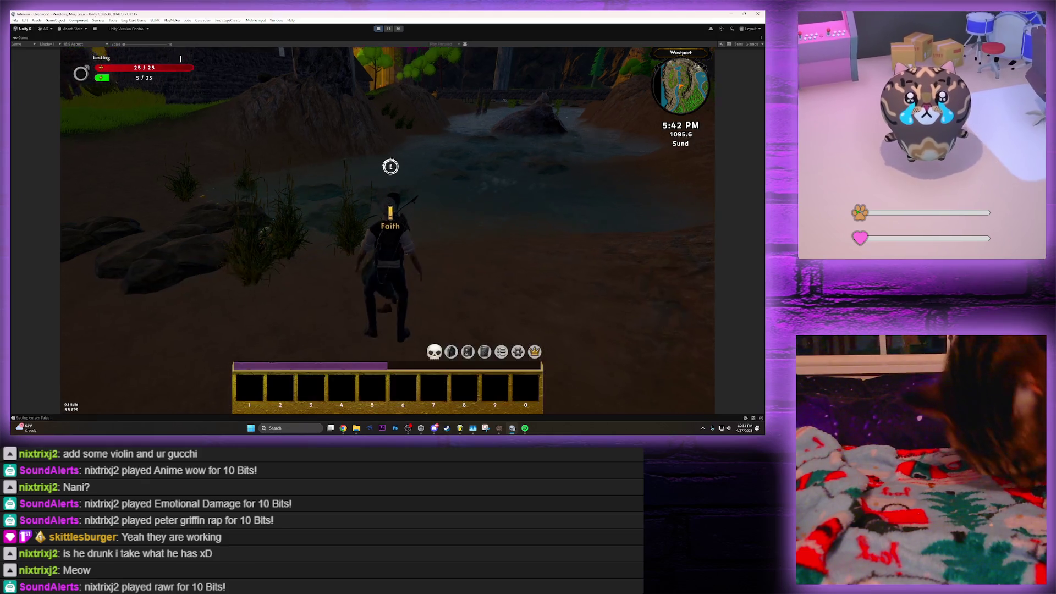
pyautogui.press('w')
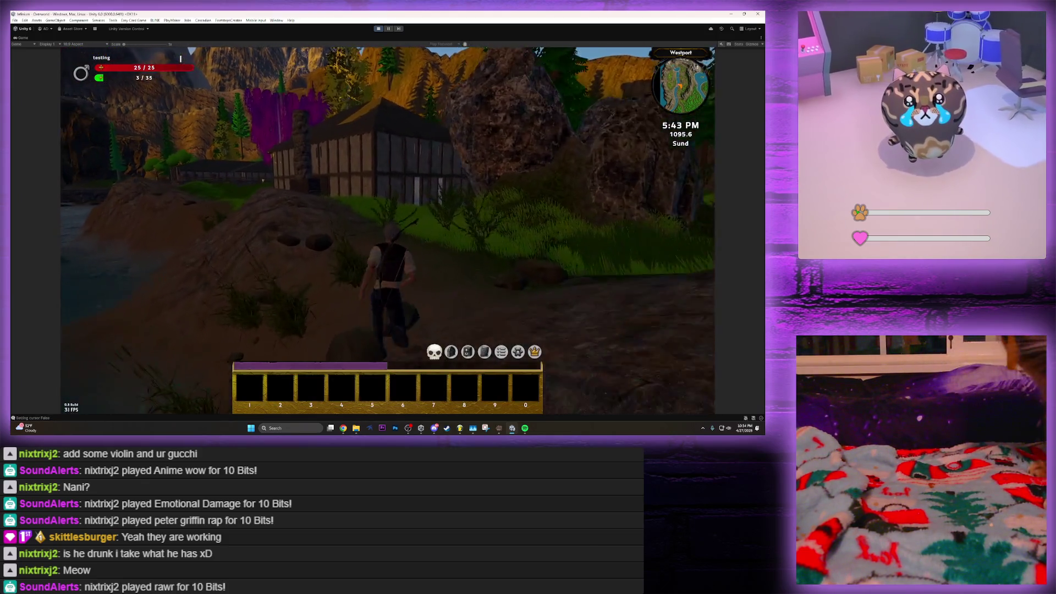
pyautogui.press('w')
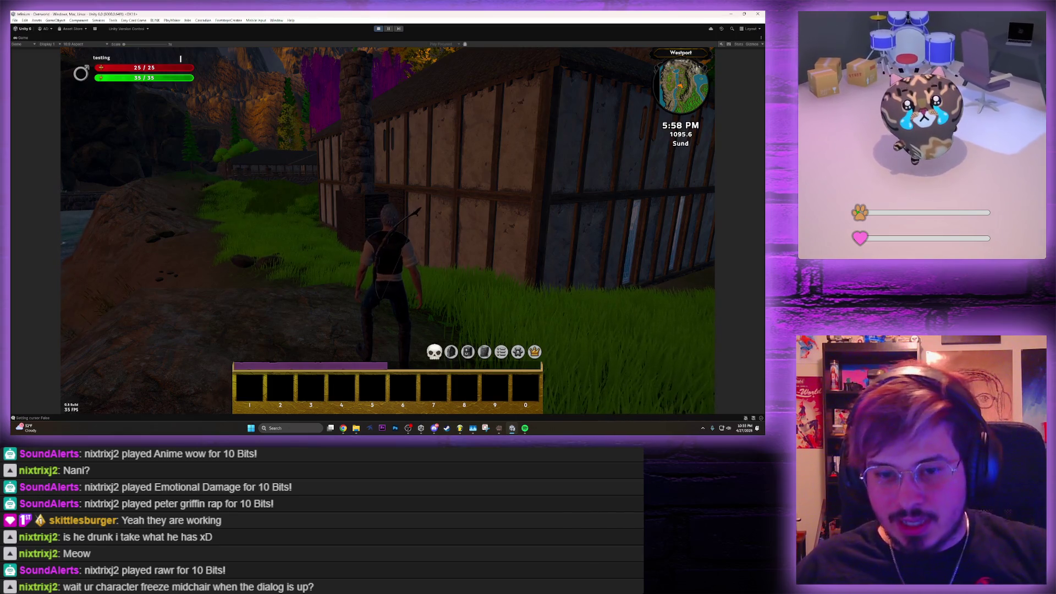
# Run along the buildings and past the cliff wall to the river, and talk to Albitrus
pyautogui.press('w')
pyautogui.press('w')
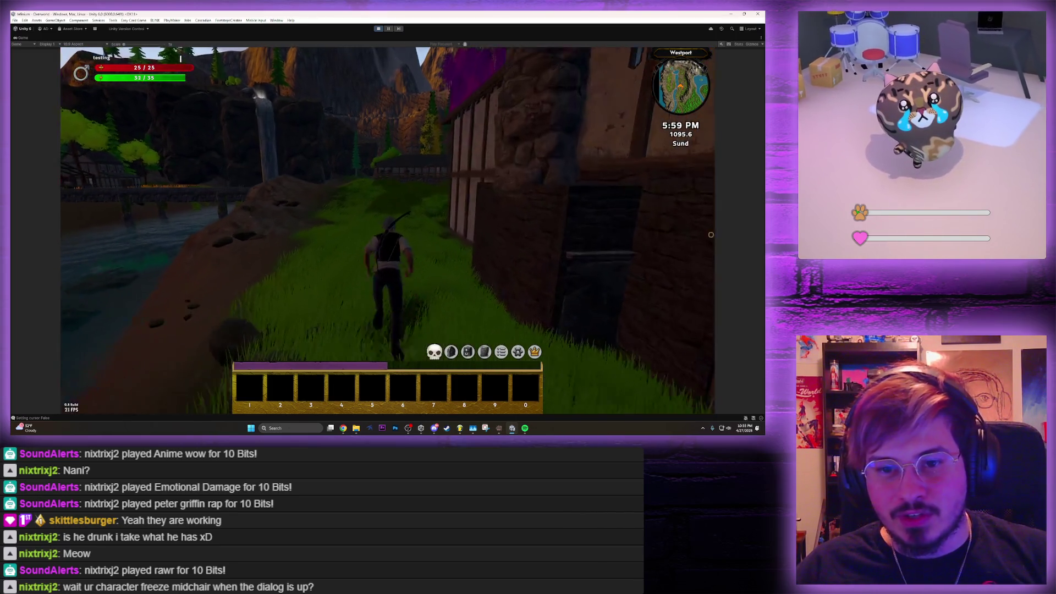
pyautogui.press('w')
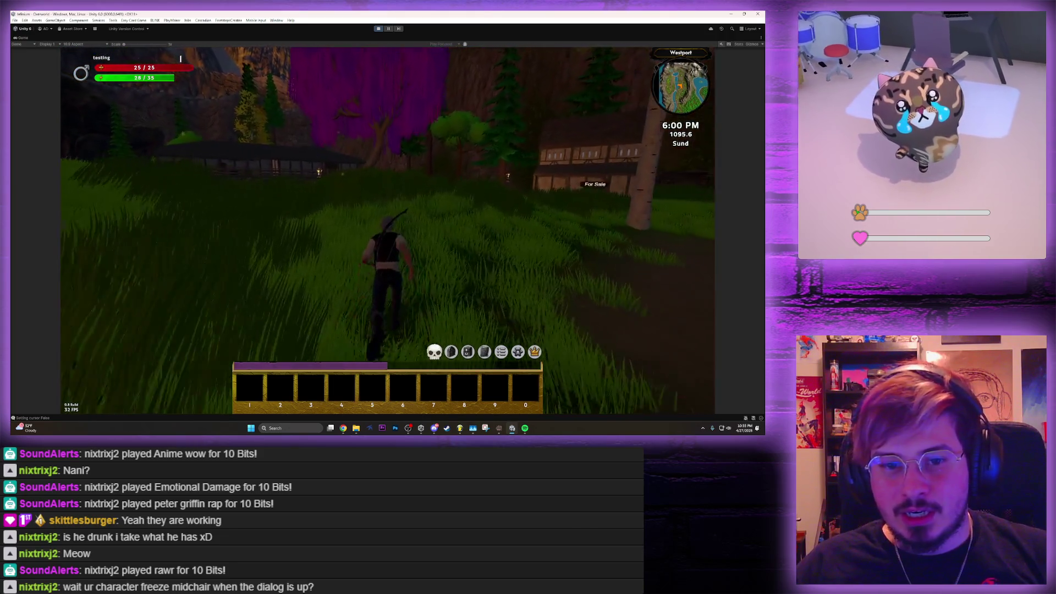
pyautogui.press('w')
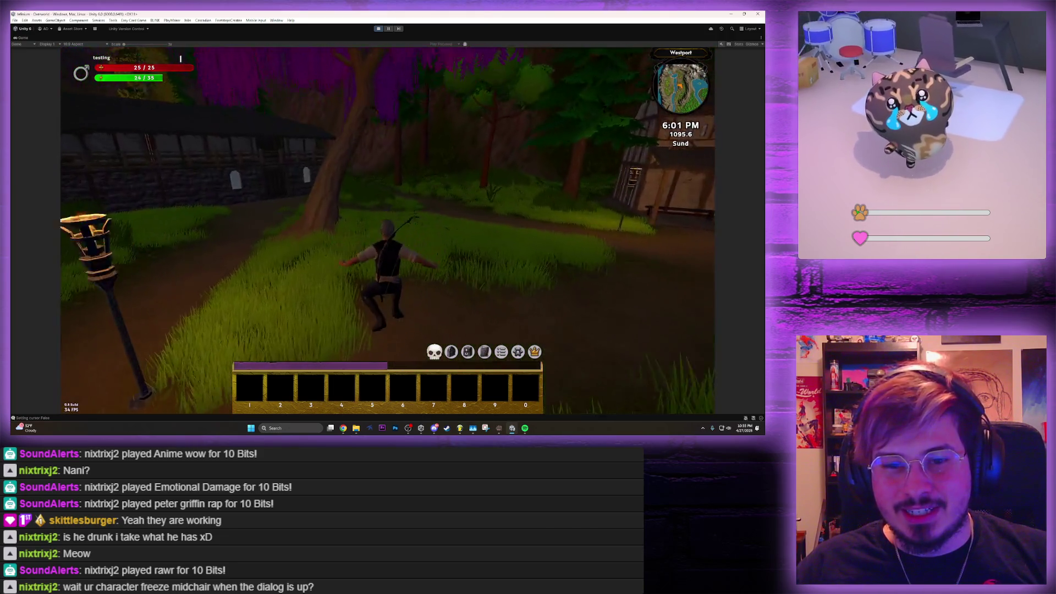
pyautogui.press('w')
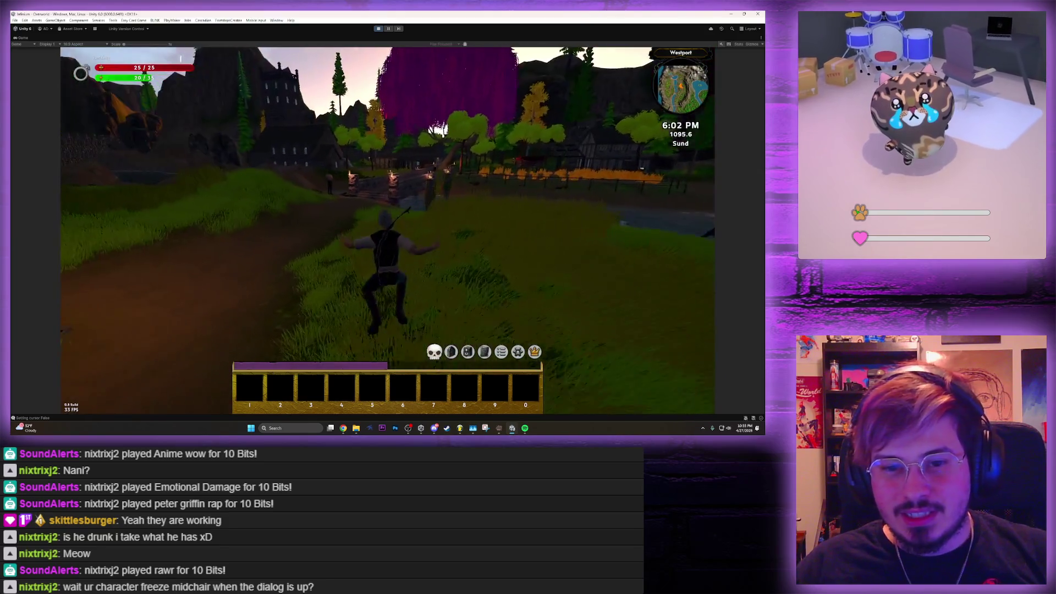
pyautogui.press('w')
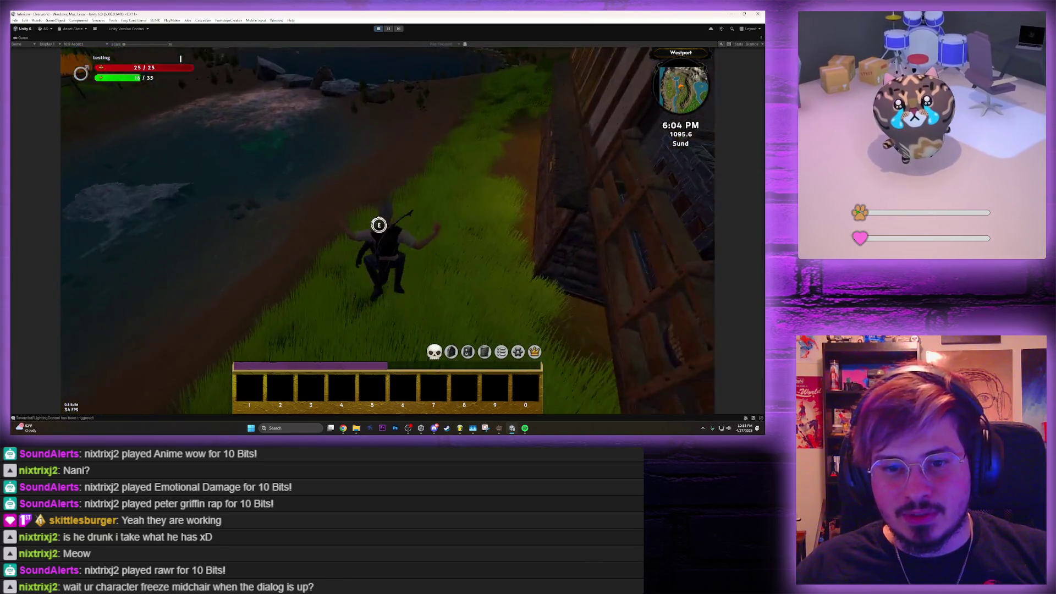
pyautogui.press('e')
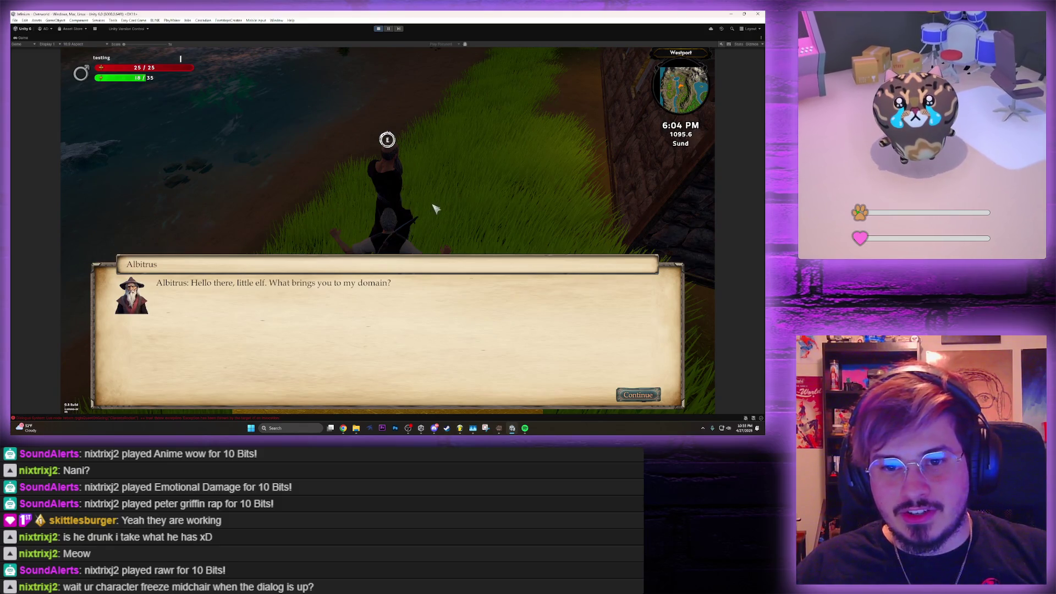
# Ask Albitrus "What's your story?", read his reply, and say Goodbye
pyautogui.click(638, 394)
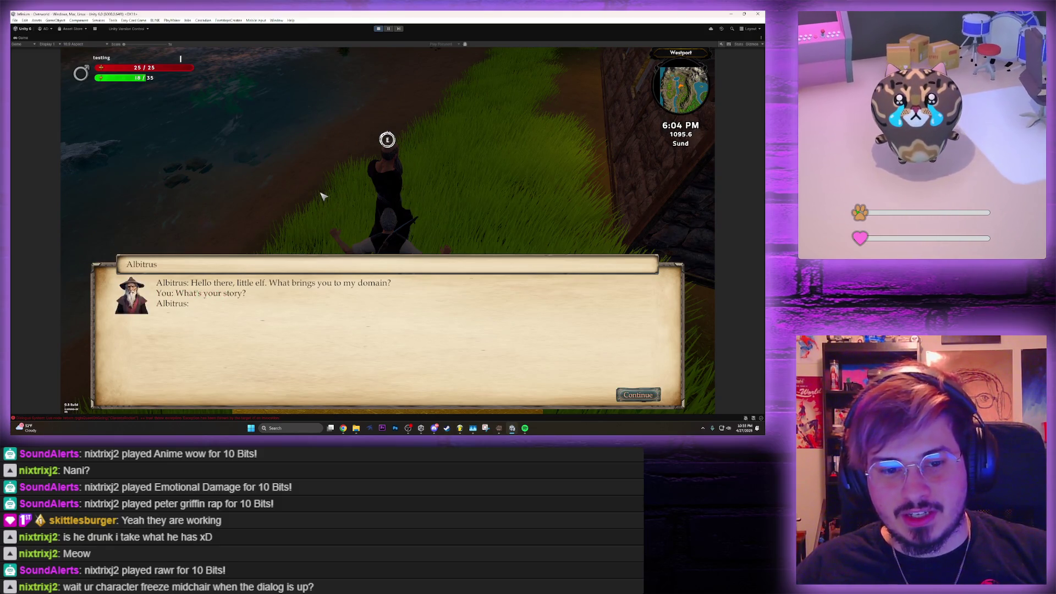
pyautogui.click(170, 337)
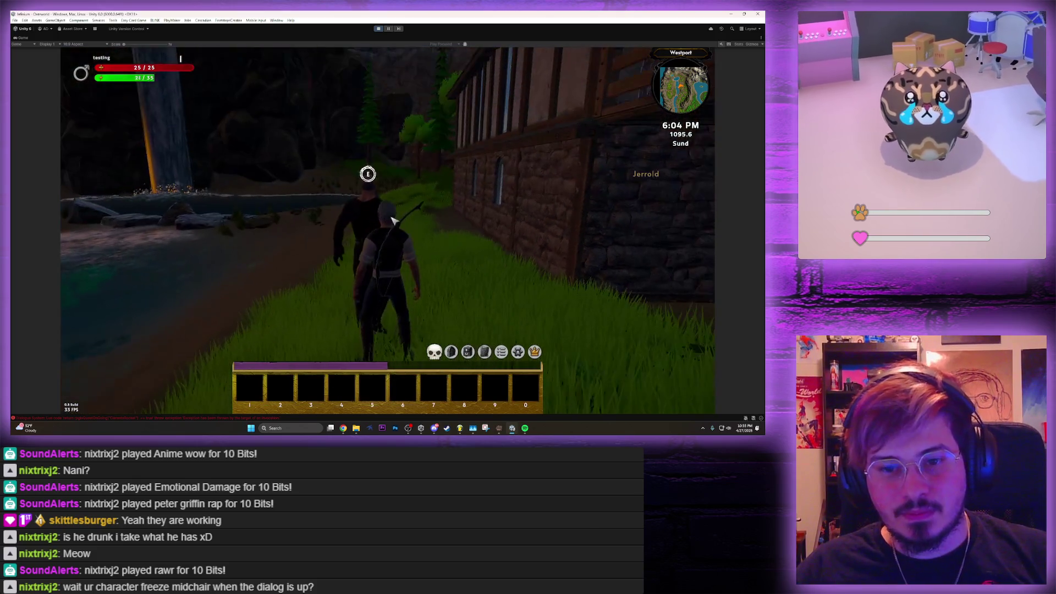
pyautogui.press('e')
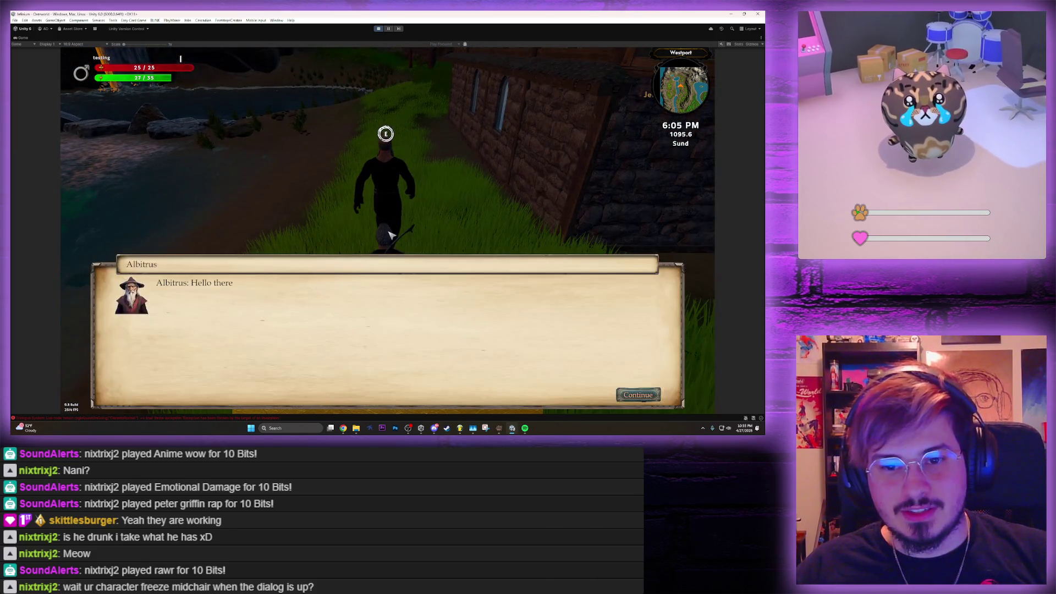
pyautogui.press('Escape')
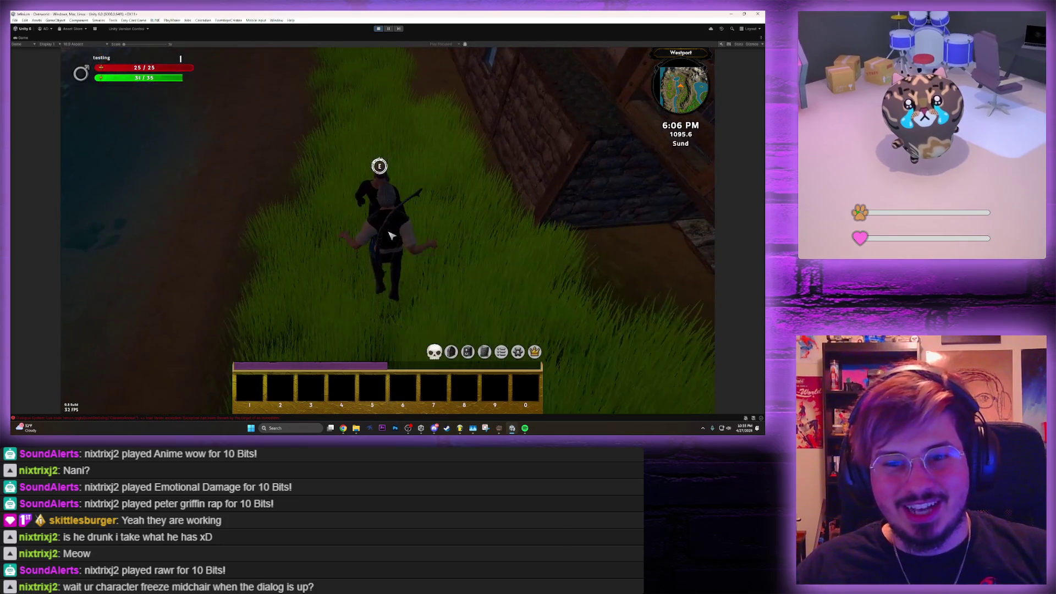
pyautogui.press('e')
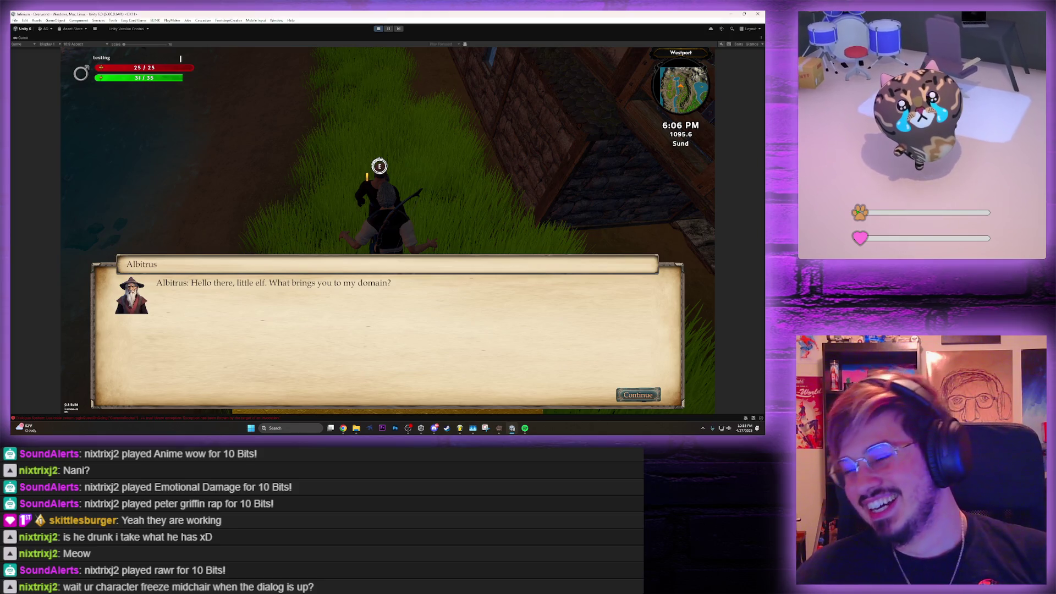
pyautogui.press('Return')
pyautogui.press('Down')
pyautogui.press('Down')
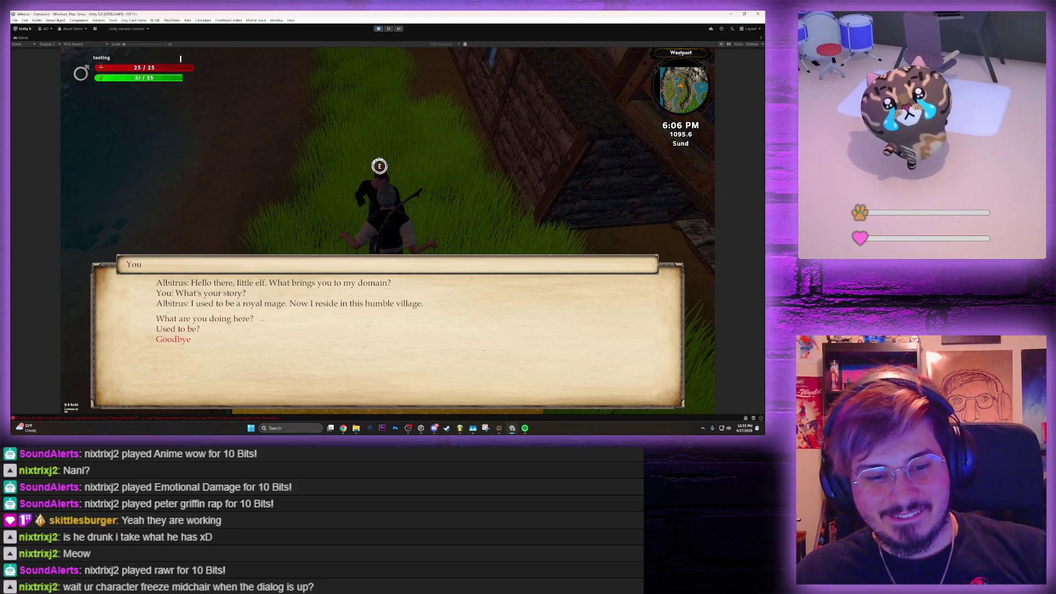
pyautogui.press('Return')
# Cross the bridge into the village, enter Rusty's house, and briefly talk with Rusty
pyautogui.press('w')
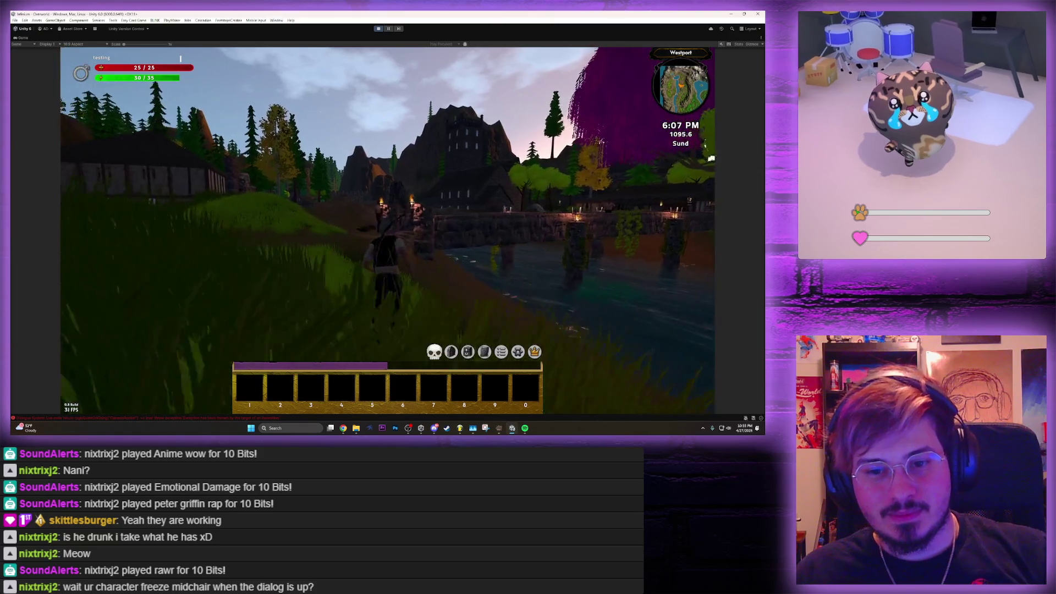
pyautogui.press('w')
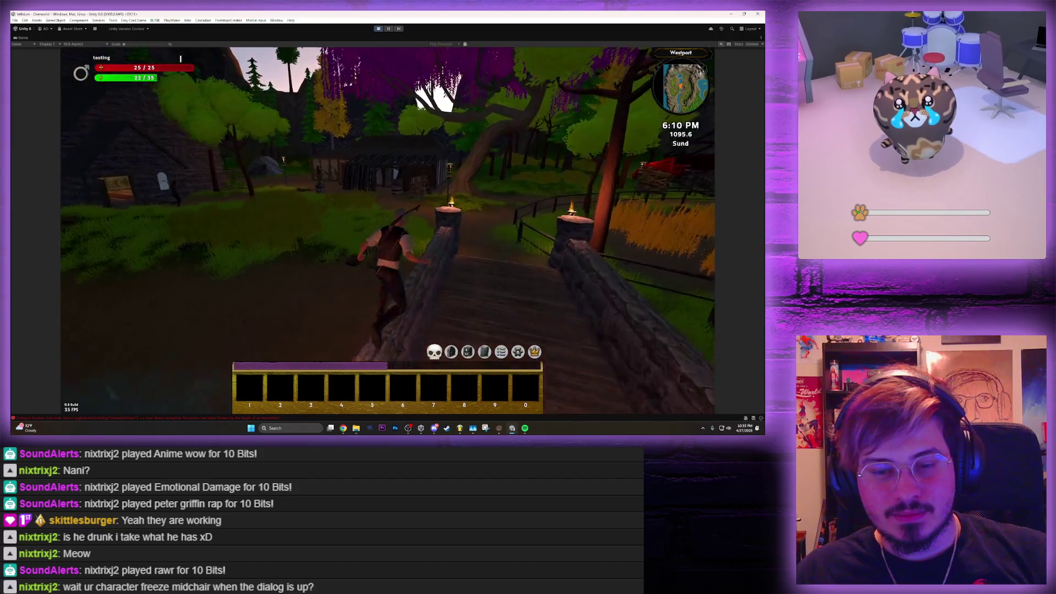
pyautogui.press('w')
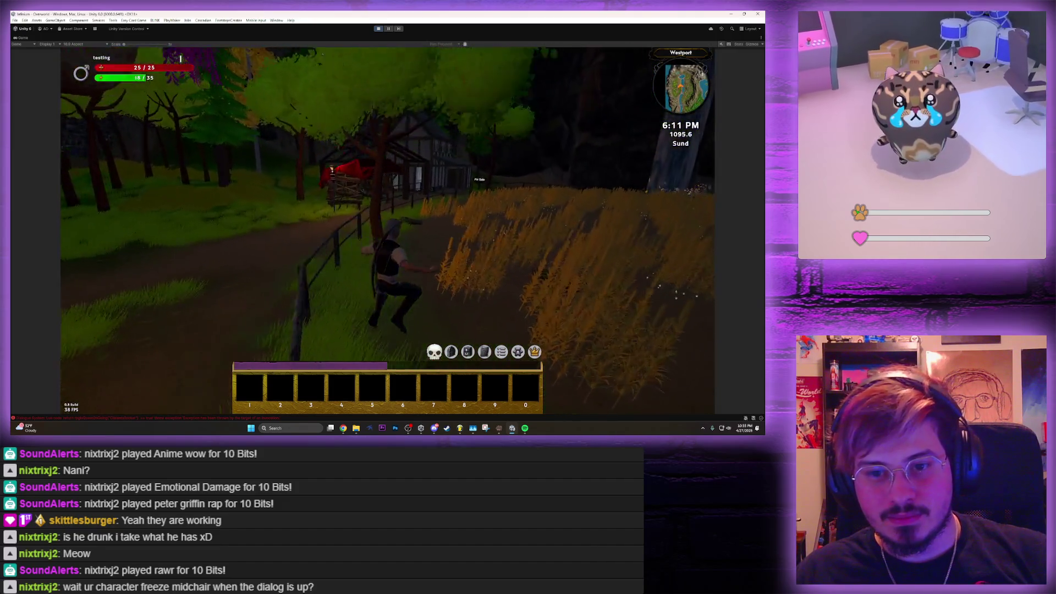
pyautogui.press('w')
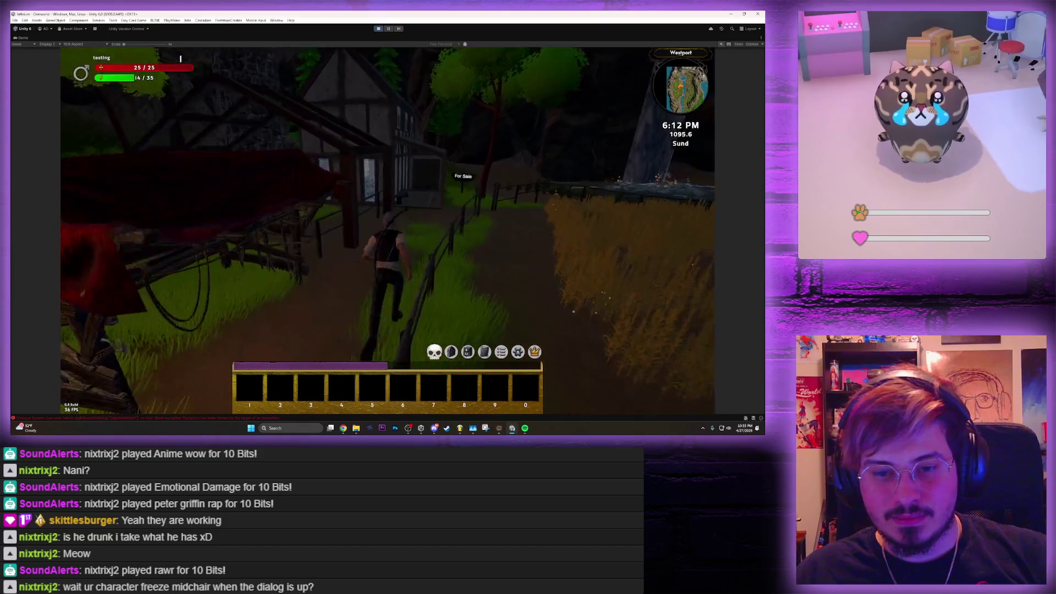
pyautogui.press('w')
pyautogui.press('w')
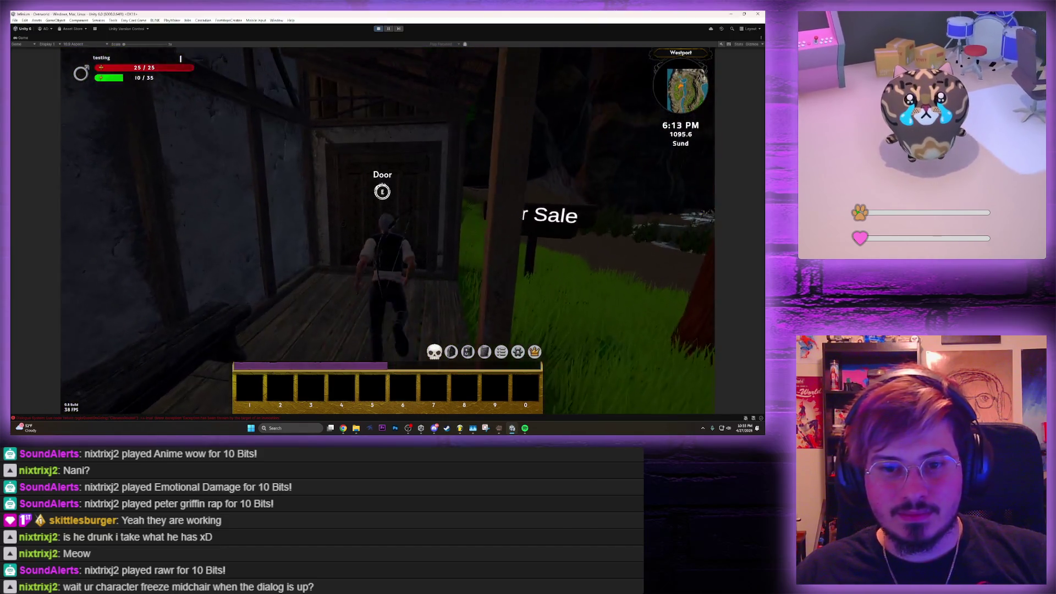
pyautogui.press('e')
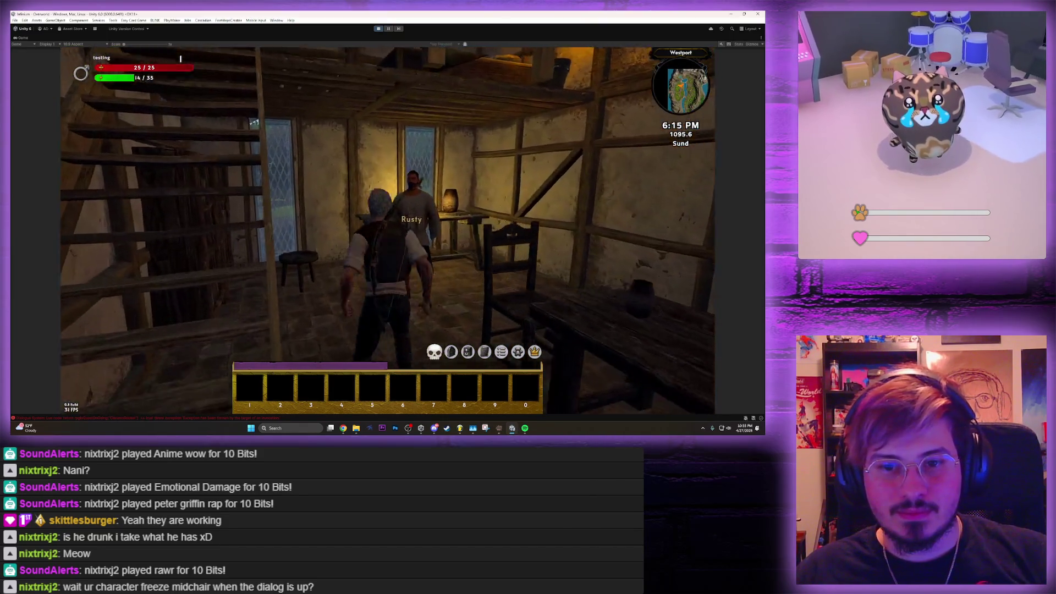
pyautogui.press('e')
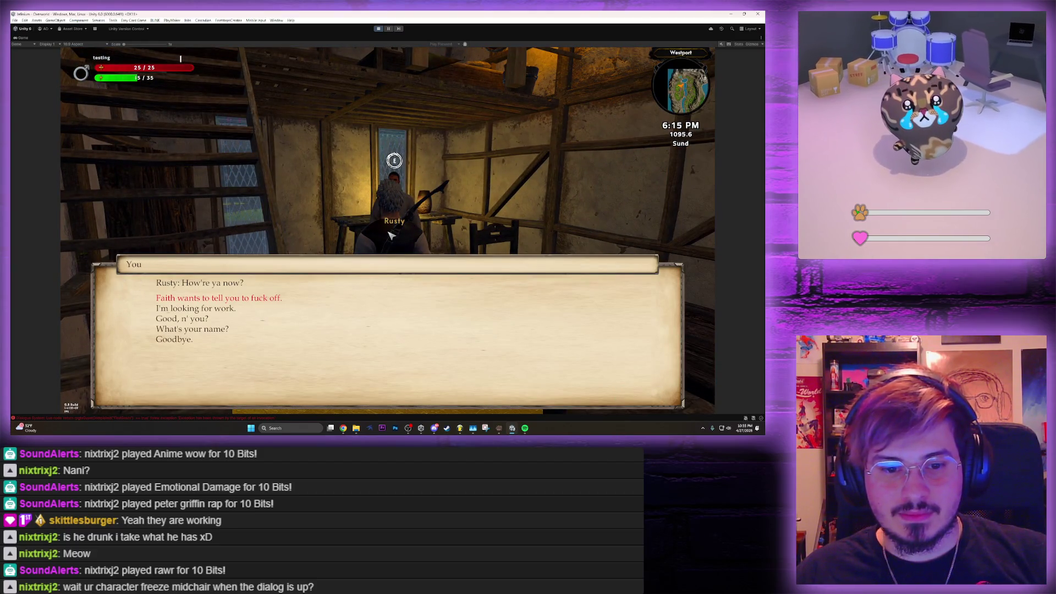
pyautogui.press('Escape')
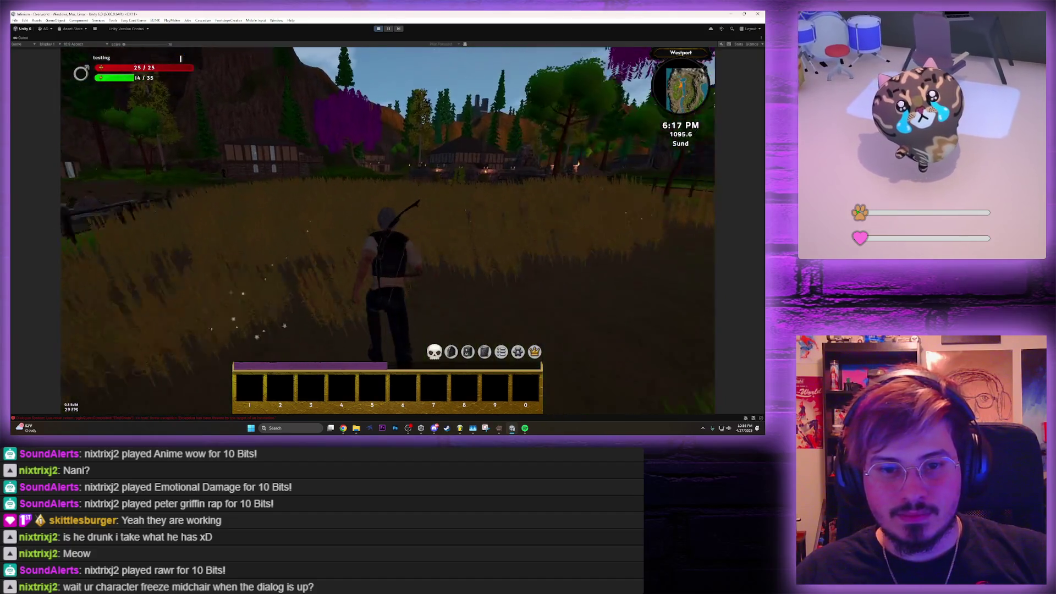
# Run from the beach through the grass and swim the river beneath the stone bridge
pyautogui.press('w')
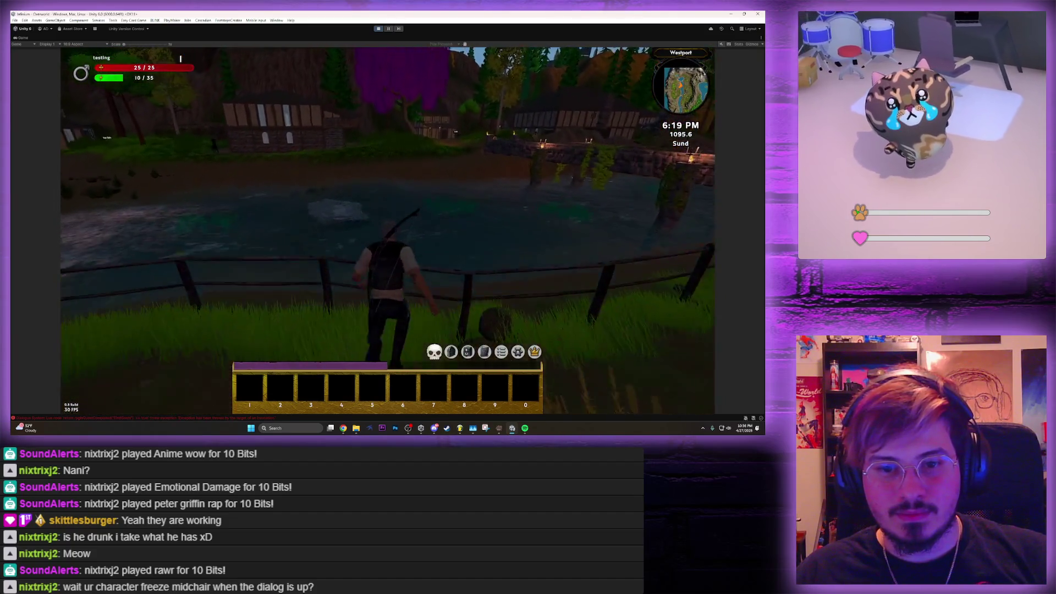
pyautogui.press('w')
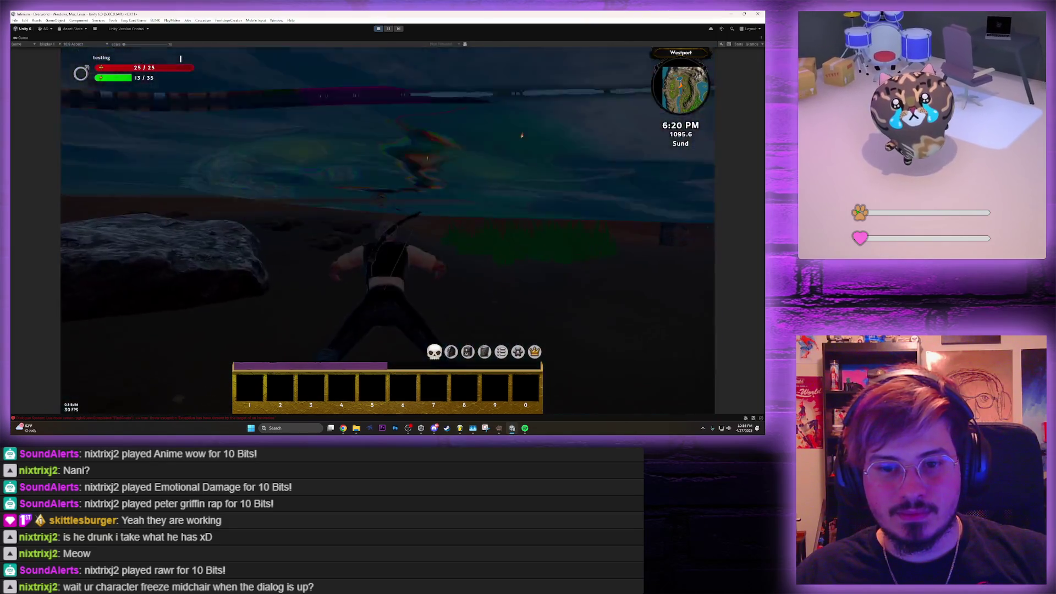
pyautogui.press('w')
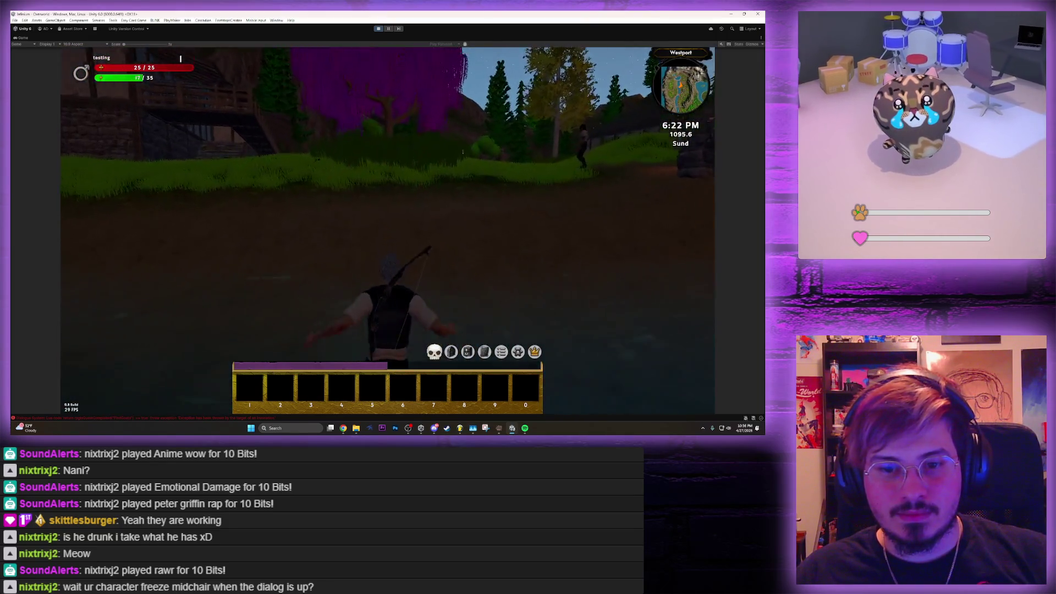
pyautogui.press('w')
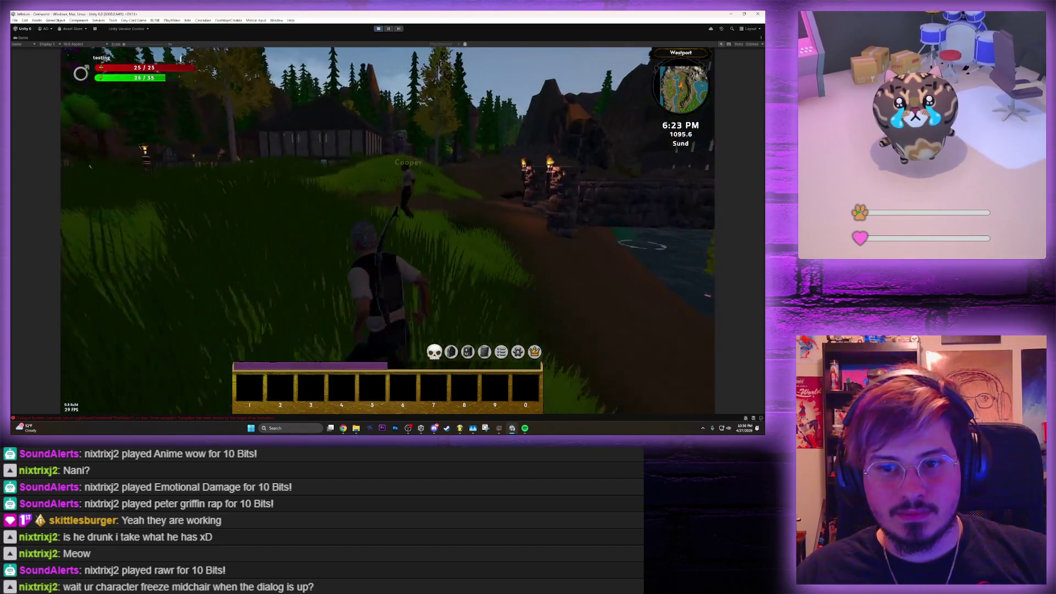
pyautogui.press('w')
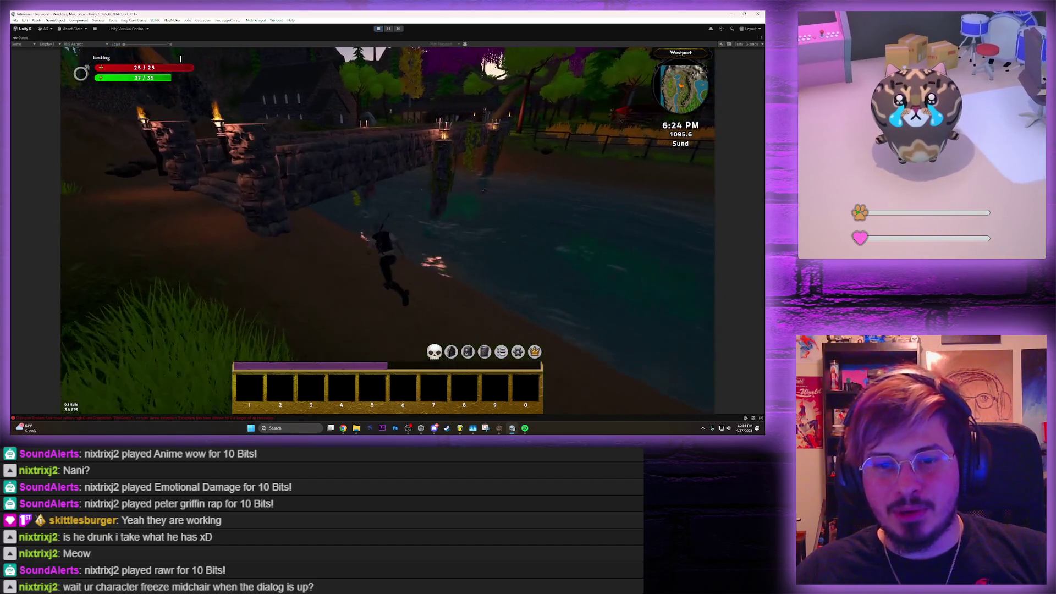
pyautogui.press('w')
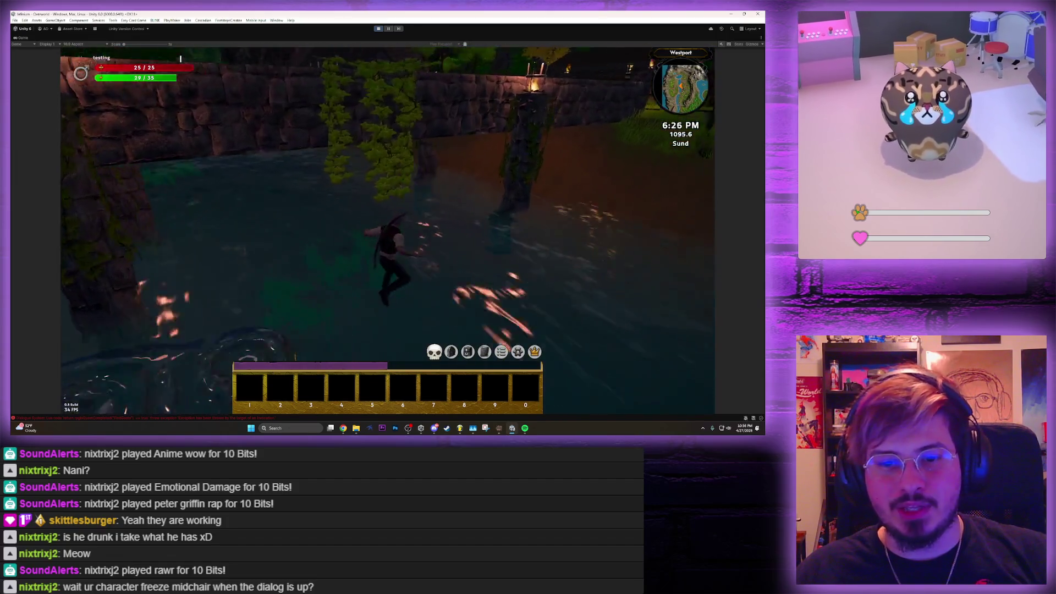
pyautogui.press('w')
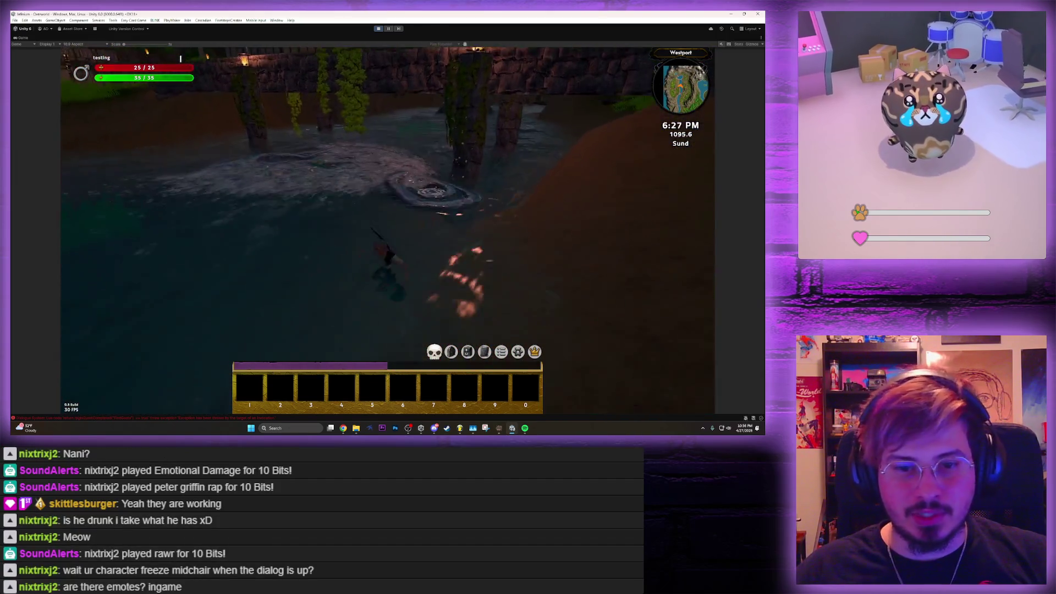
pyautogui.press('w')
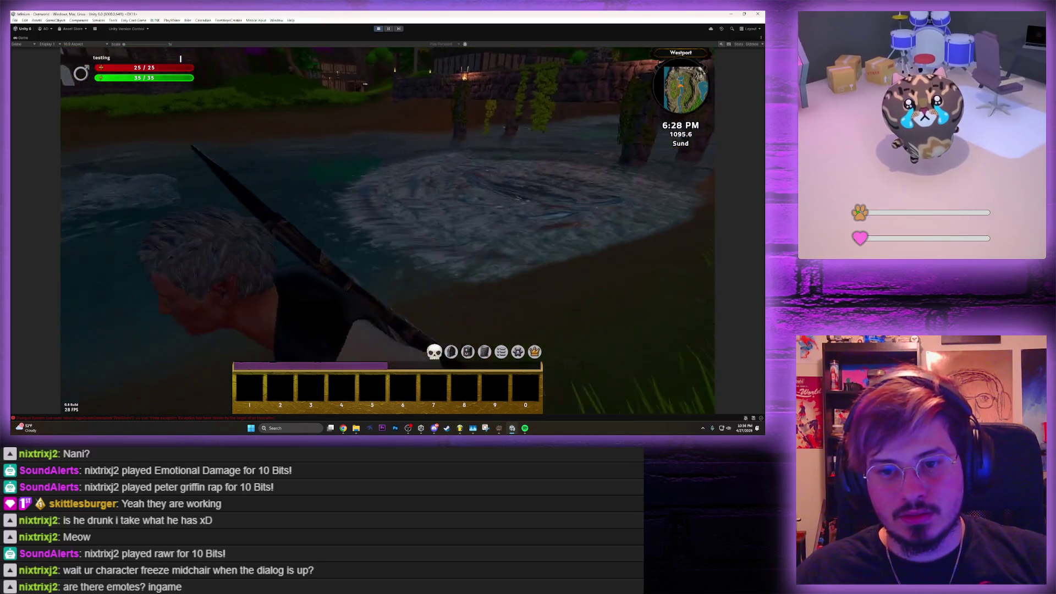
pyautogui.press('w')
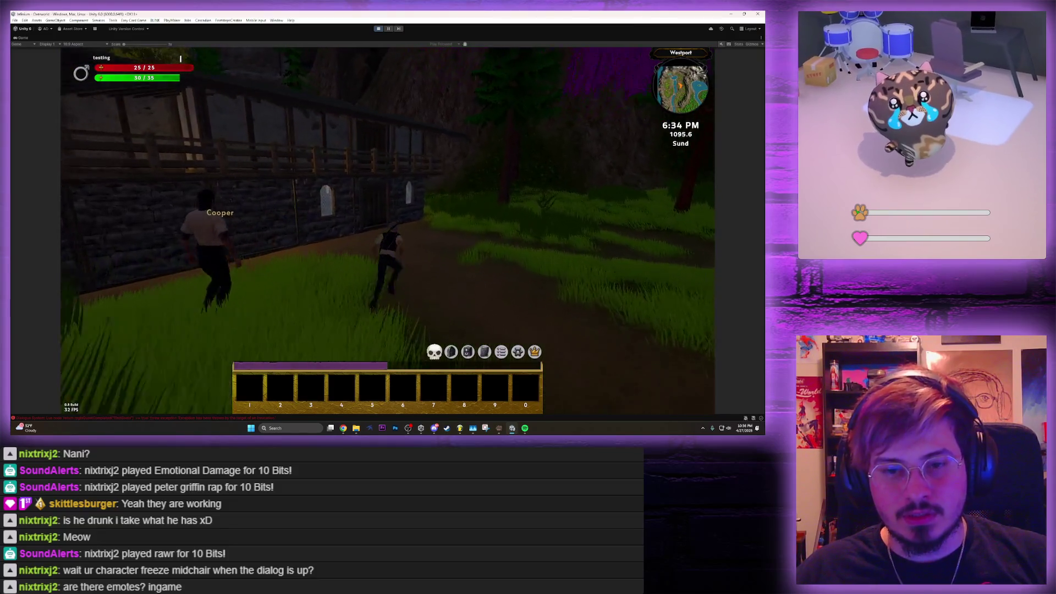
# Run past Cooper into the tavern and climb up to Edward
pyautogui.press('w')
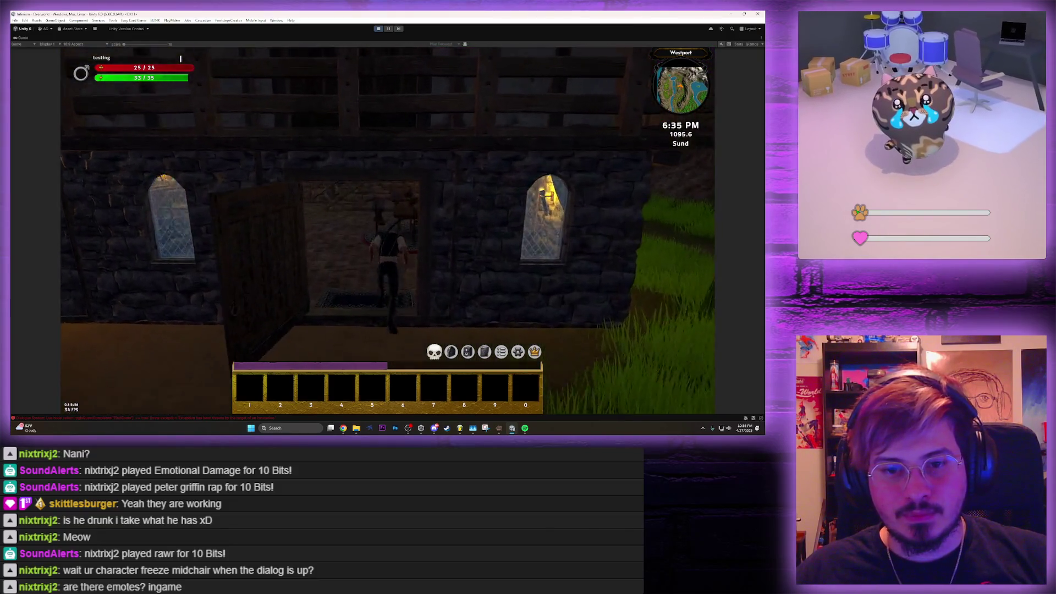
pyautogui.press('w')
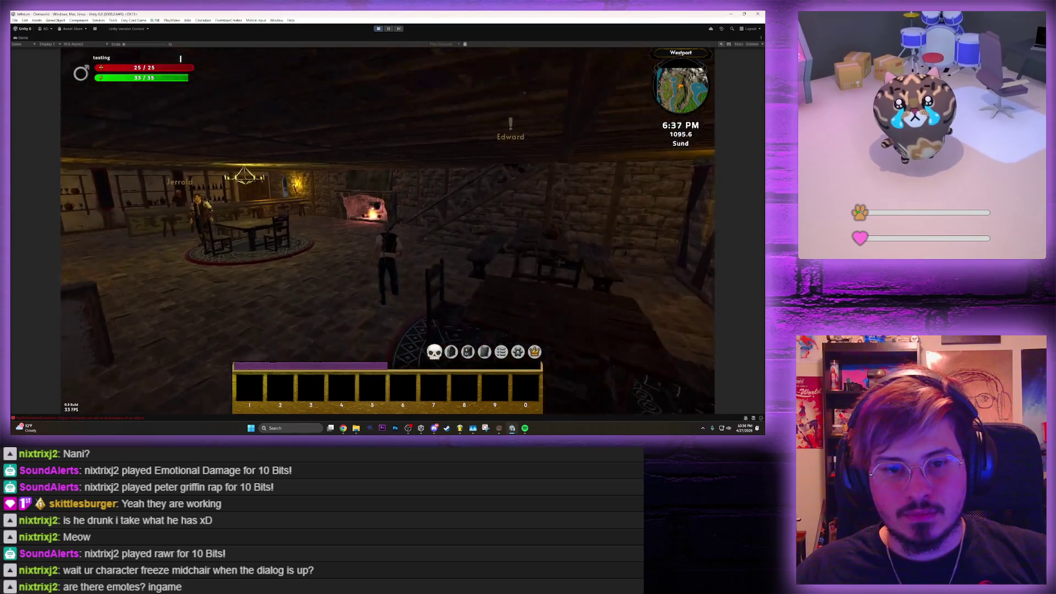
pyautogui.press('w')
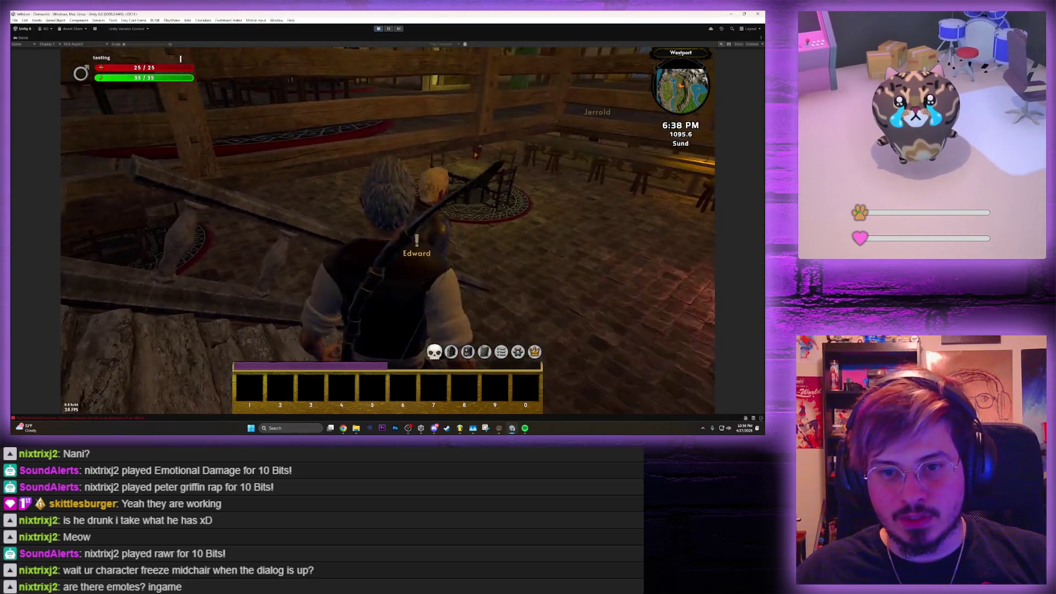
pyautogui.press('w')
# Pass Faith's message to Edward, then run through the village to Denski's house
pyautogui.press('e')
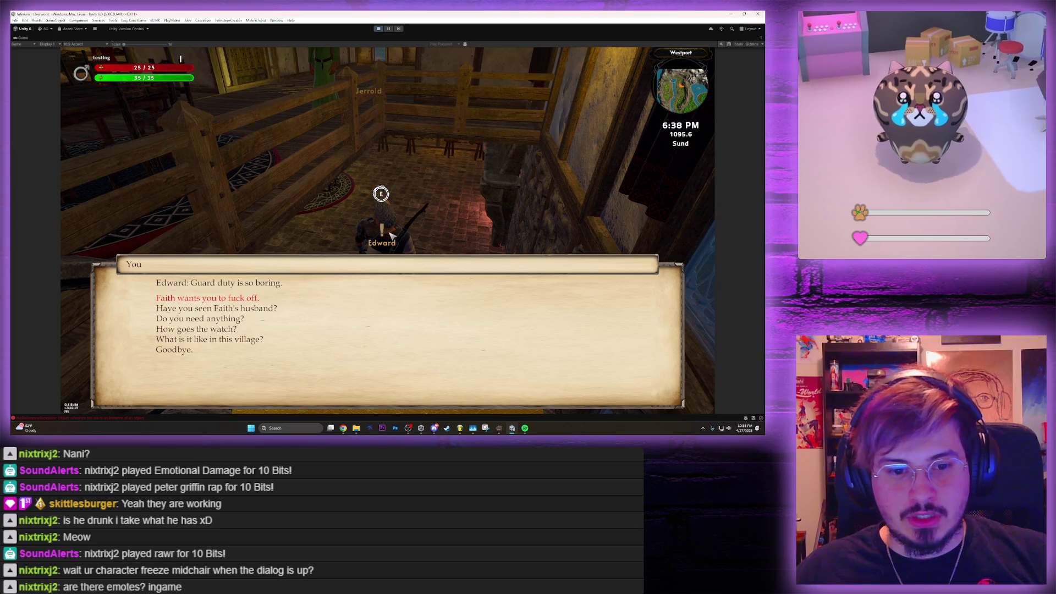
pyautogui.press('1')
pyautogui.press('s')
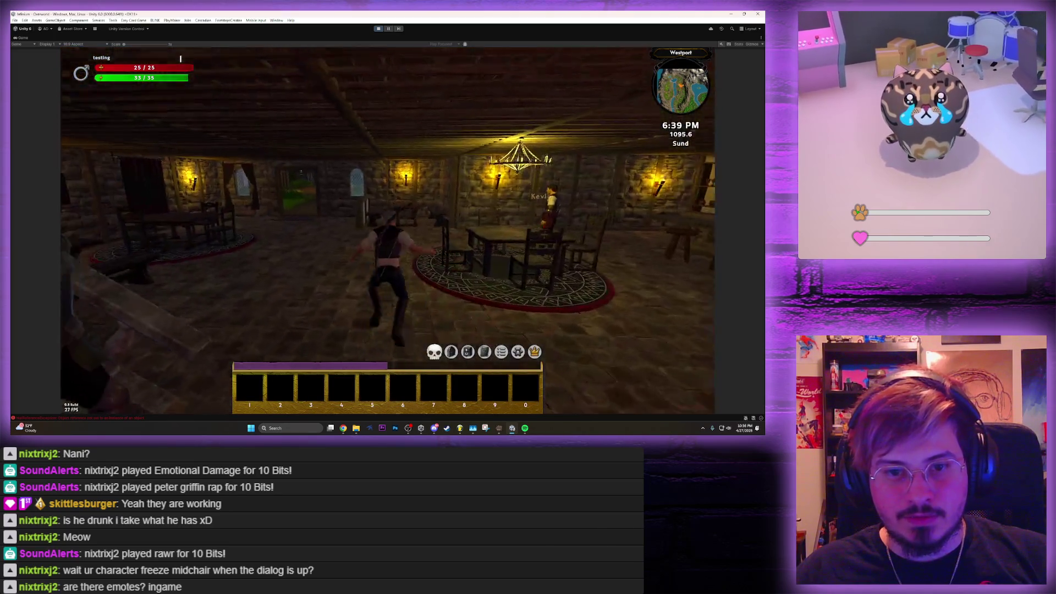
pyautogui.press('w')
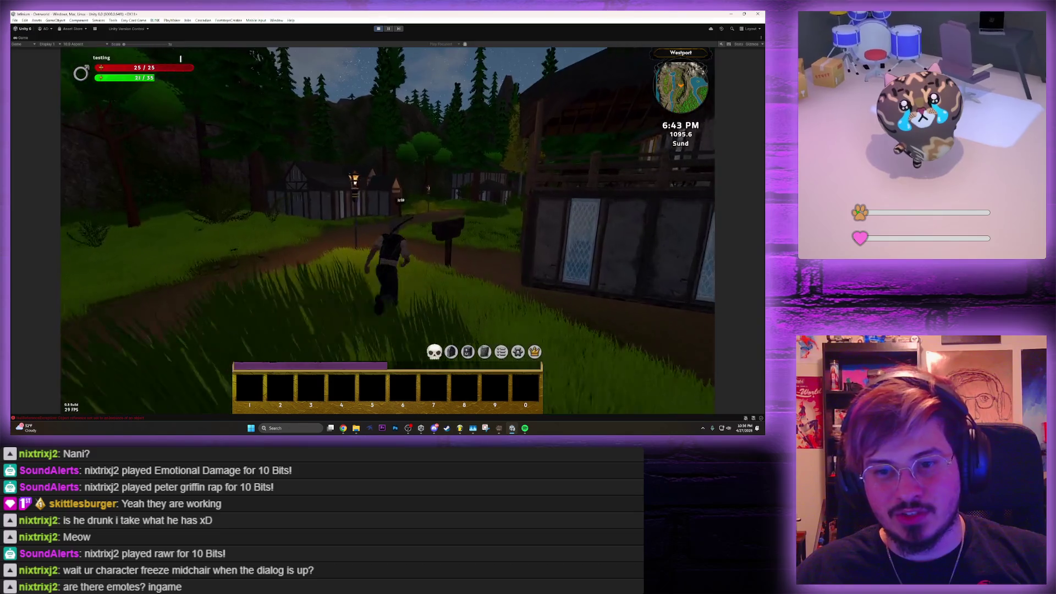
pyautogui.press('w')
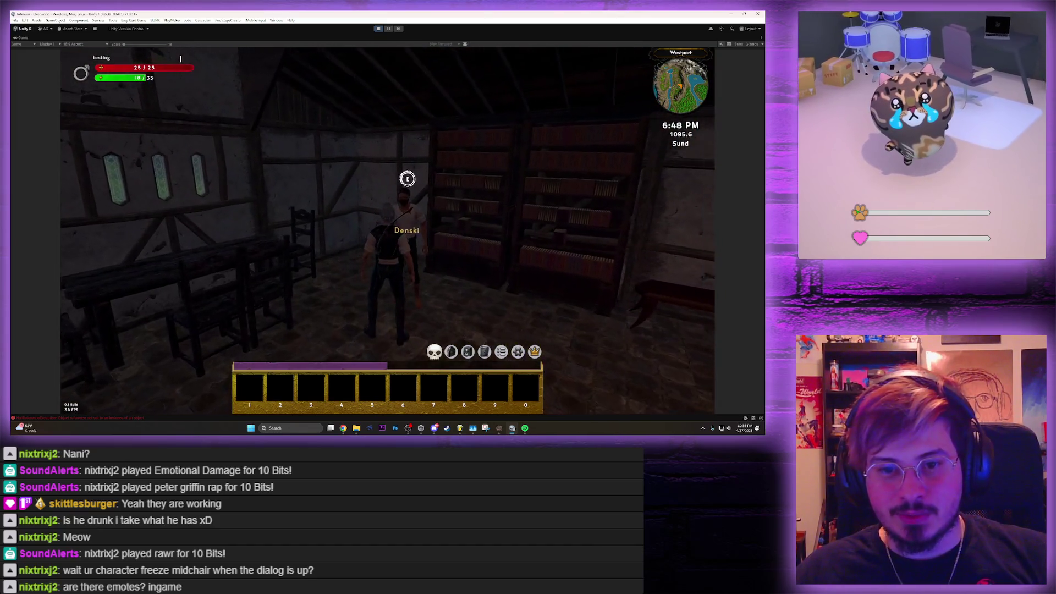
# Speak briefly with Denski, then run down the road toward Faith's house
pyautogui.press('e')
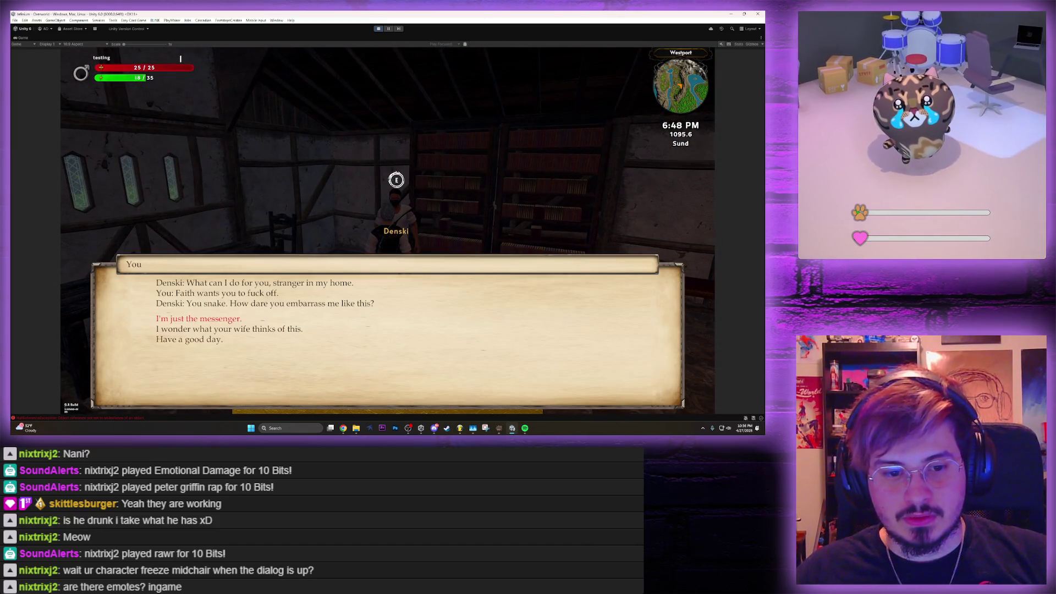
pyautogui.press('Return')
pyautogui.press('w')
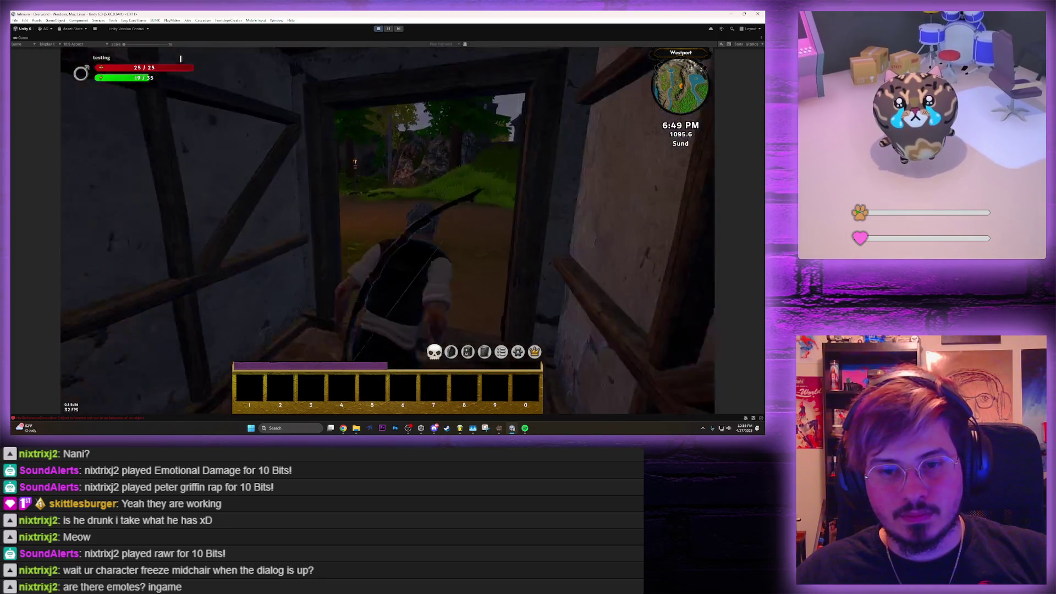
pyautogui.press('w')
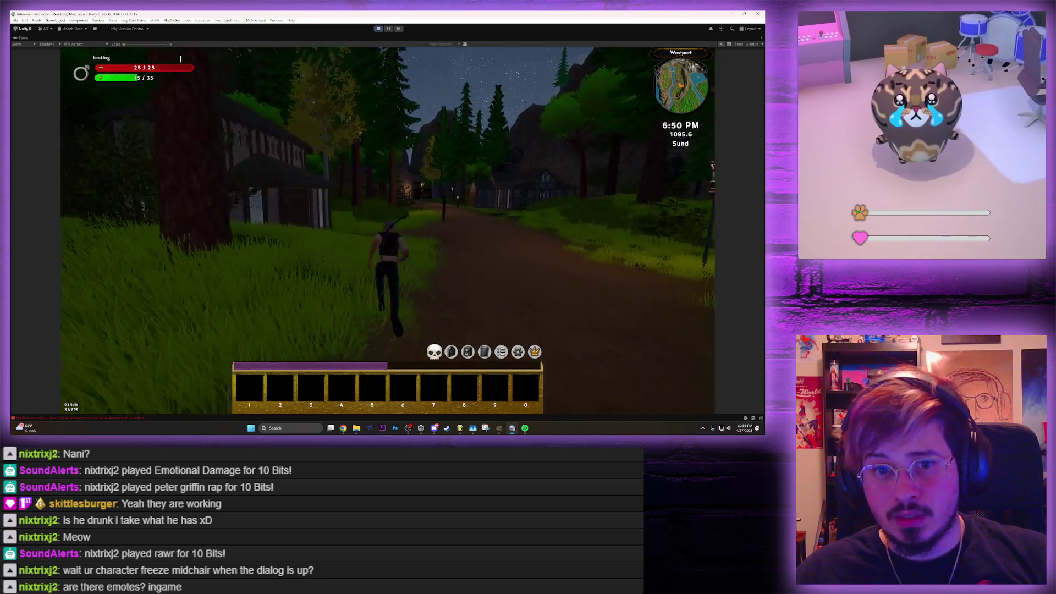
# Enter the house and climb the stairs to Faith beside the upstairs bed
pyautogui.press('w')
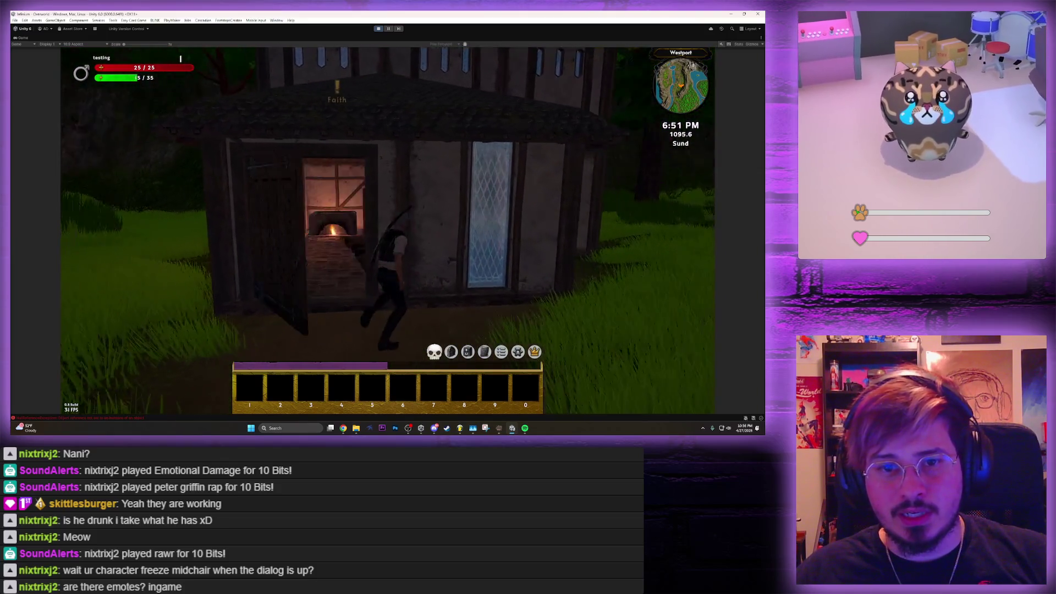
pyautogui.press('w')
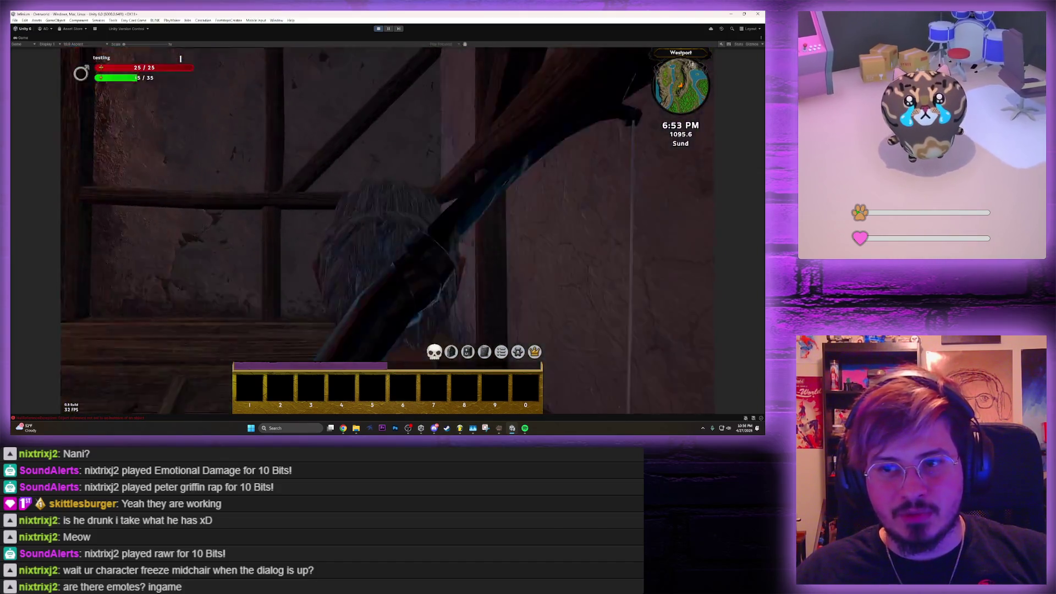
pyautogui.press('w')
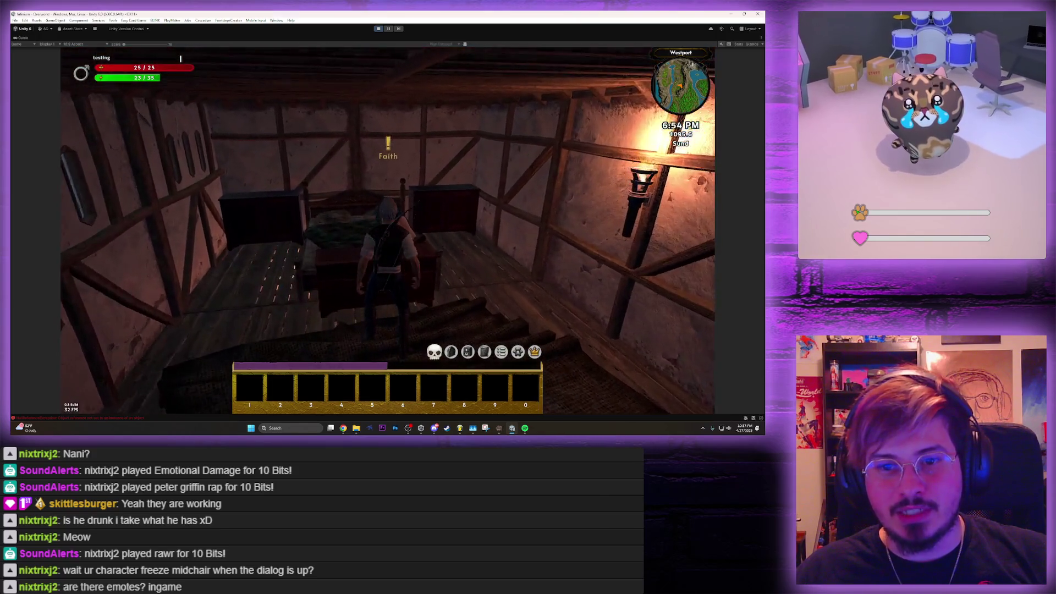
pyautogui.press('w')
pyautogui.press('w')
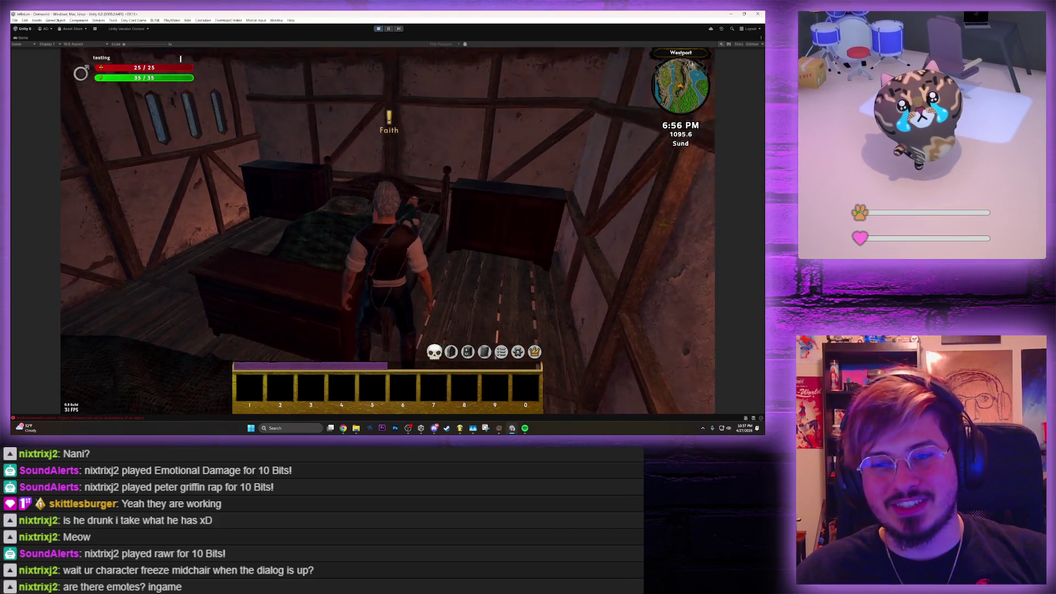
# Greet Faith briefly and leave her house for the village
pyautogui.press('e')
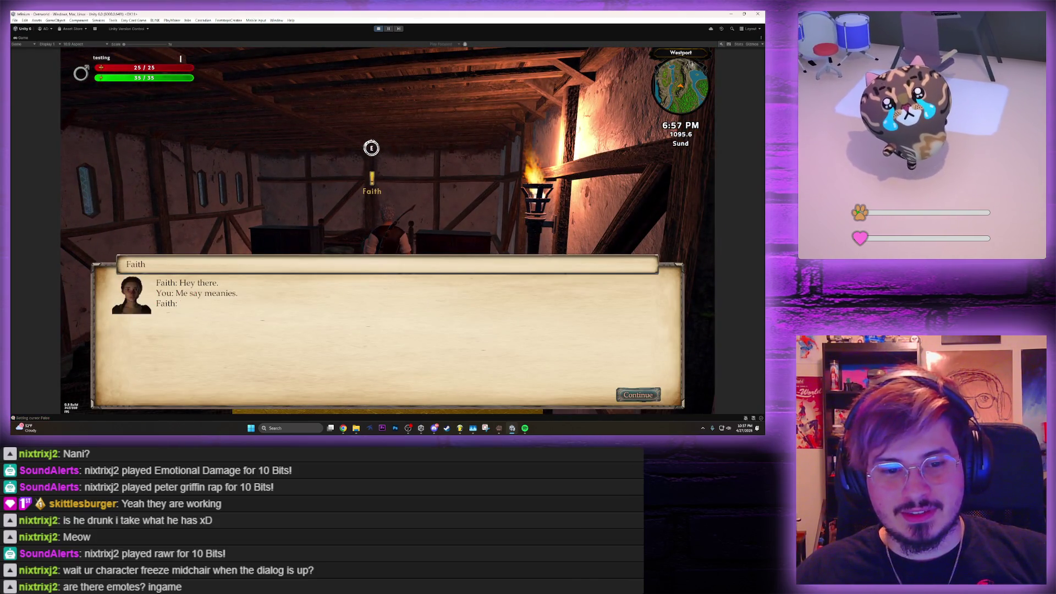
pyautogui.press('Escape')
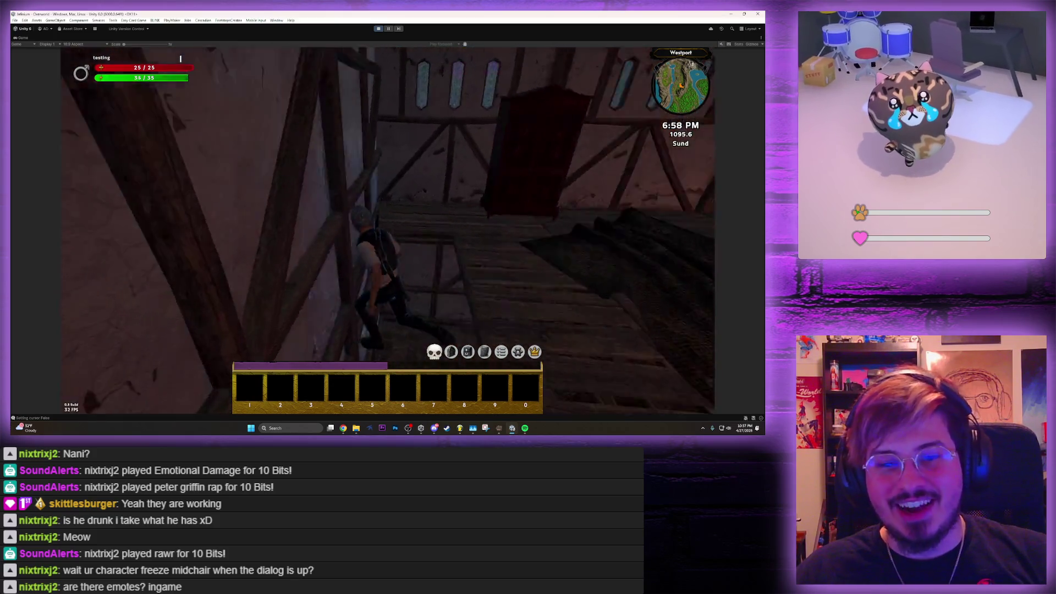
pyautogui.press('w')
pyautogui.press('e')
# Run along the village path past the For Sale sign to the tavern door
pyautogui.press('w')
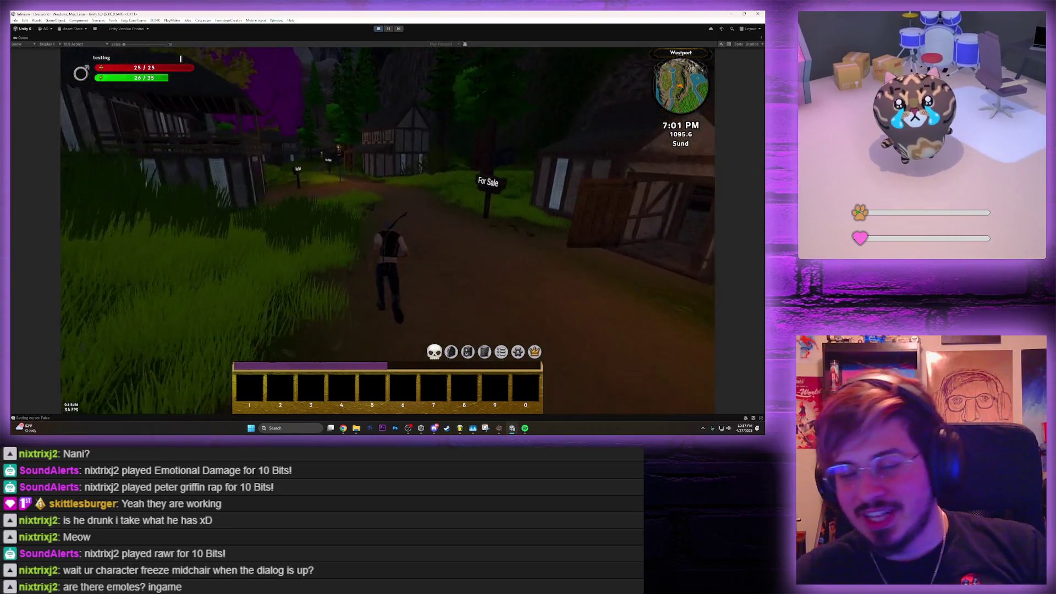
pyautogui.press('w')
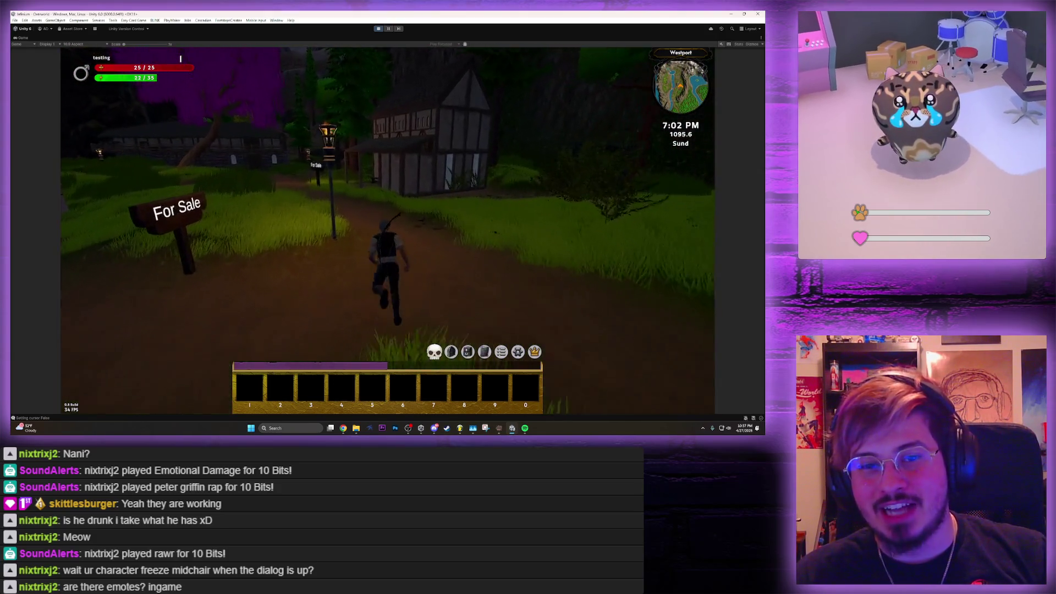
pyautogui.press('w')
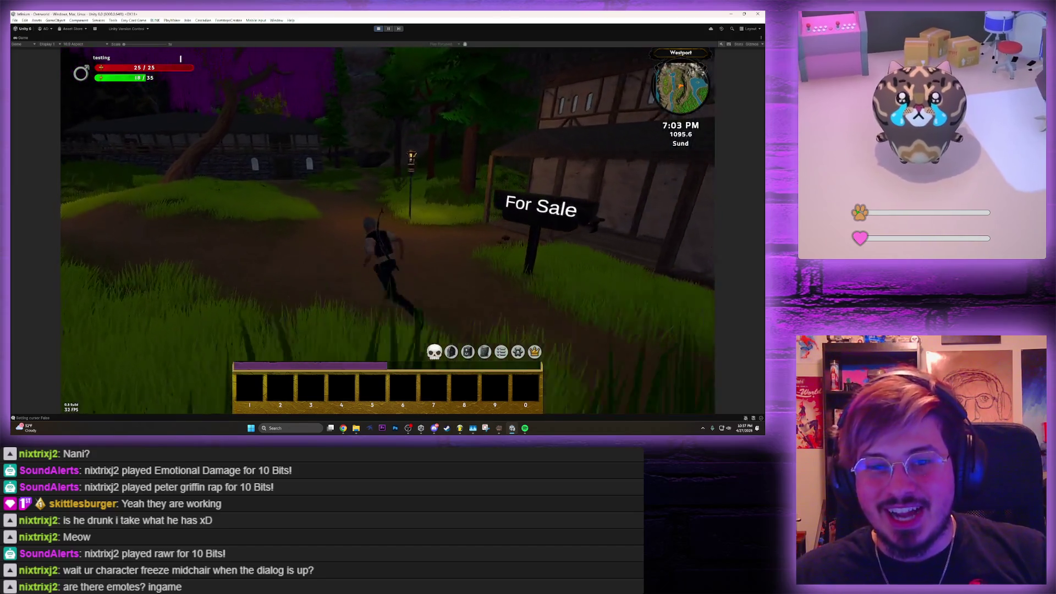
pyautogui.press('w')
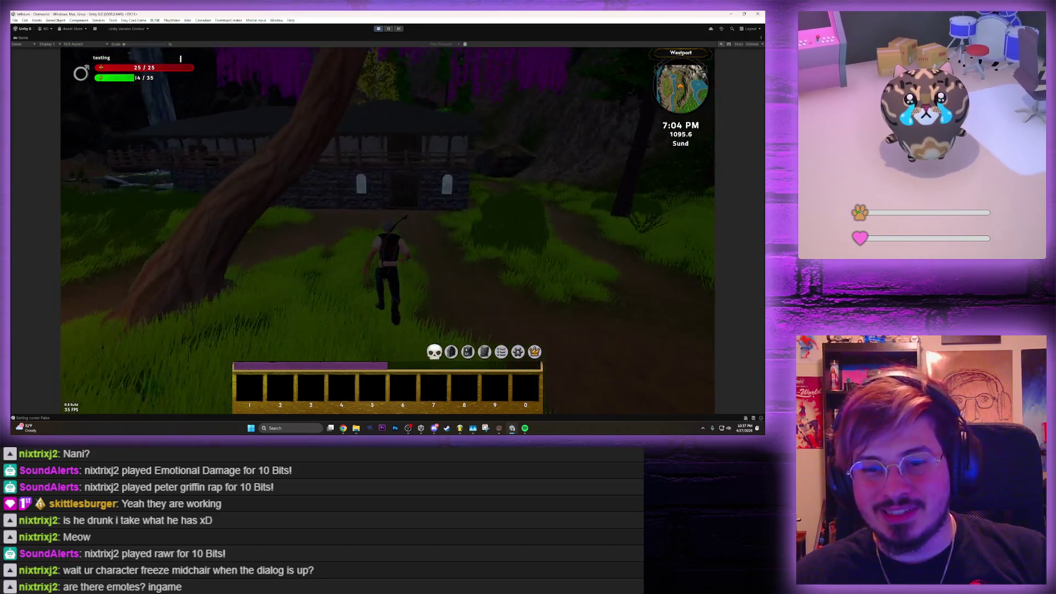
pyautogui.press('w')
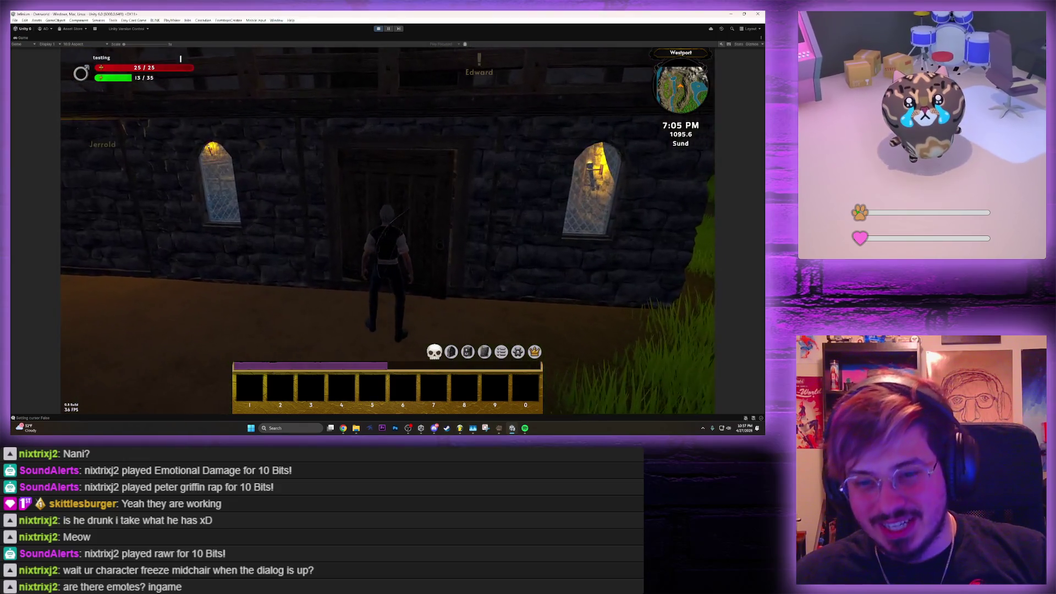
# Enter the tavern and climb to its upper room
pyautogui.press('w')
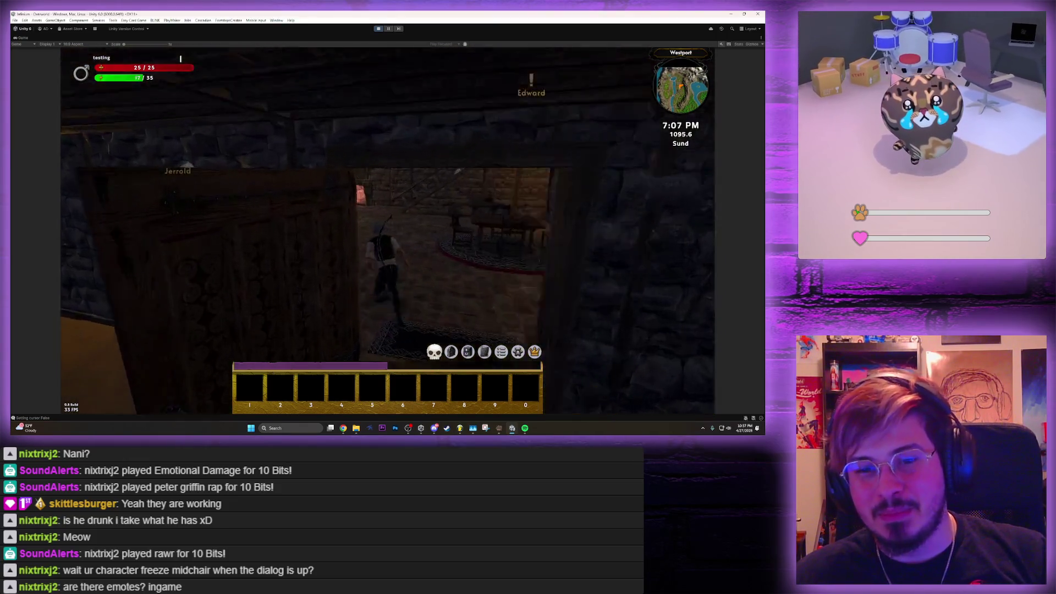
pyautogui.press('w')
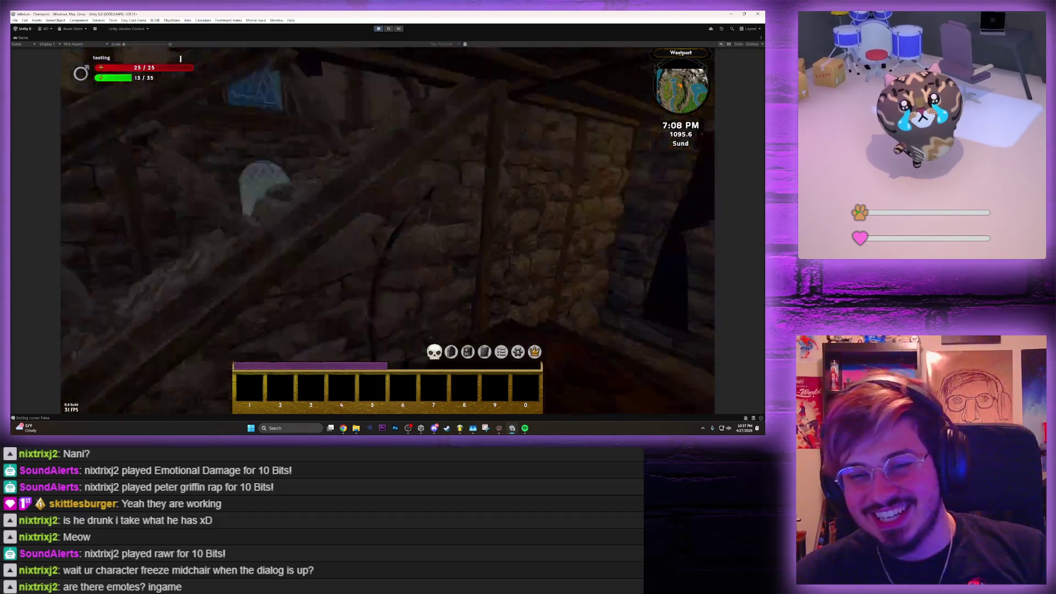
pyautogui.press('w')
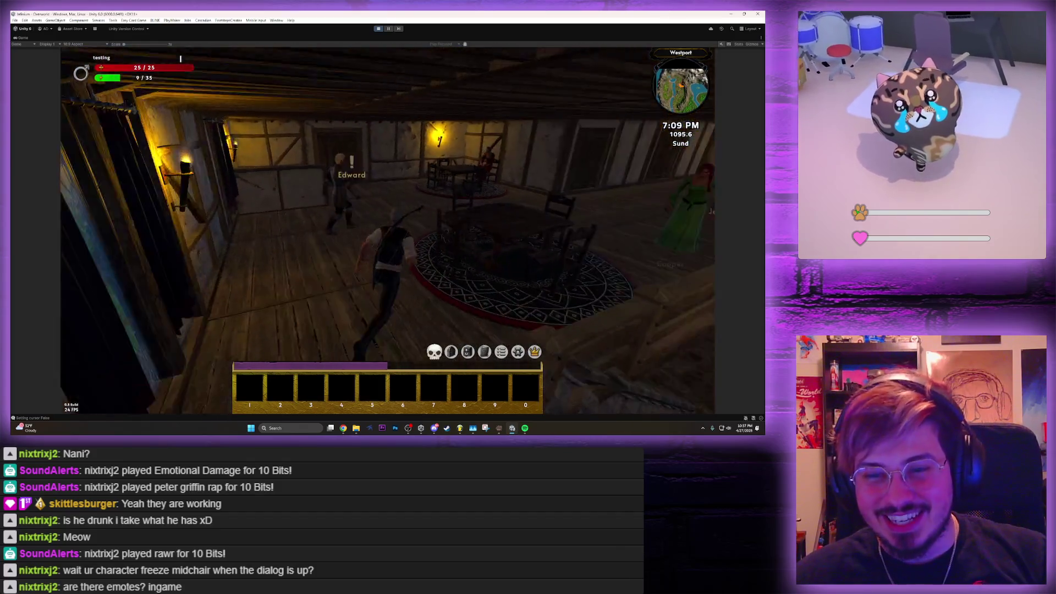
# Ask Tofana about Faith's husband and accept her drink
pyautogui.press('e')
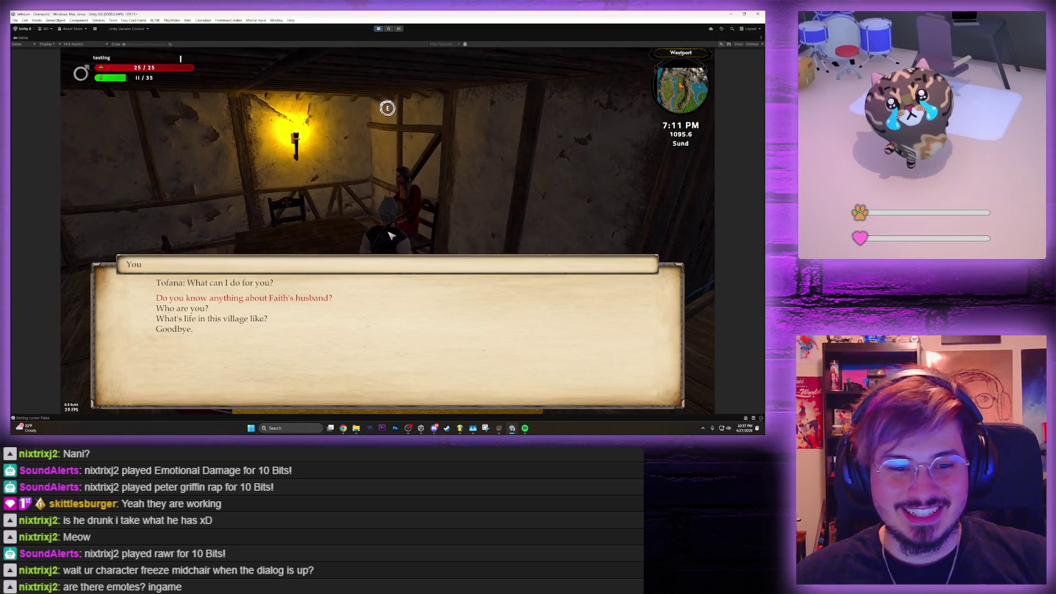
pyautogui.press('Return')
pyautogui.press('Return')
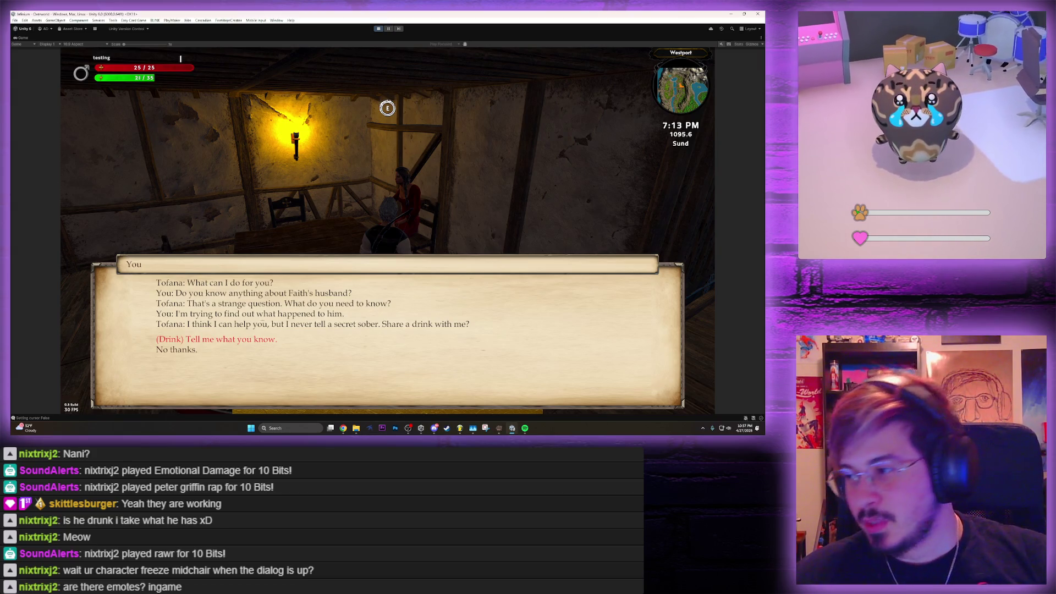
pyautogui.press('Return')
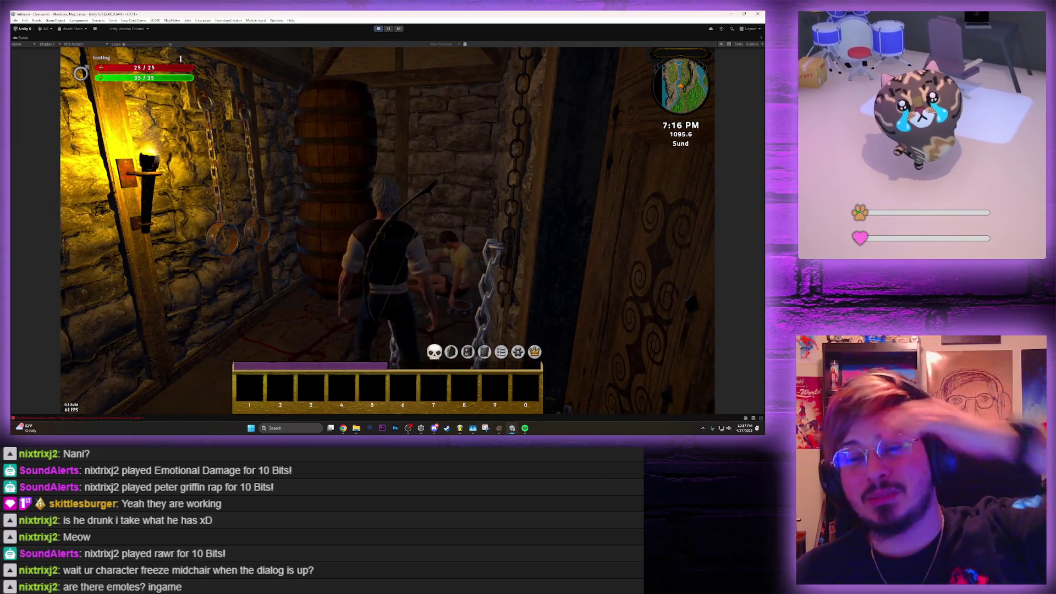
# Take the Tavern Room Key and Rory's Note, then find the barrel-room door locked
pyautogui.press('e')
pyautogui.press('w')
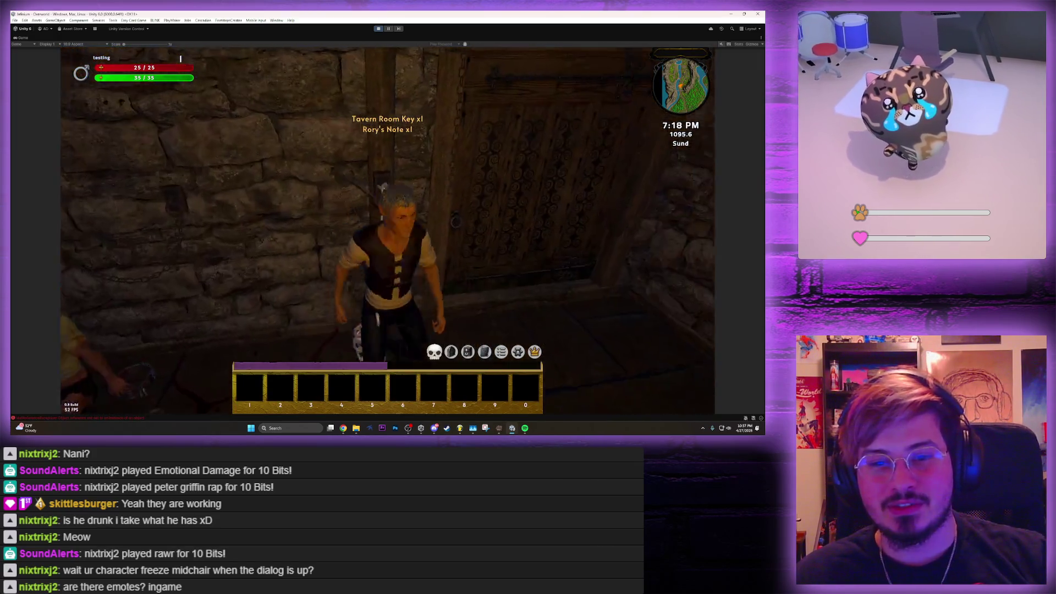
pyautogui.press('w')
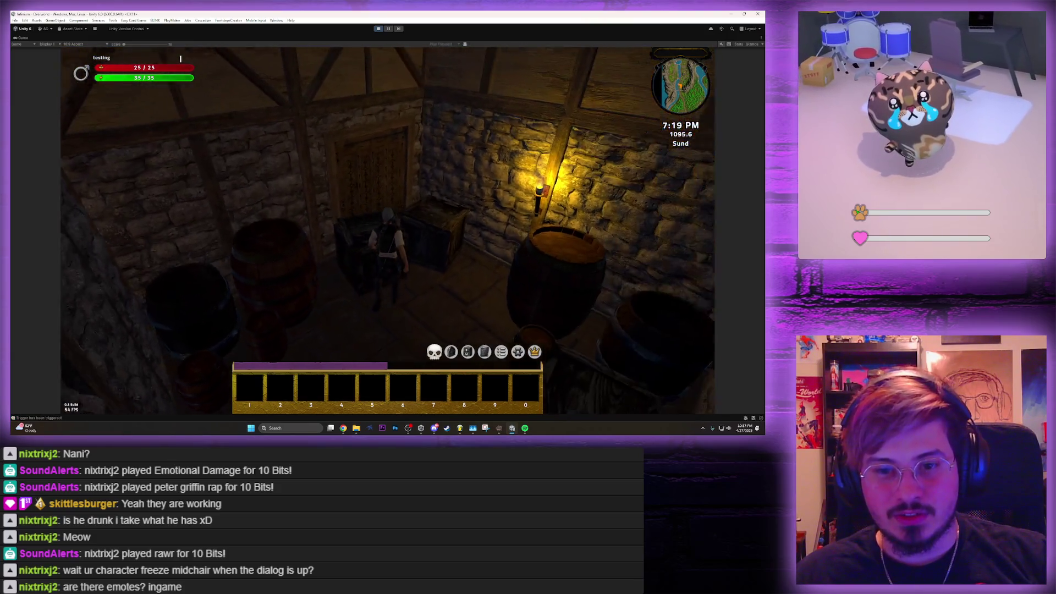
pyautogui.press('w')
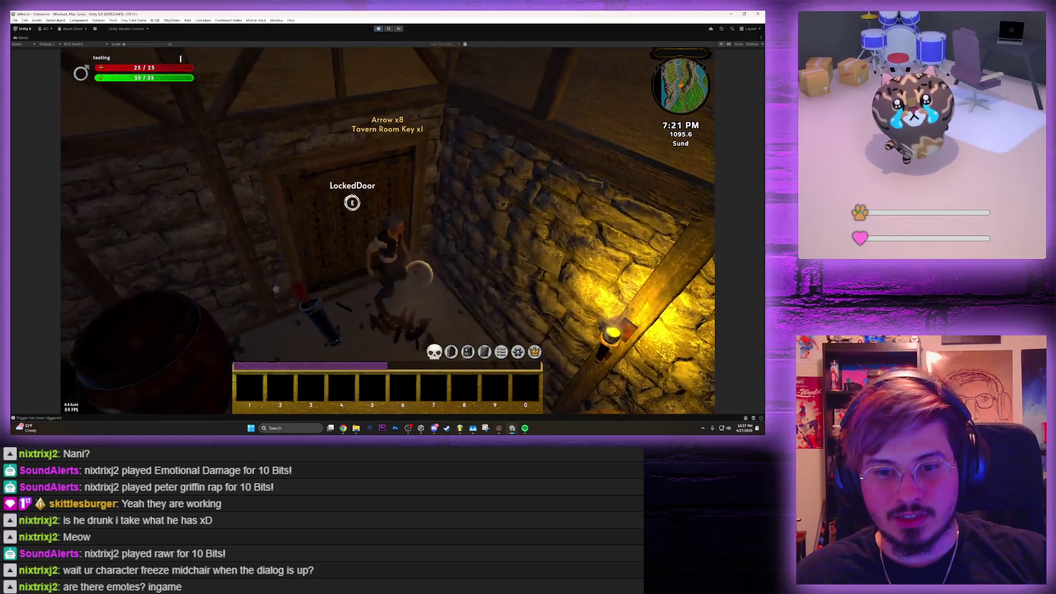
# Search the barrels for 24 copper coins and move on toward the bookshelf room
pyautogui.press('w')
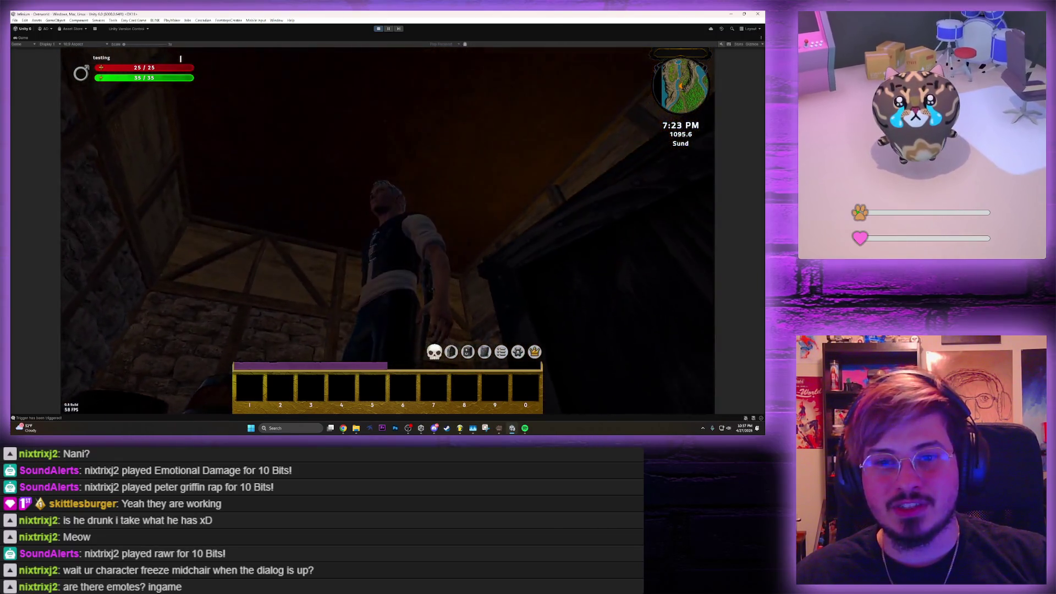
pyautogui.press('w')
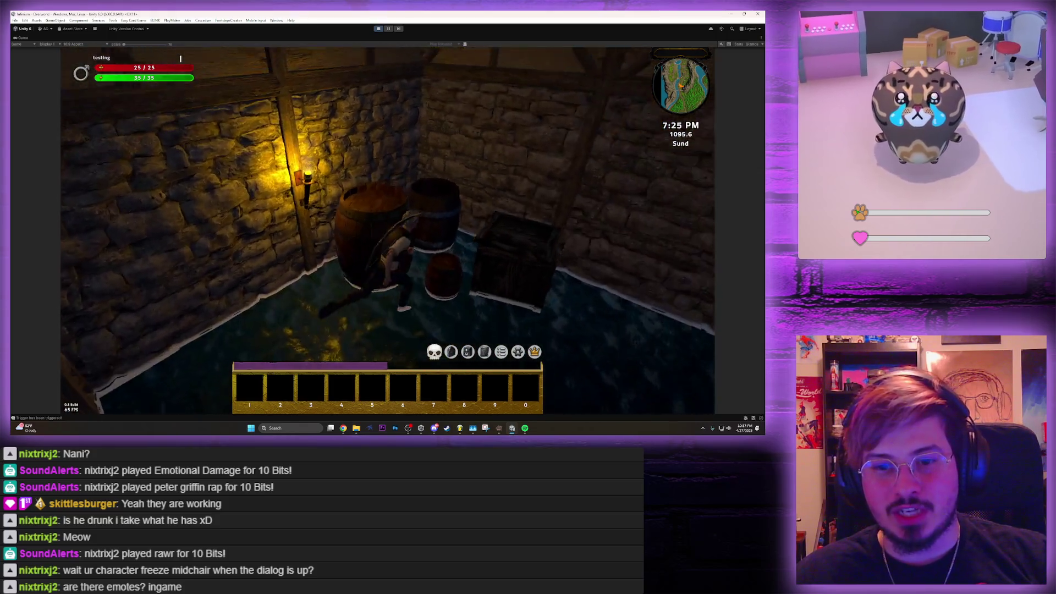
pyautogui.press('w')
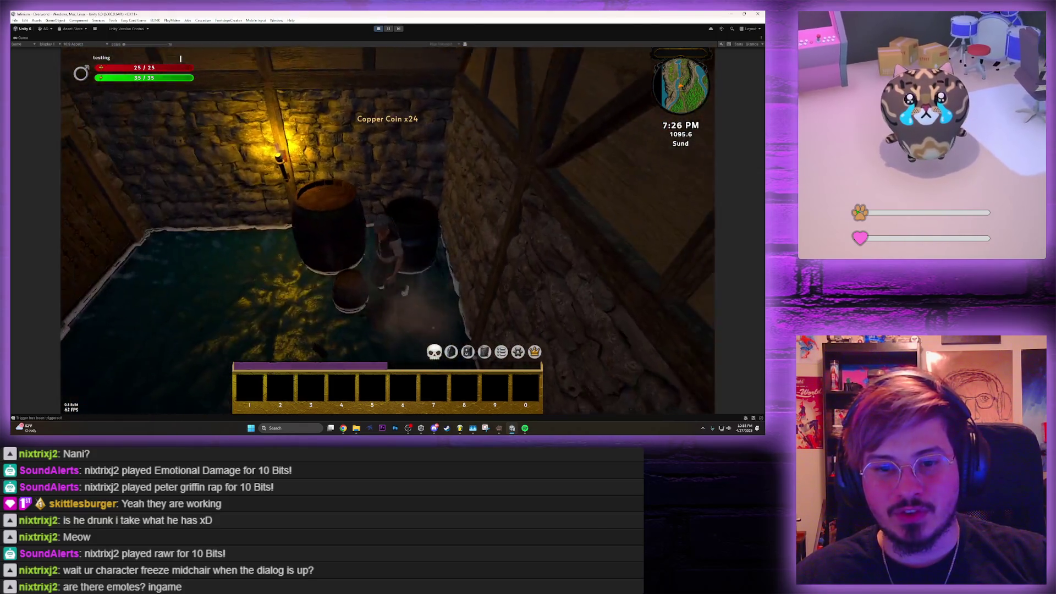
pyautogui.press('w')
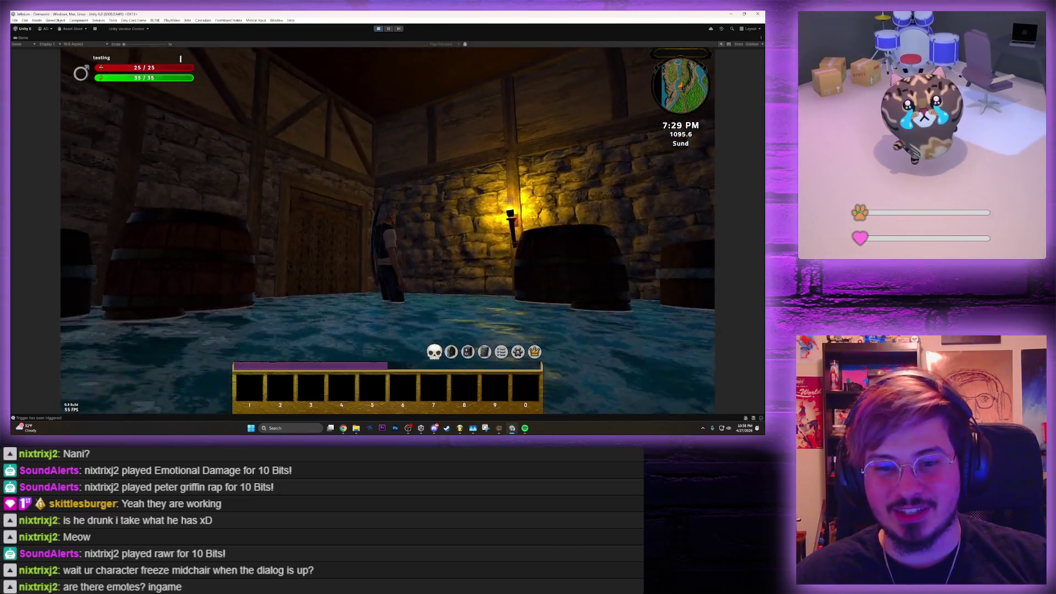
pyautogui.press('w')
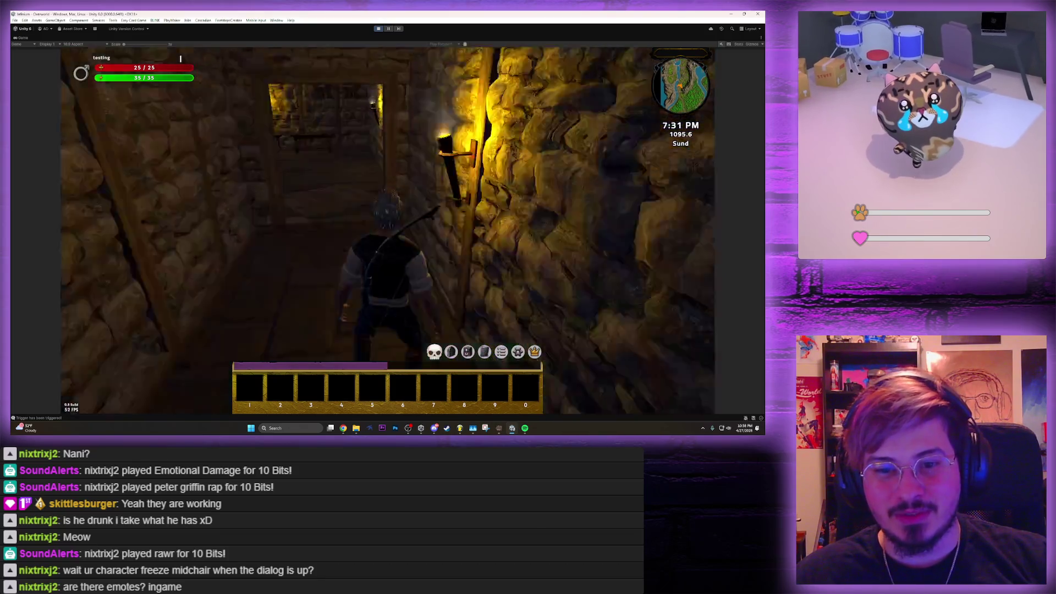
# Run out of the cellar, across Westport, and upstairs to Faith, who now shows a question mark
pyautogui.press('w')
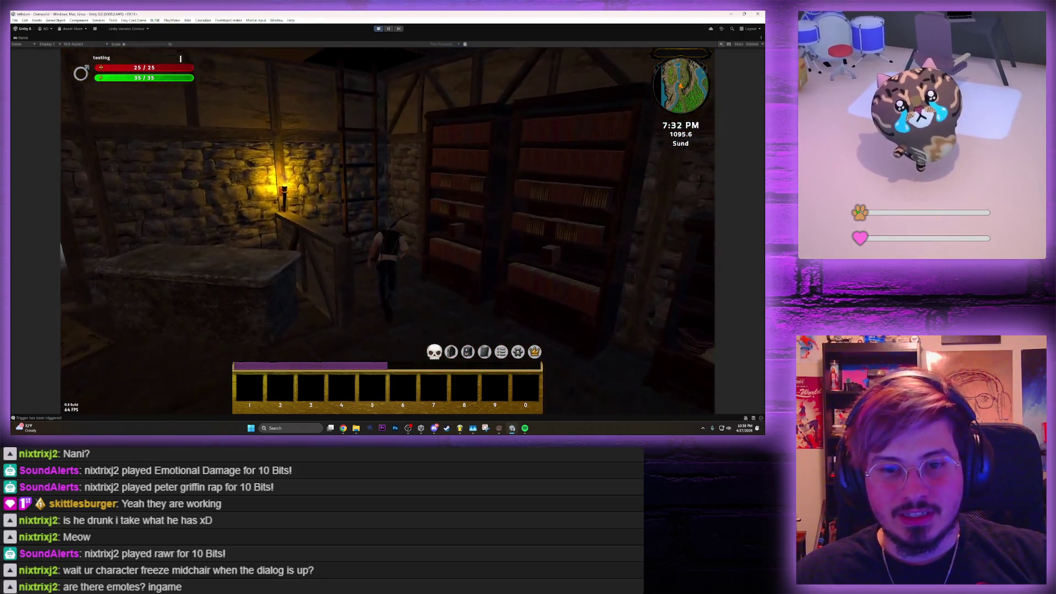
pyautogui.press('w')
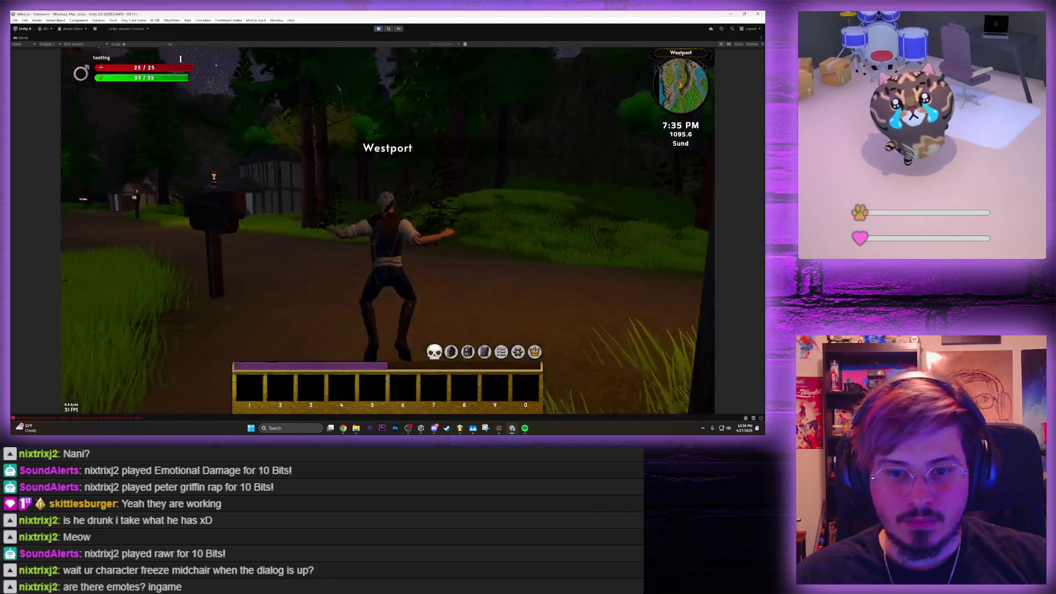
pyautogui.press('w')
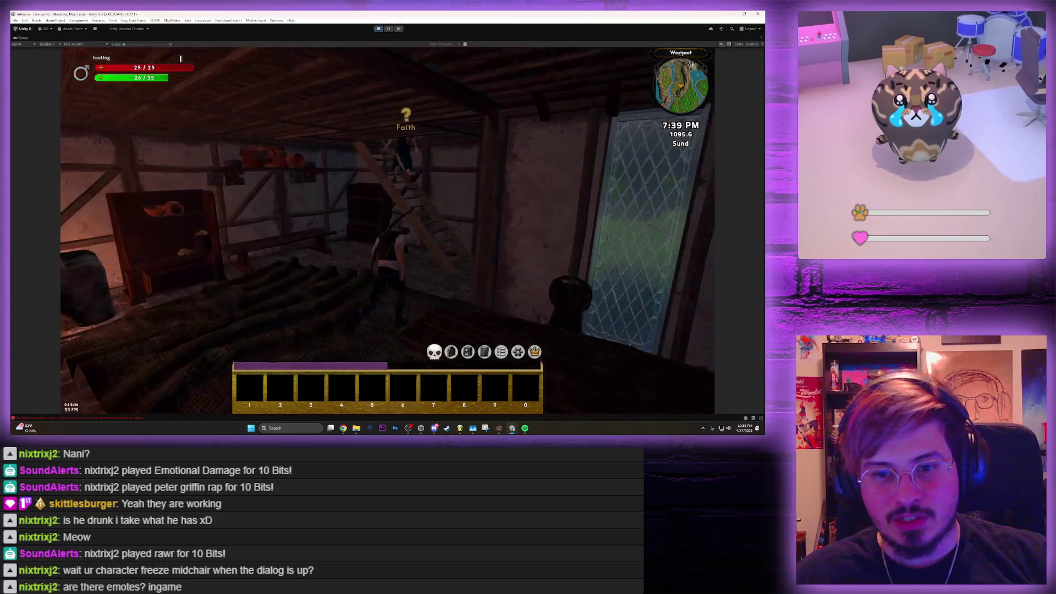
# Talk to Faith, say you know where her husband is, and answer 'Sure you?'
pyautogui.press('e')
pyautogui.press('space')
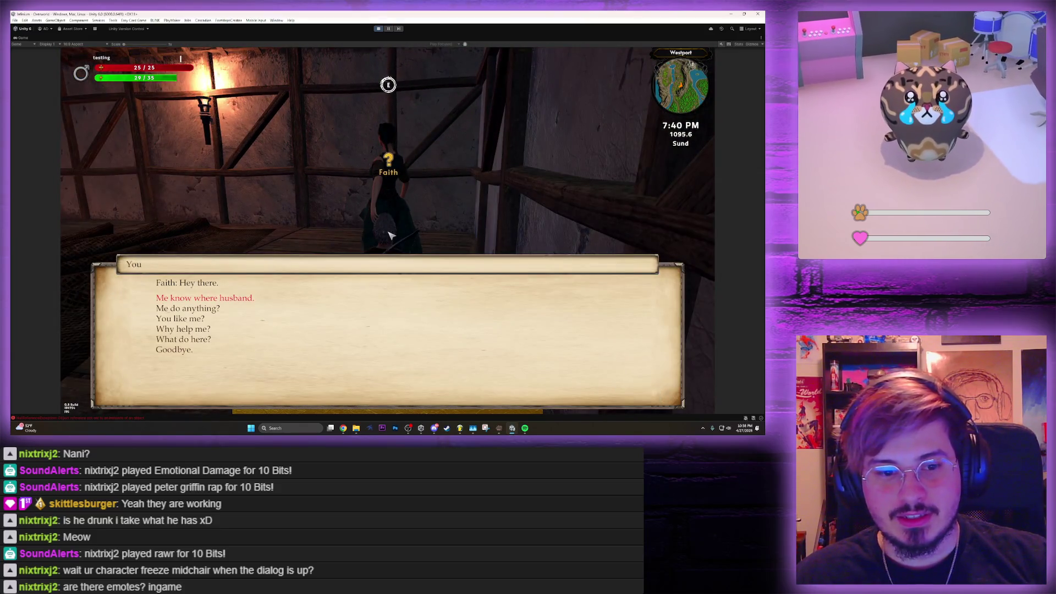
pyautogui.press('space')
pyautogui.press('space')
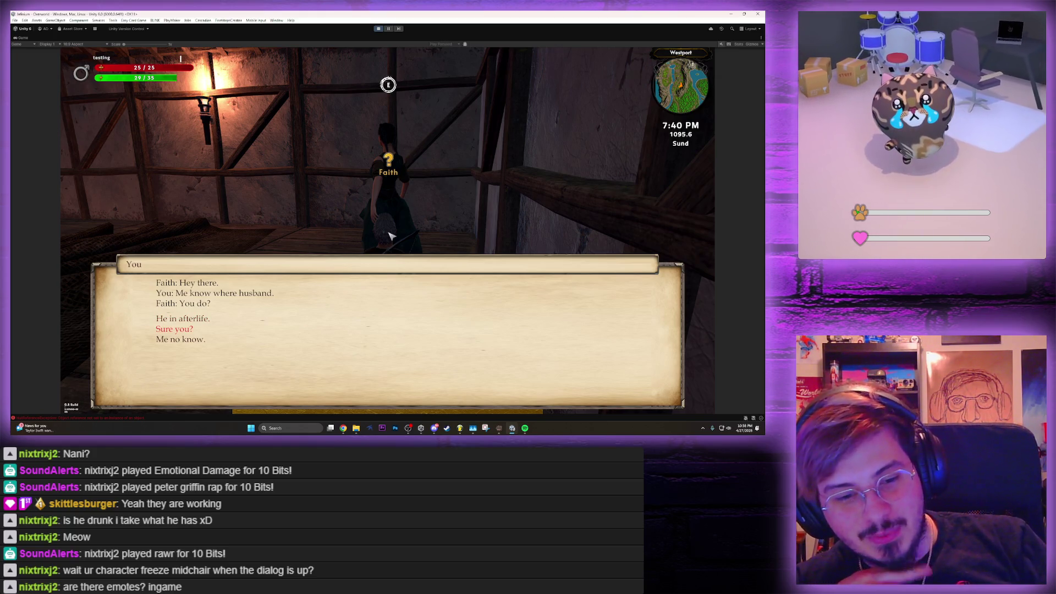
pyautogui.press('Return')
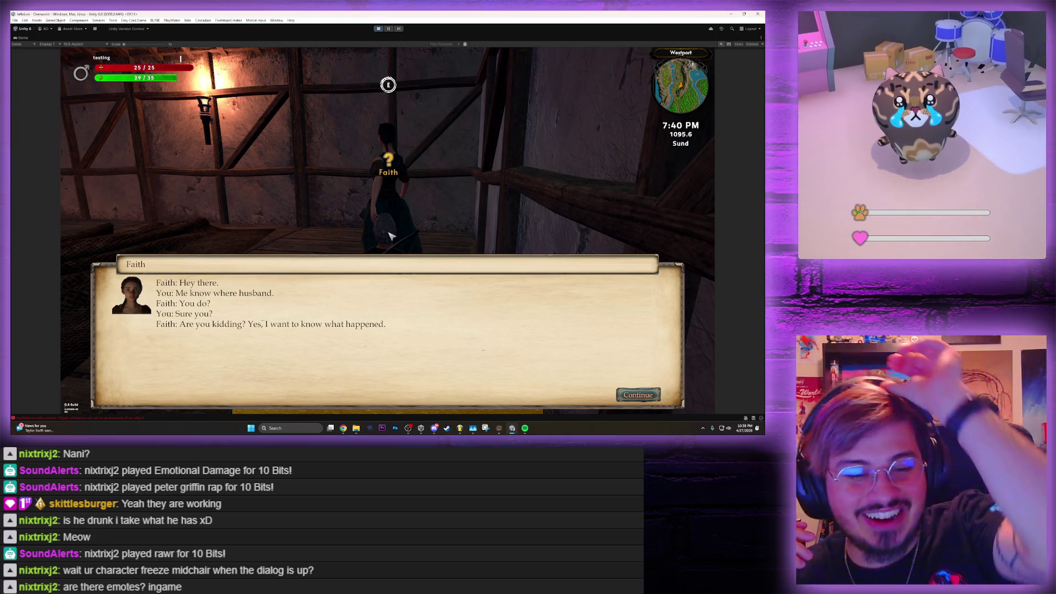
# Tell Faith her husband is in the afterlife, reach level 2, and close the level-up tutorial
pyautogui.press('Return')
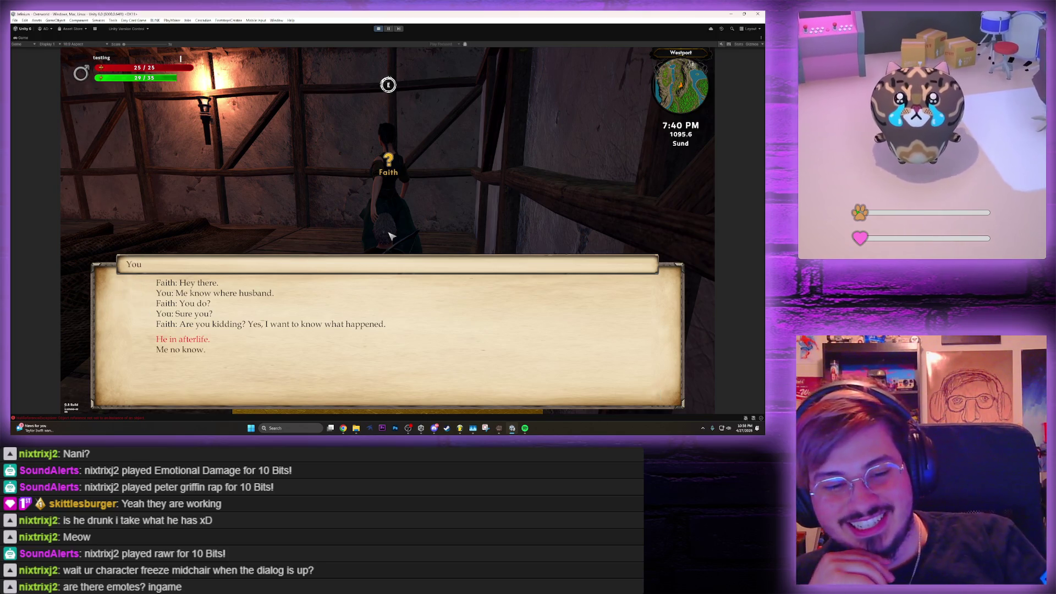
pyautogui.press('Return')
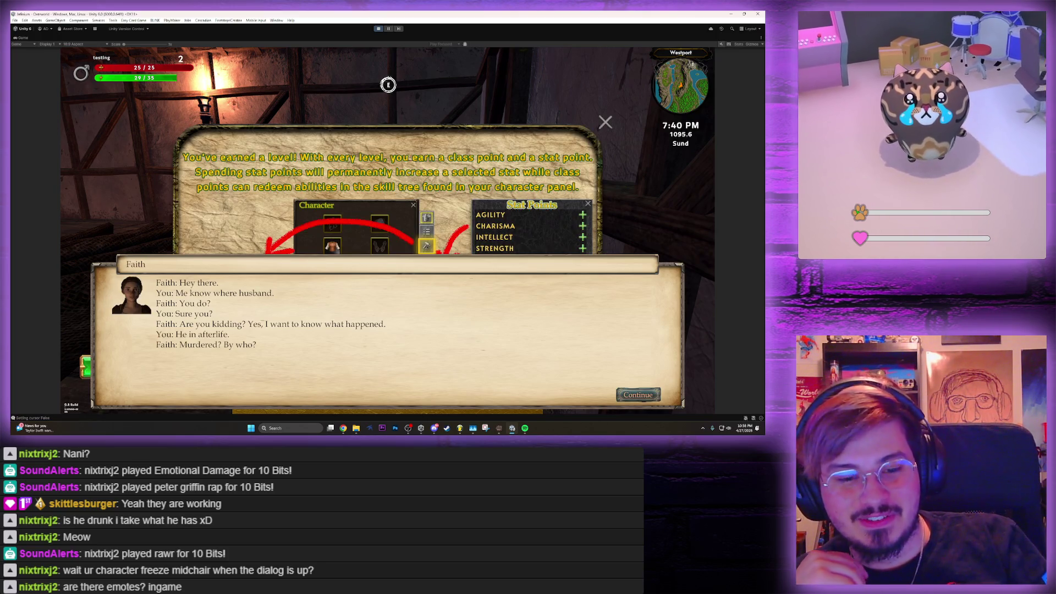
pyautogui.press('Return')
pyautogui.press('Return')
pyautogui.press('Return')
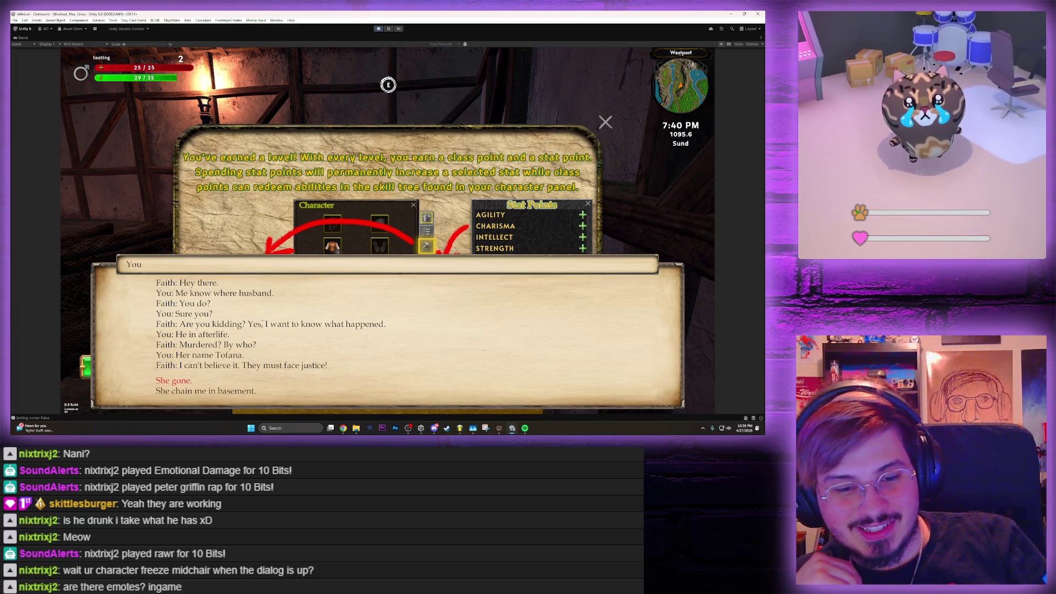
pyautogui.press('Return')
pyautogui.press('Return')
pyautogui.press('Return')
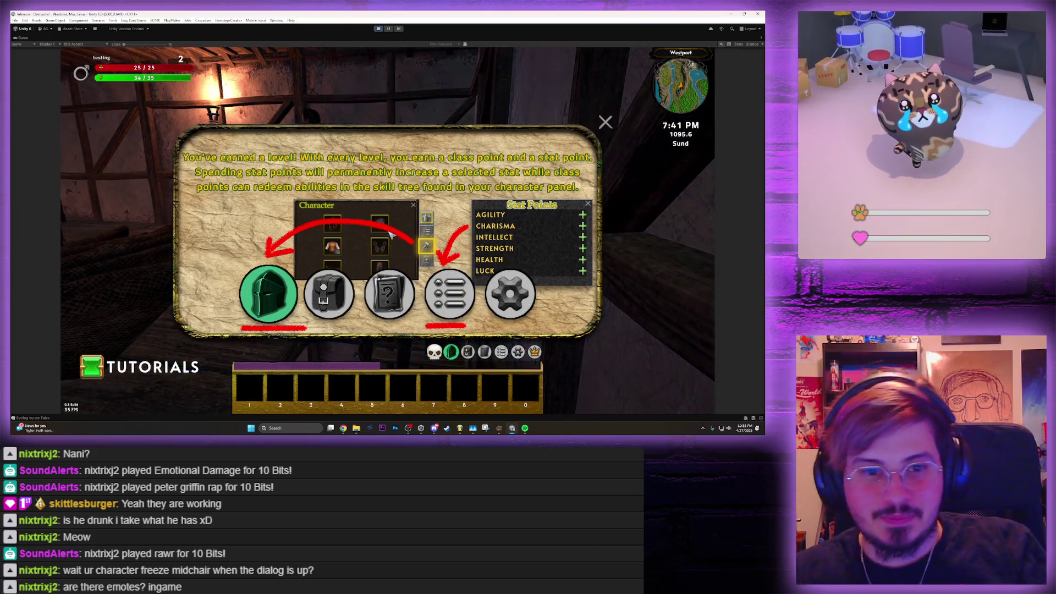
pyautogui.click(605, 130)
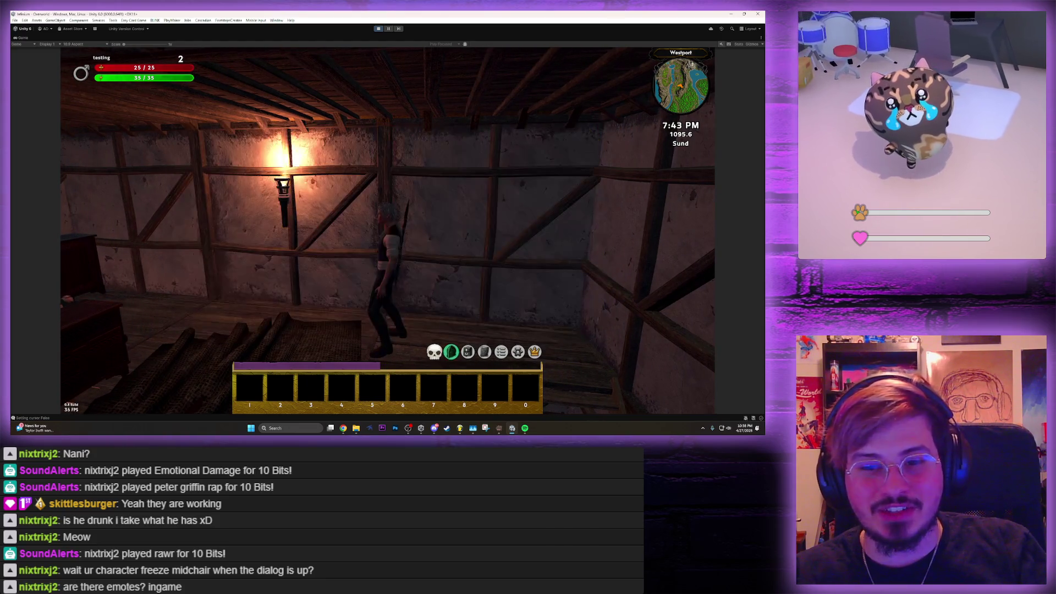
# Walk to Faith's bed, ask her 'You like me?', then end the conversation
pyautogui.press('w')
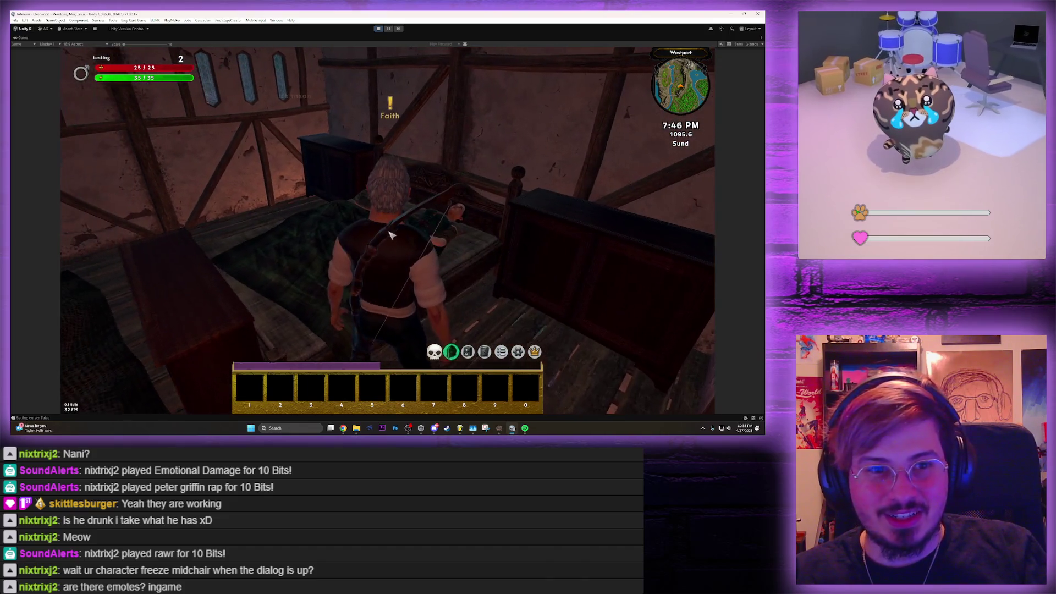
pyautogui.press('e')
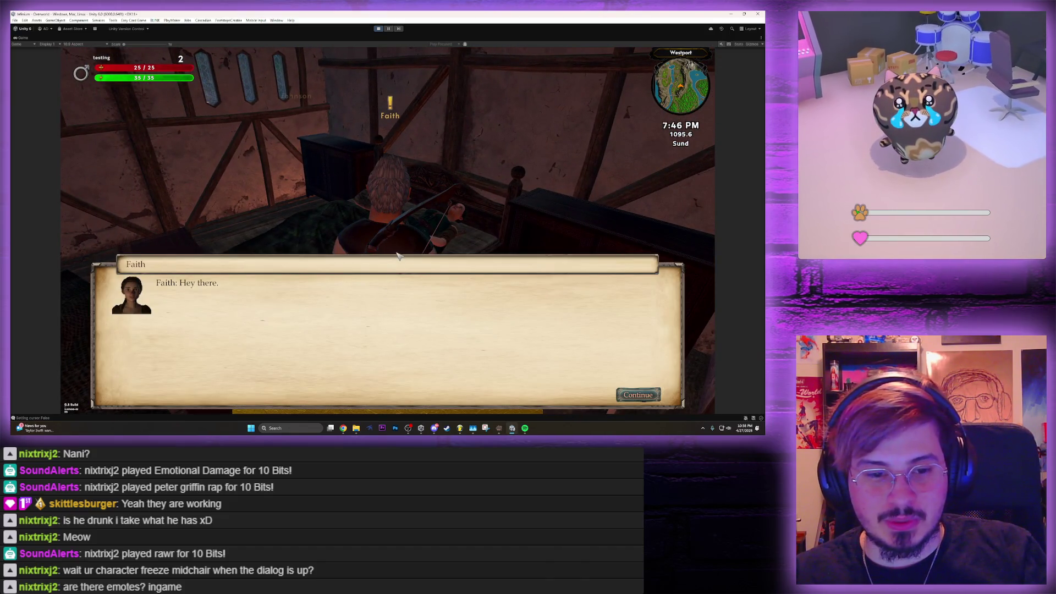
pyautogui.press('space')
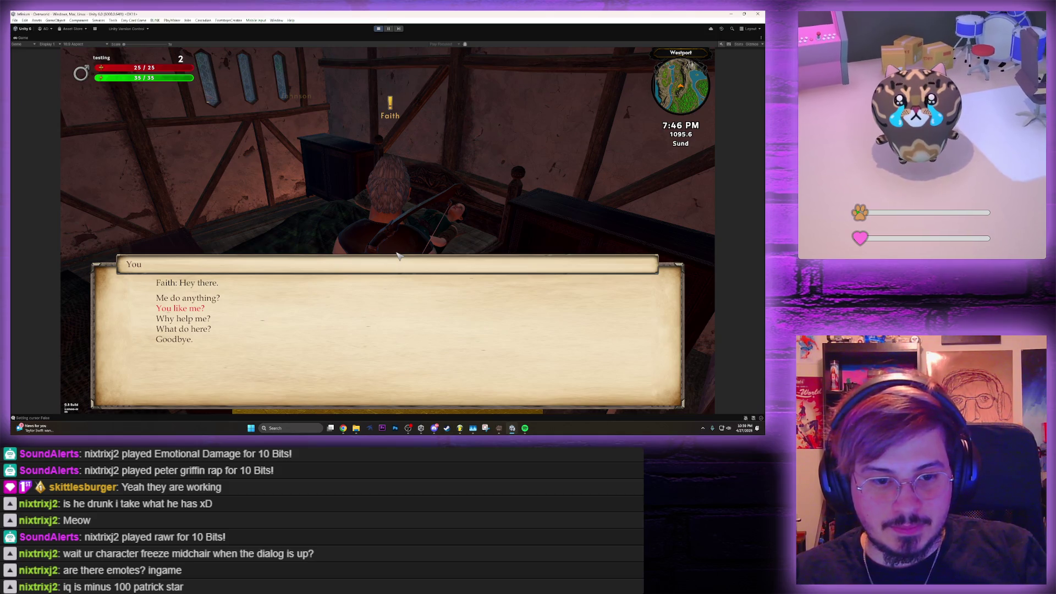
pyautogui.press('space')
pyautogui.press('space')
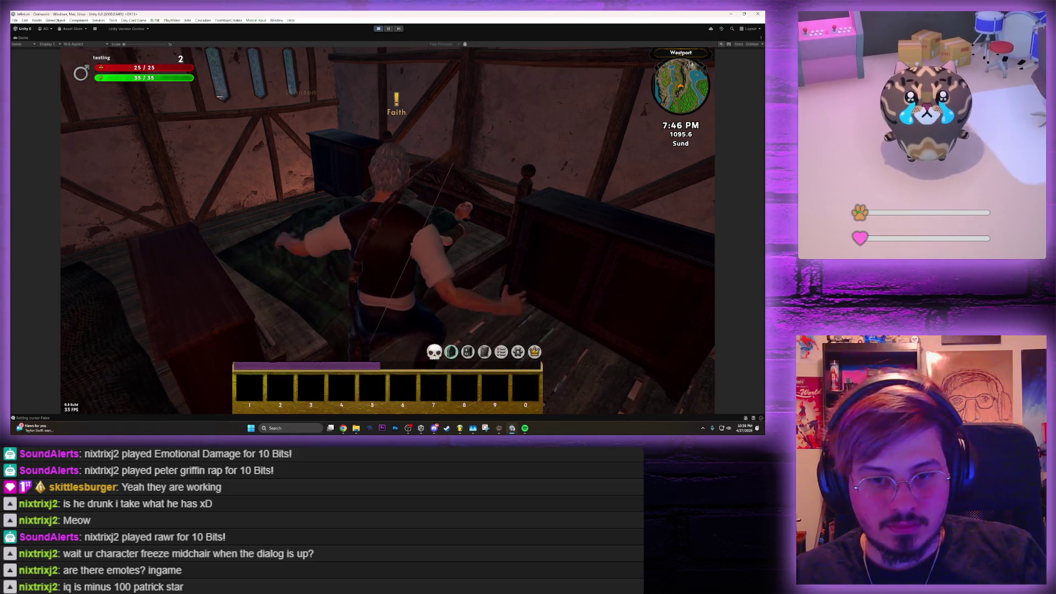
pyautogui.press('w')
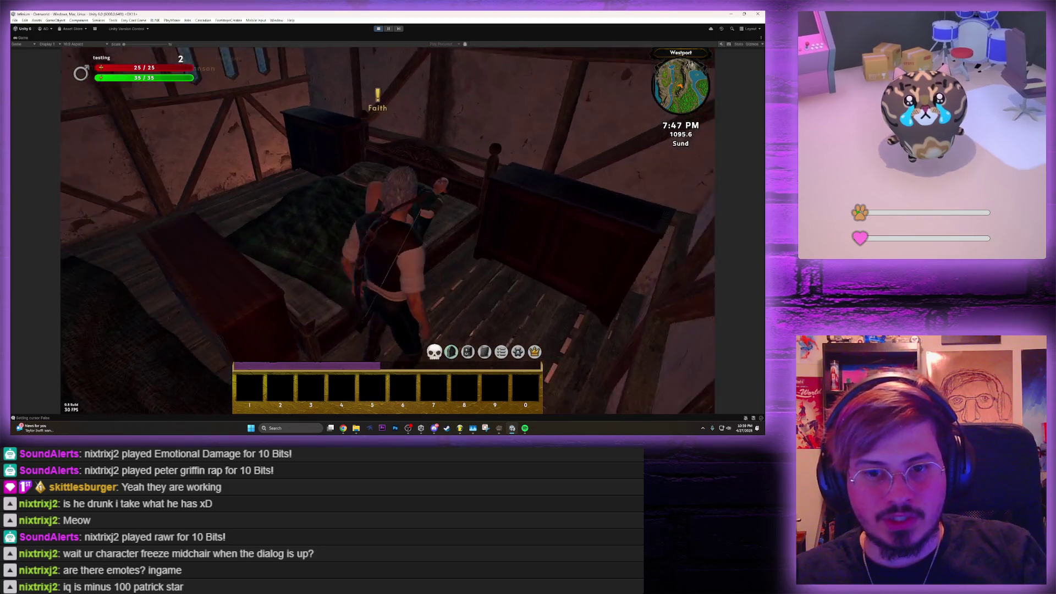
pyautogui.press('e')
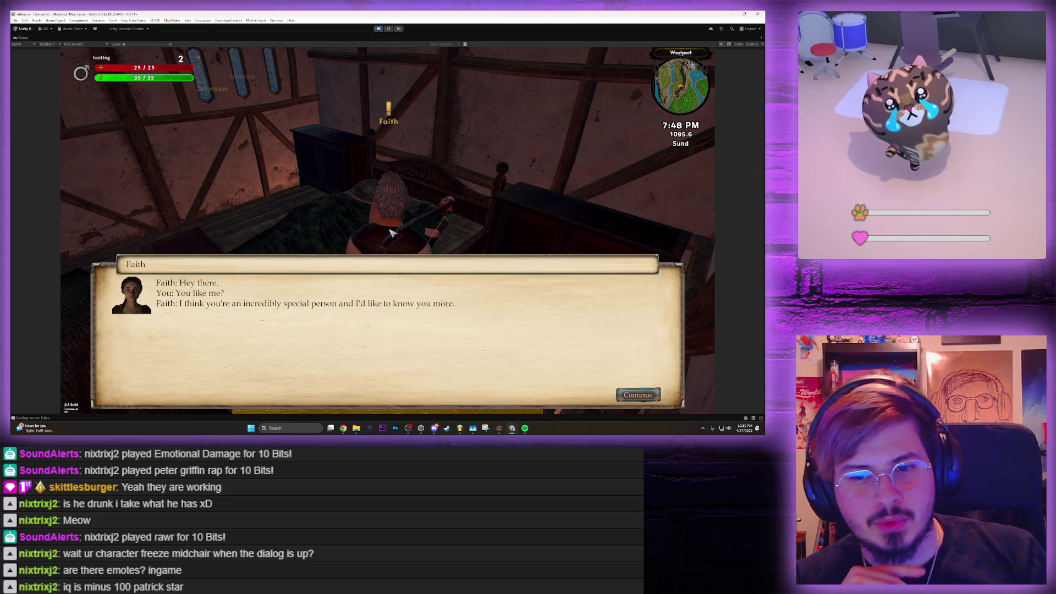
pyautogui.press('Escape')
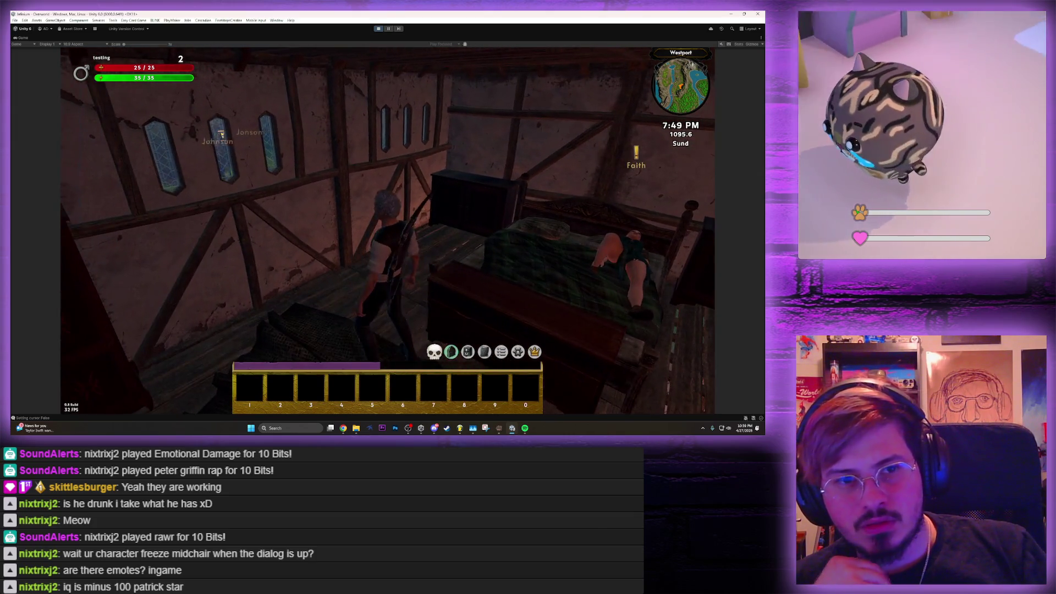
# Walk outside and back up the ladder, ask Faith 'Why help me?', then restore the full editor layout
pyautogui.press('w')
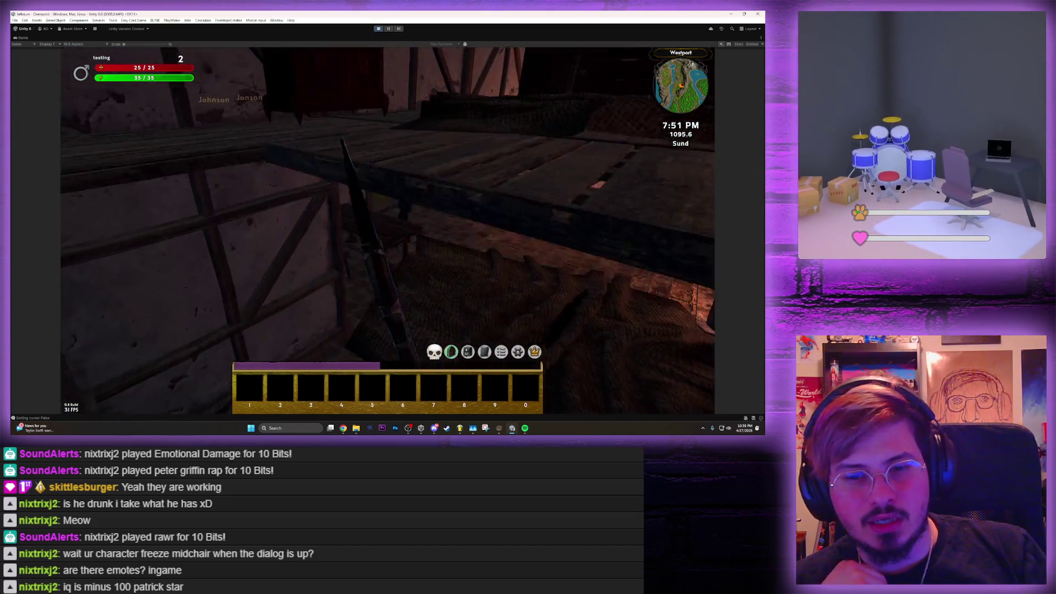
pyautogui.press('w')
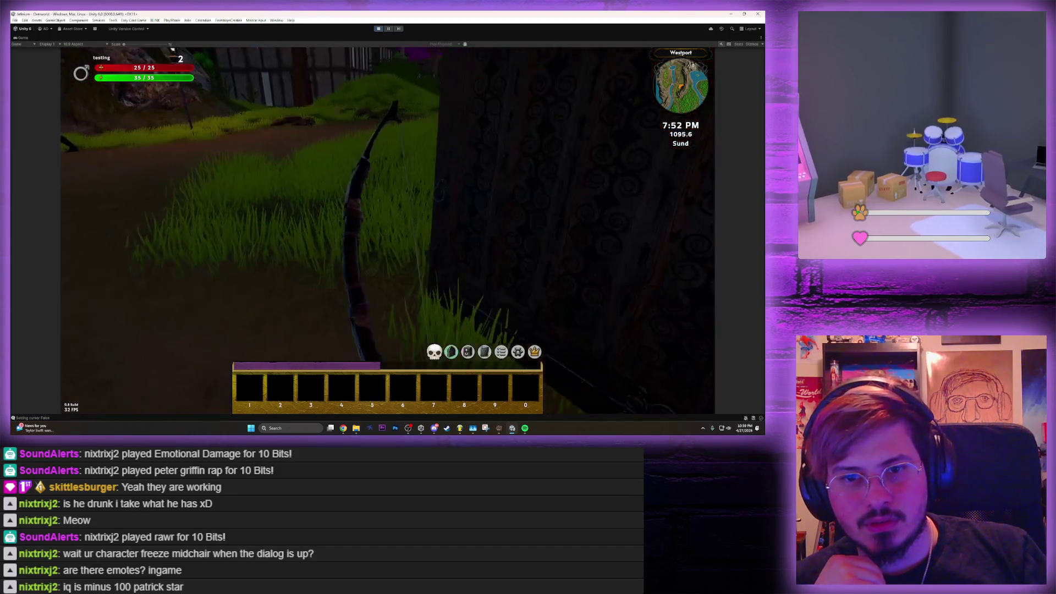
pyautogui.press('w')
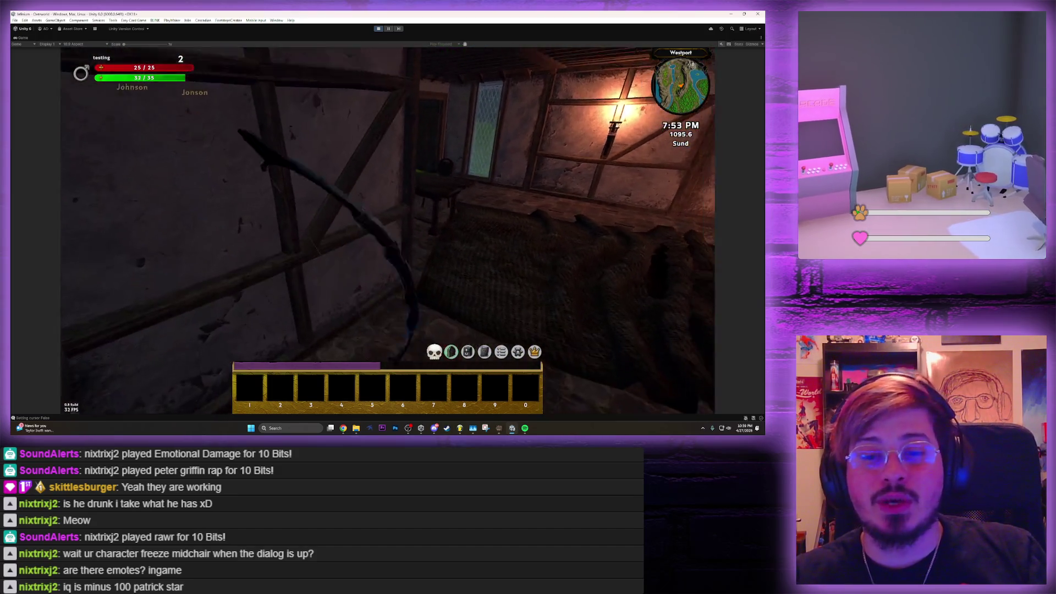
pyautogui.press('w')
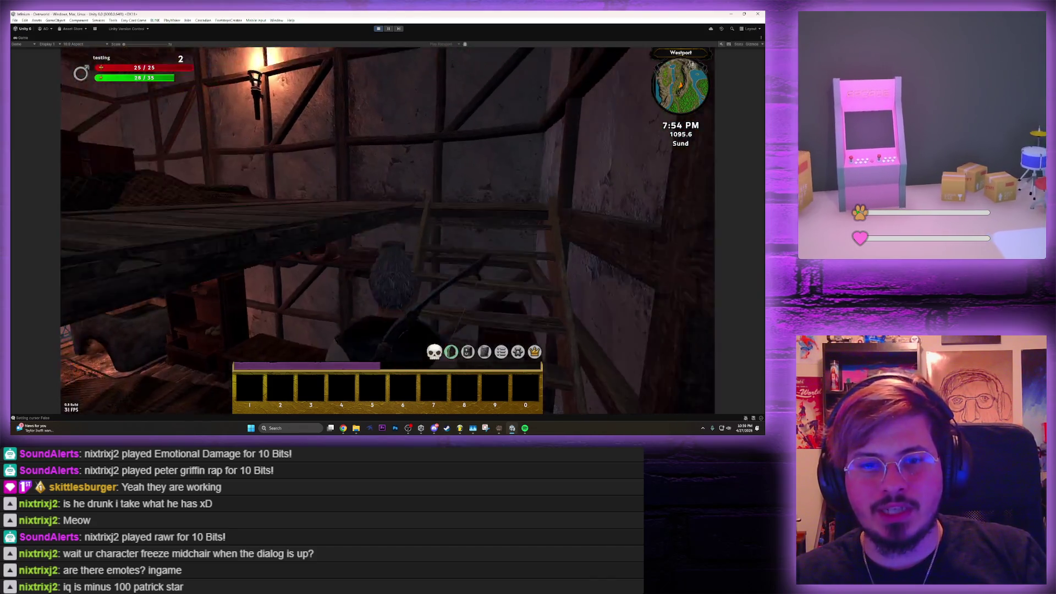
pyautogui.press('w')
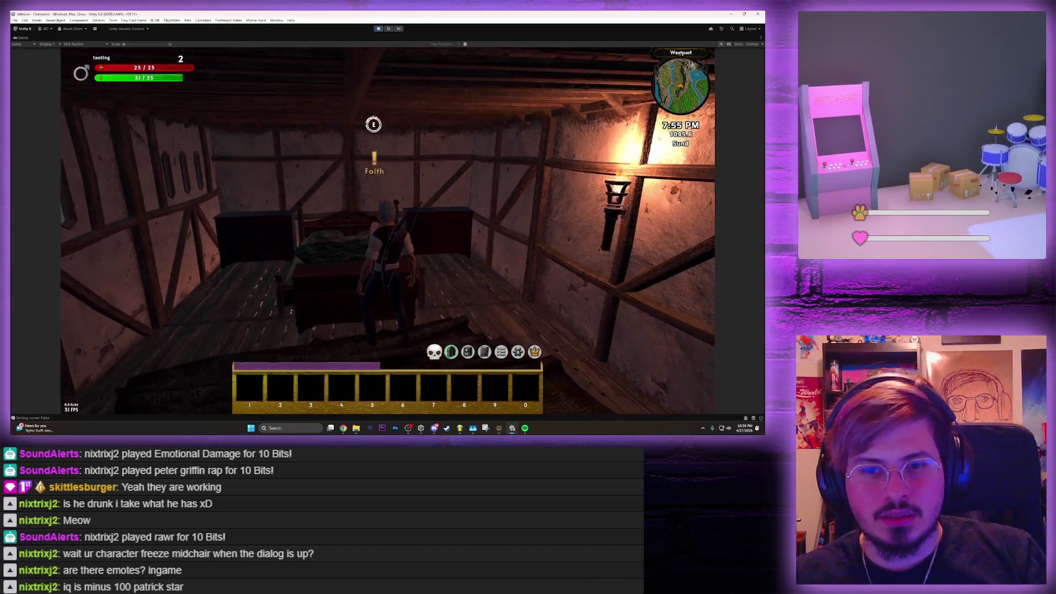
pyautogui.press('e')
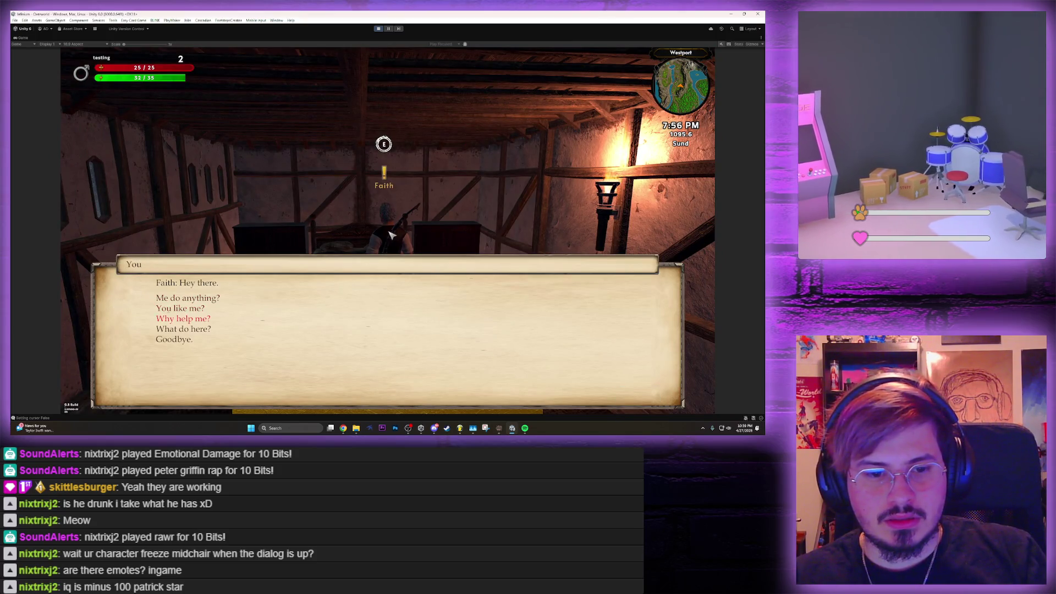
pyautogui.press('Return')
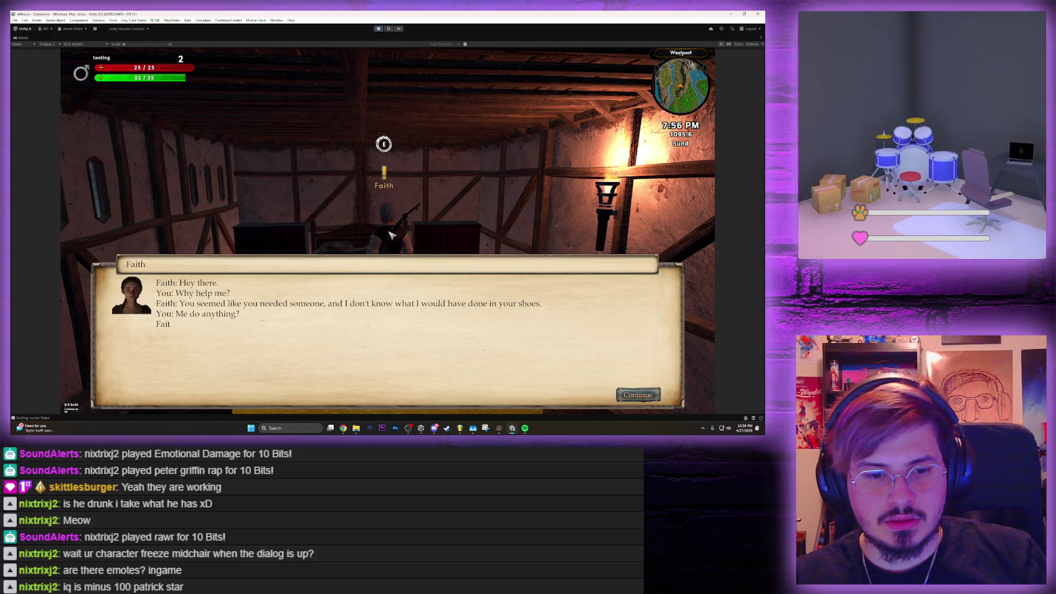
pyautogui.press('Return')
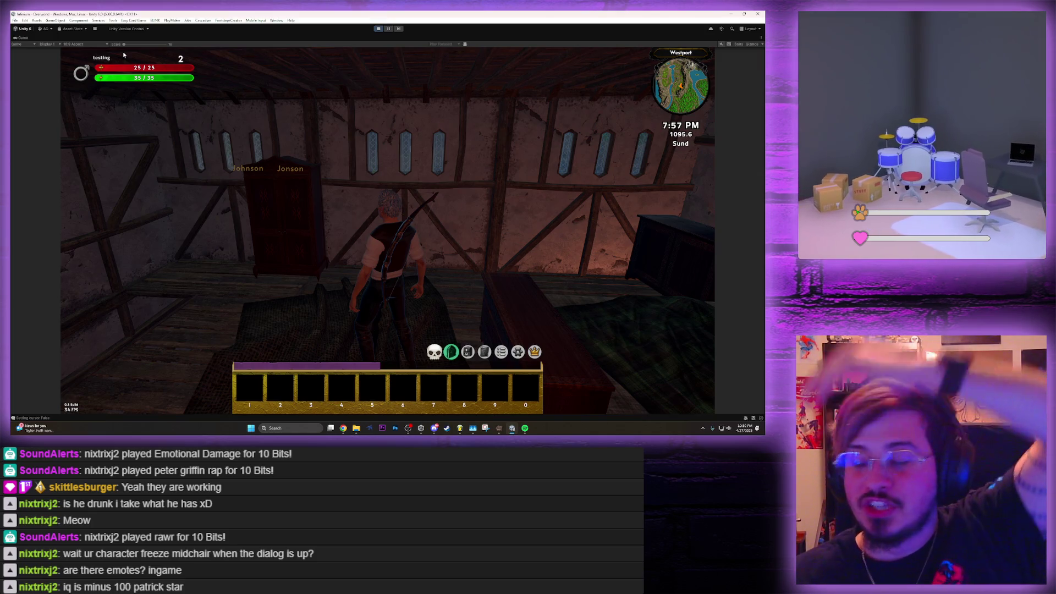
pyautogui.hotkey('shift', 'space')
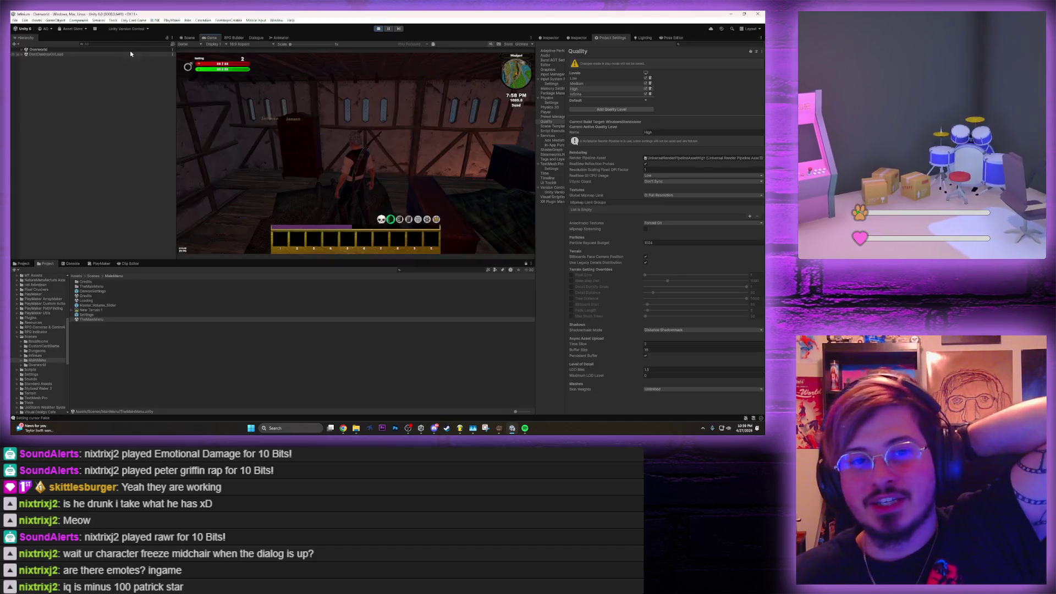
# Open Faith's dialogue node graph and pan across its nodes
pyautogui.click(257, 39)
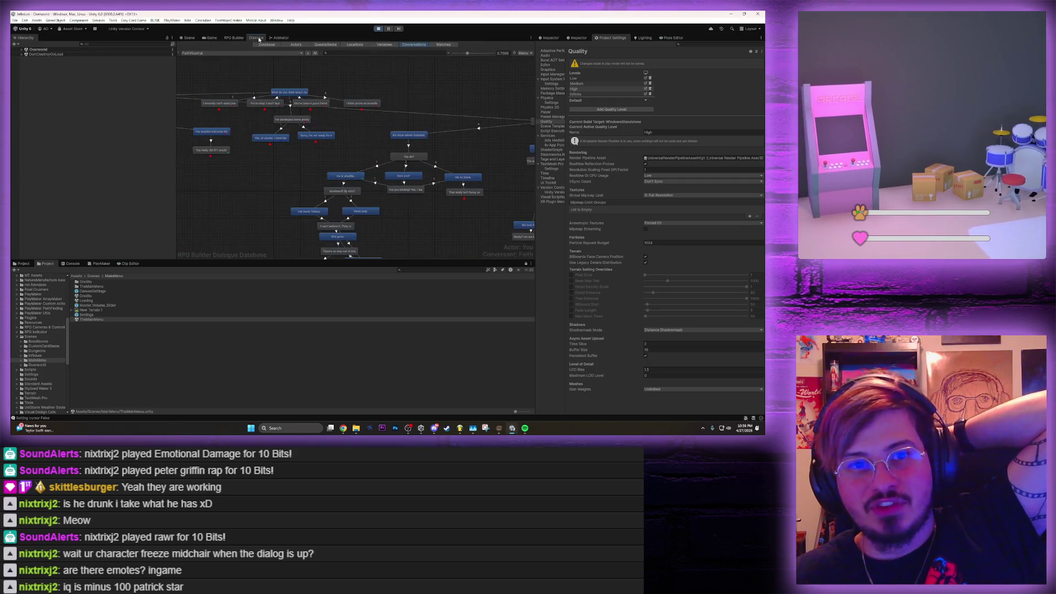
pyautogui.moveTo(416, 177); pyautogui.dragTo(85, 177)
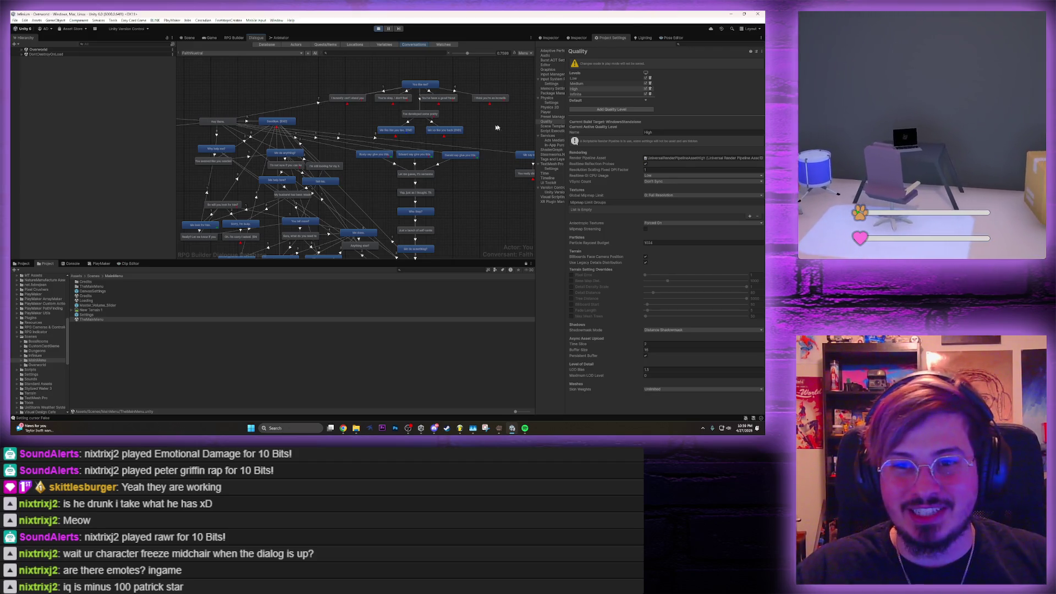
pyautogui.moveTo(496, 127); pyautogui.dragTo(356, 135)
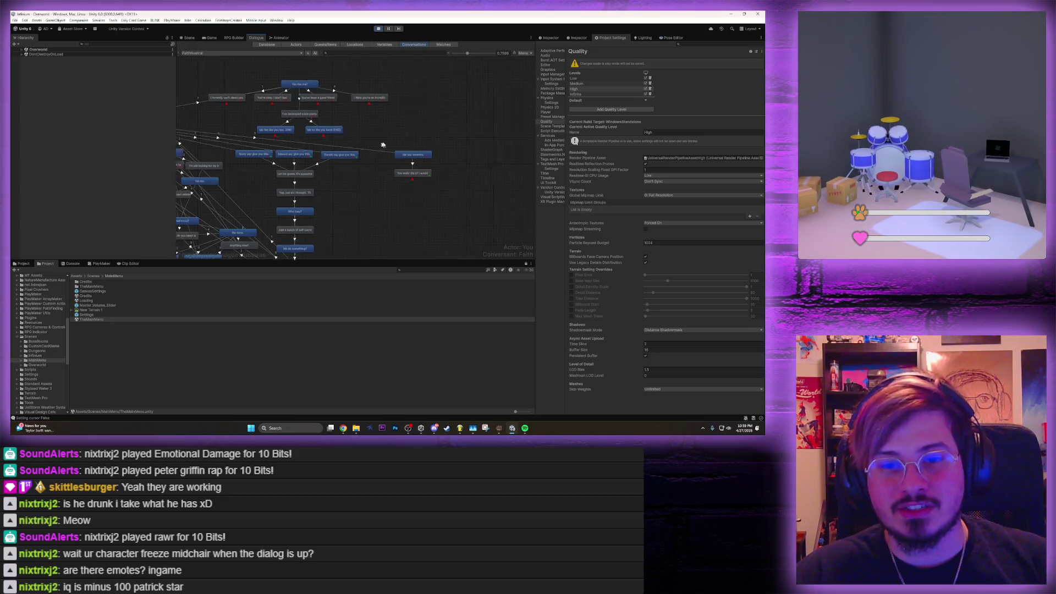
pyautogui.moveTo(274, 156); pyautogui.dragTo(298, 152)
# Select the 'Eleanor say give you this' node and show its details in the Inspector
pyautogui.click(299, 153)
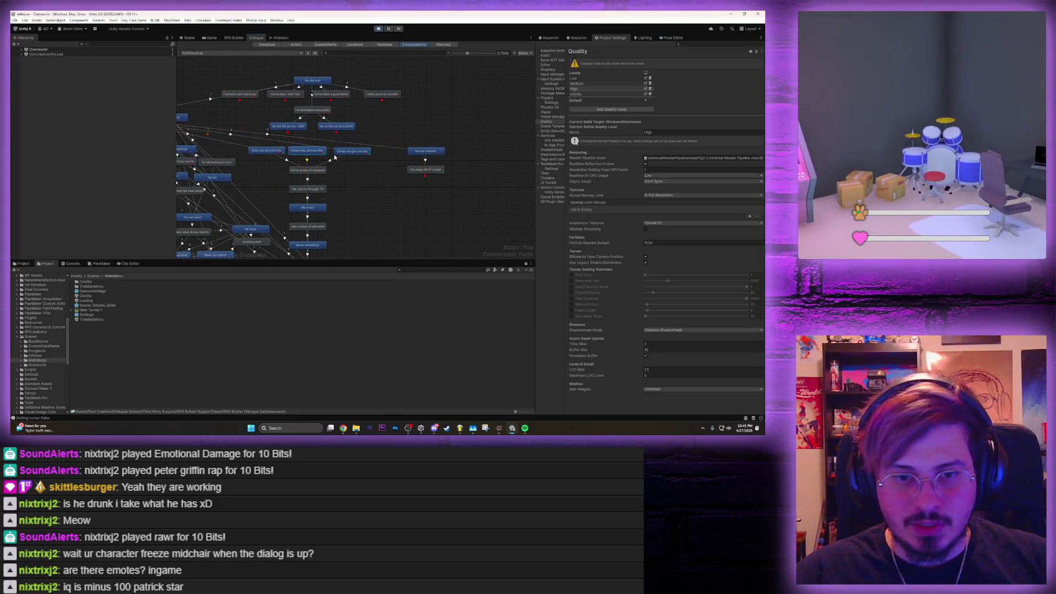
pyautogui.moveTo(365, 216)
pyautogui.mouseDown()
pyautogui.moveTo(424, 126)
pyautogui.moveTo(407, 61)
pyautogui.mouseUp()
pyautogui.moveTo(387, 127); pyautogui.dragTo(361, 122)
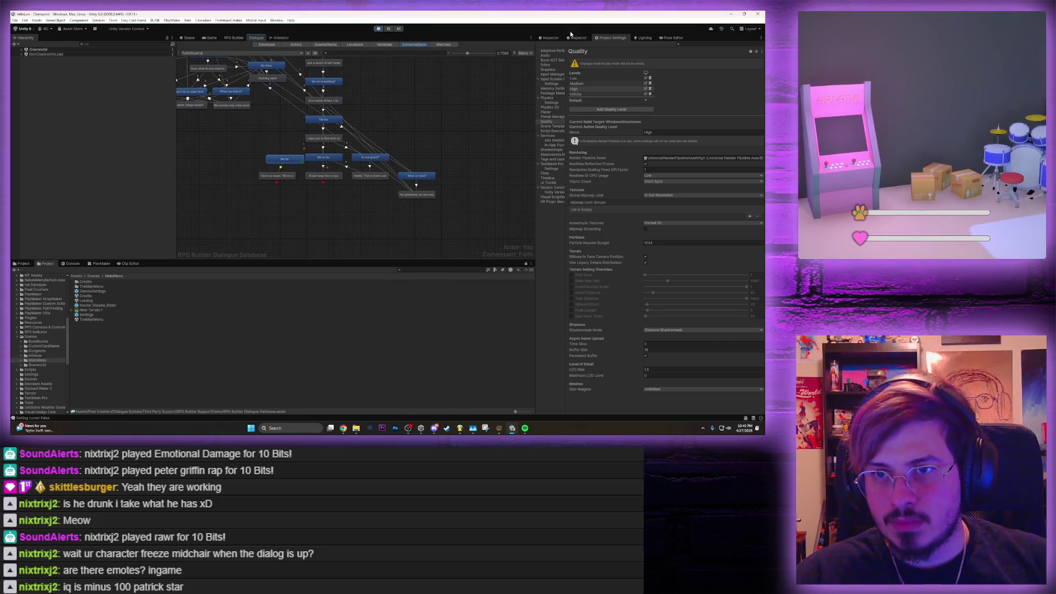
pyautogui.click(551, 37)
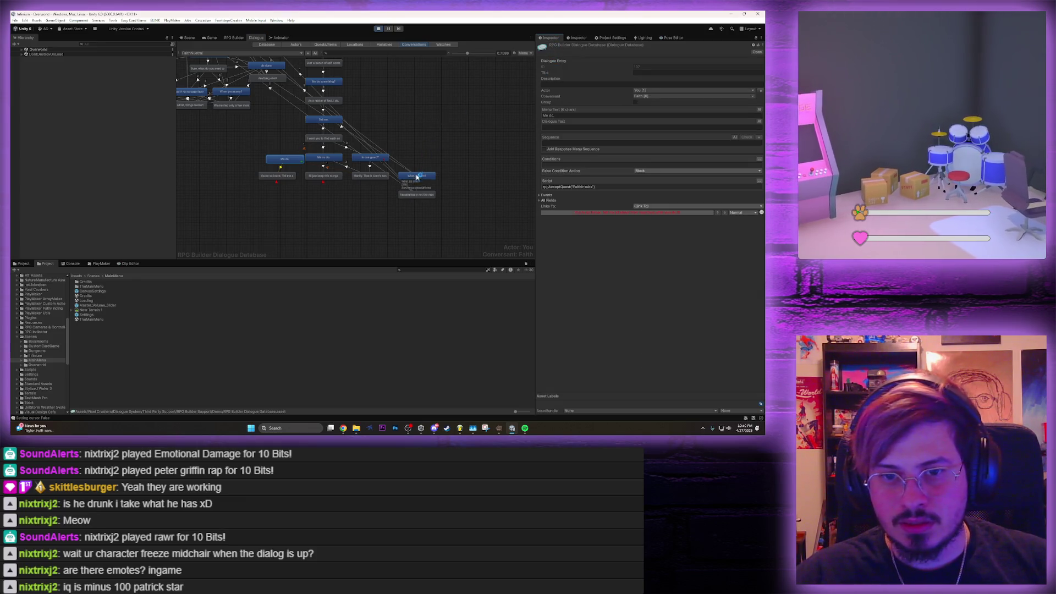
# Inspect the 'Me say meanies.' and 'Me know where husband' dialogue entries and their scripts
pyautogui.scroll(5, 444, 226)
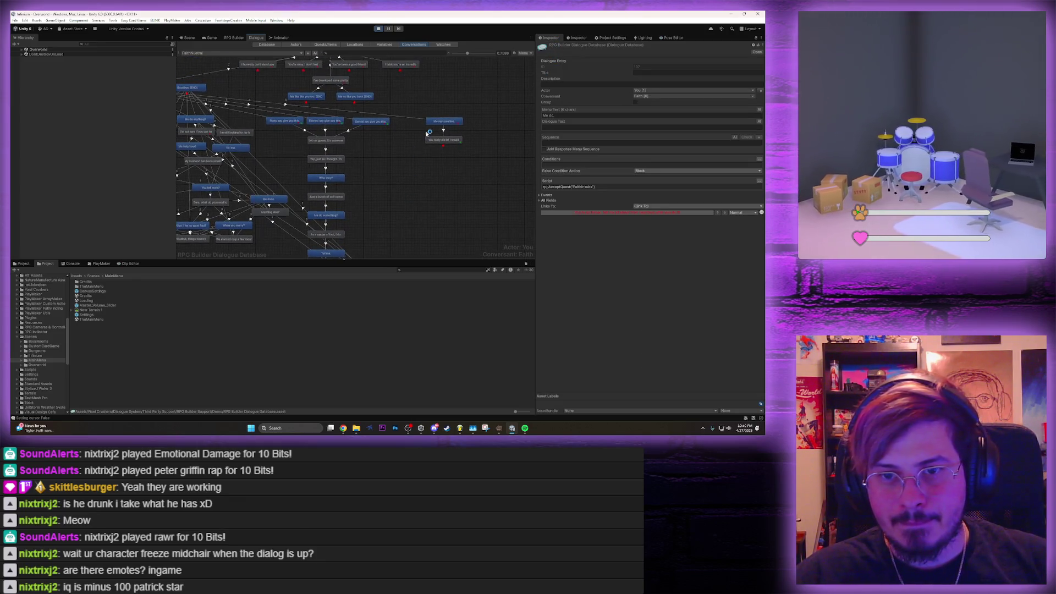
pyautogui.click(447, 120)
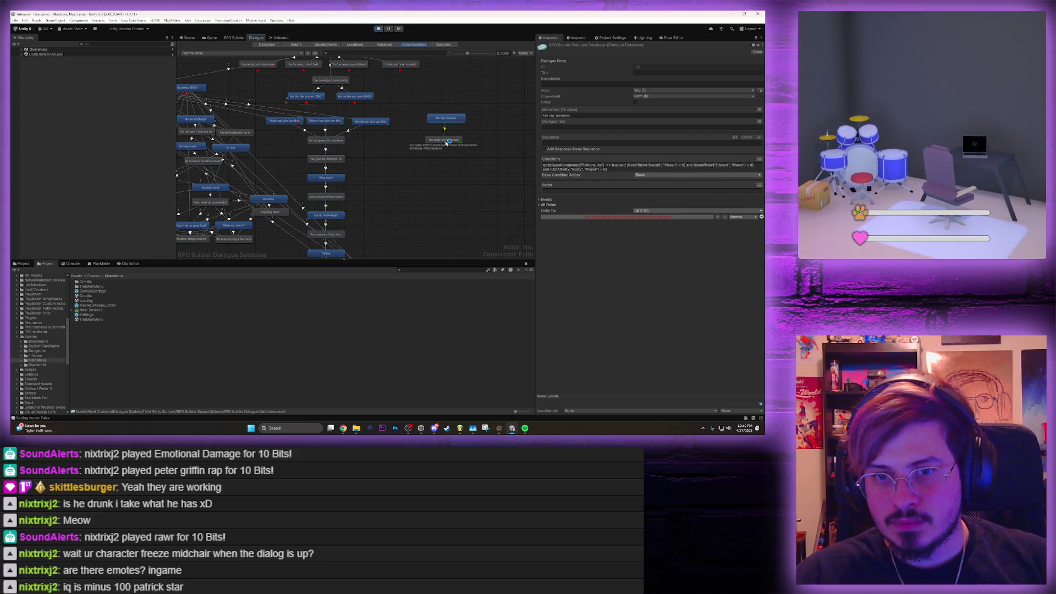
pyautogui.click(452, 141)
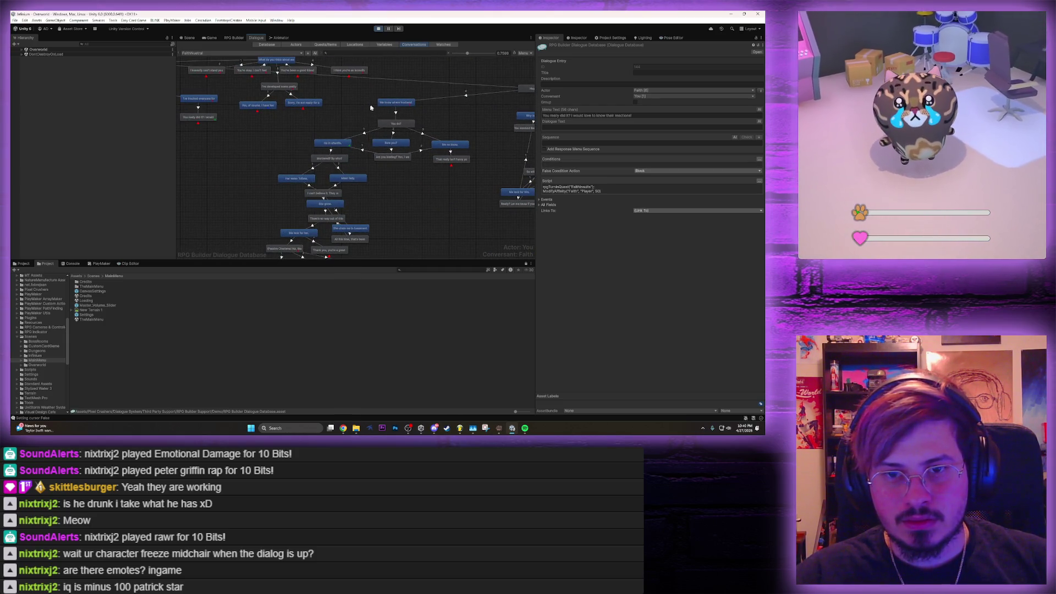
pyautogui.click(401, 105)
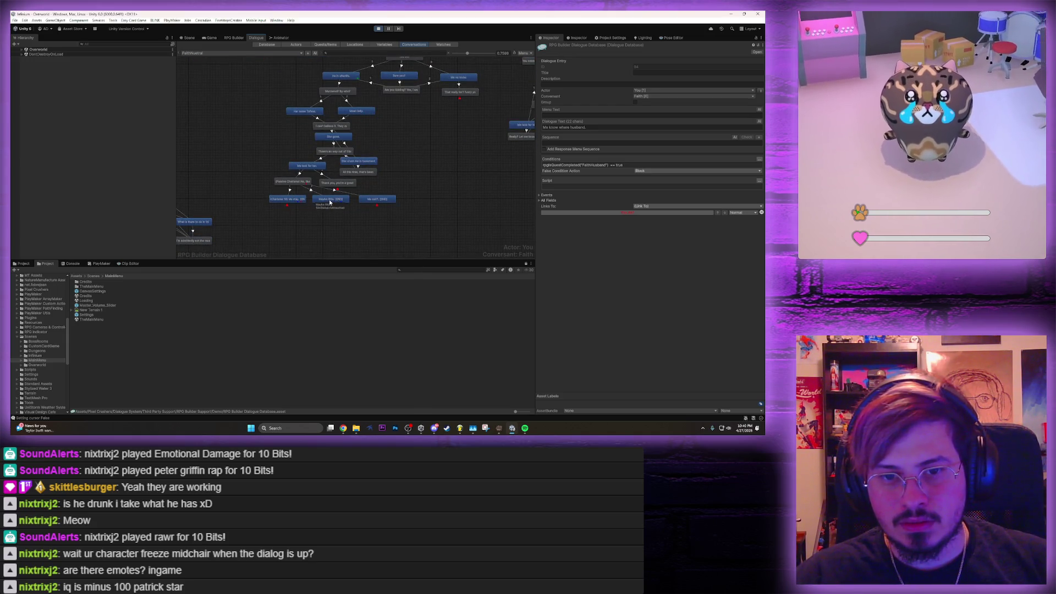
# Inspect the 'He in afterlife' and developing-feelings entries, then stop the play test from the Game view
pyautogui.moveTo(410, 146); pyautogui.dragTo(406, 173)
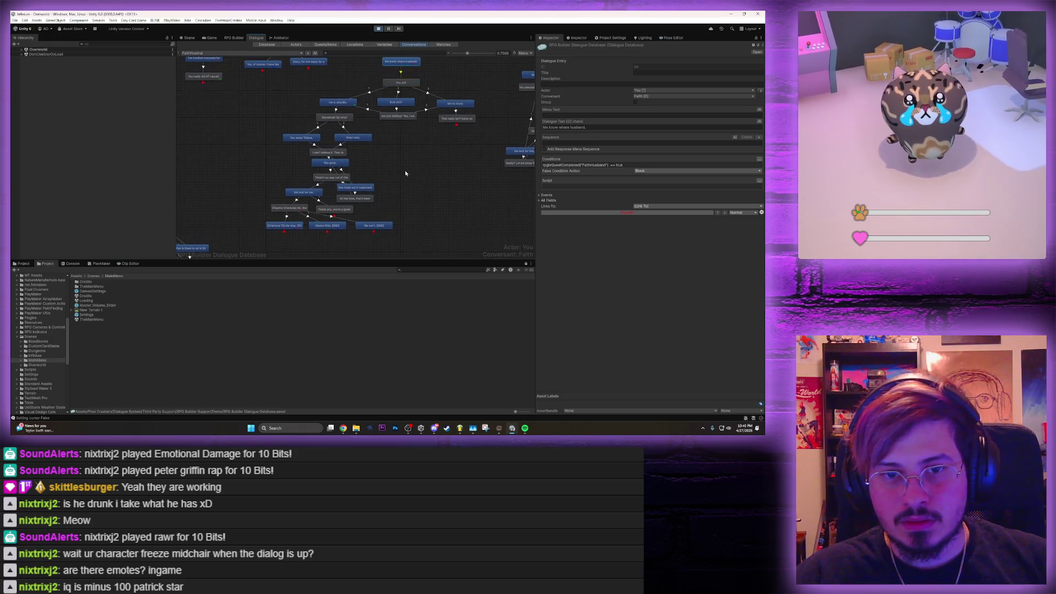
pyautogui.click(338, 102)
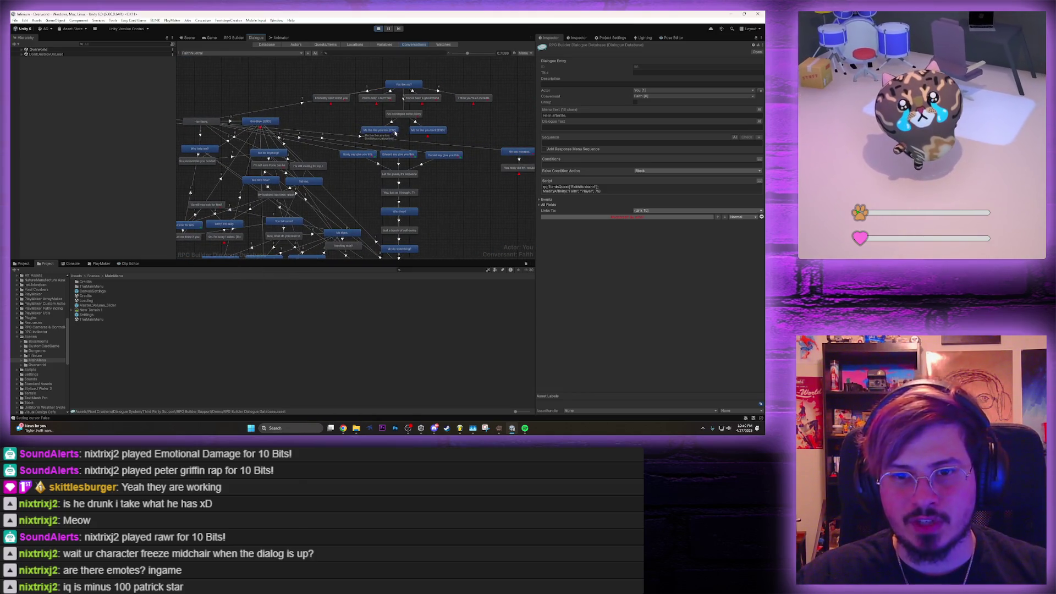
pyautogui.click(411, 117)
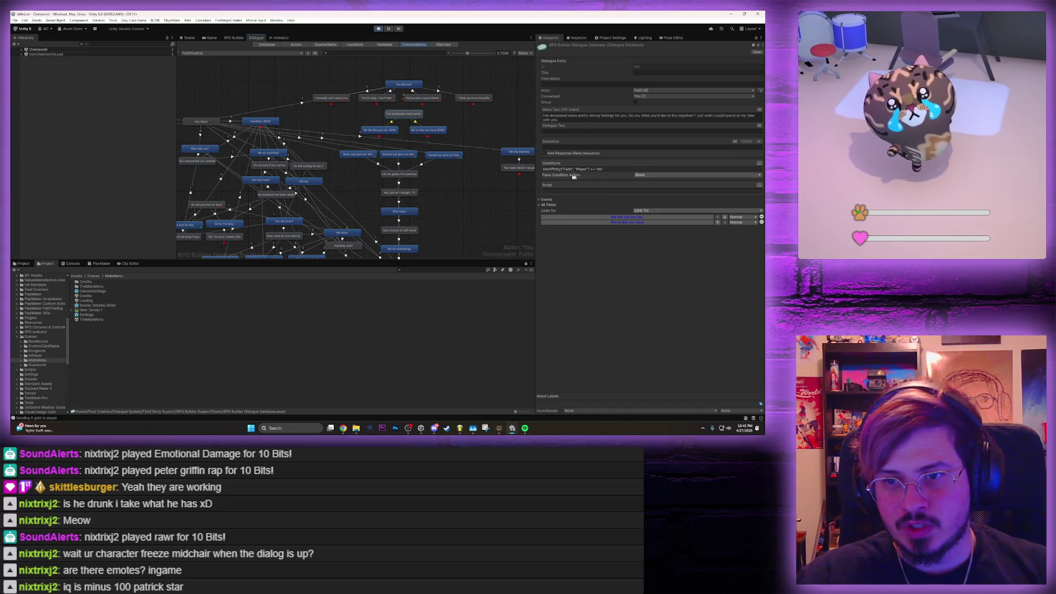
pyautogui.moveTo(504, 156); pyautogui.dragTo(384, 140)
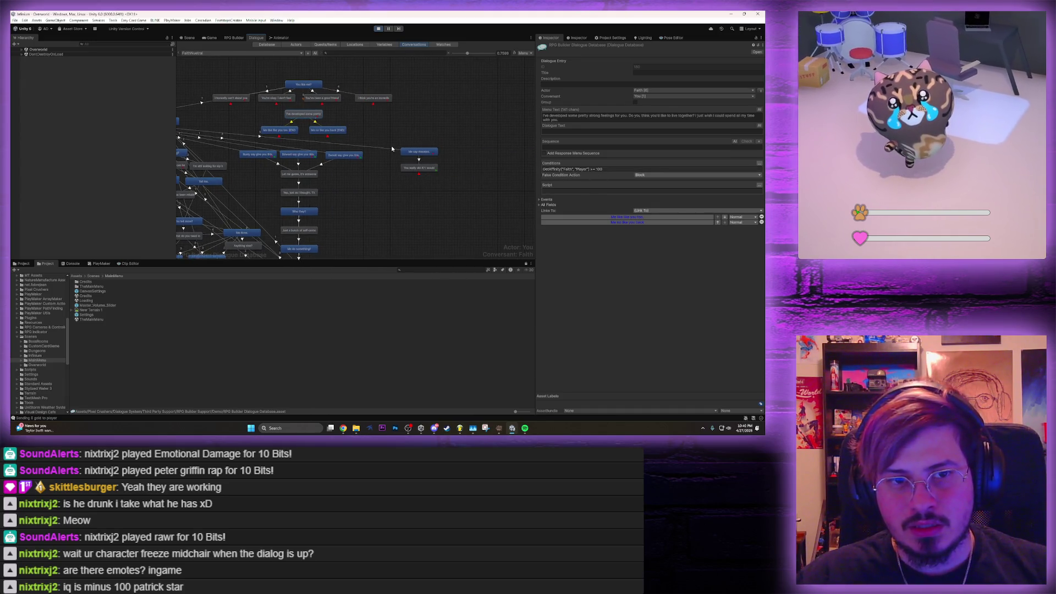
pyautogui.click(210, 38)
pyautogui.click(379, 29)
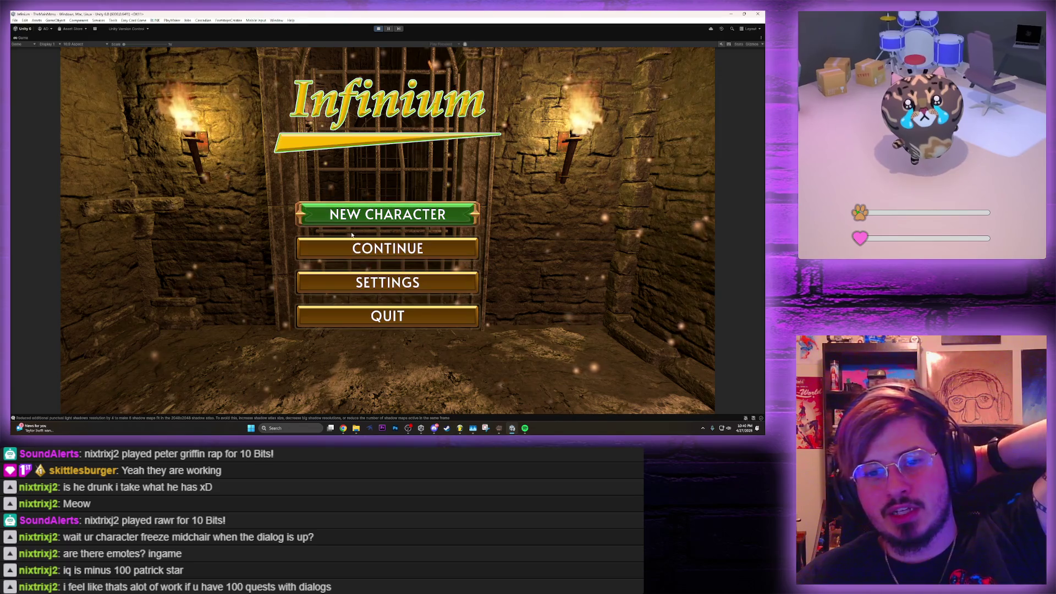
# Choose the 'testing' character on character select and load into the Westport Overworld
pyautogui.click(303, 250)
pyautogui.scroll(-10, 152, 266)
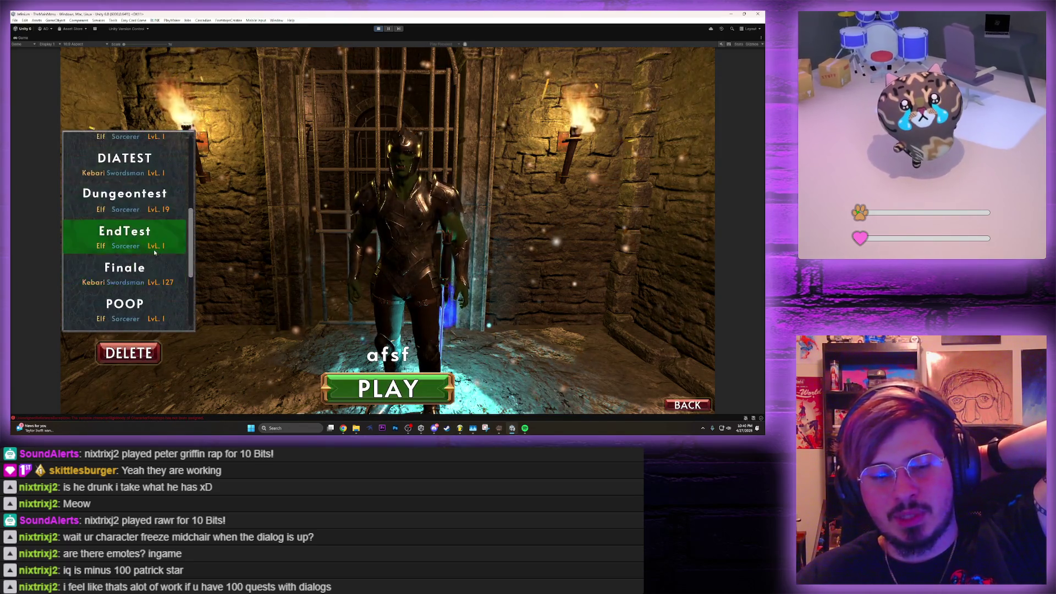
pyautogui.click(151, 267)
pyautogui.click(370, 392)
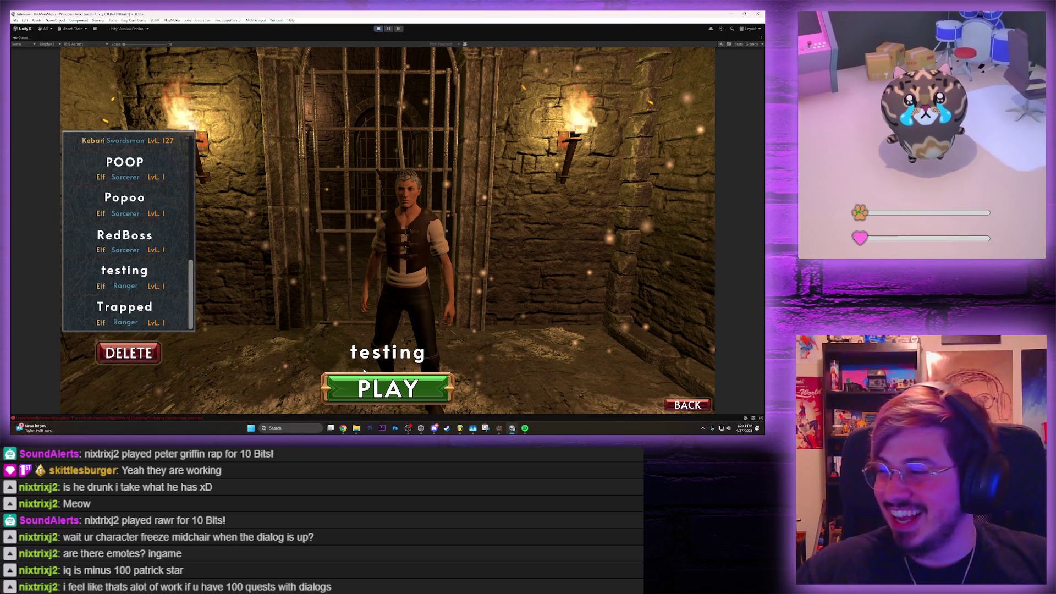
pyautogui.click(364, 371)
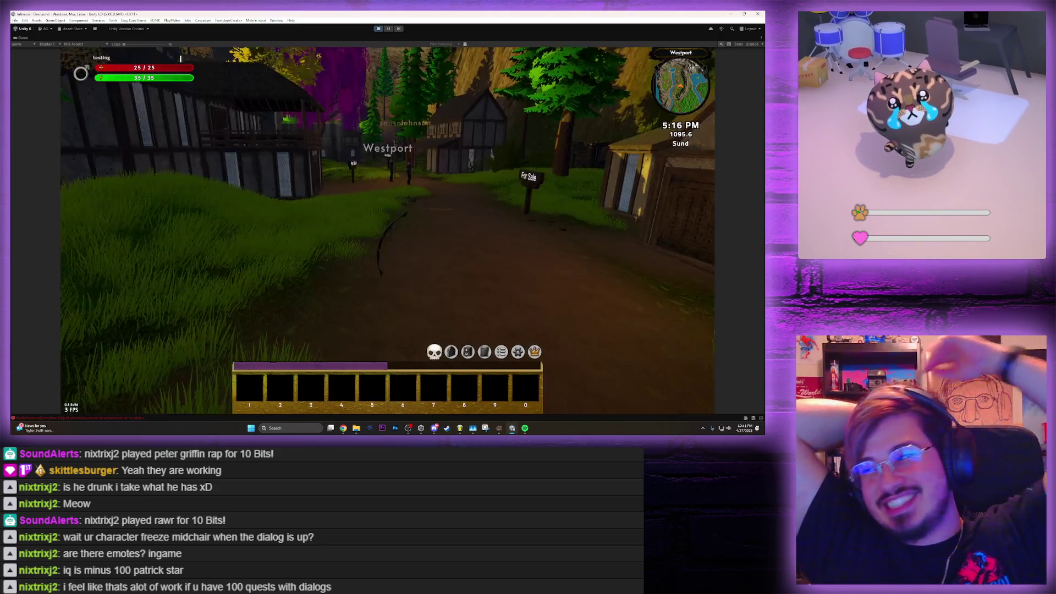
# Run to Faith for the Westport Faction and EXP rewards, then fight in the village until dying
pyautogui.press('w')
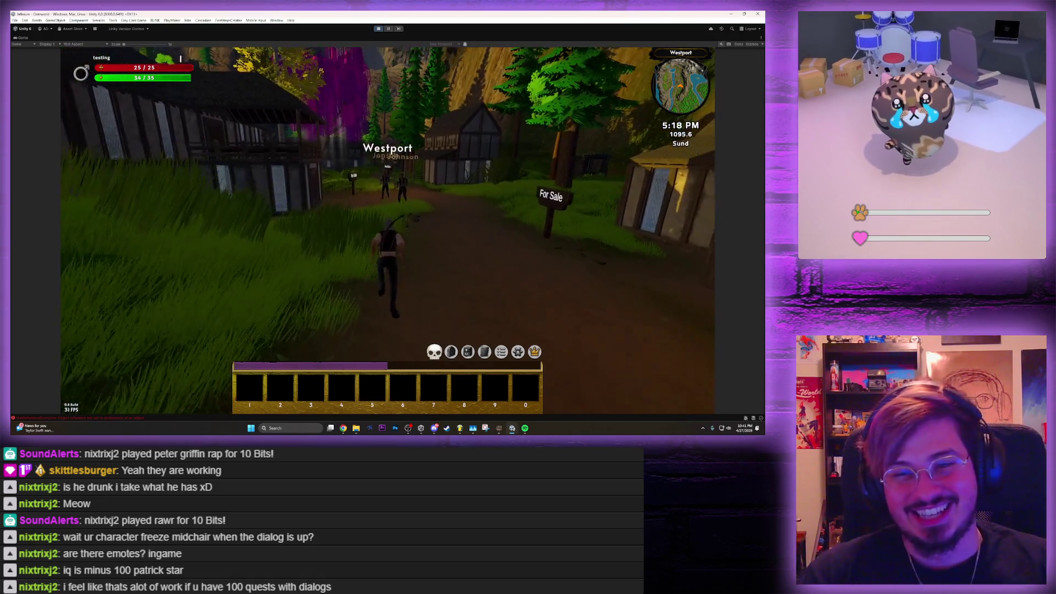
pyautogui.press('d')
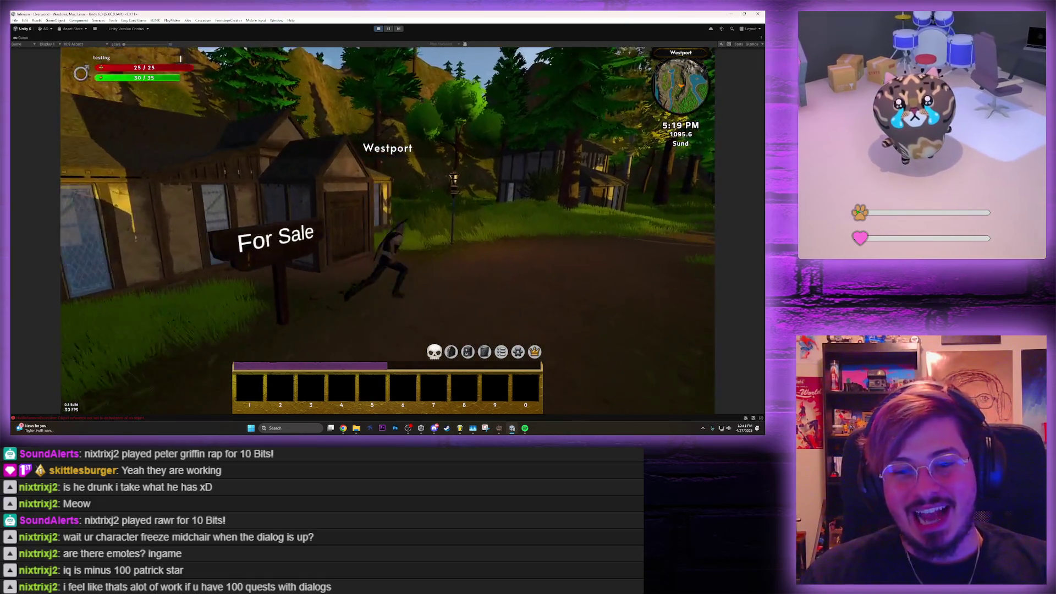
pyautogui.press('w')
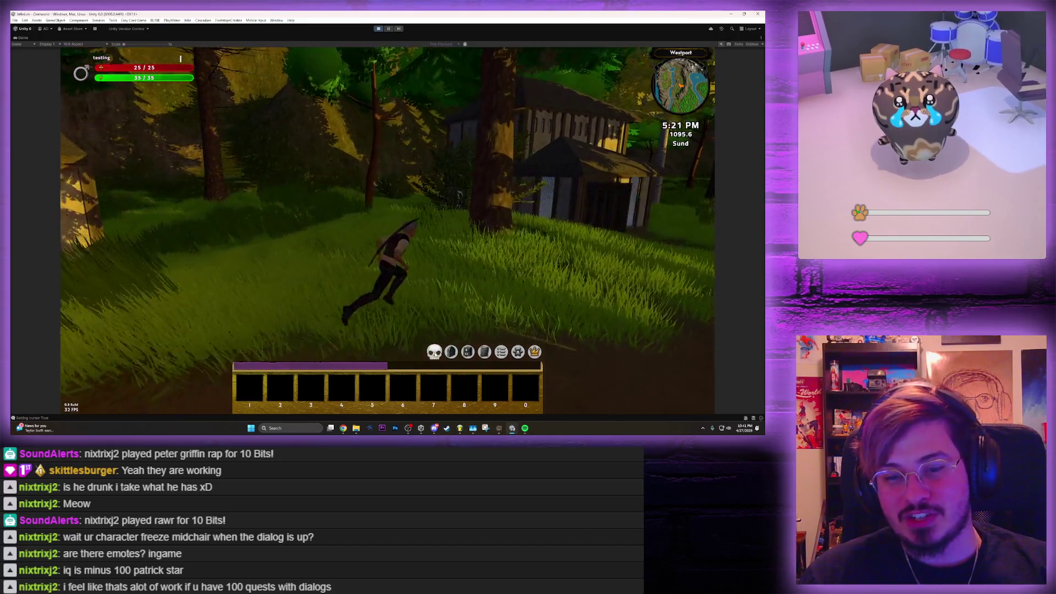
pyautogui.press('w')
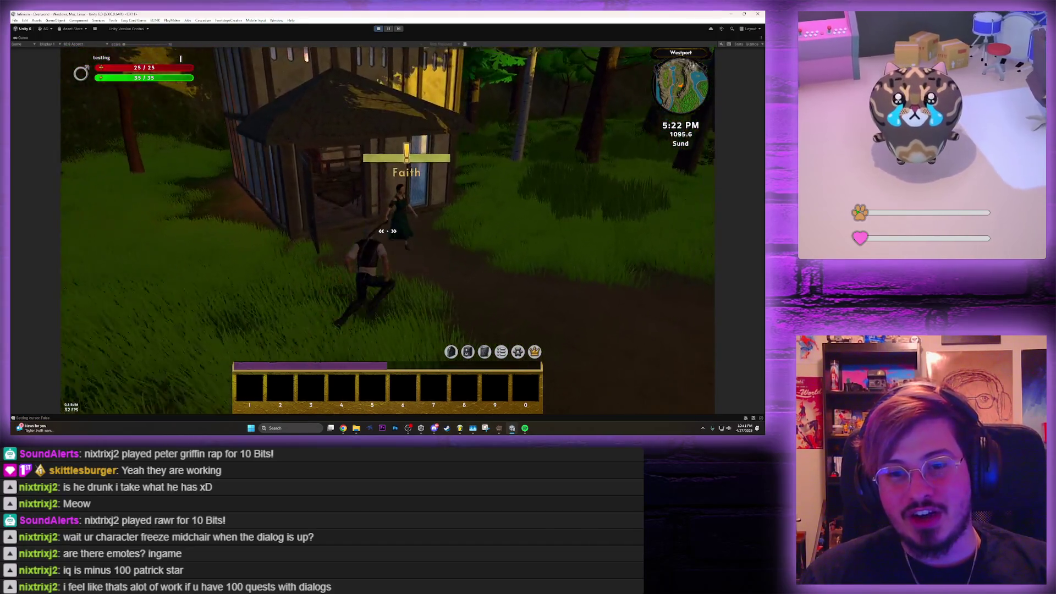
pyautogui.press('w')
pyautogui.press('e')
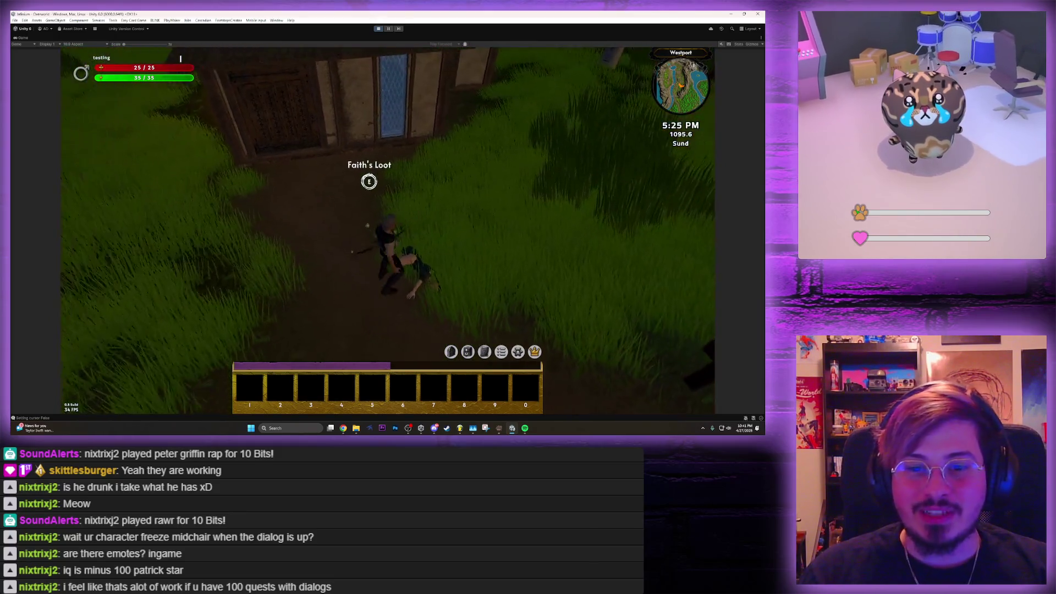
pyautogui.press('w')
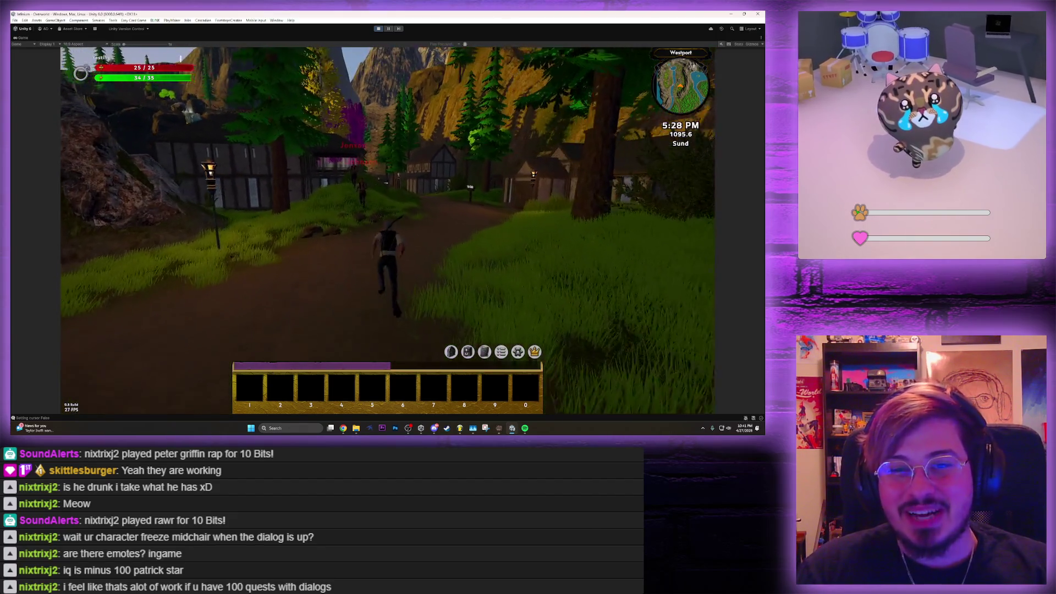
pyautogui.click(181, 55)
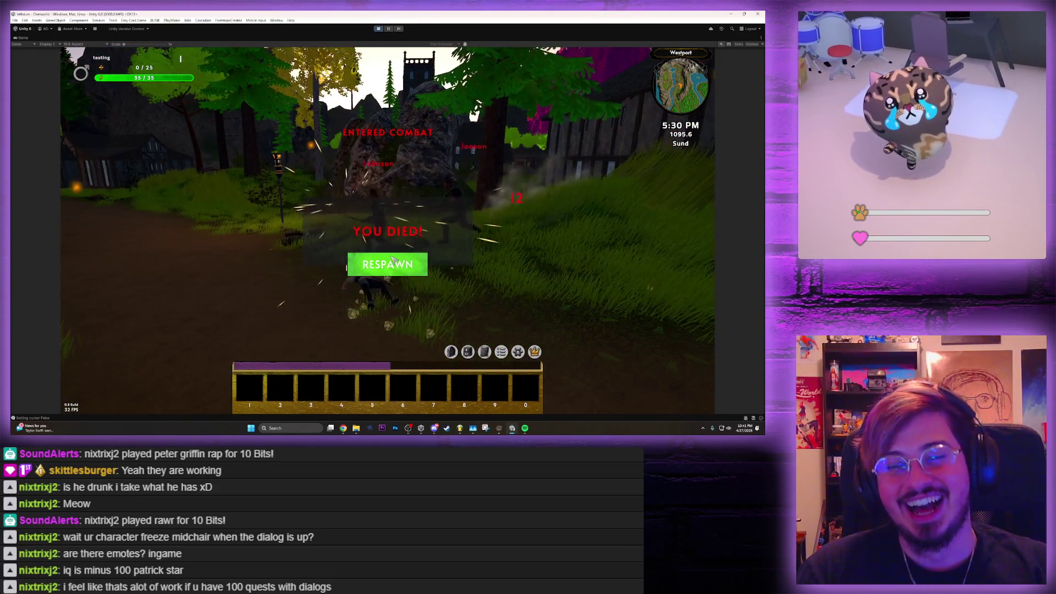
# Respawn at 25/25 health and sprint past the fortress gate onto the forest path
pyautogui.click(393, 265)
pyautogui.hotkey('shift', 'w')
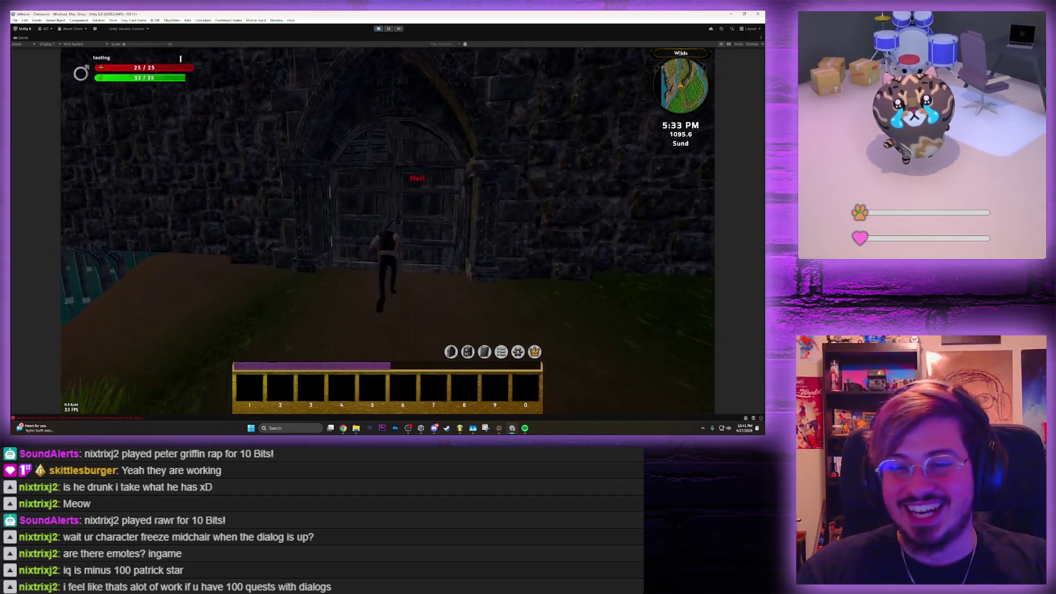
pyautogui.hotkey('shift', 'a')
pyautogui.hotkey('shift', 'w')
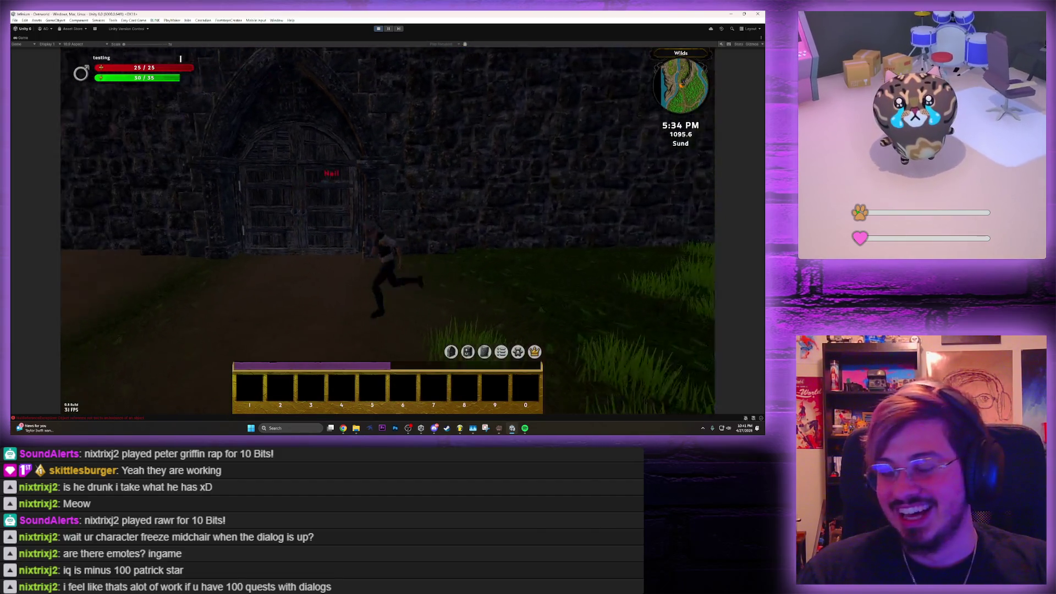
pyautogui.hotkey('shift', 'a')
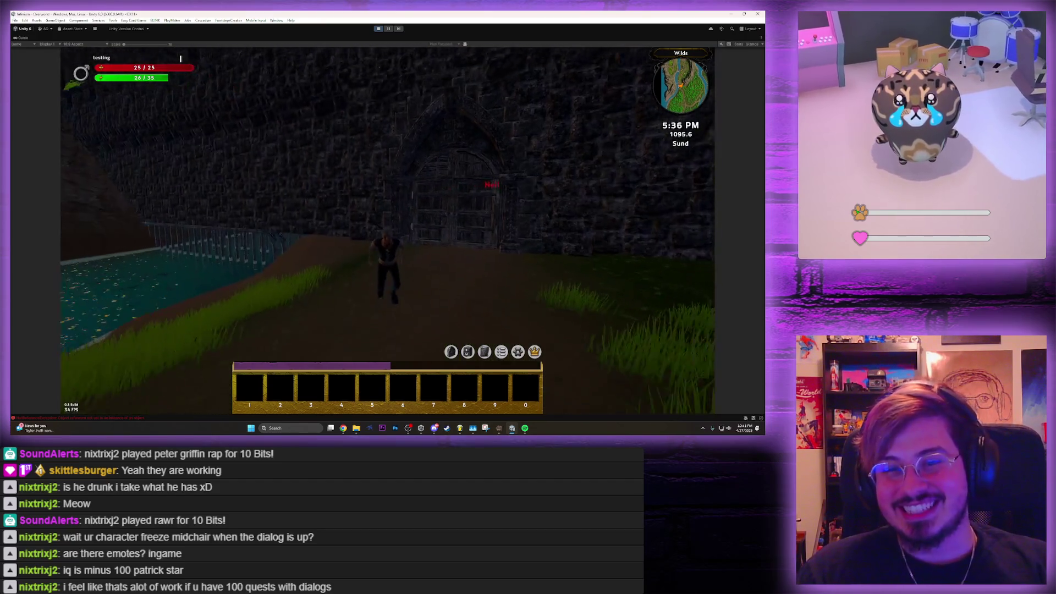
pyautogui.hotkey('shift', 's')
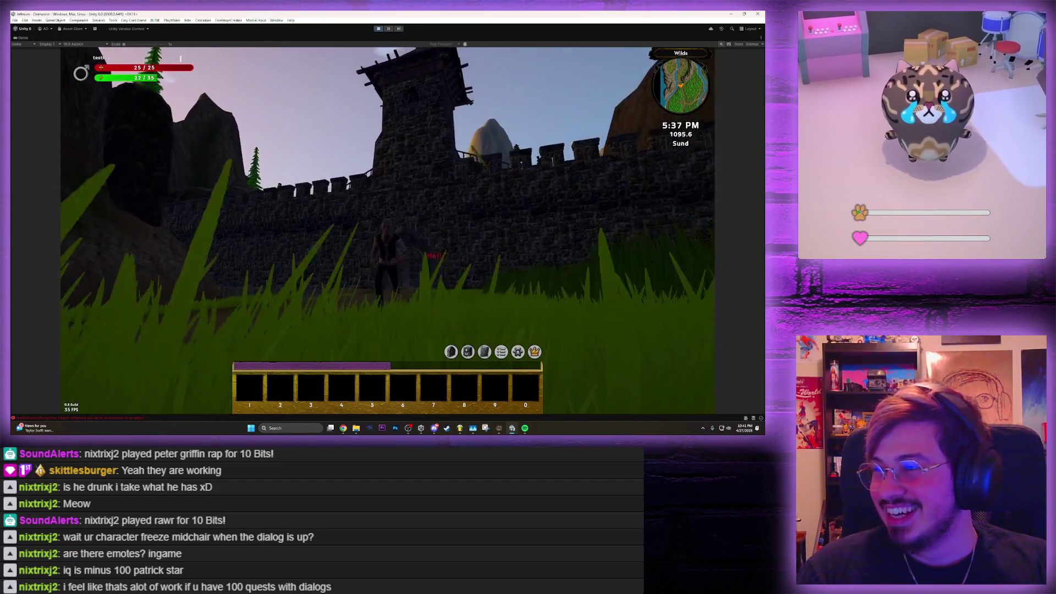
pyautogui.hotkey('shift', 's')
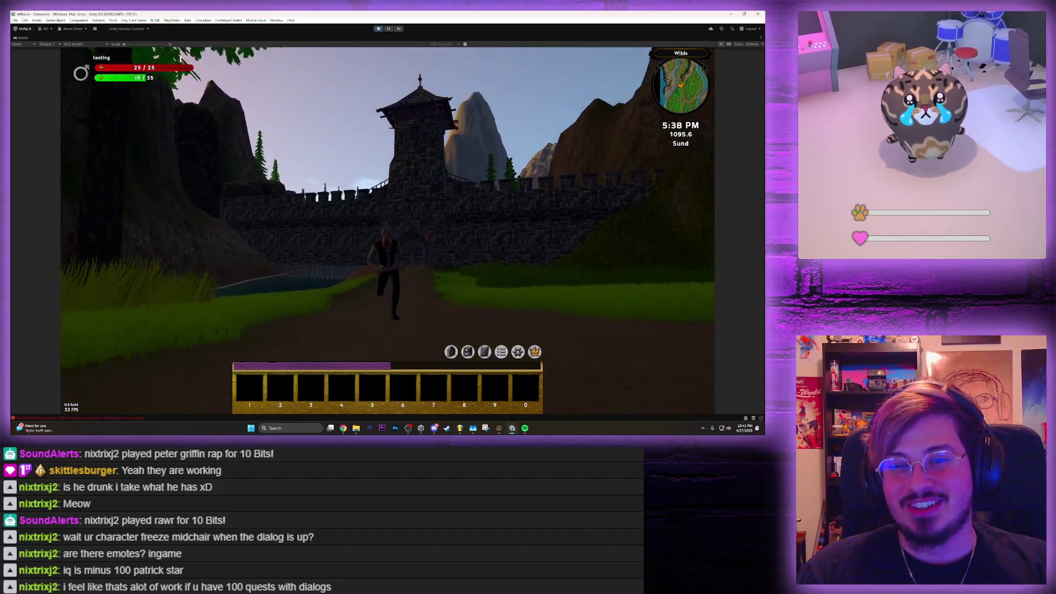
pyautogui.hotkey('shift', 'w')
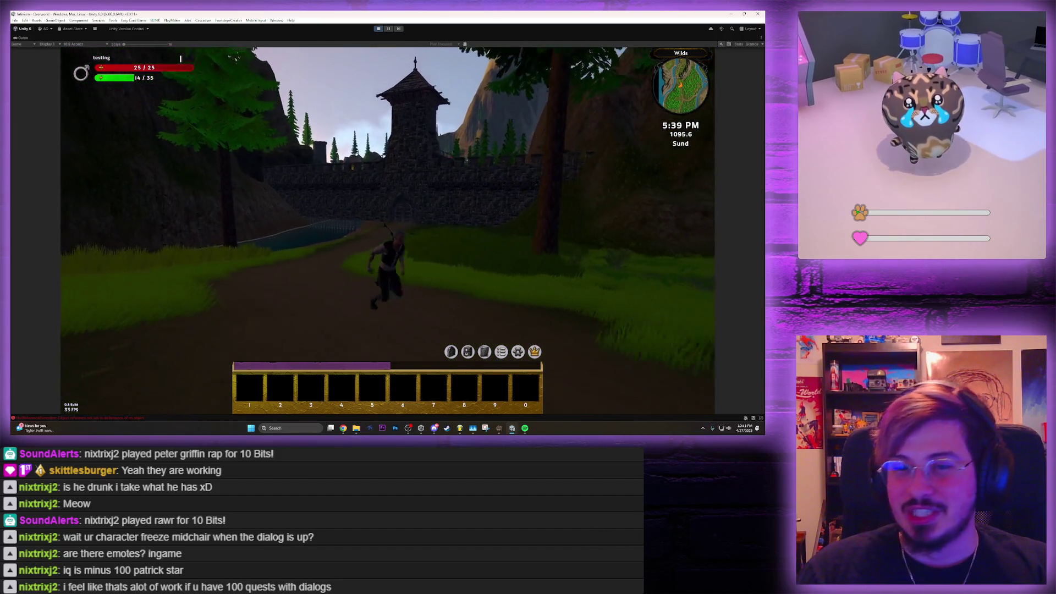
pyautogui.hotkey('shift', 'w')
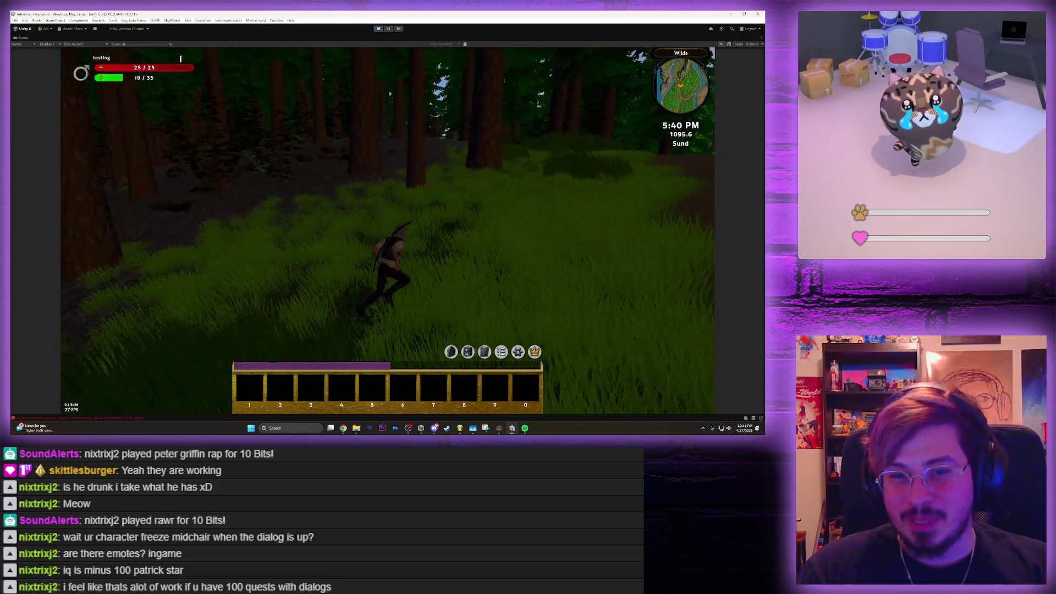
pyautogui.hotkey('shift', 'w')
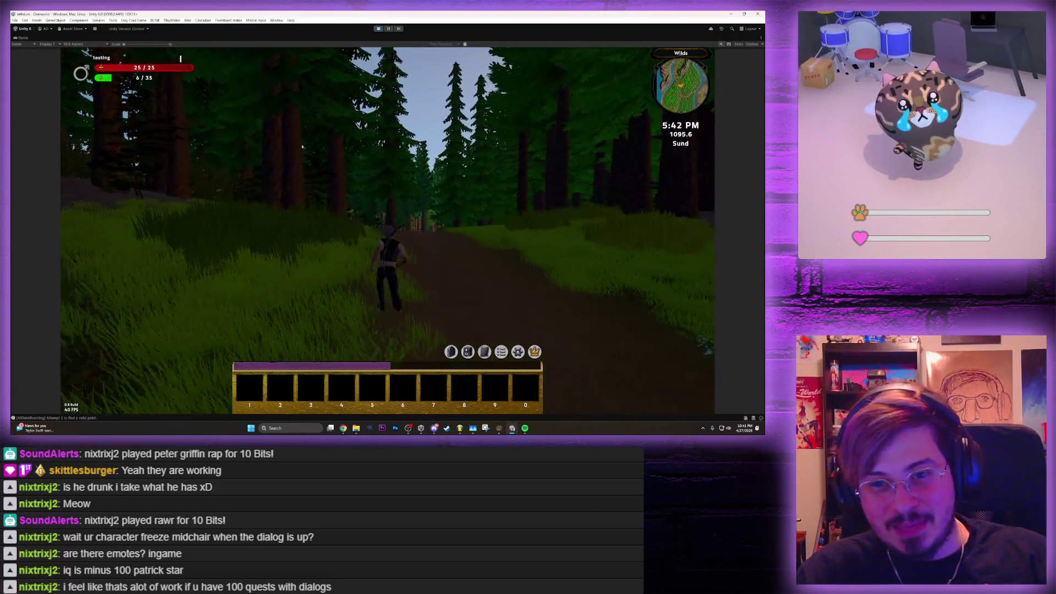
pyautogui.hotkey('shift', 'w')
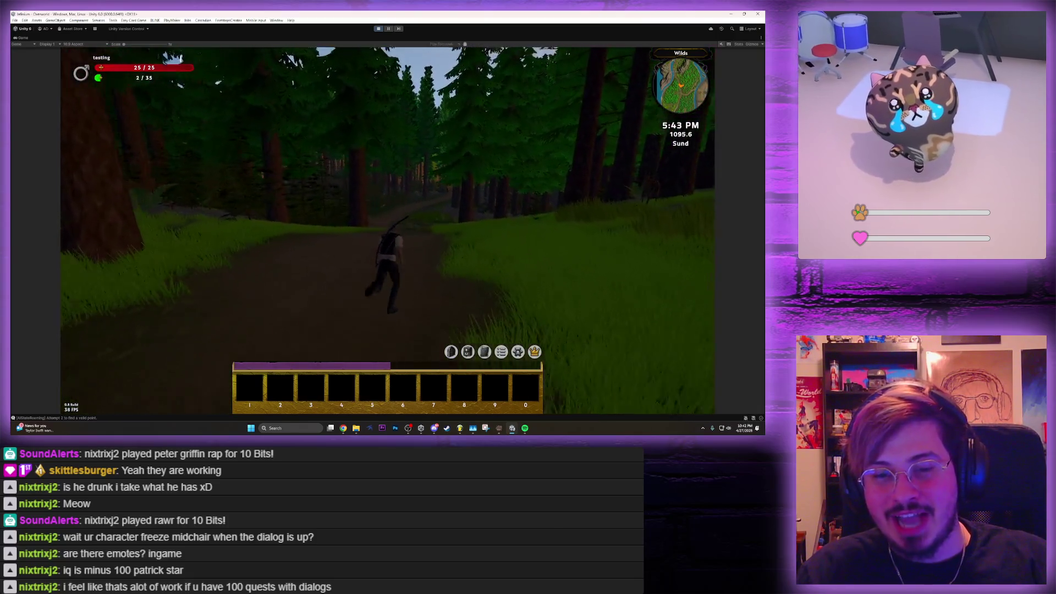
# Keep running down the forest path through the Wilds, then bring up the Options menu
pyautogui.press('w')
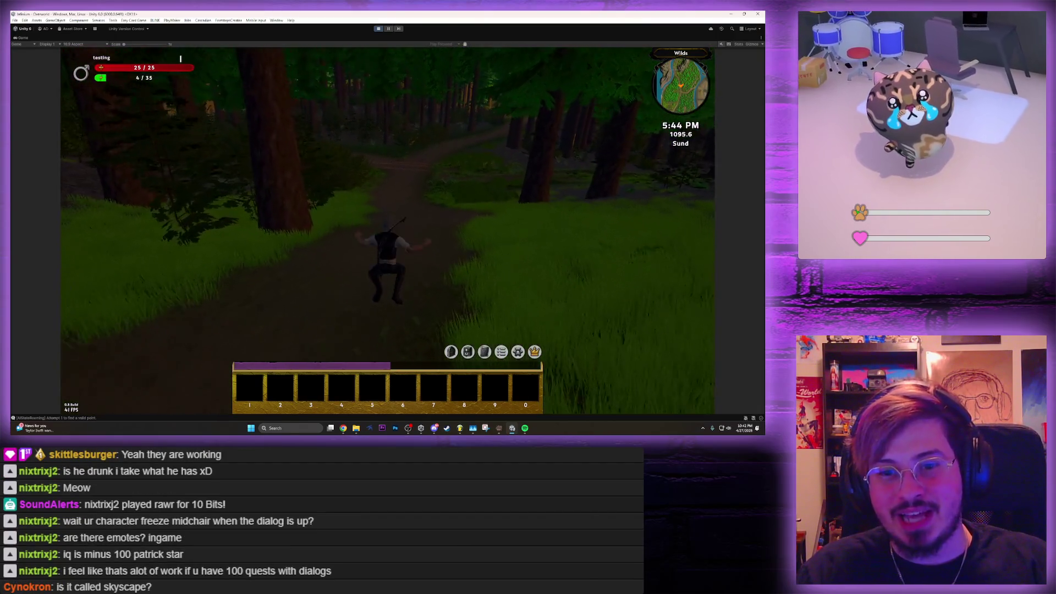
pyautogui.press('w')
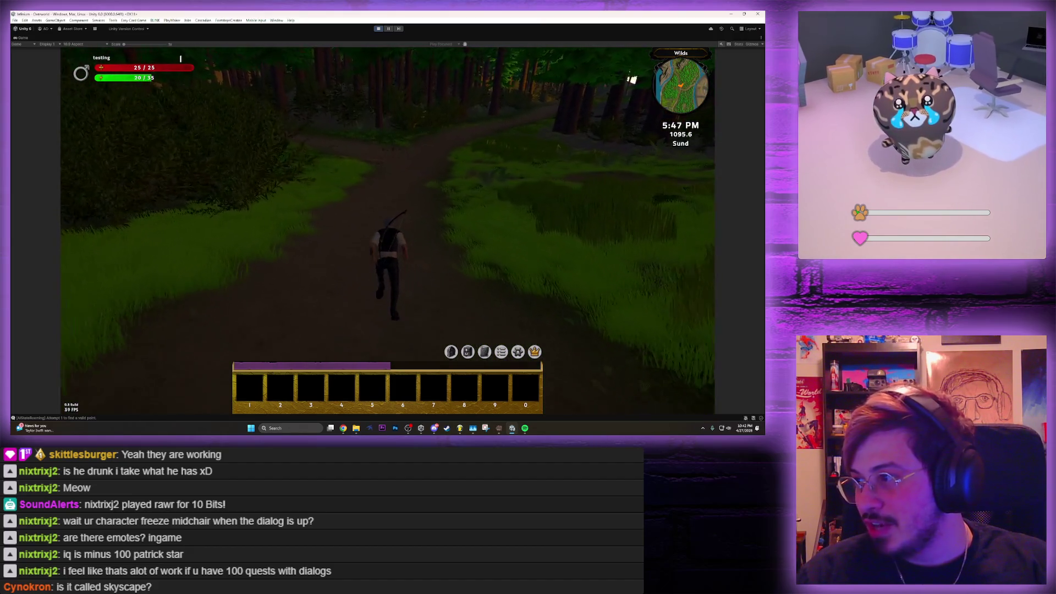
pyautogui.press('w')
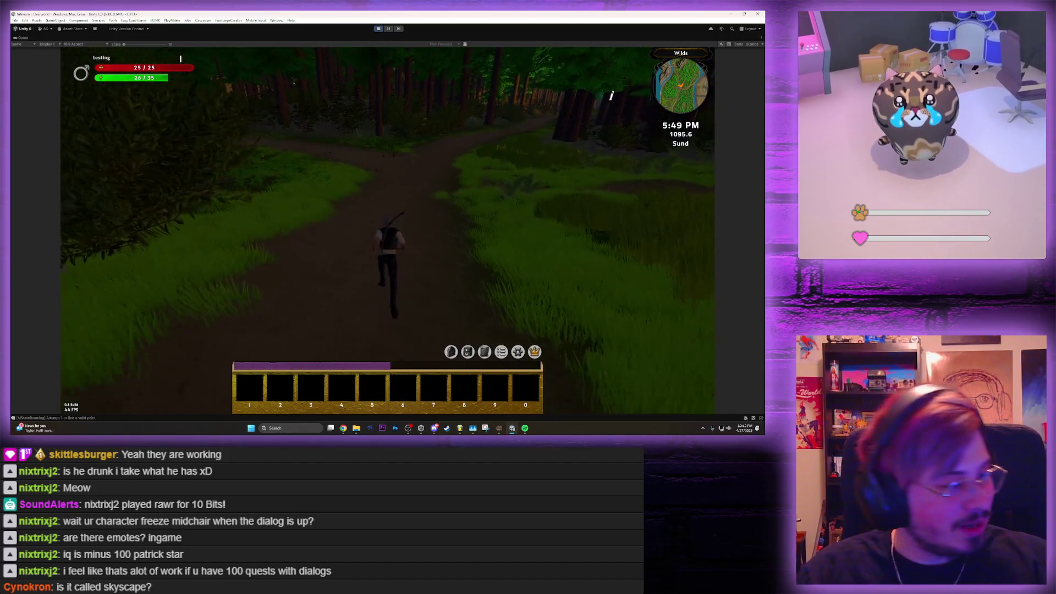
pyautogui.press('w')
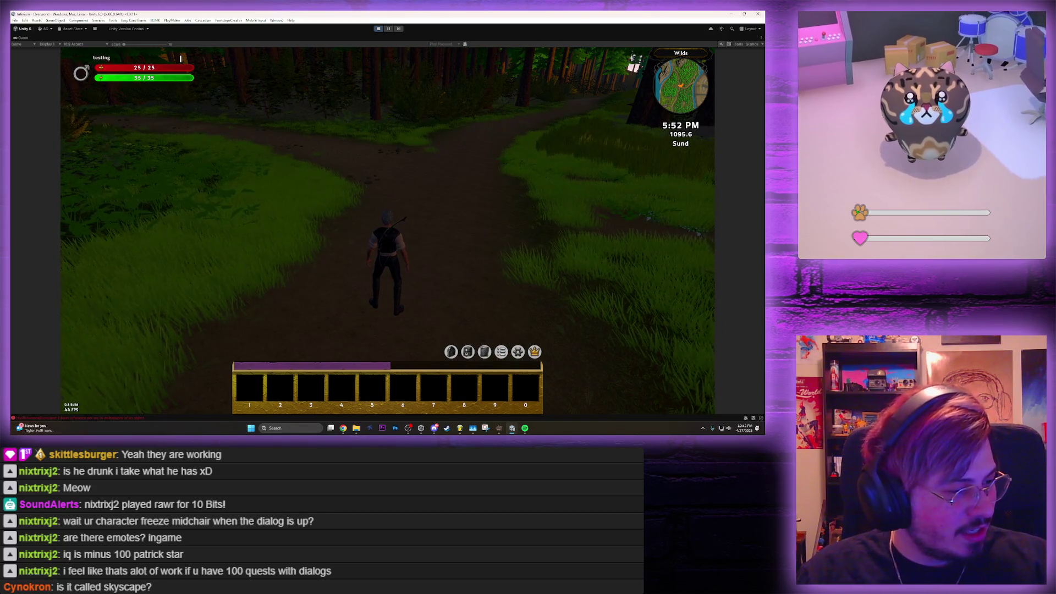
pyautogui.press('w')
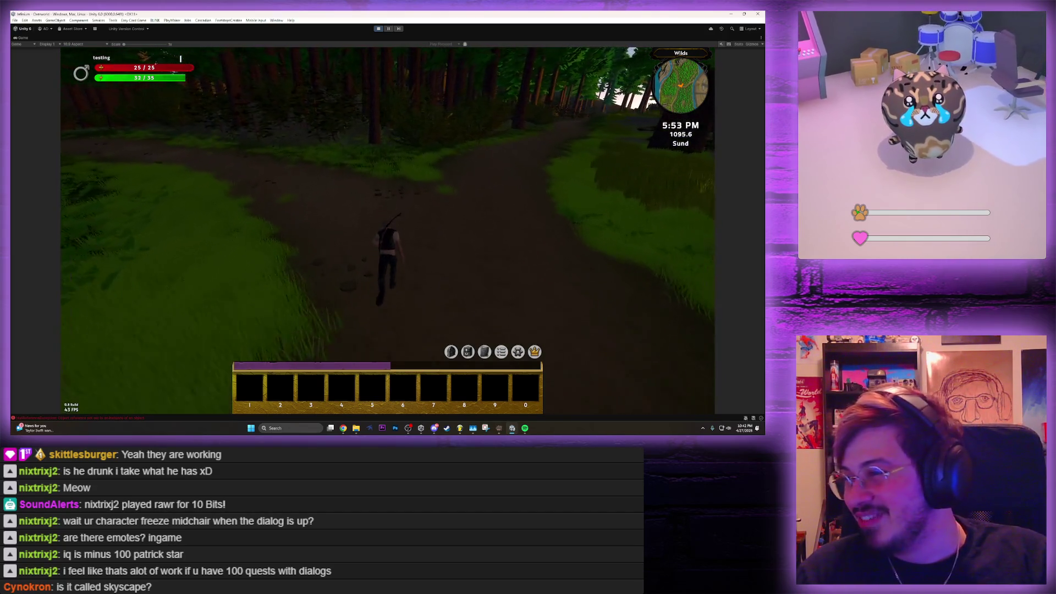
pyautogui.press('w')
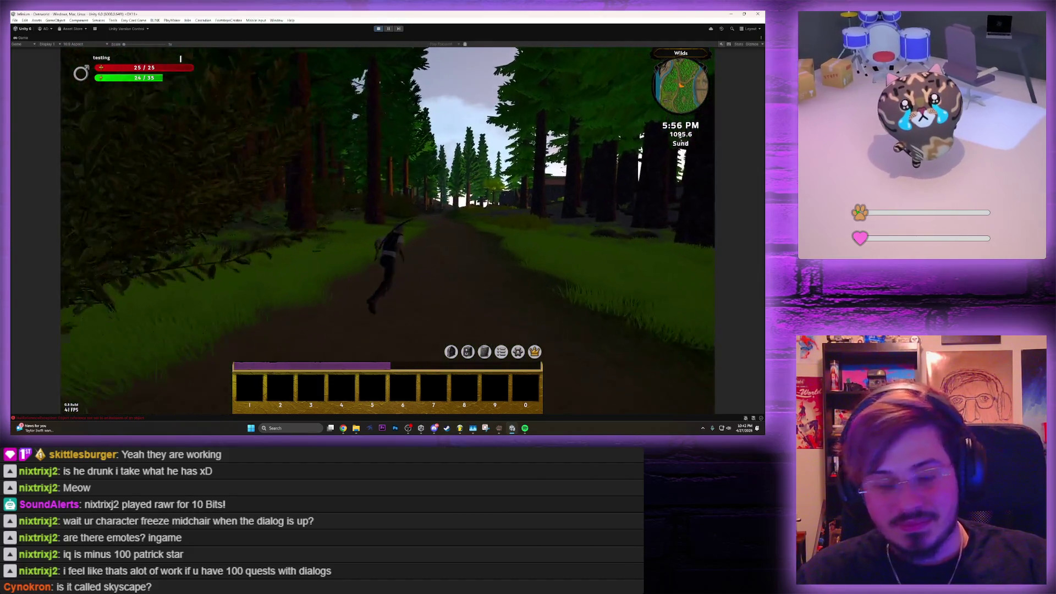
pyautogui.press('Escape')
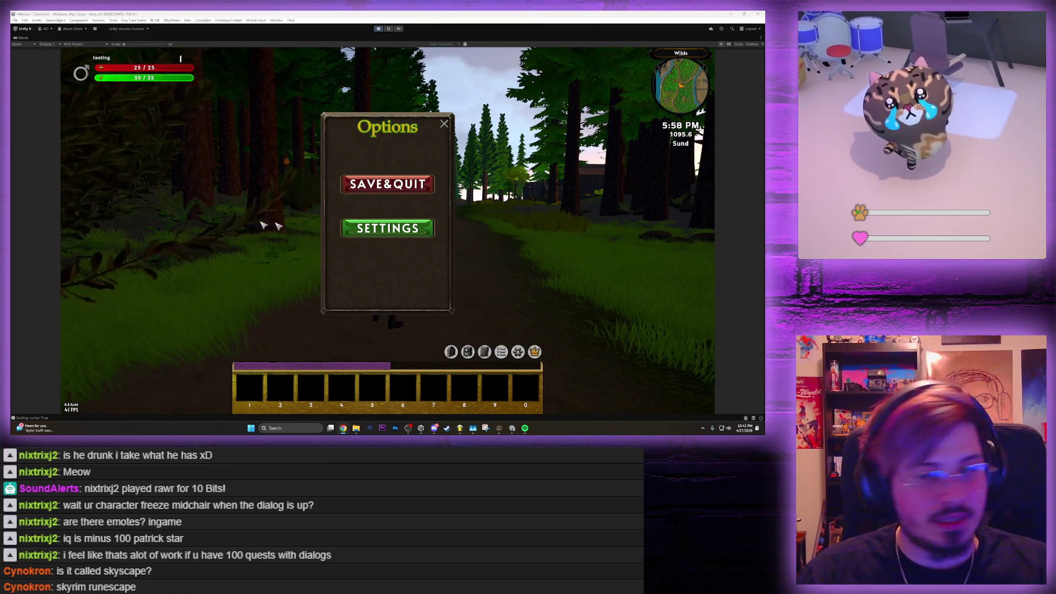
# Close the Options menu, run across the grassland, and restore the full editor layout
pyautogui.press('Escape')
pyautogui.press('w')
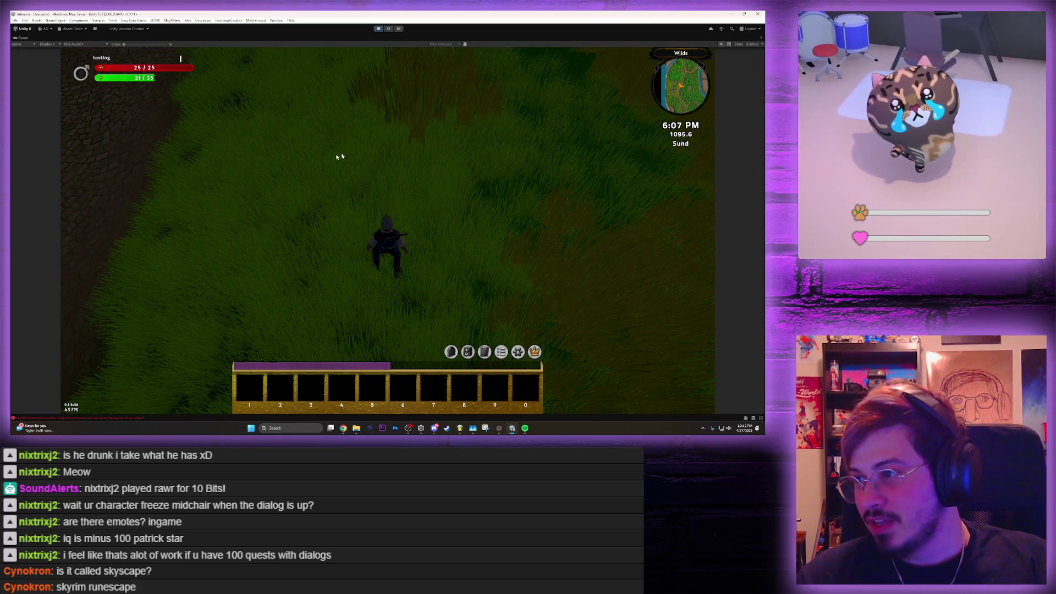
pyautogui.hotkey('shift', 'space')
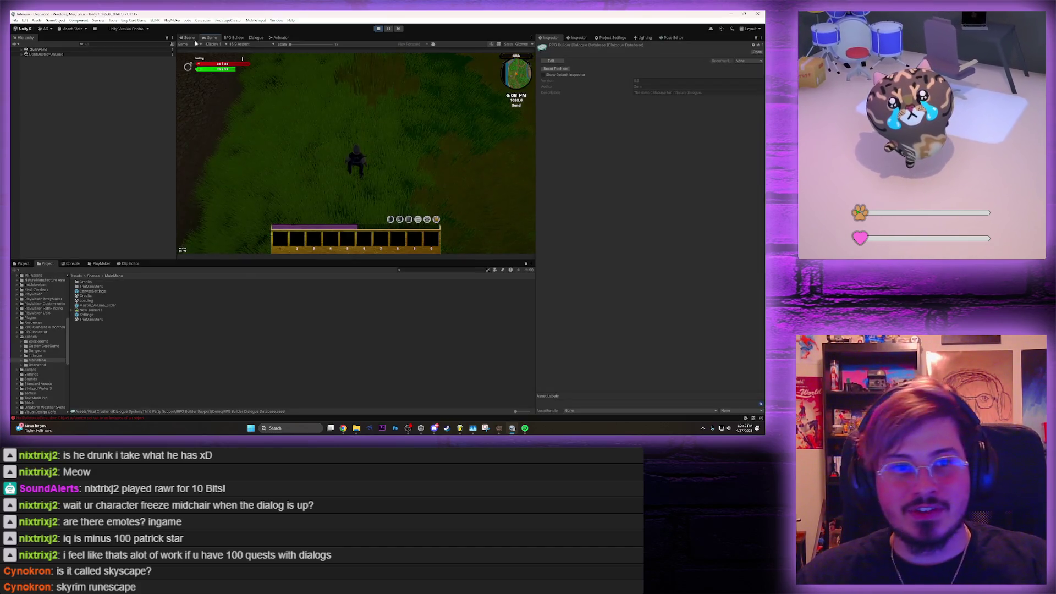
# In the Scene view, expand Overworld and frame the Character_ElfMale(Clone) player
pyautogui.click(189, 38)
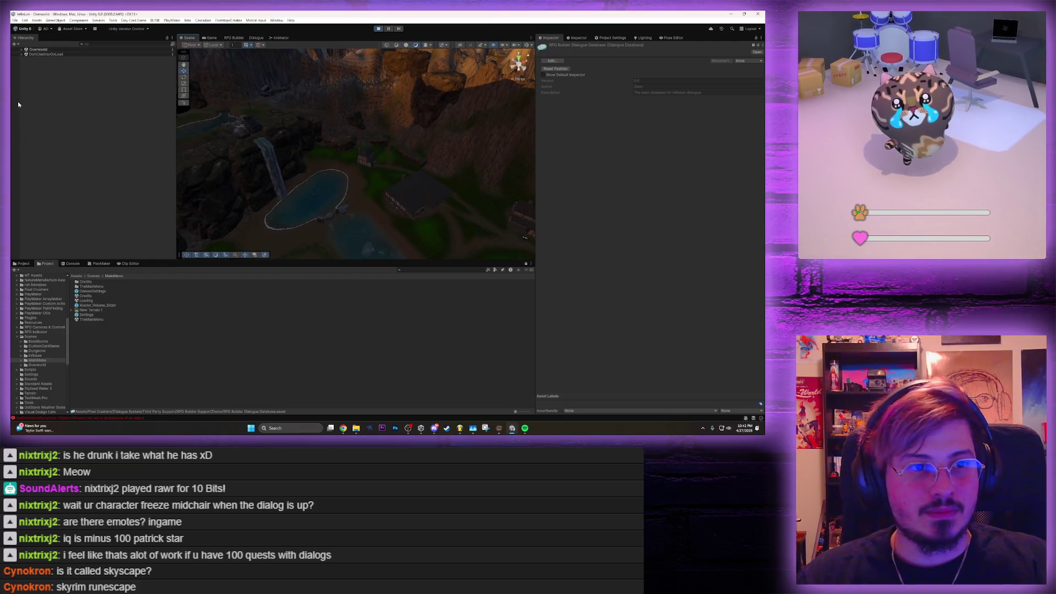
pyautogui.click(22, 49)
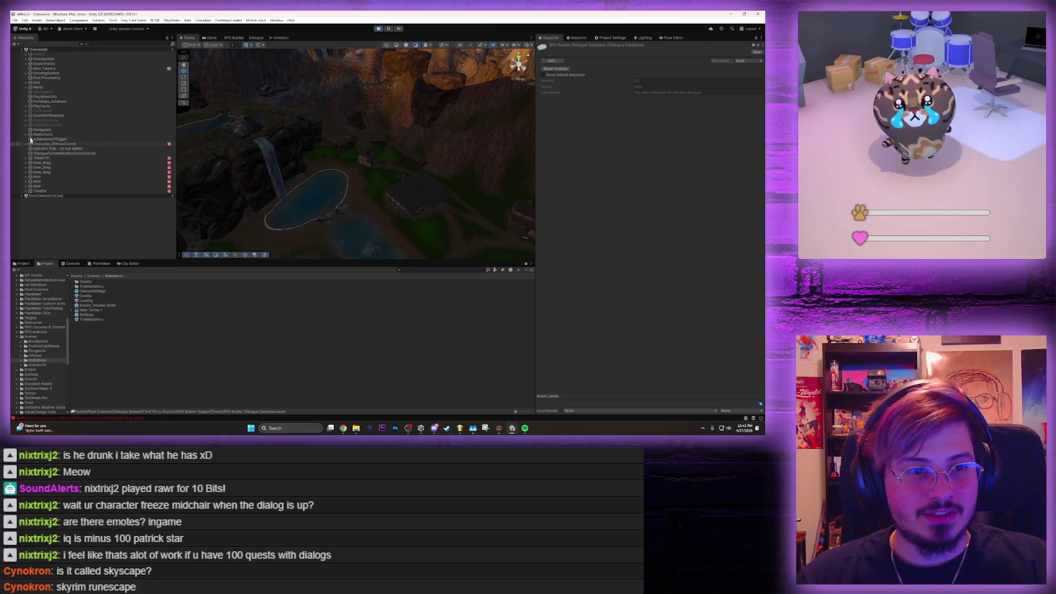
pyautogui.doubleClick(44, 144)
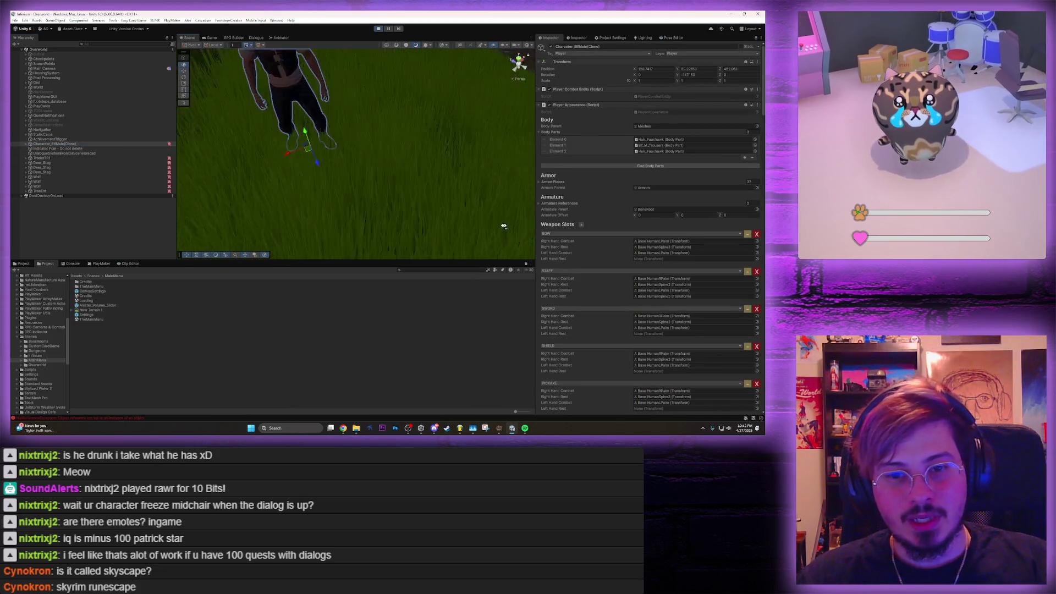
pyautogui.scroll(-5, 447, 203)
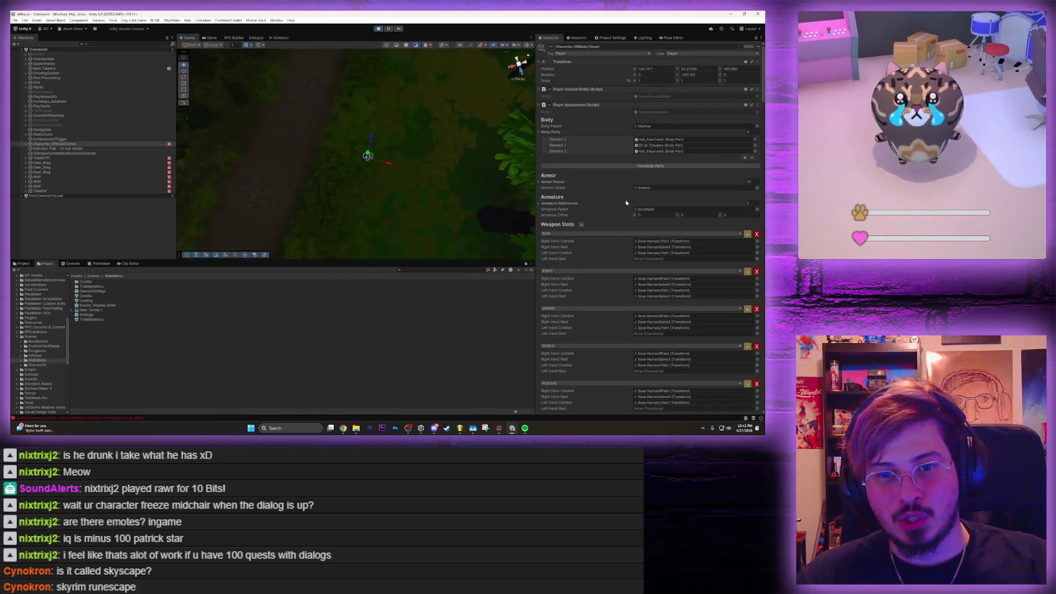
# Maximize the Scene view to look down on the character, then maximize the Game view instead
pyautogui.doubleClick(313, 38)
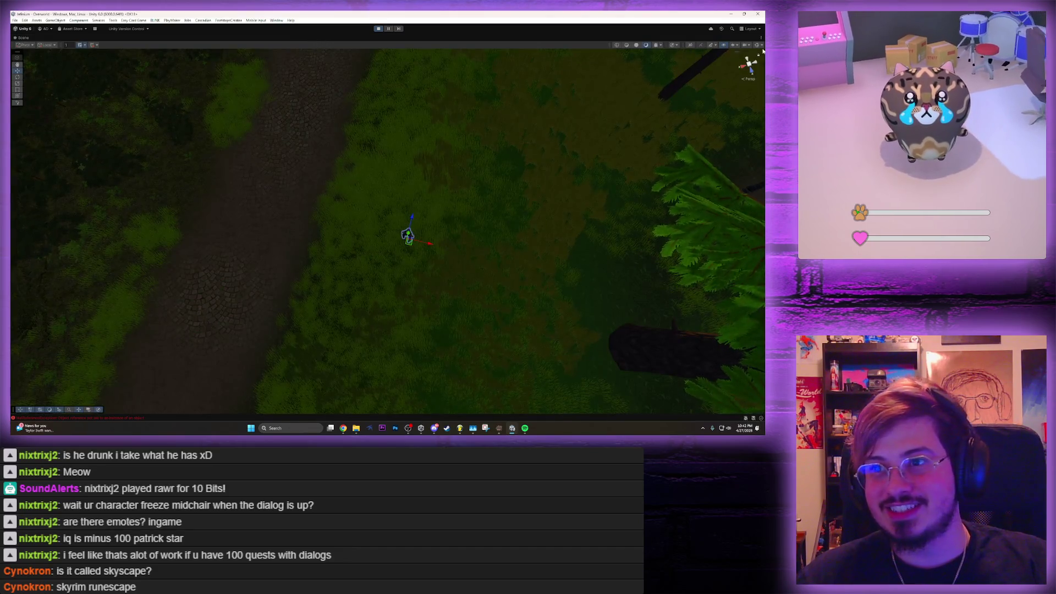
pyautogui.click(758, 44)
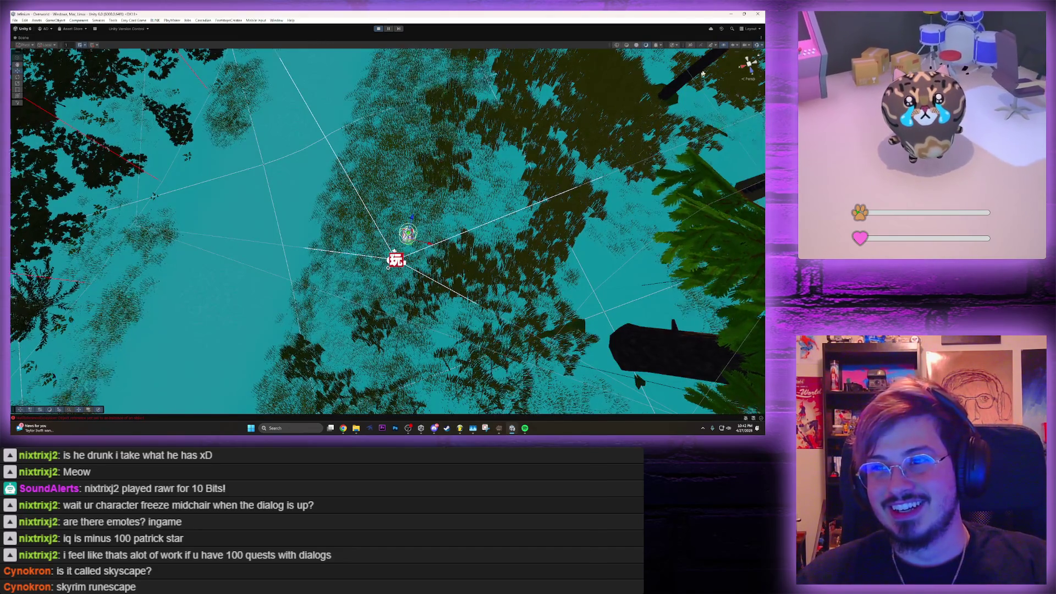
pyautogui.click(760, 45)
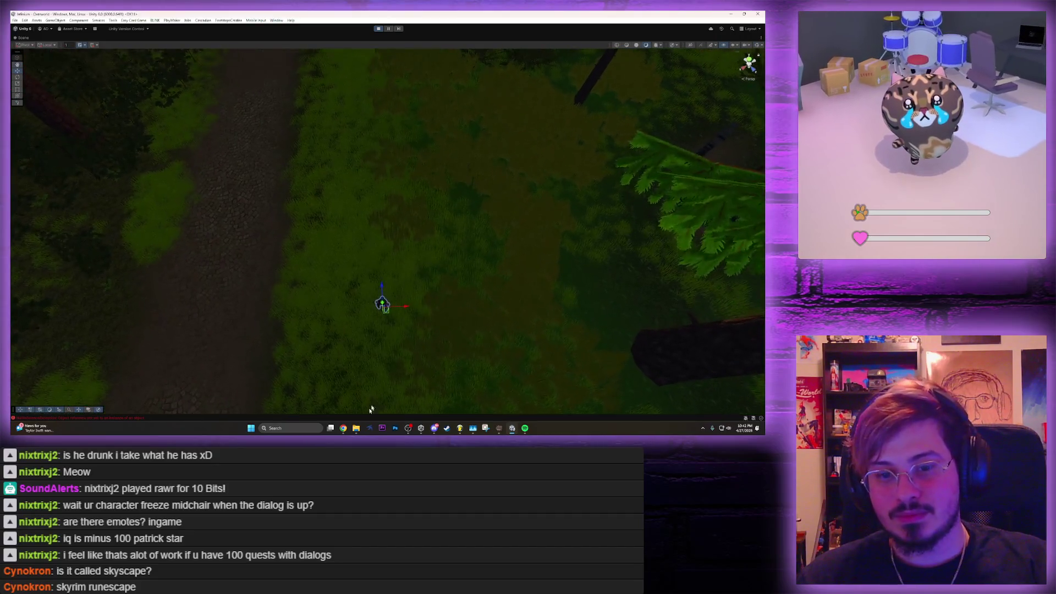
pyautogui.moveTo(427, 236)
pyautogui.mouseDown()
pyautogui.moveTo(431, 271)
pyautogui.moveTo(434, 254)
pyautogui.mouseUp()
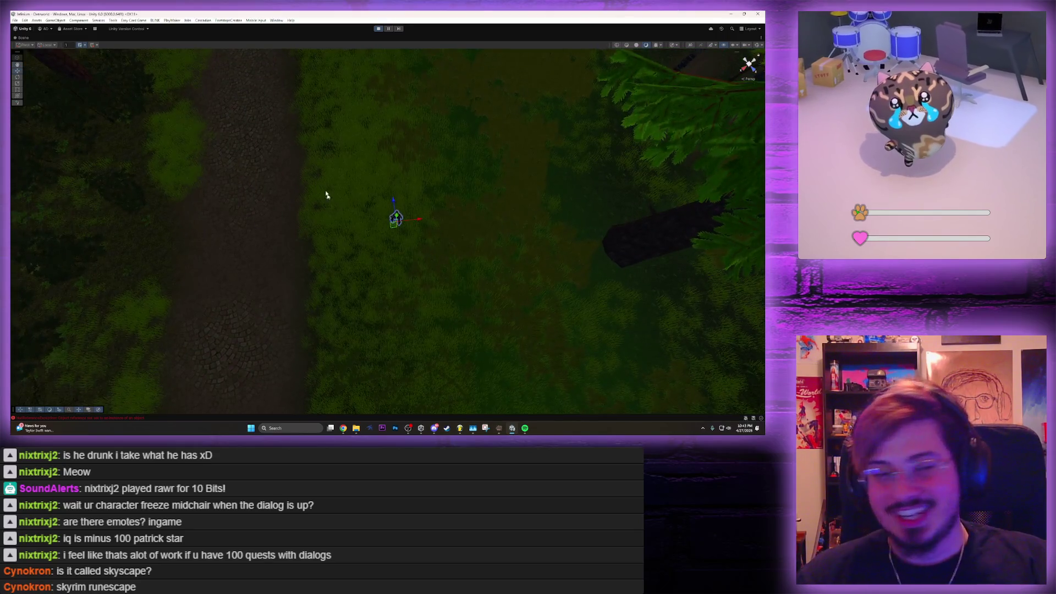
pyautogui.doubleClick(242, 38)
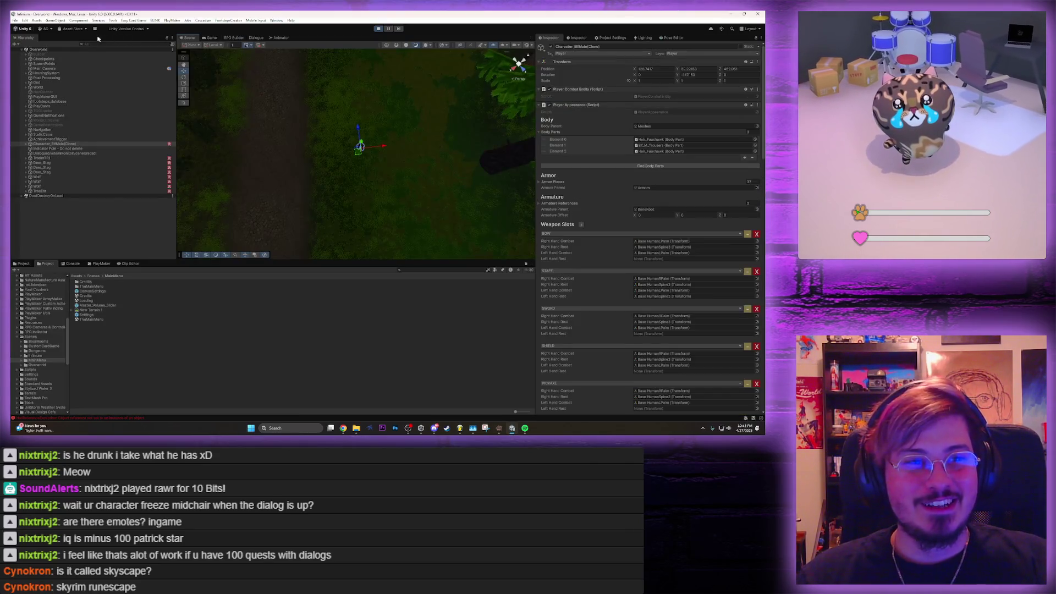
pyautogui.click(211, 38)
pyautogui.doubleClick(211, 37)
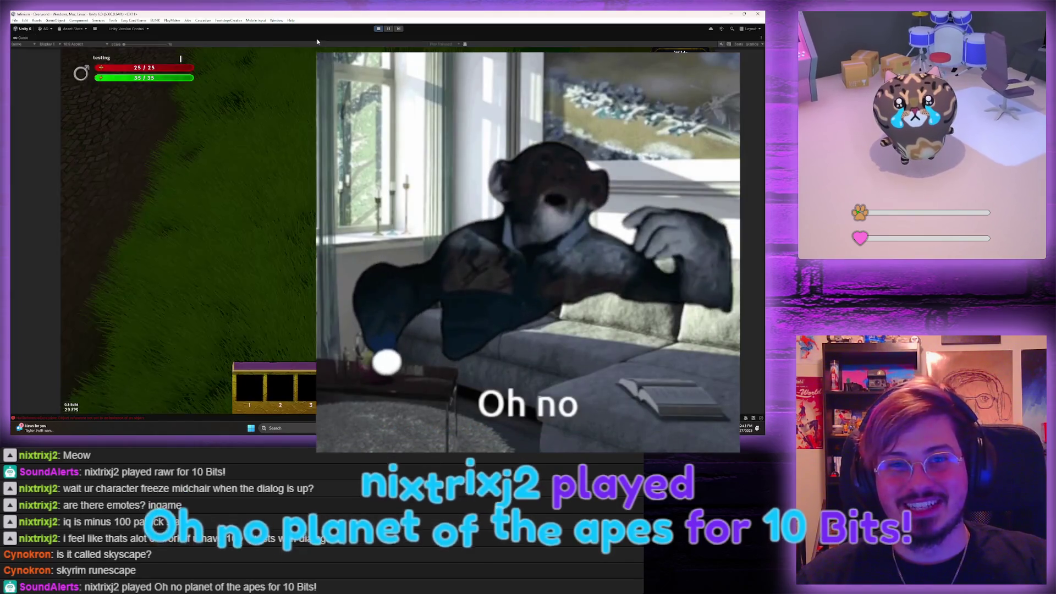
# Run across the field into the night forest and shoot the stag with the bow
pyautogui.click(307, 87)
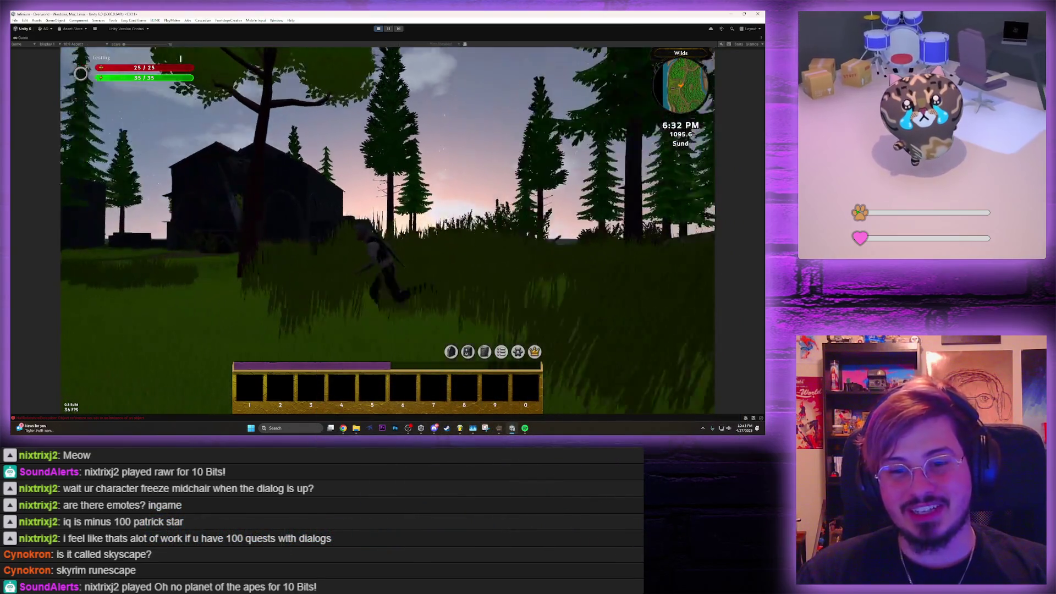
pyautogui.press('d')
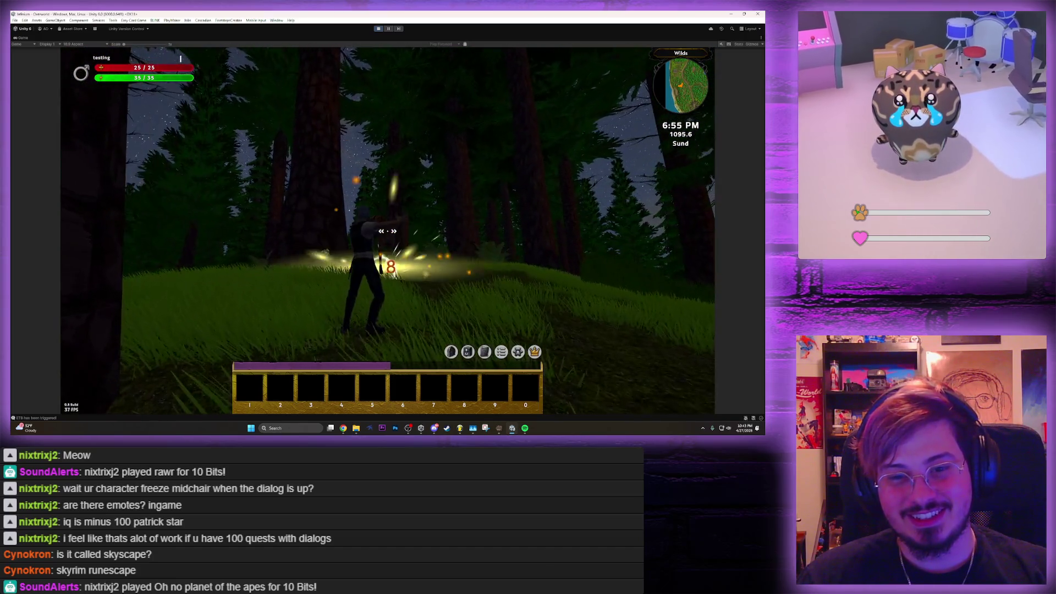
pyautogui.press('w')
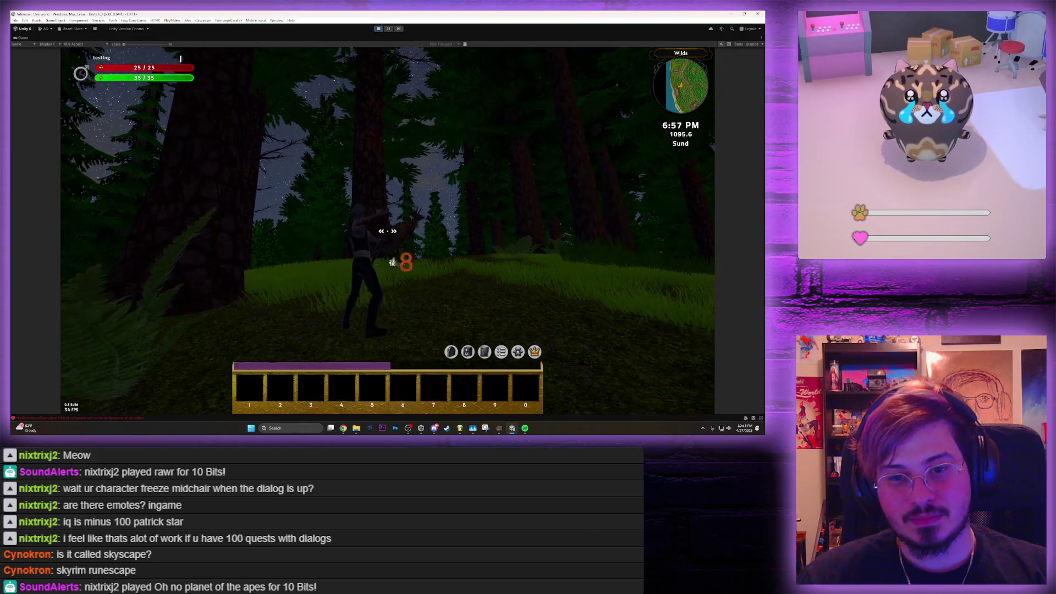
pyautogui.press('w')
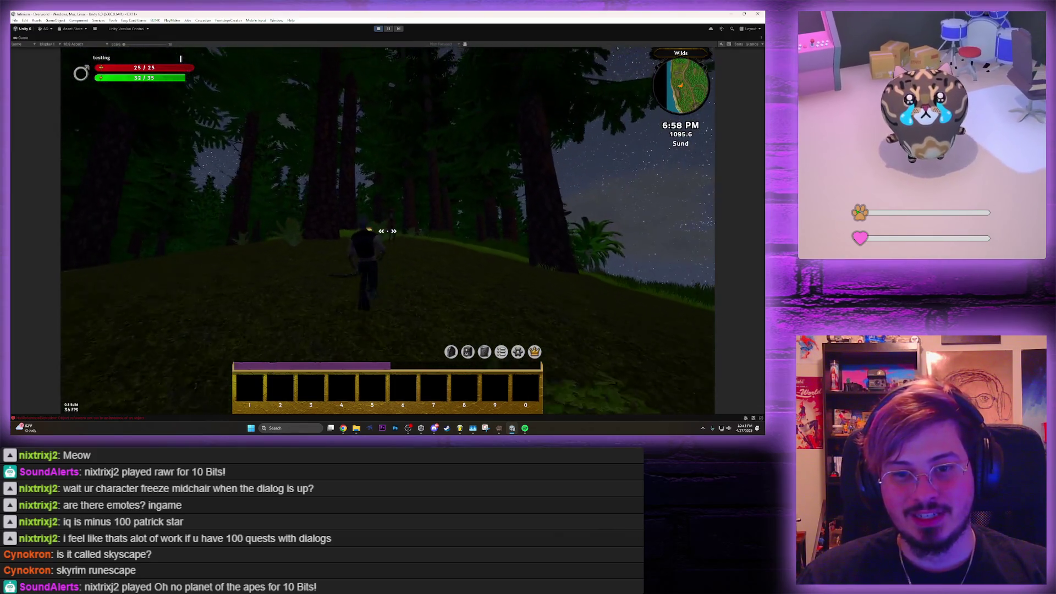
pyautogui.press('w')
pyautogui.press('w')
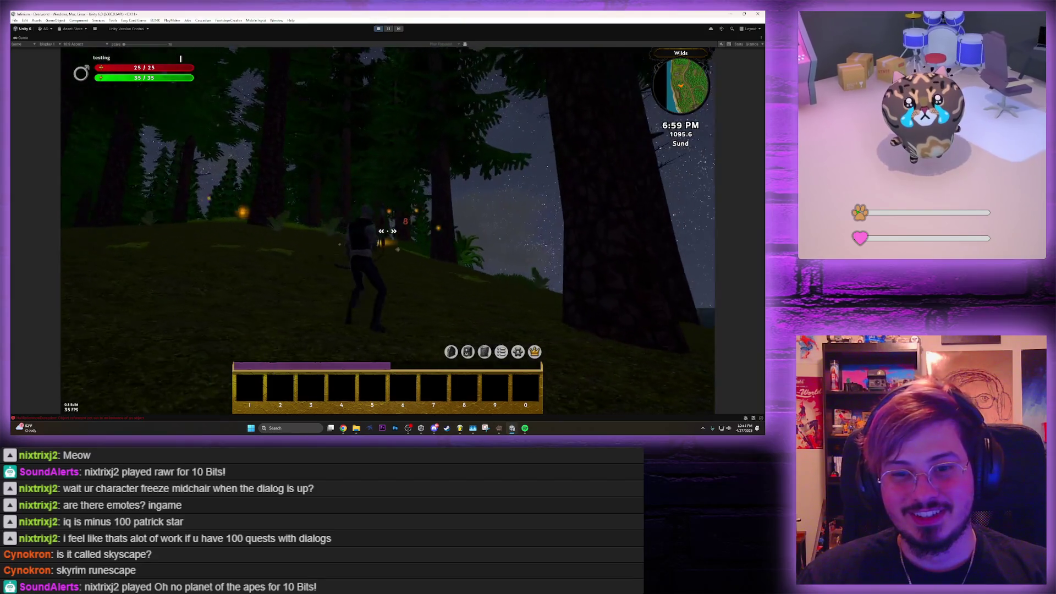
pyautogui.click(388, 231)
pyautogui.press('w')
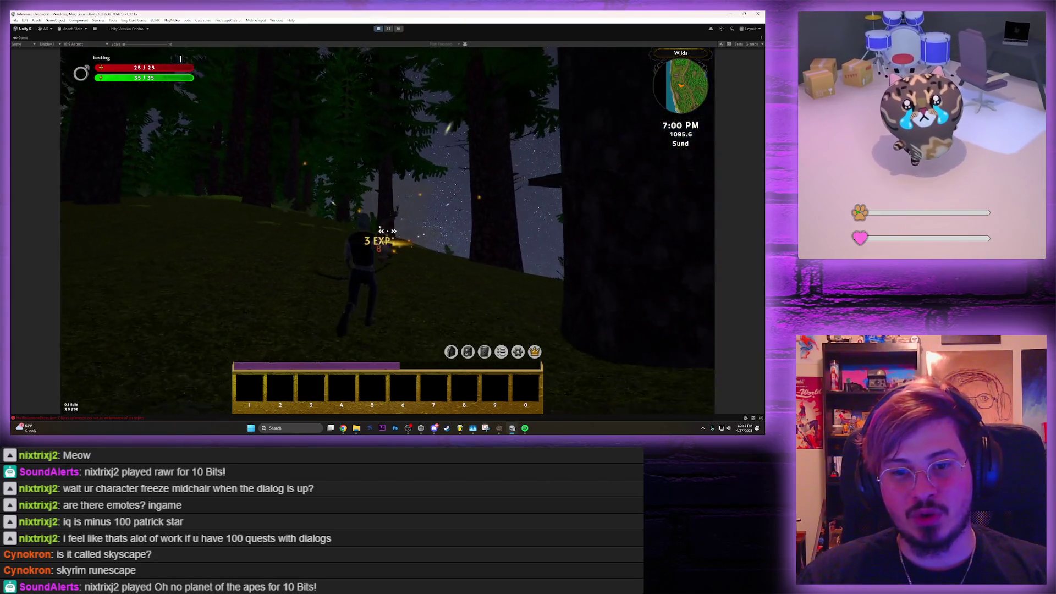
pyautogui.press('w')
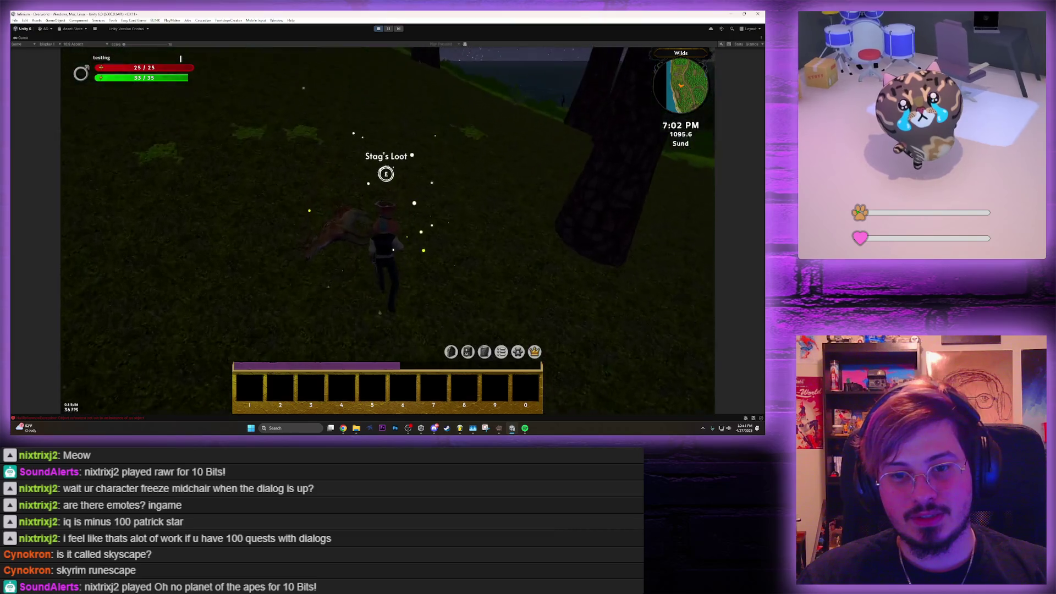
# Loot the downed stag, close its loot window, and stop the play test
pyautogui.press('e')
pyautogui.press('Escape')
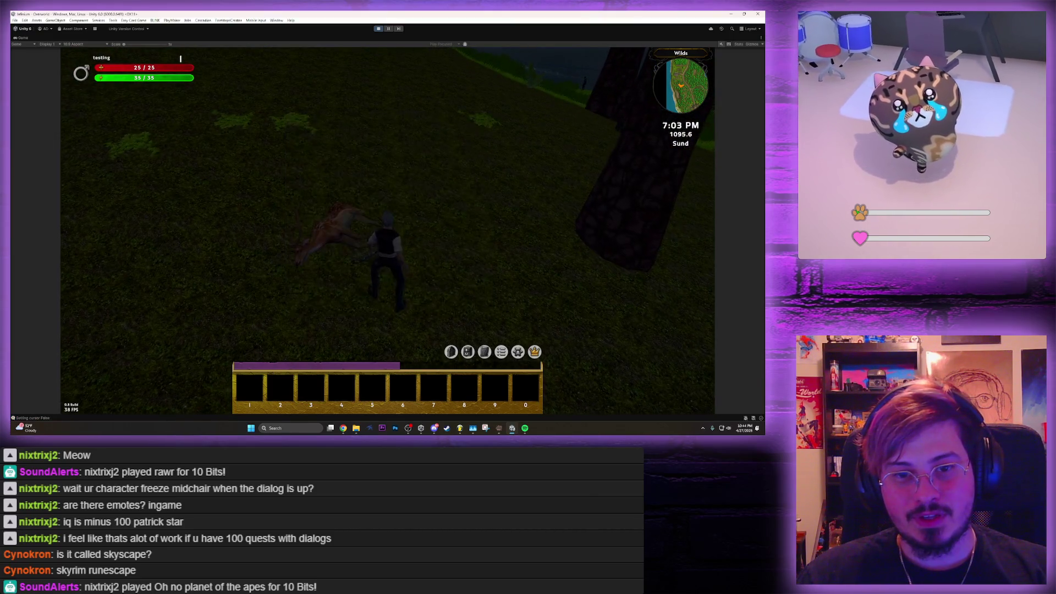
pyautogui.press('w')
pyautogui.press('w')
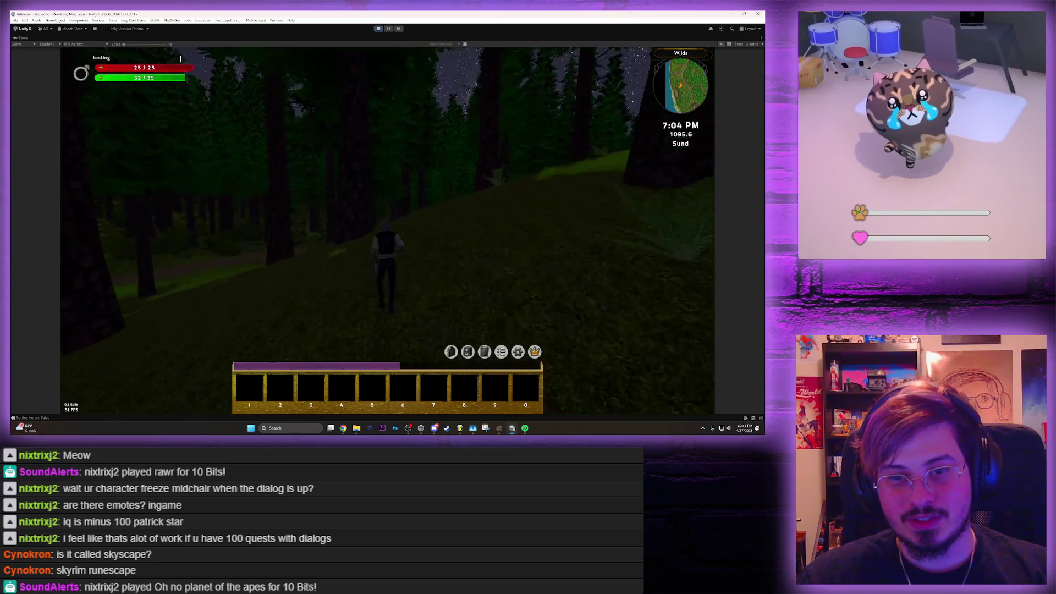
pyautogui.click(381, 30)
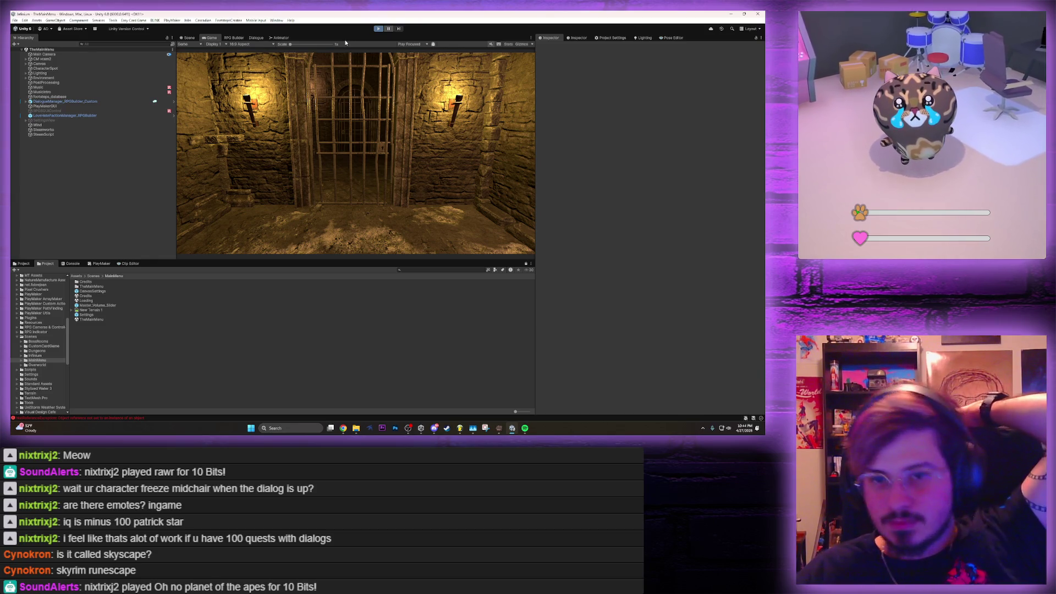
# Start Play mode, continue to saved characters, and load the testing character into Westport
pyautogui.hotkey('shift', 'space')
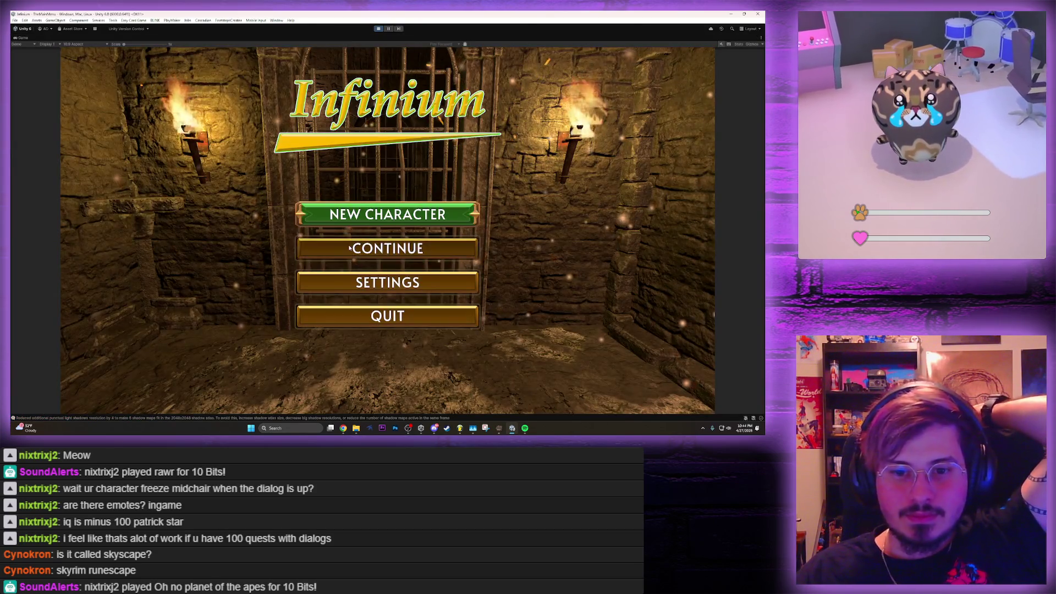
pyautogui.click(349, 248)
pyautogui.scroll(-10, 133, 290)
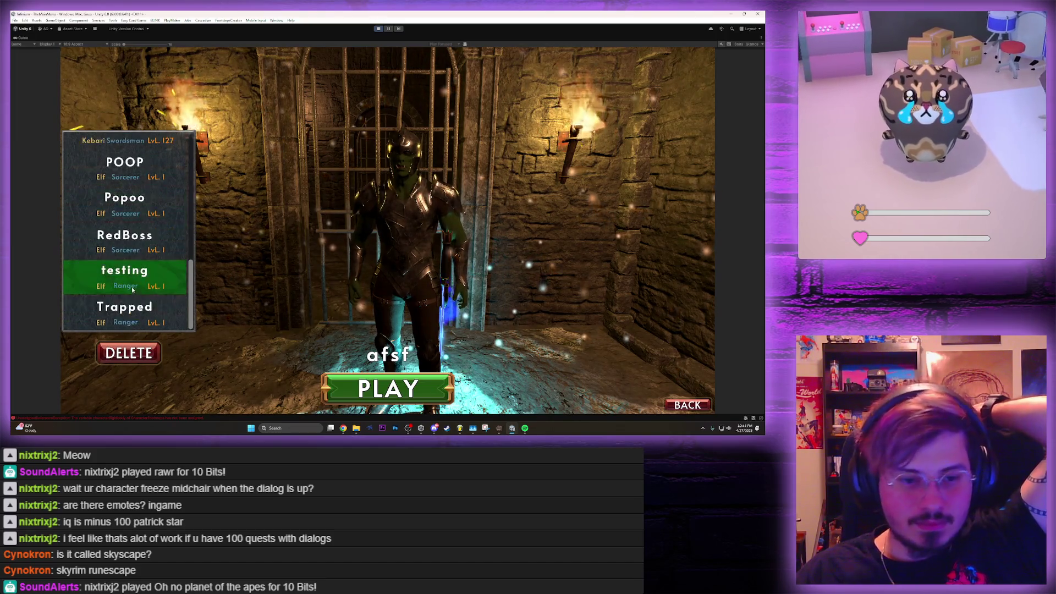
pyautogui.click(132, 291)
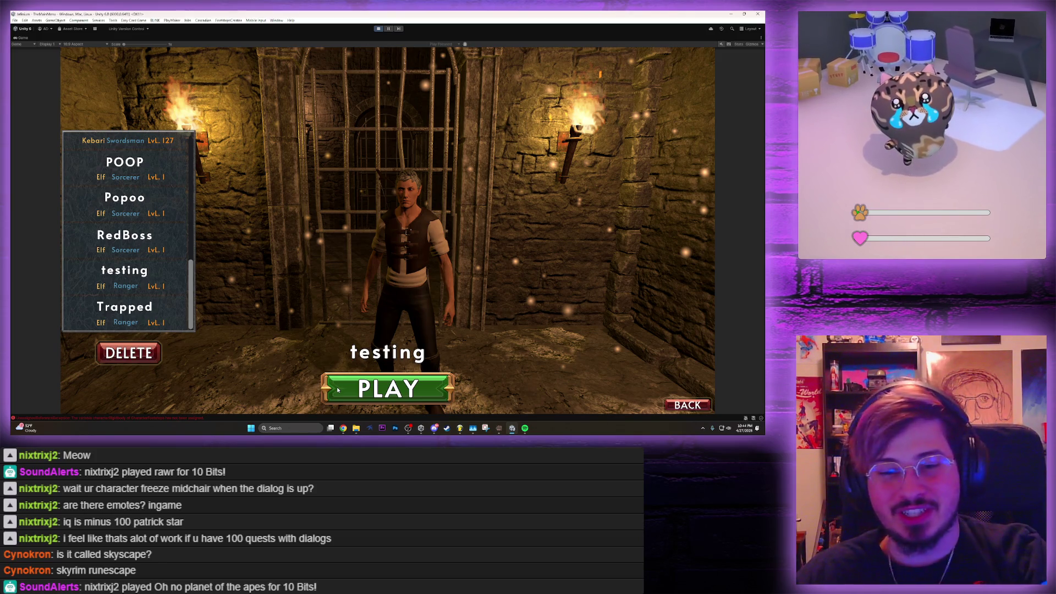
pyautogui.click(336, 395)
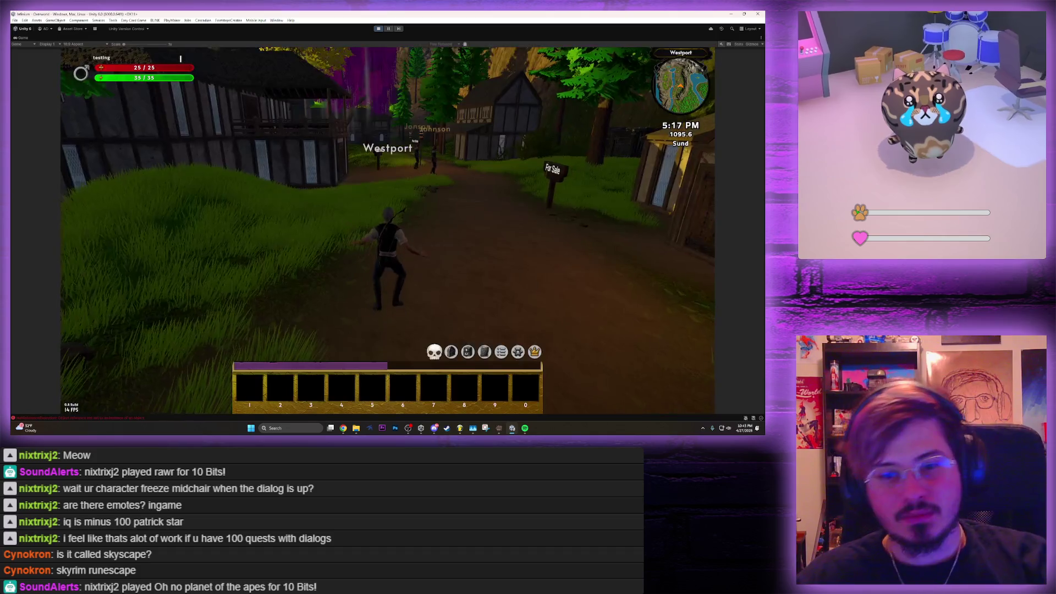
# Run the character past the tower and oak tree to the barn and over its roof
pyautogui.press('w')
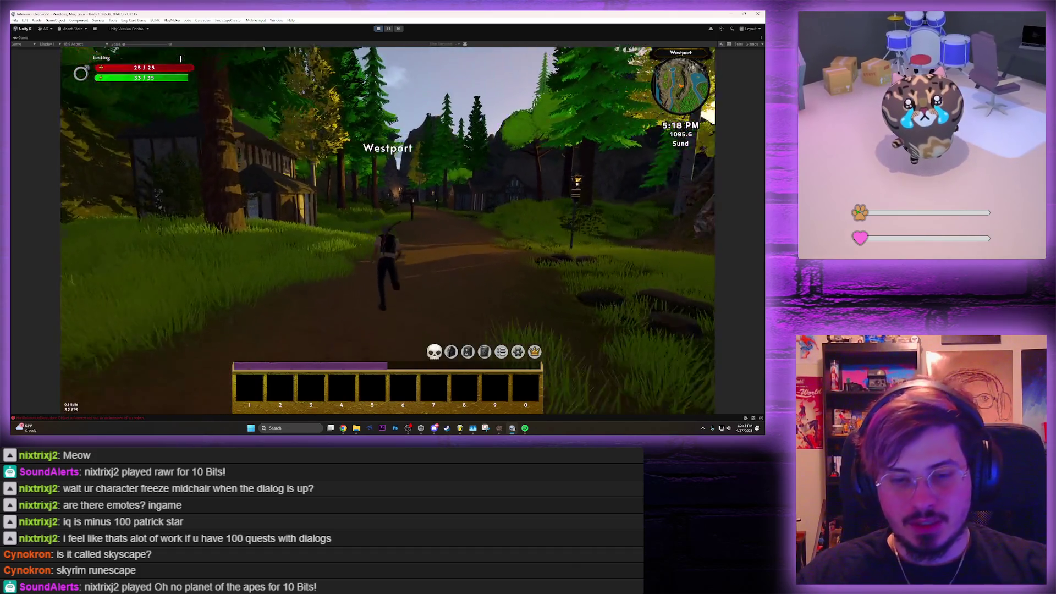
pyautogui.press('w')
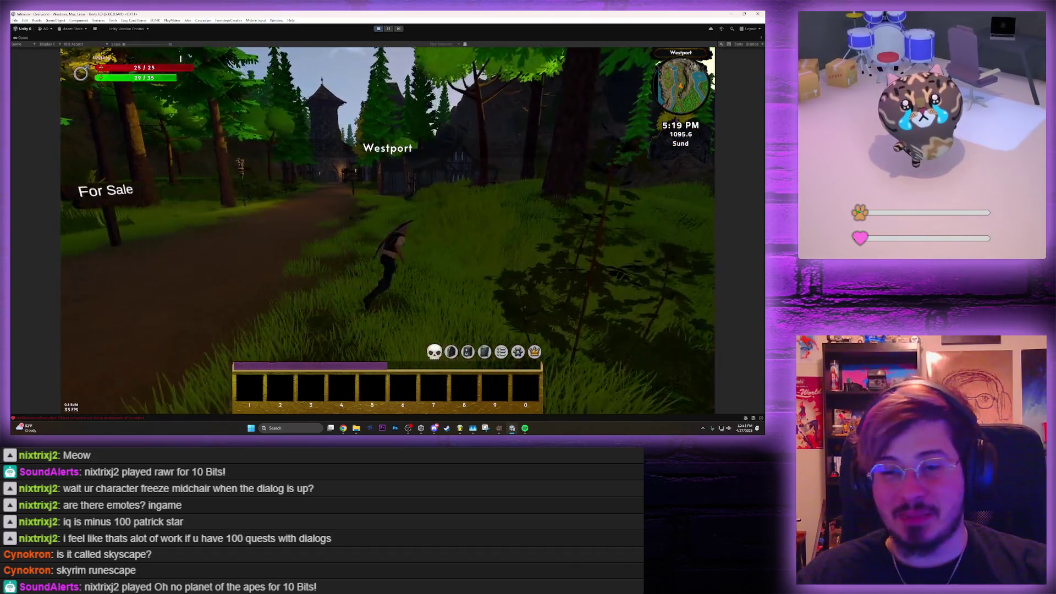
pyautogui.press('w')
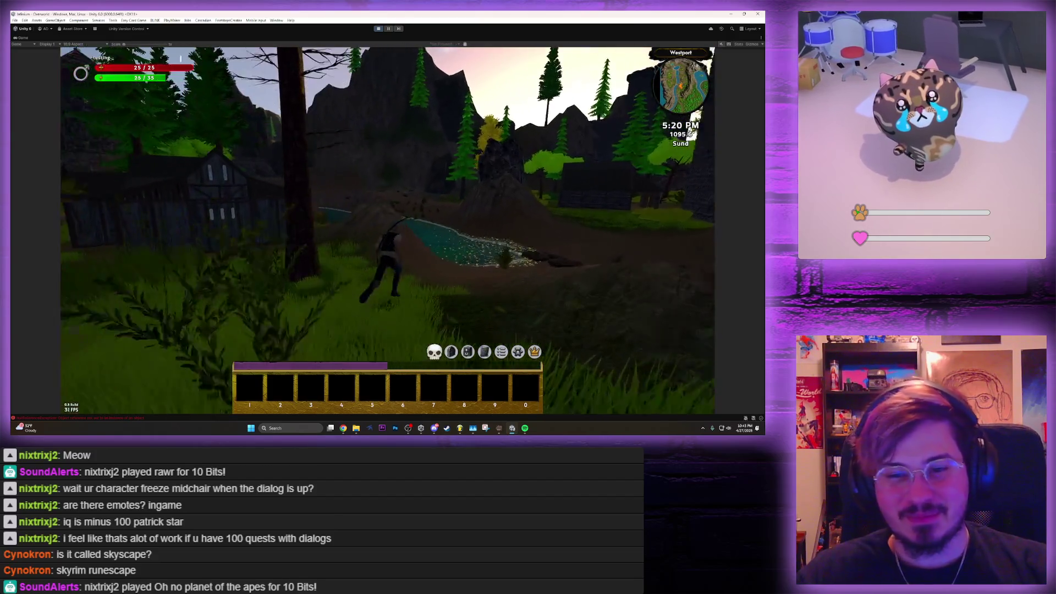
pyautogui.press('w')
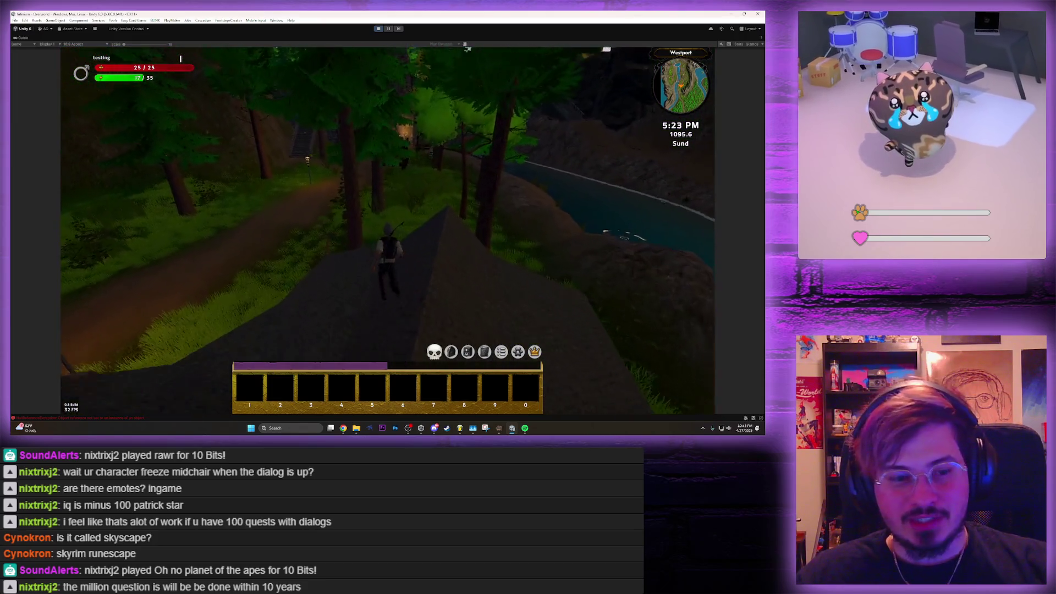
# Run through the forest past Neil's archway into the village and bring up the For Sale offer
pyautogui.press('w')
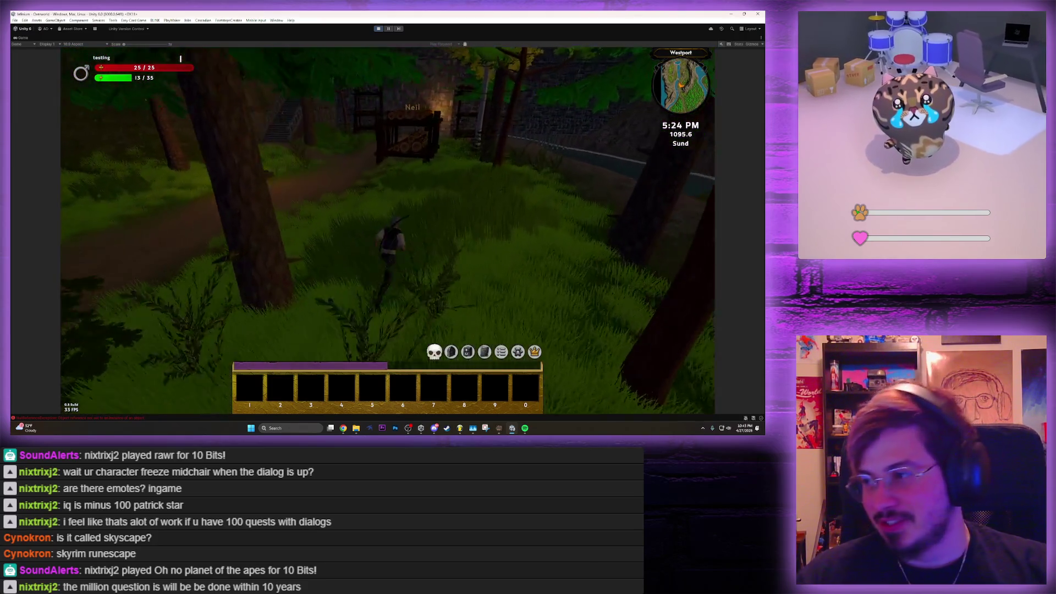
pyautogui.press('w')
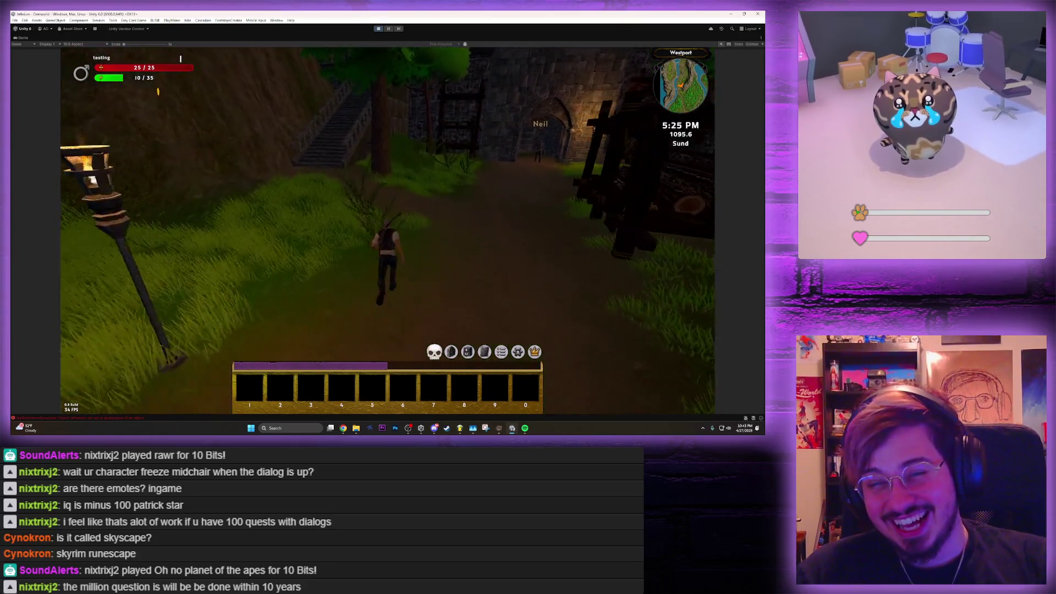
pyautogui.press('w')
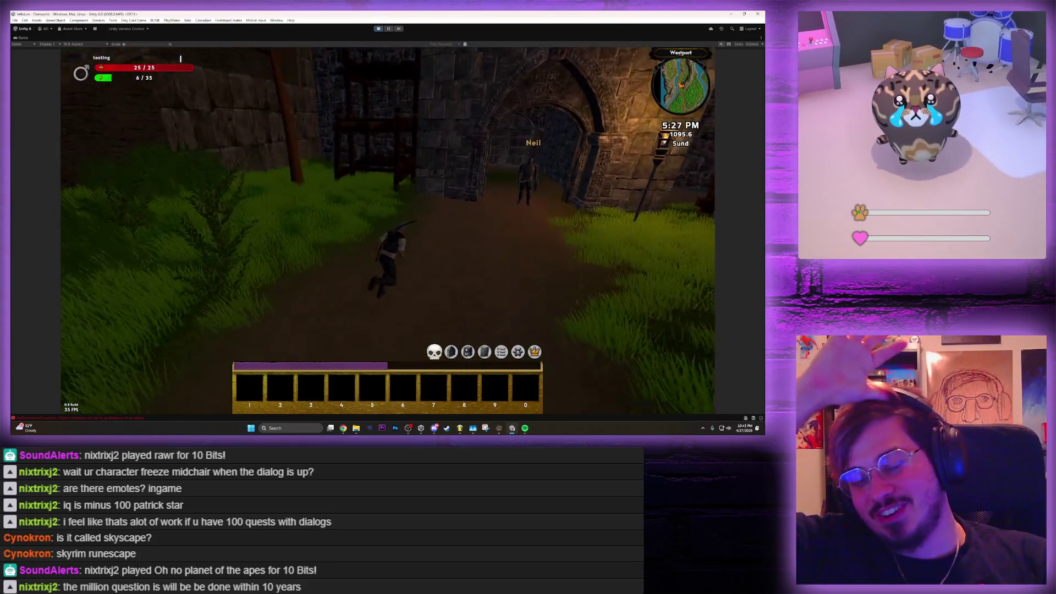
pyautogui.press('w')
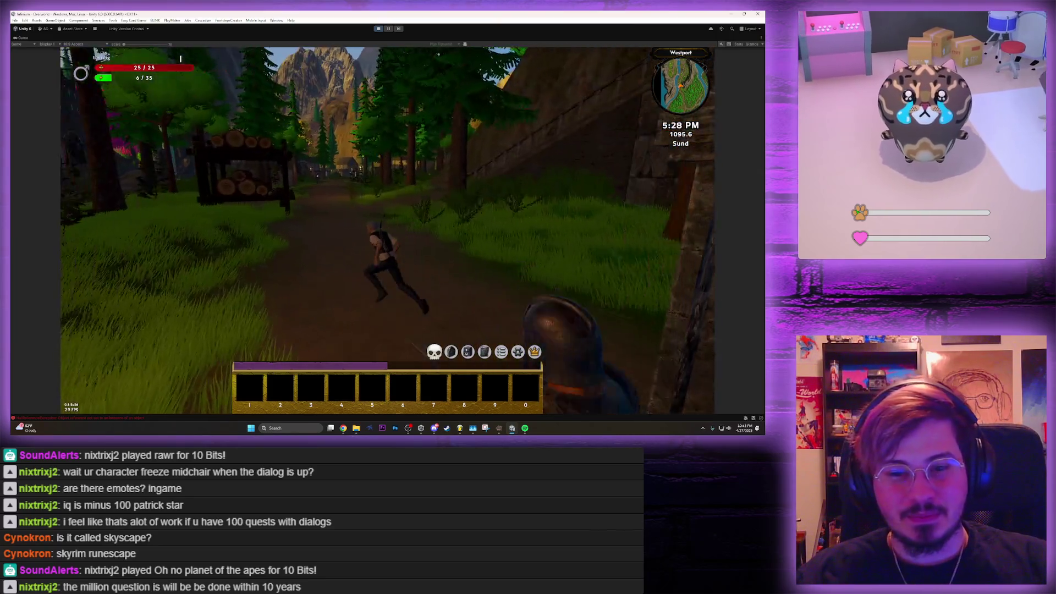
pyautogui.press('w')
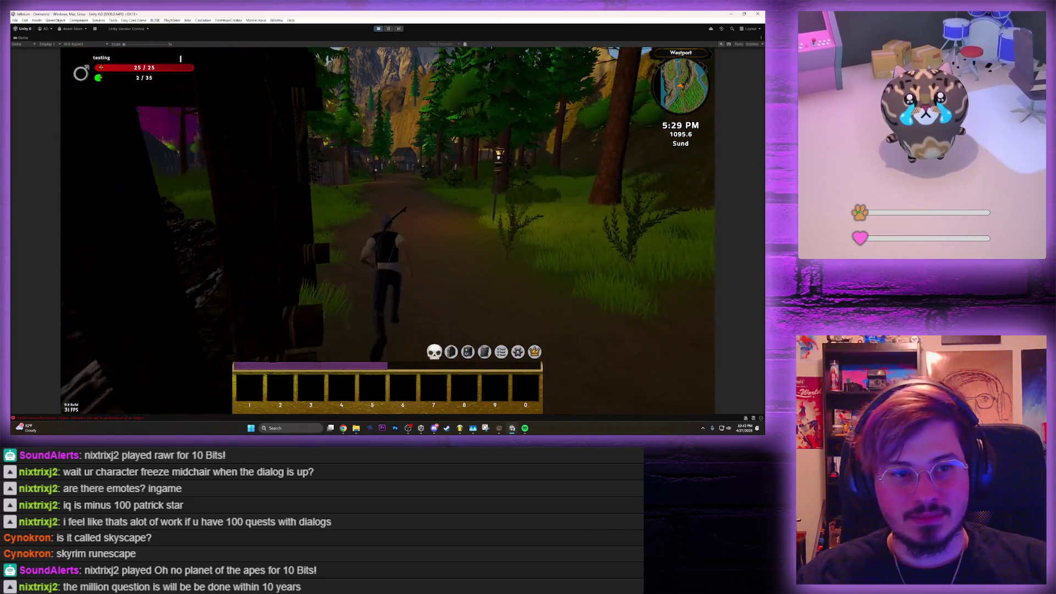
pyautogui.press('w')
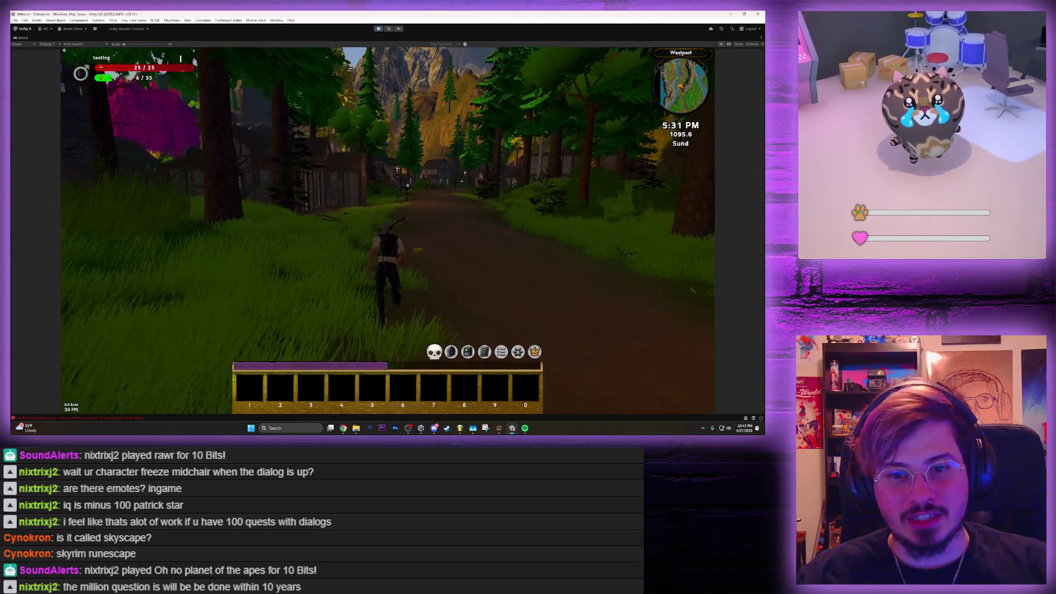
pyautogui.press('w')
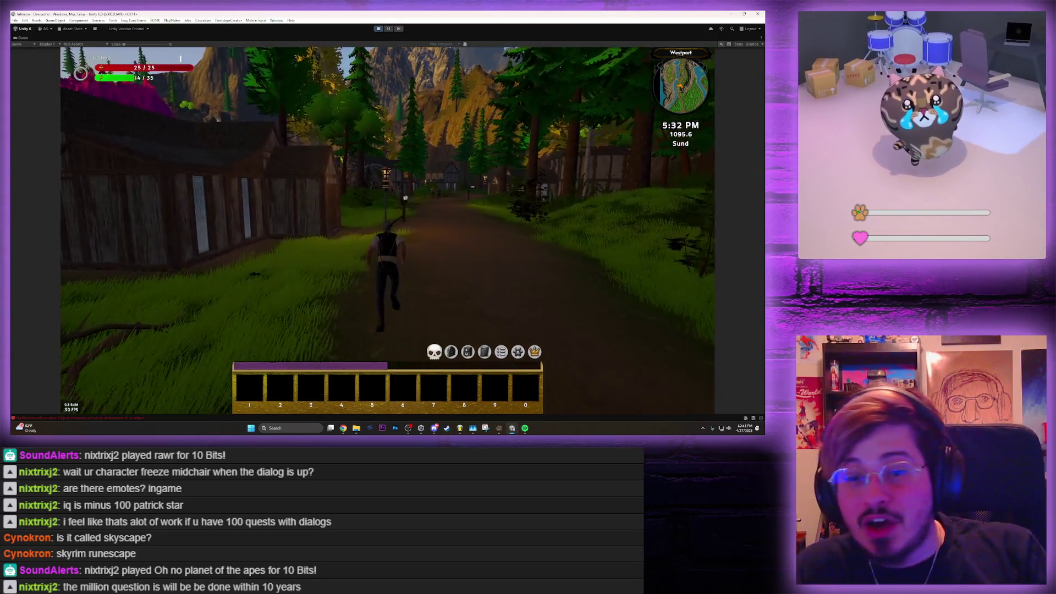
pyautogui.press('w')
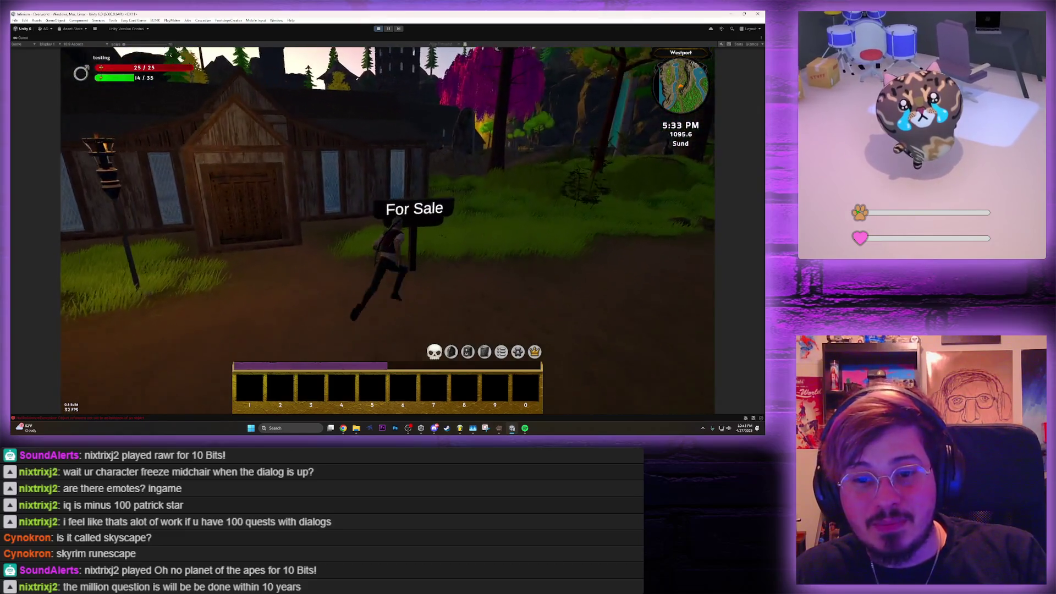
pyautogui.press('e')
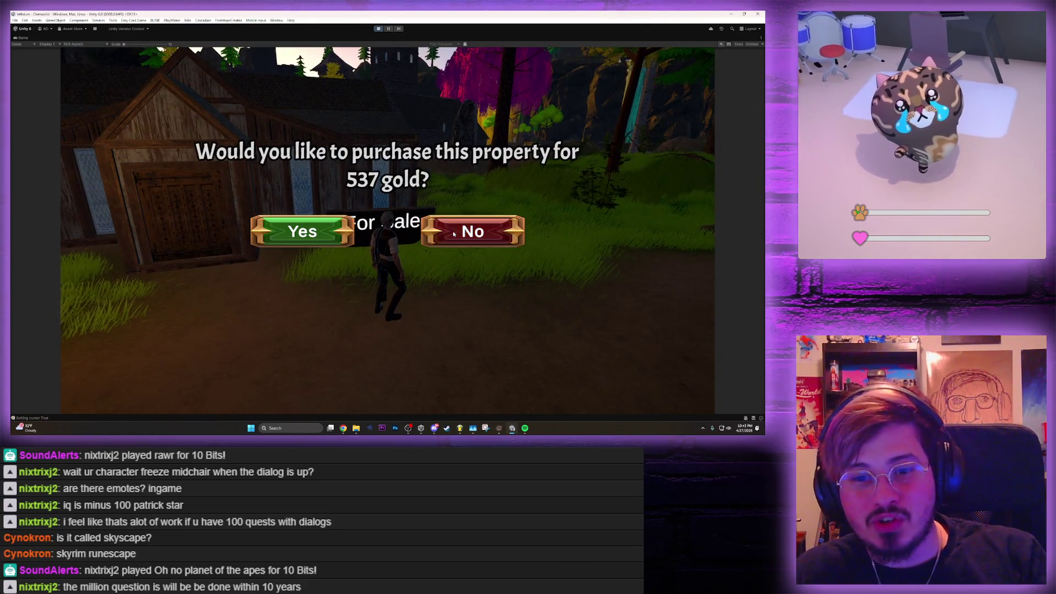
# Decline the 537-gold property and run past Jonson and Johnson toward the pond
pyautogui.click(435, 229)
pyautogui.press('w')
pyautogui.press('w')
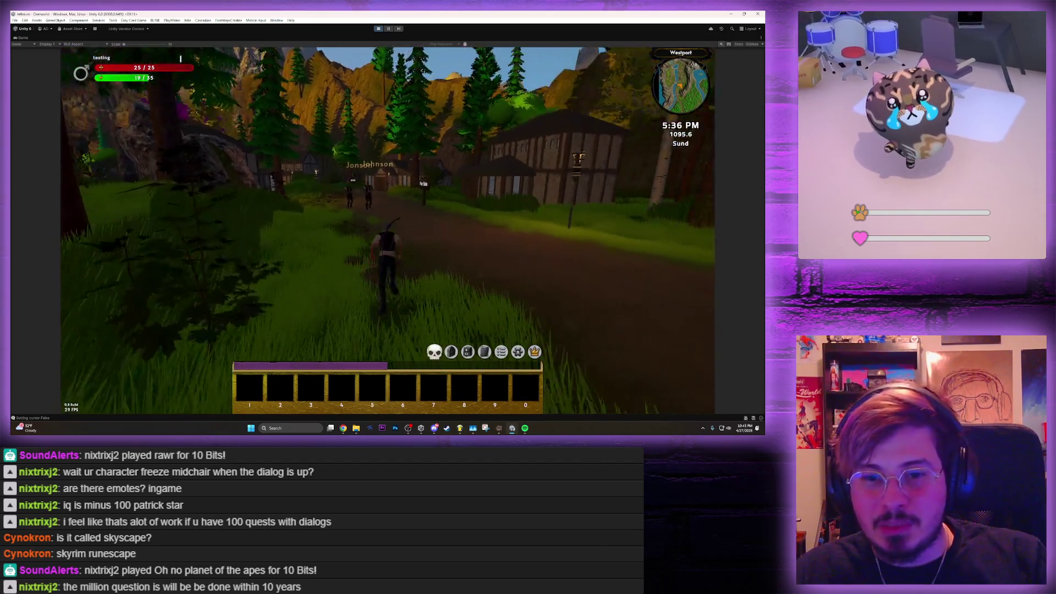
pyautogui.press('w')
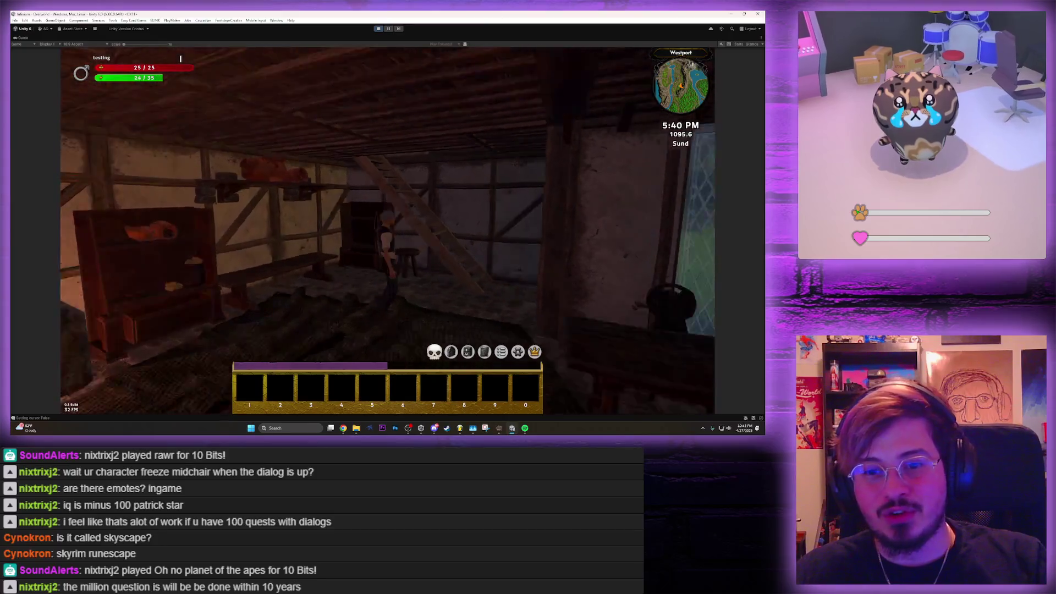
pyautogui.press('w')
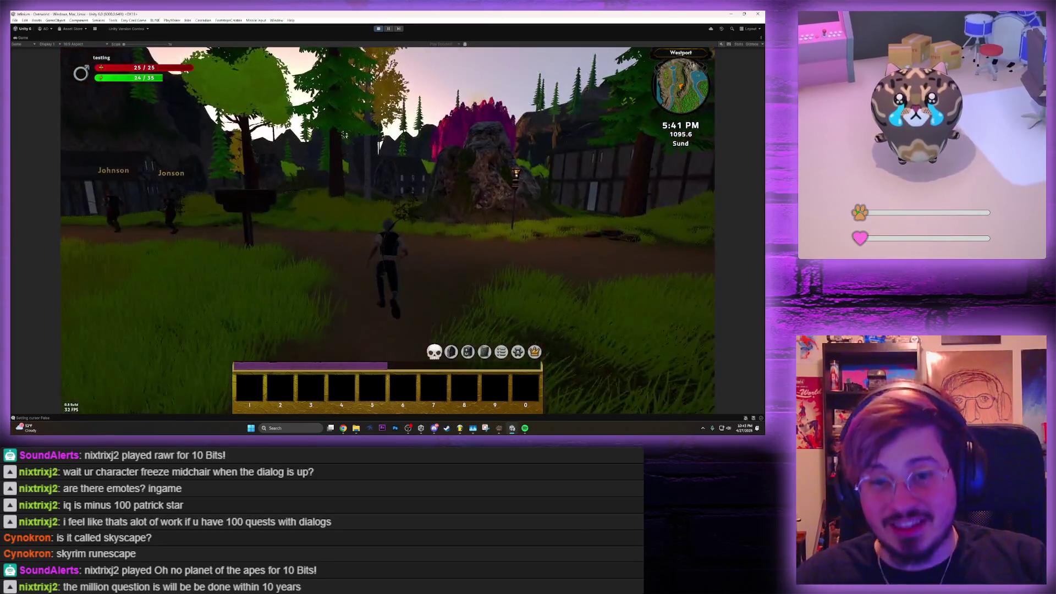
pyautogui.press('w')
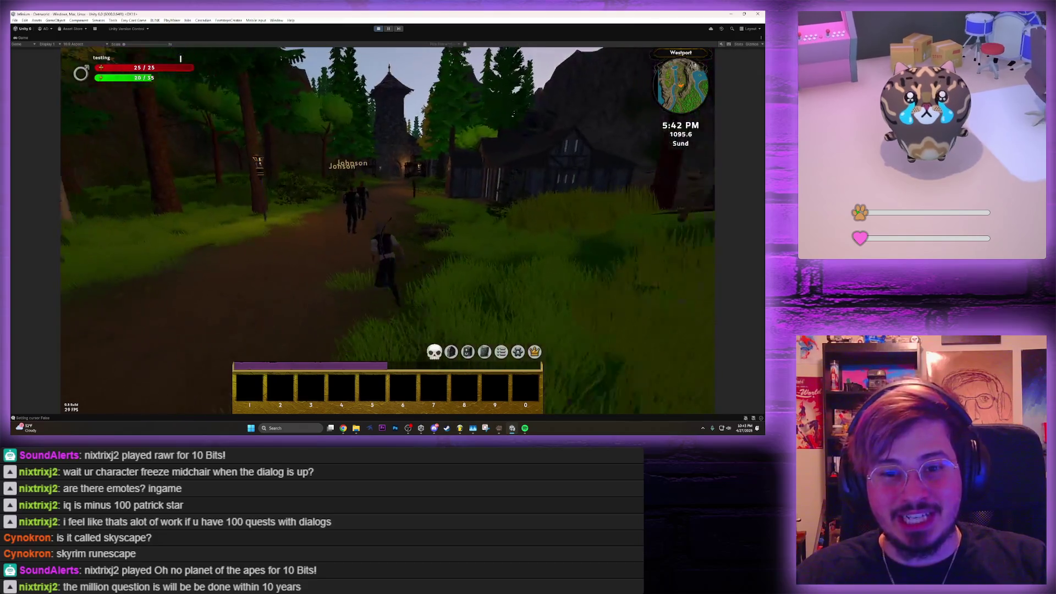
pyautogui.press('w')
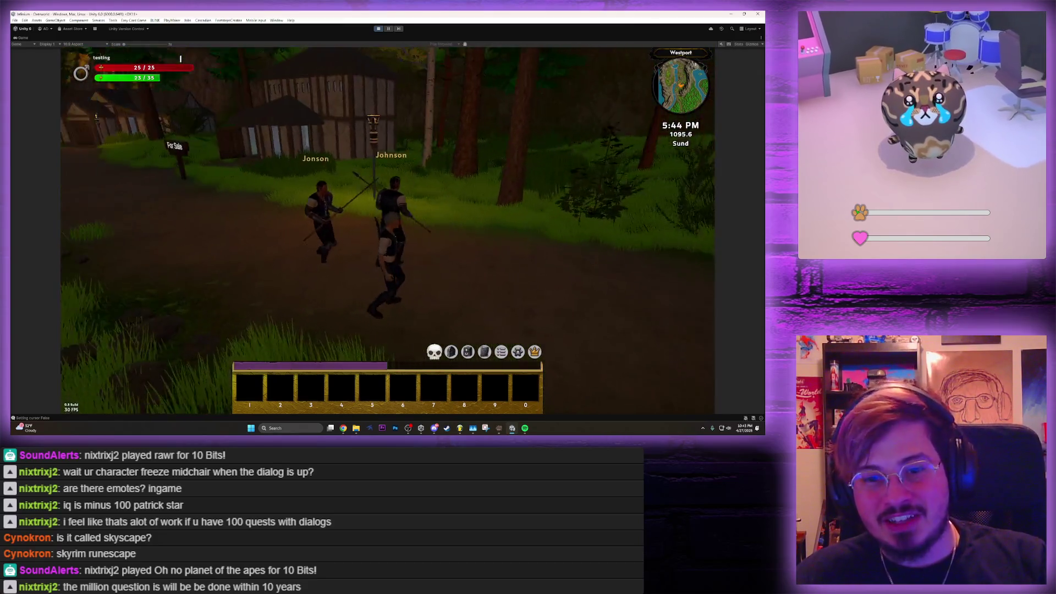
pyautogui.press('w')
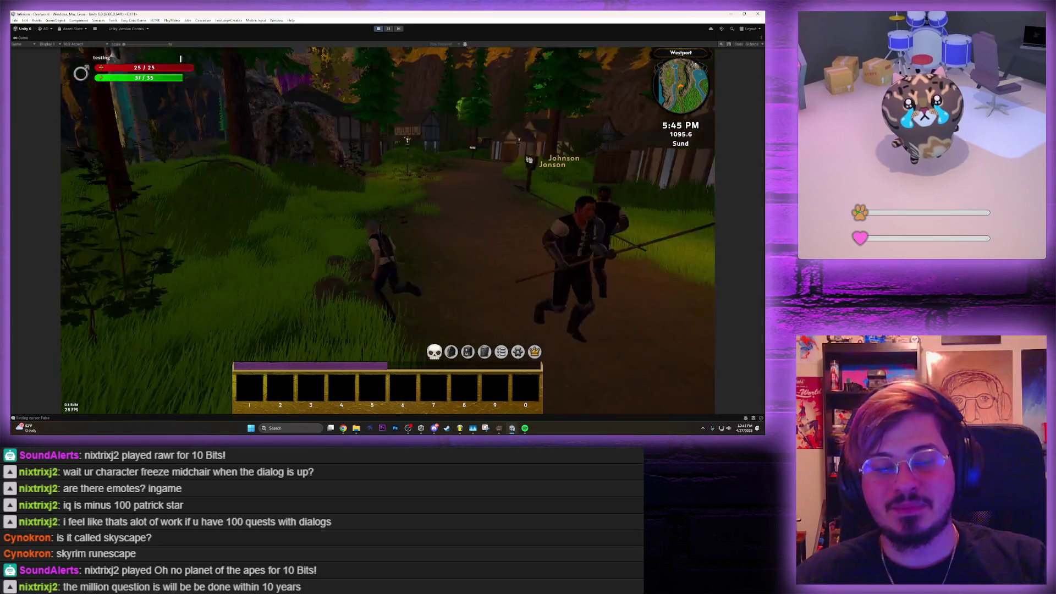
pyautogui.press('w')
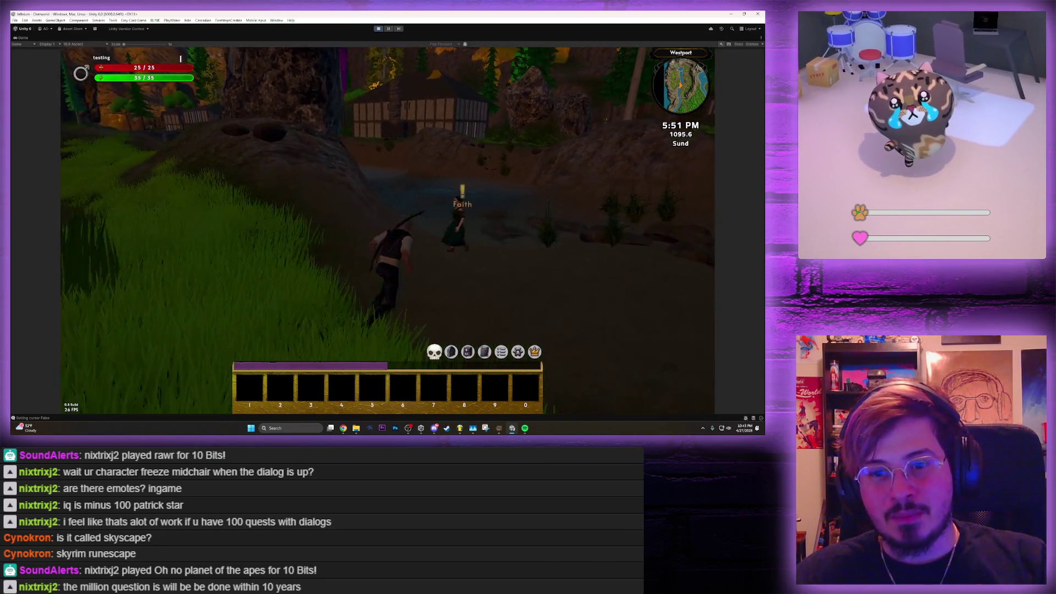
# Run from Faith around the rock and walk through the doorway into the stone chapel
pyautogui.press('w')
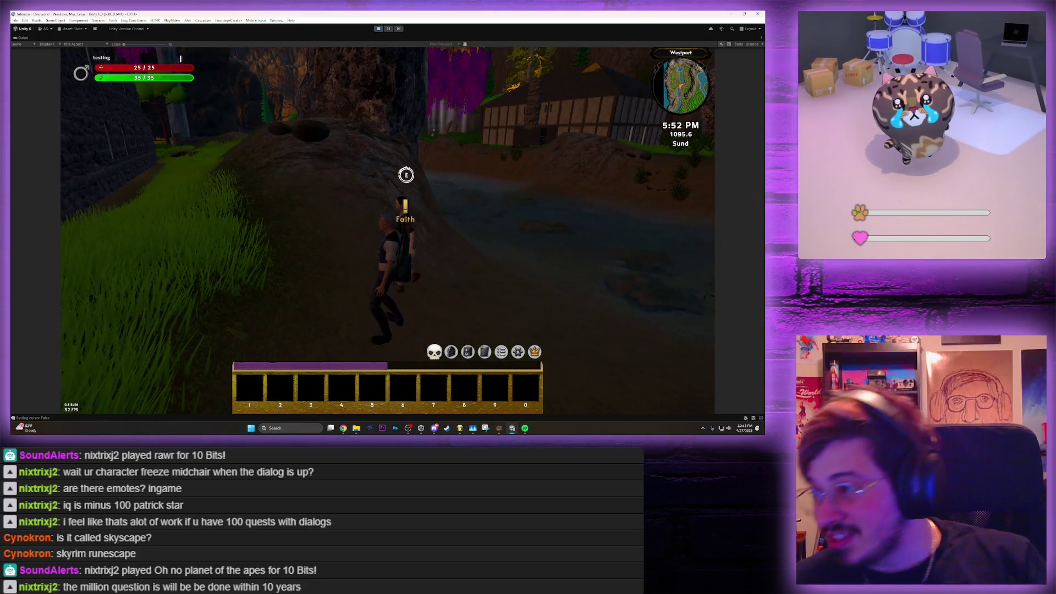
pyautogui.press('w')
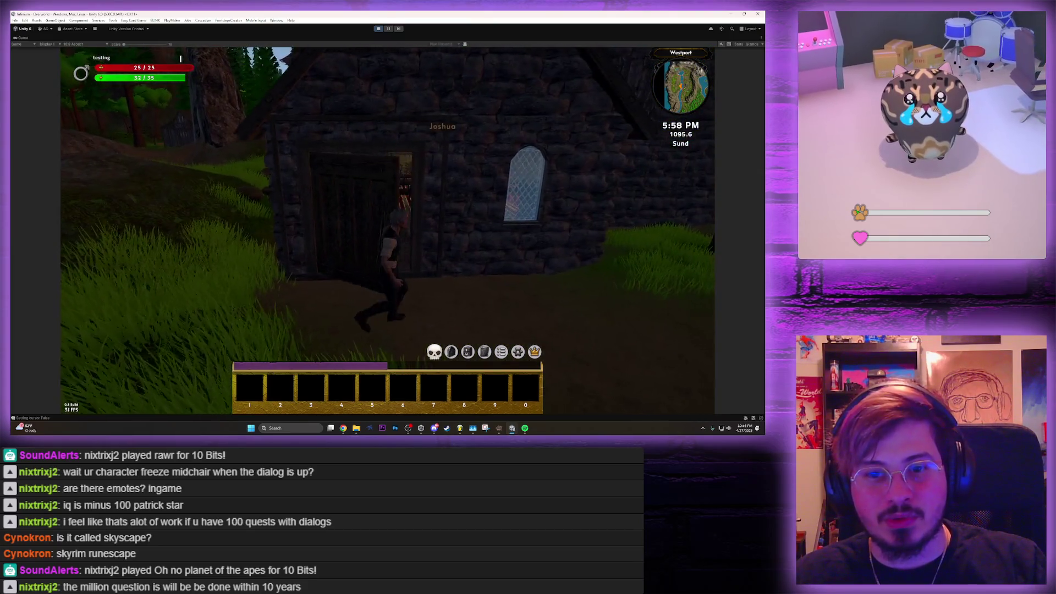
pyautogui.press('w')
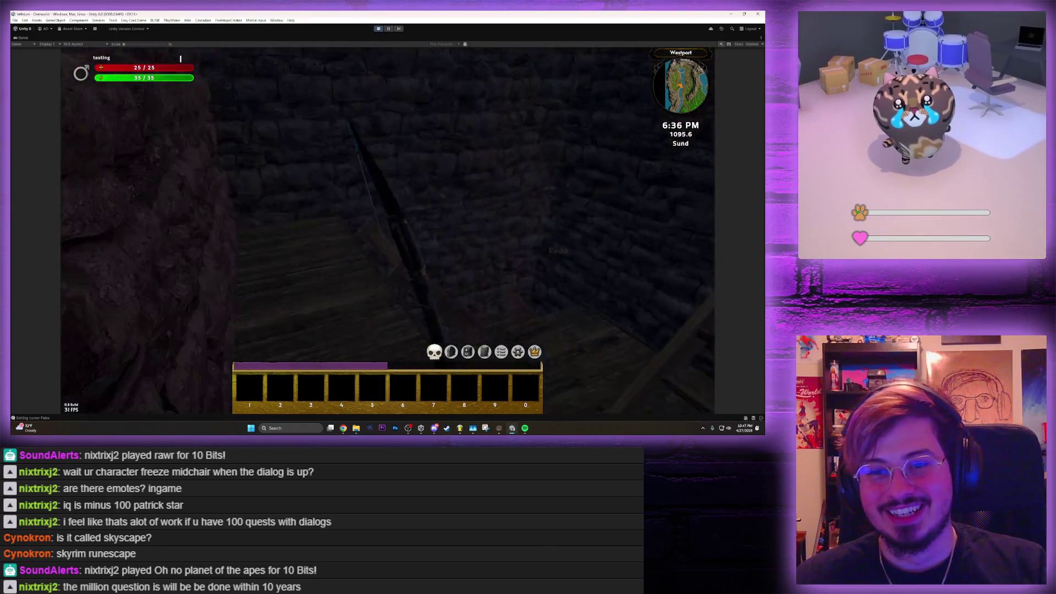
# Climb the stairs into the carpeted hall, then wade out and run along the village path
pyautogui.press('w')
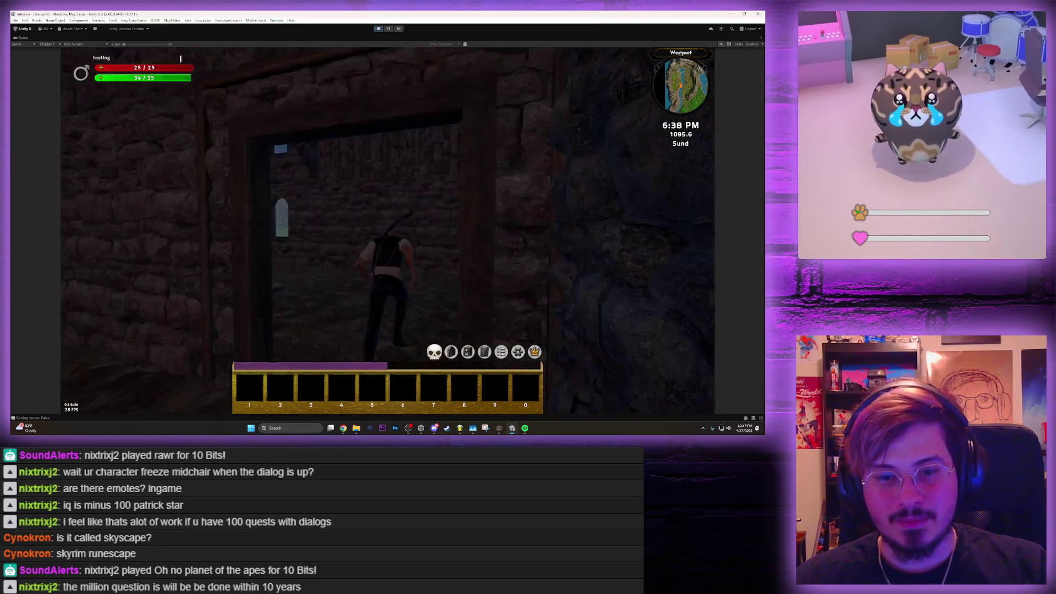
pyautogui.press('w')
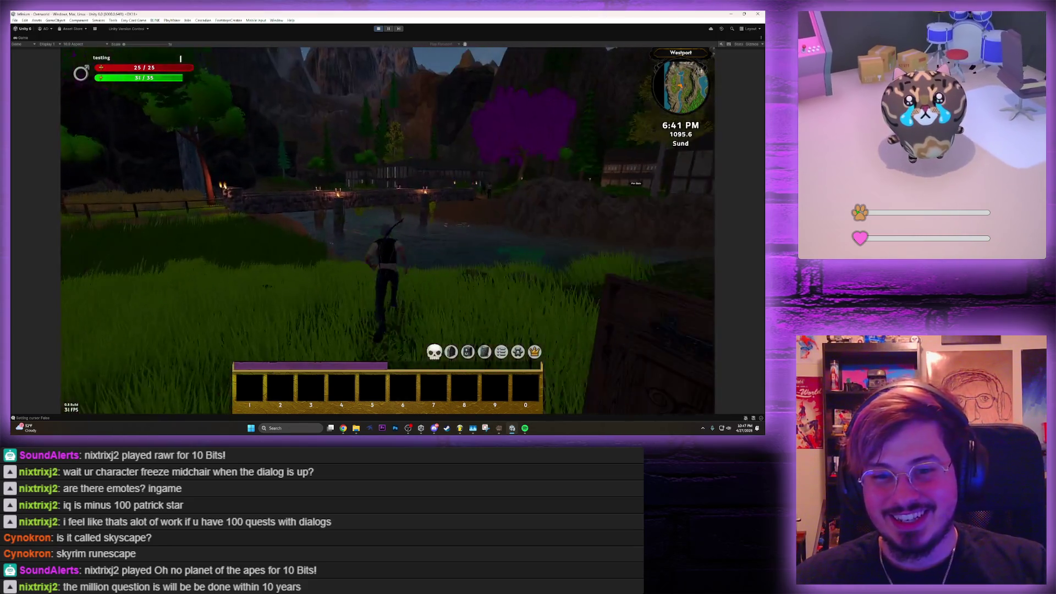
pyautogui.press('w')
pyautogui.press('w')
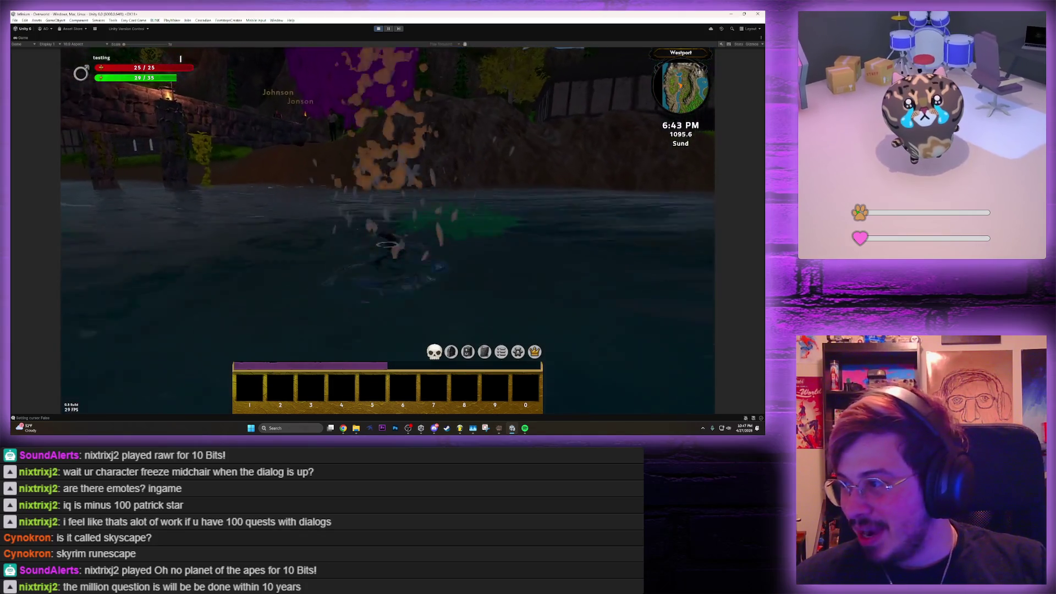
pyautogui.press('w')
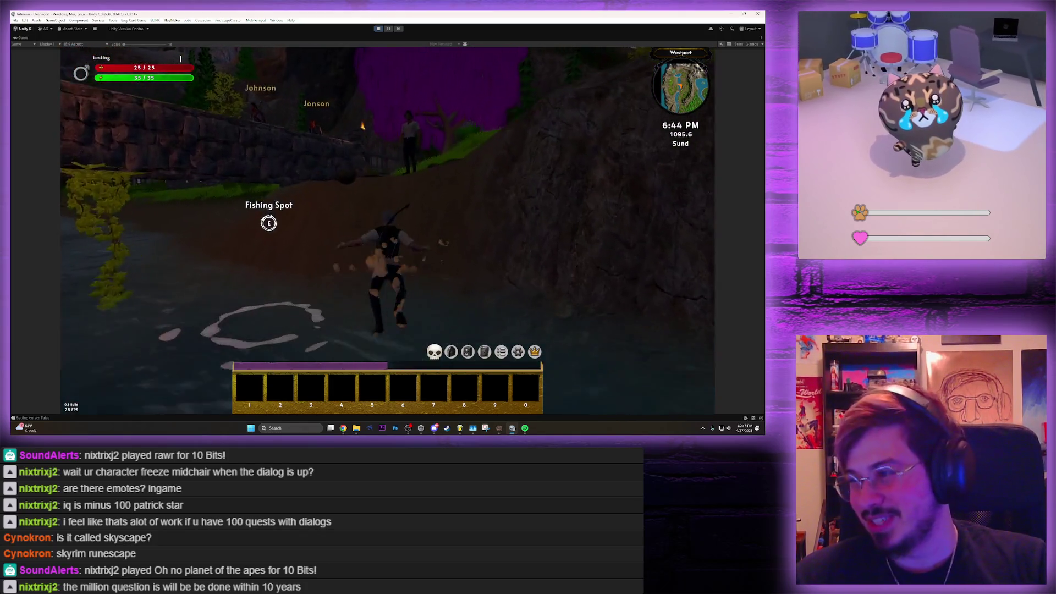
pyautogui.press('w')
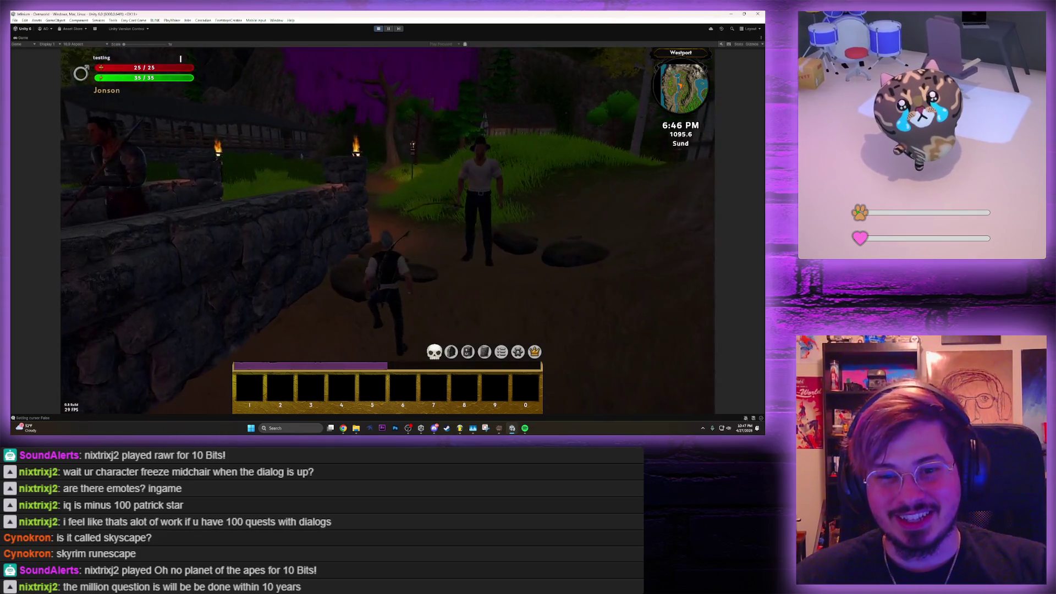
pyautogui.press('w')
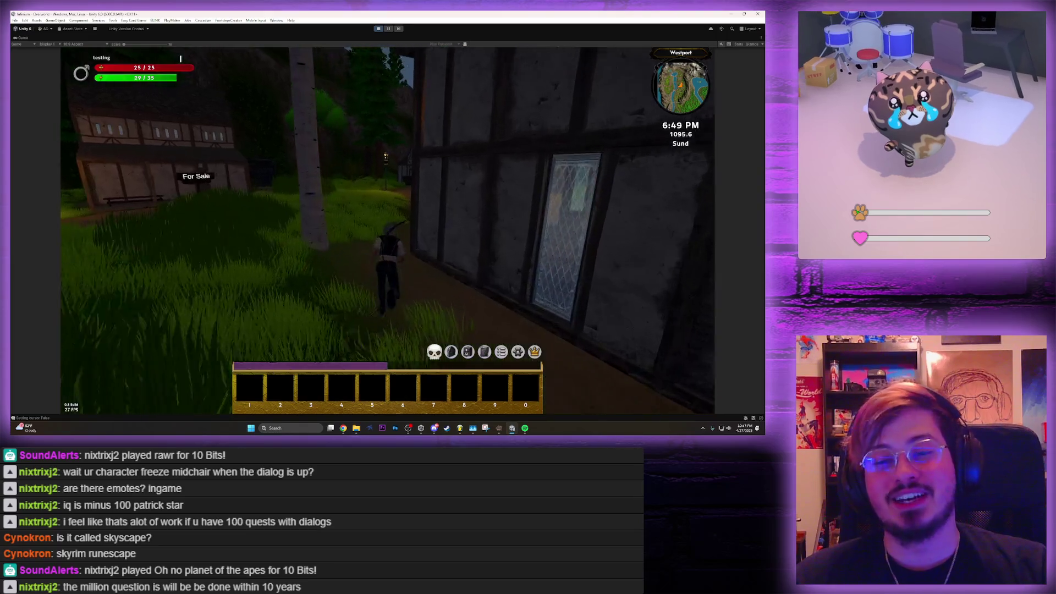
pyautogui.press('w')
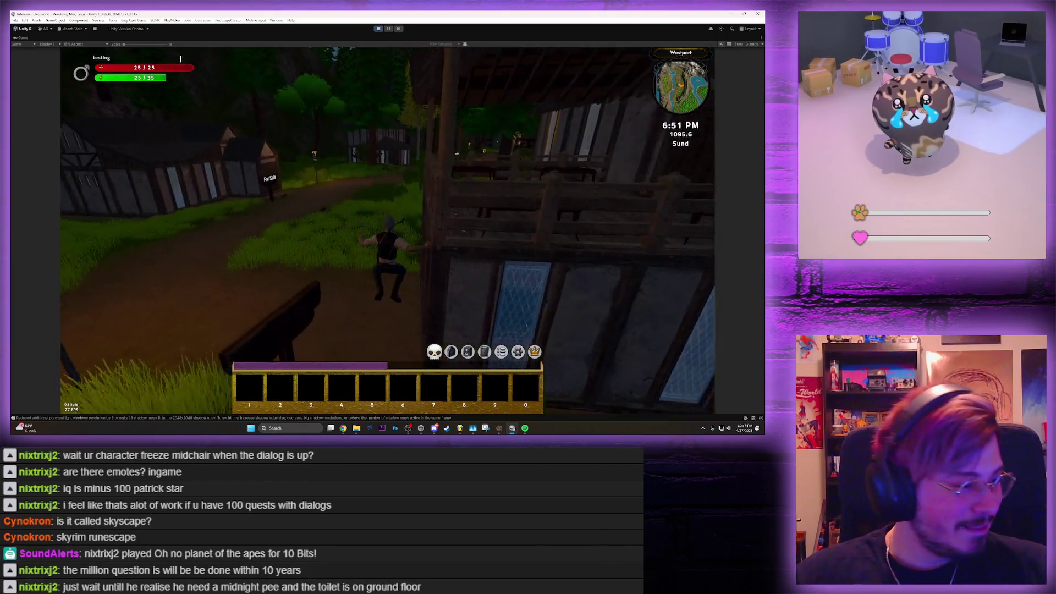
pyautogui.press('w')
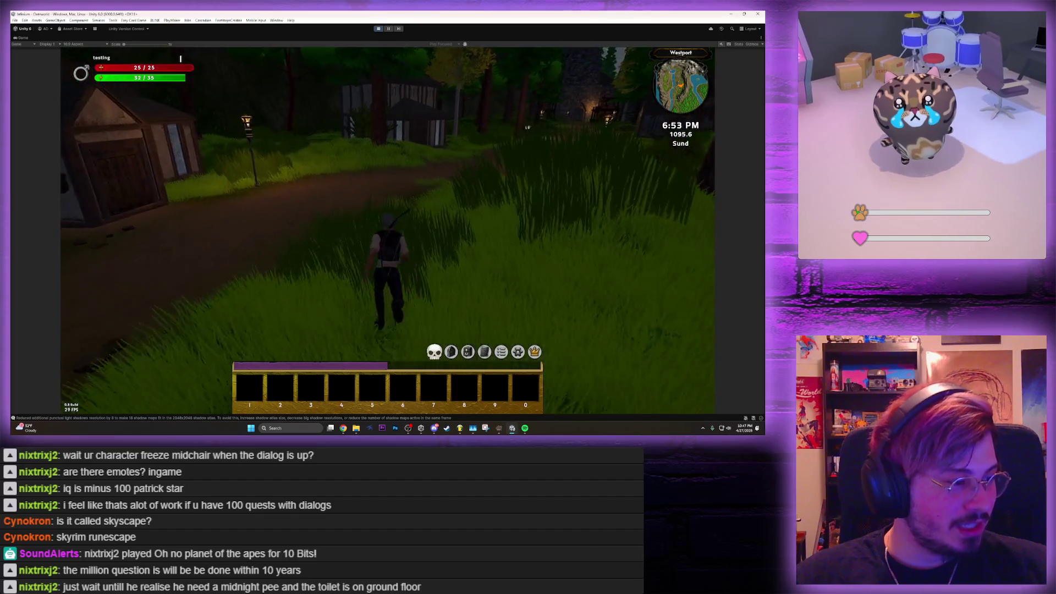
pyautogui.press('w')
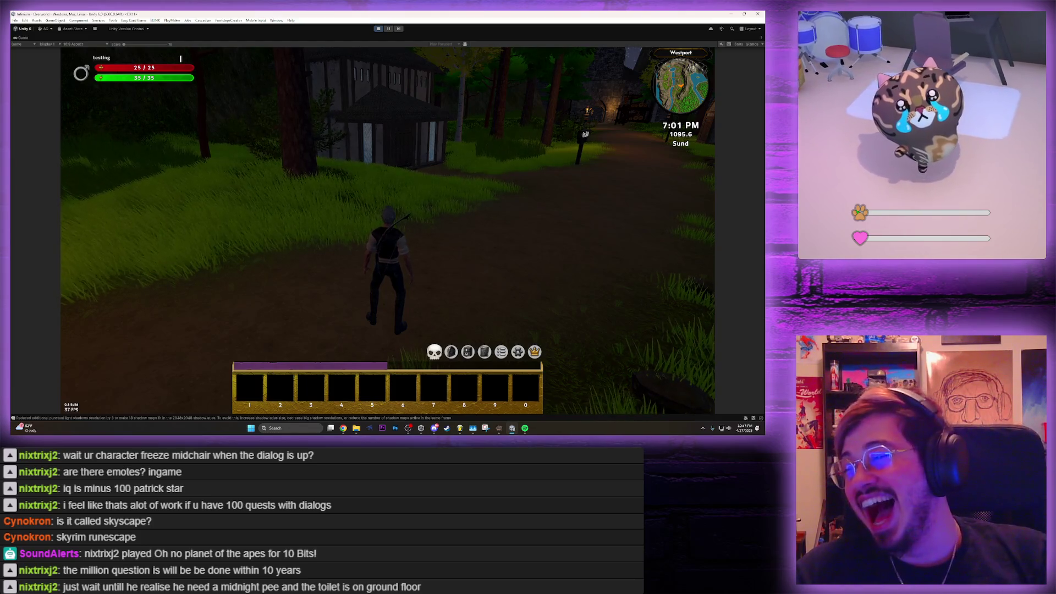
# Open two house doors, run through them past the woman in blue, and back out
pyautogui.press('w')
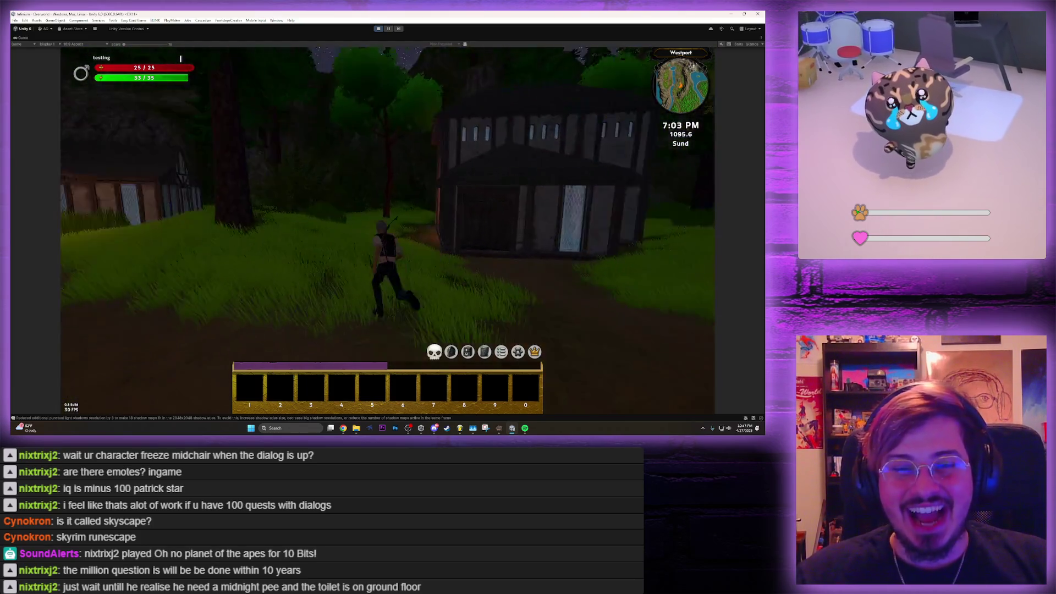
pyautogui.press('e')
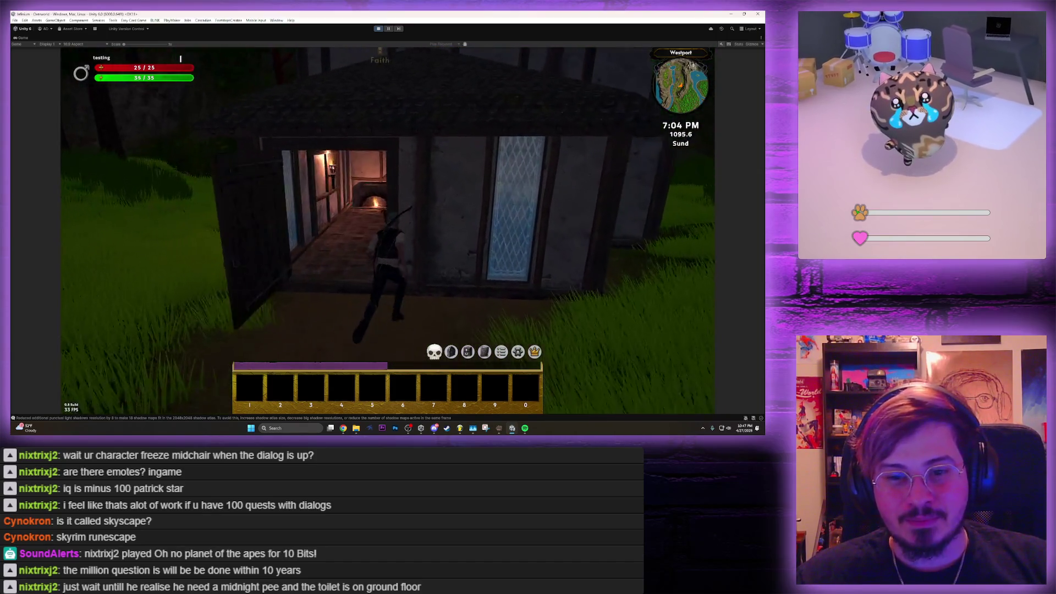
pyautogui.press('w')
pyautogui.press('w')
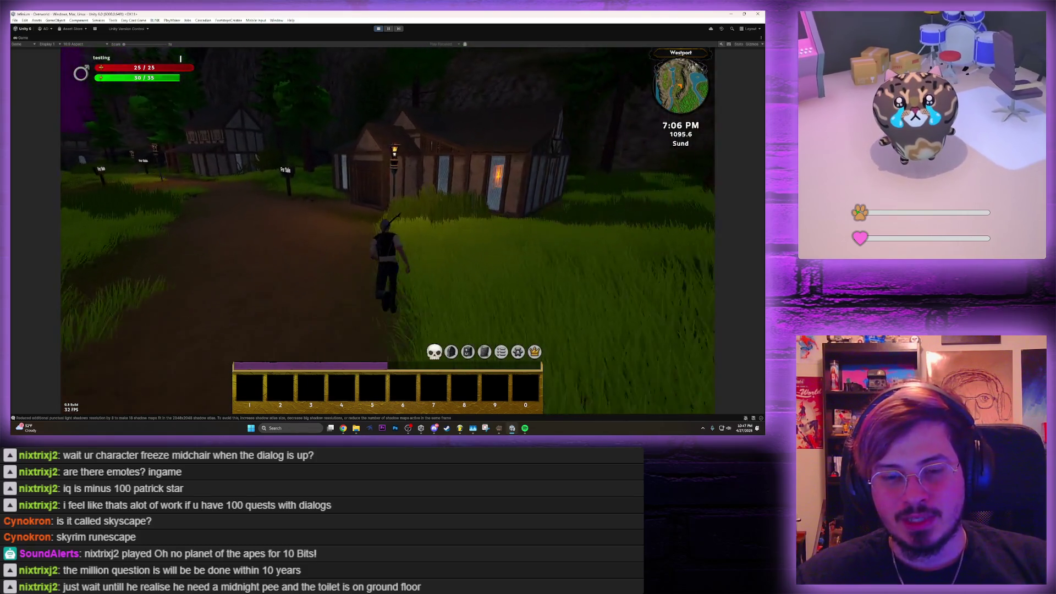
pyautogui.press('w')
pyautogui.press('e')
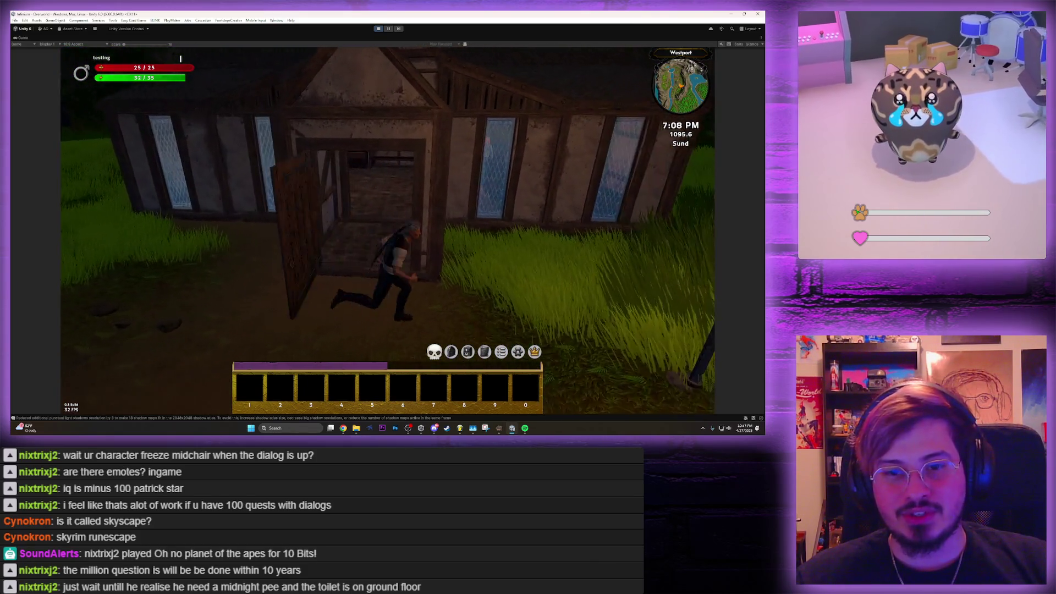
pyautogui.press('w')
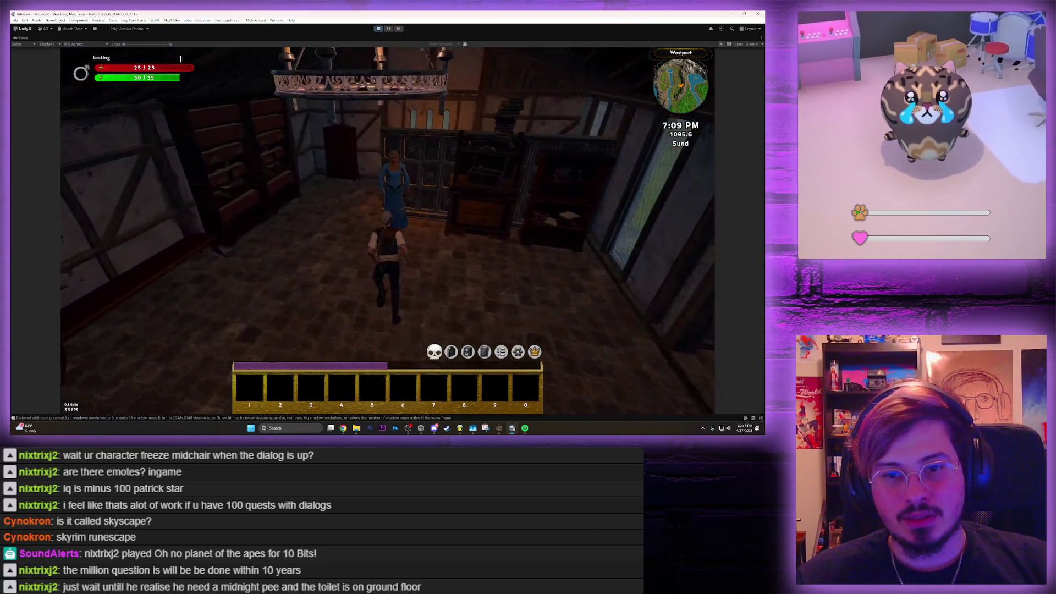
pyautogui.press('w')
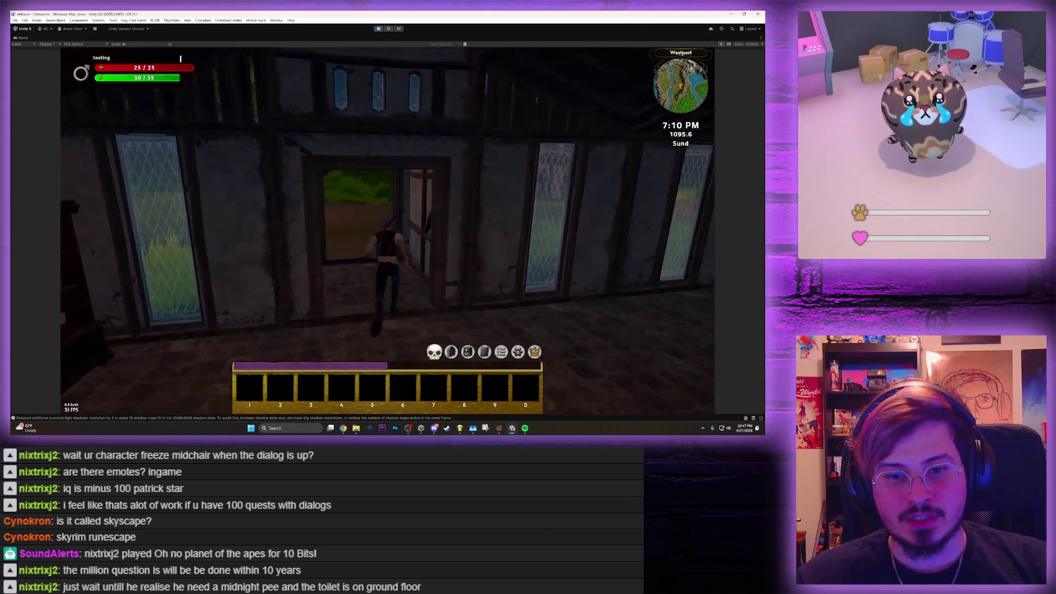
pyautogui.press('w')
pyautogui.press('w')
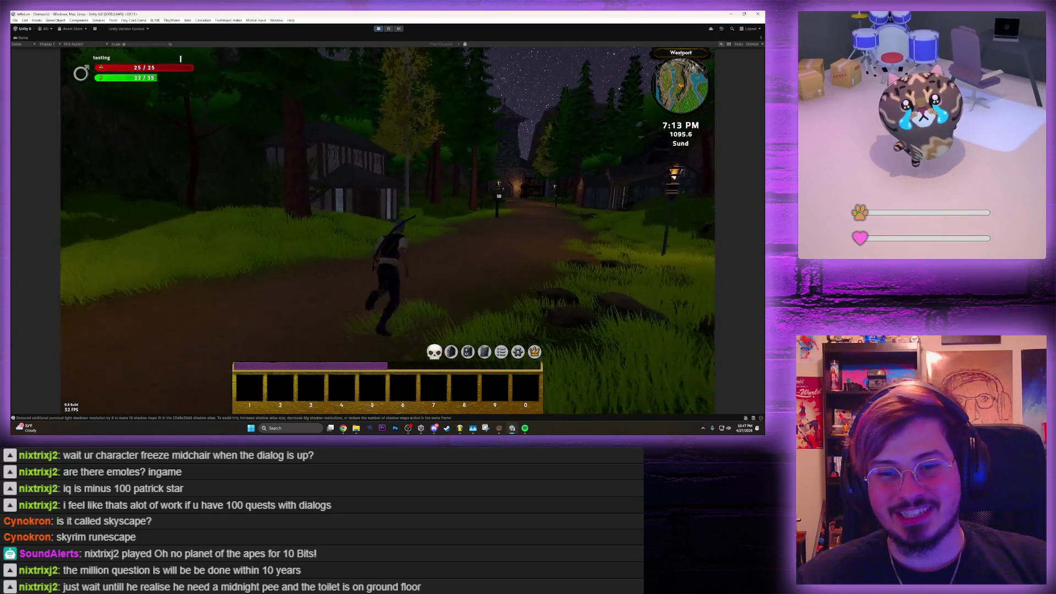
# Run along the path around more houses, adjusting the camera, up toward the village
pyautogui.press('w')
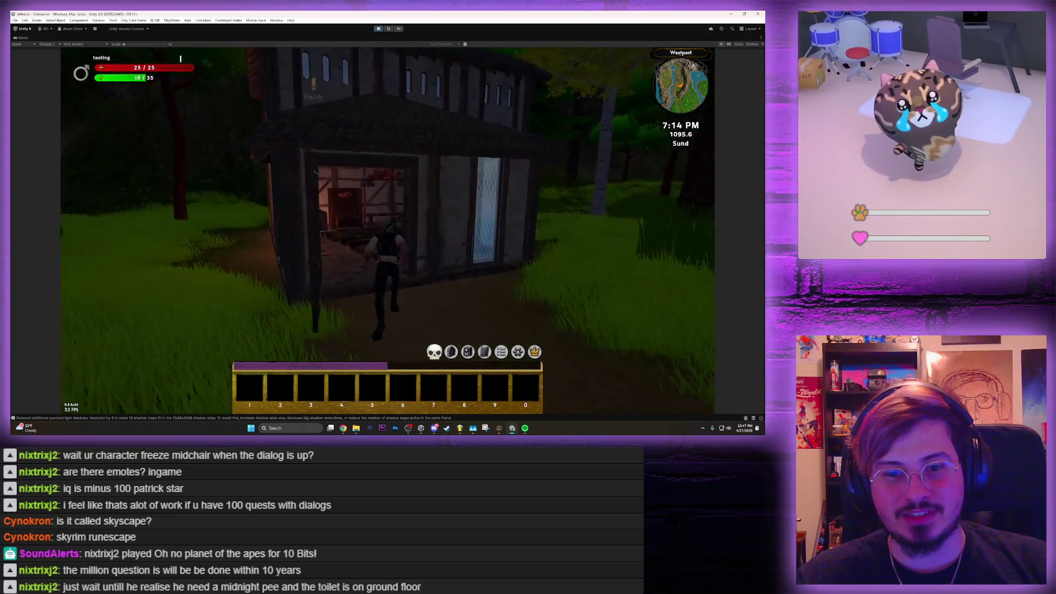
pyautogui.press('w')
pyautogui.press('w')
pyautogui.press('w')
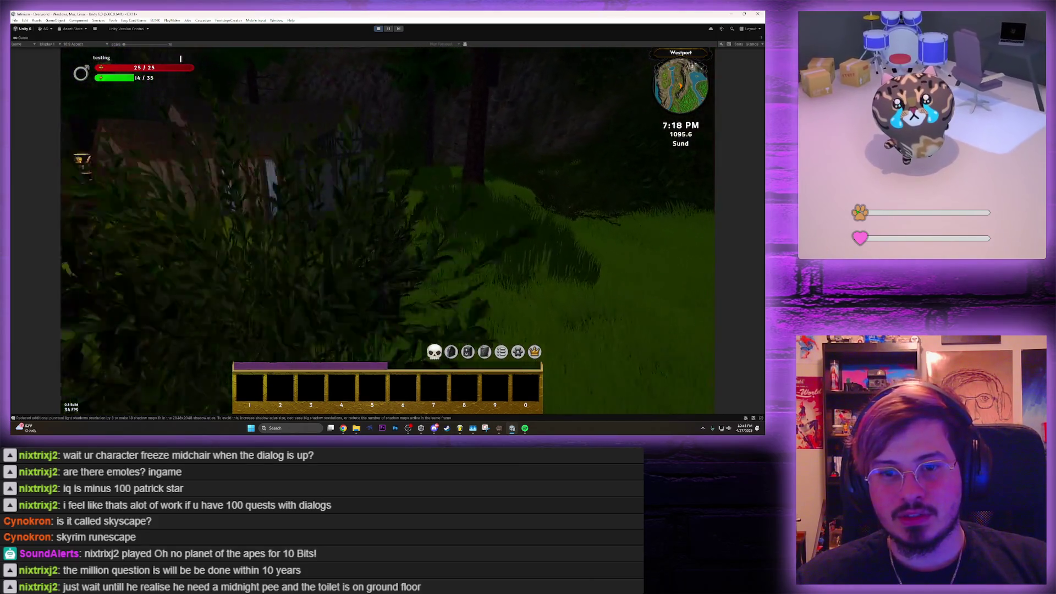
pyautogui.press('w')
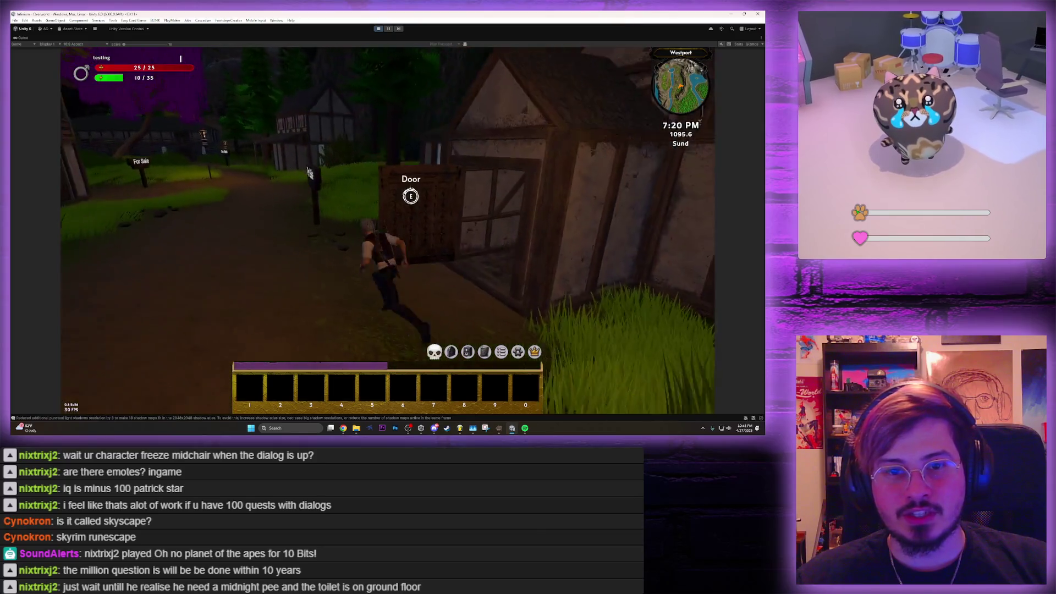
pyautogui.press('w')
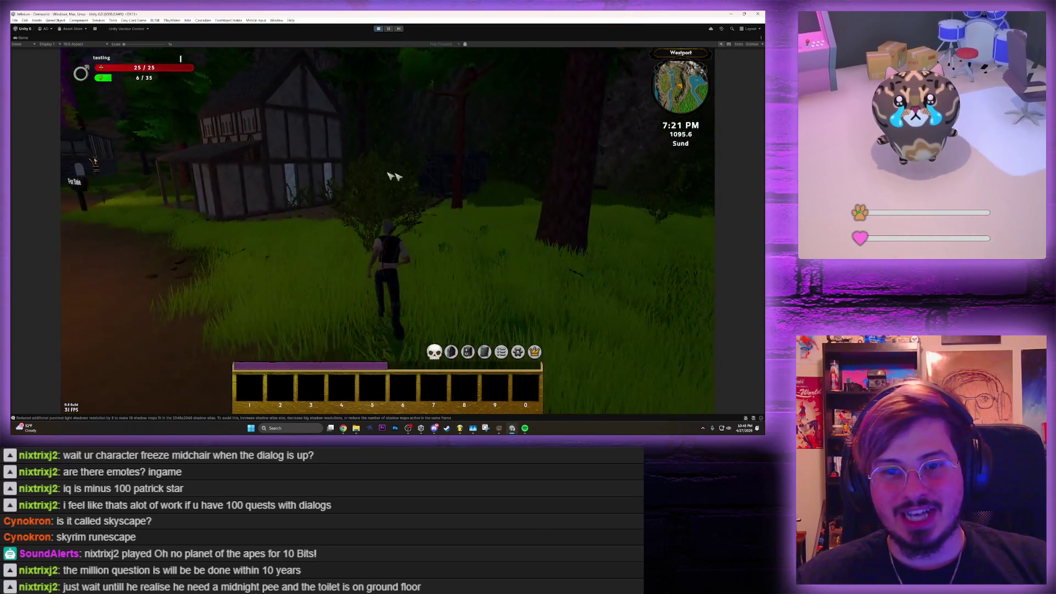
pyautogui.press('w')
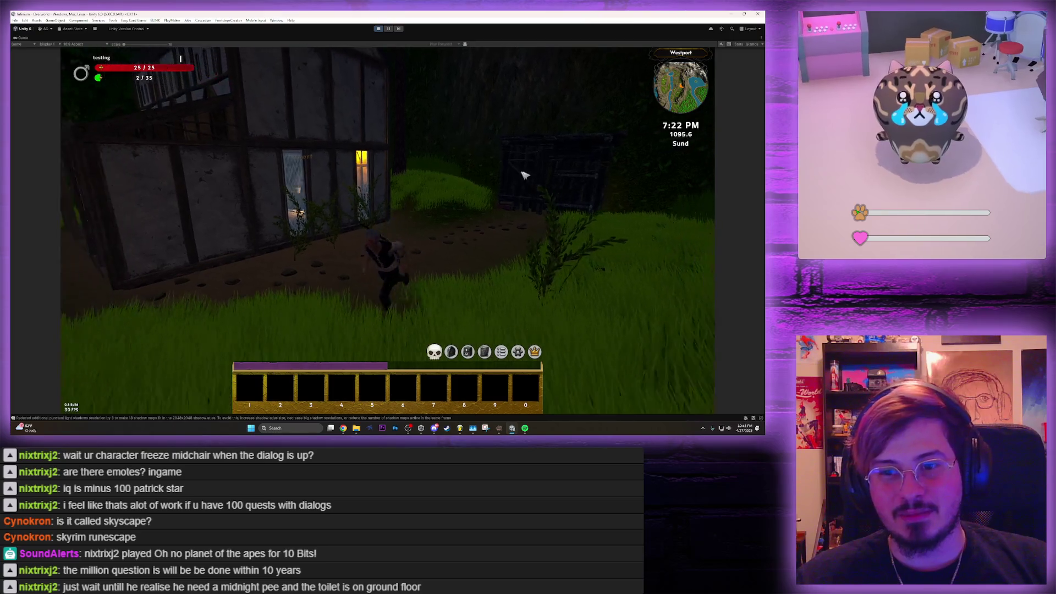
pyautogui.press('s')
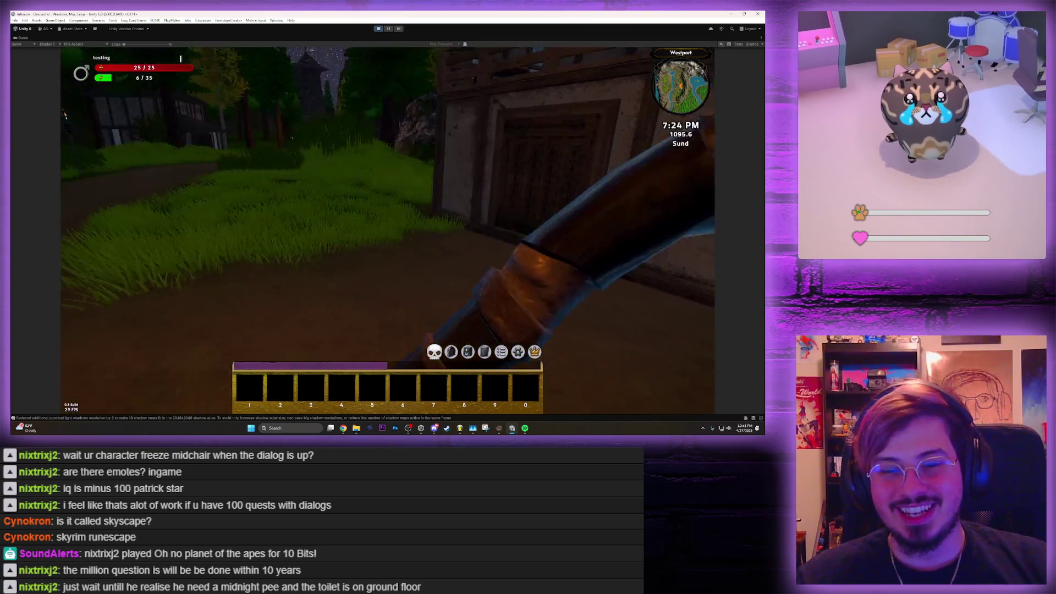
pyautogui.press('w')
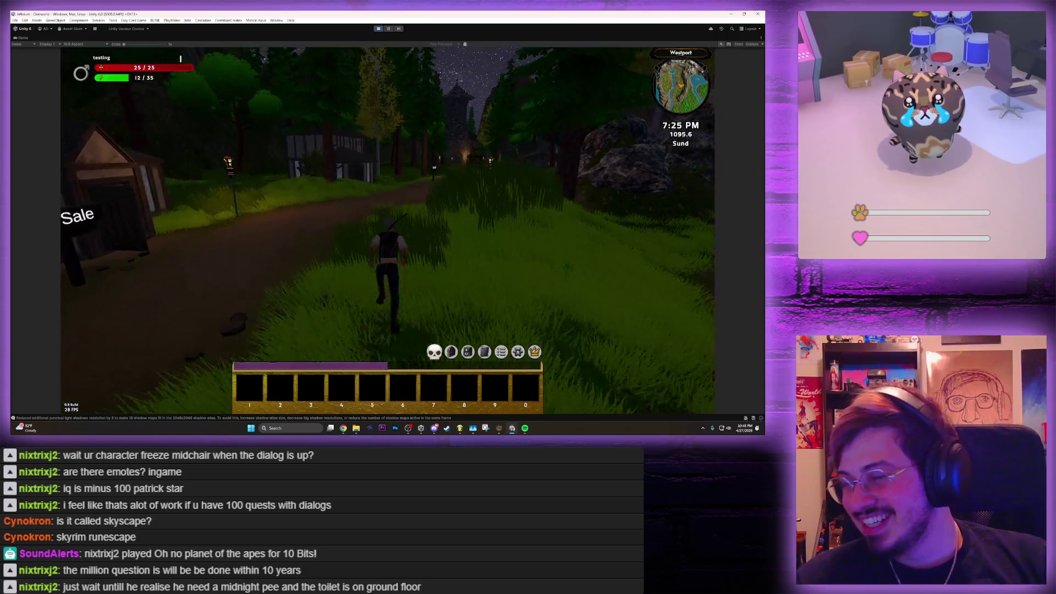
pyautogui.press('w')
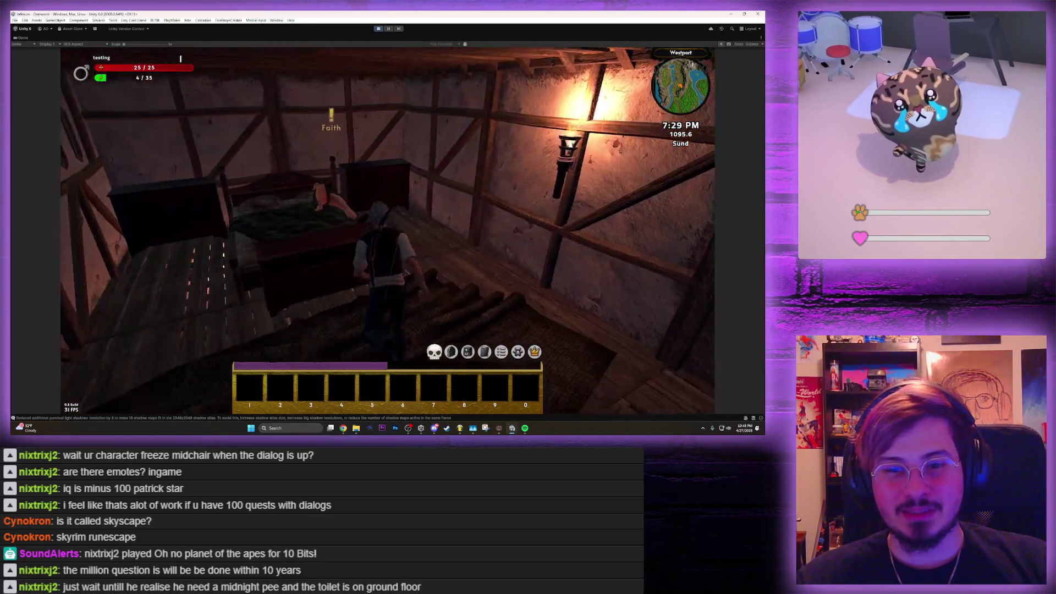
# Talk to Faith, ask if there is anything to do, restart her greeting, then end the conversation
pyautogui.press('e')
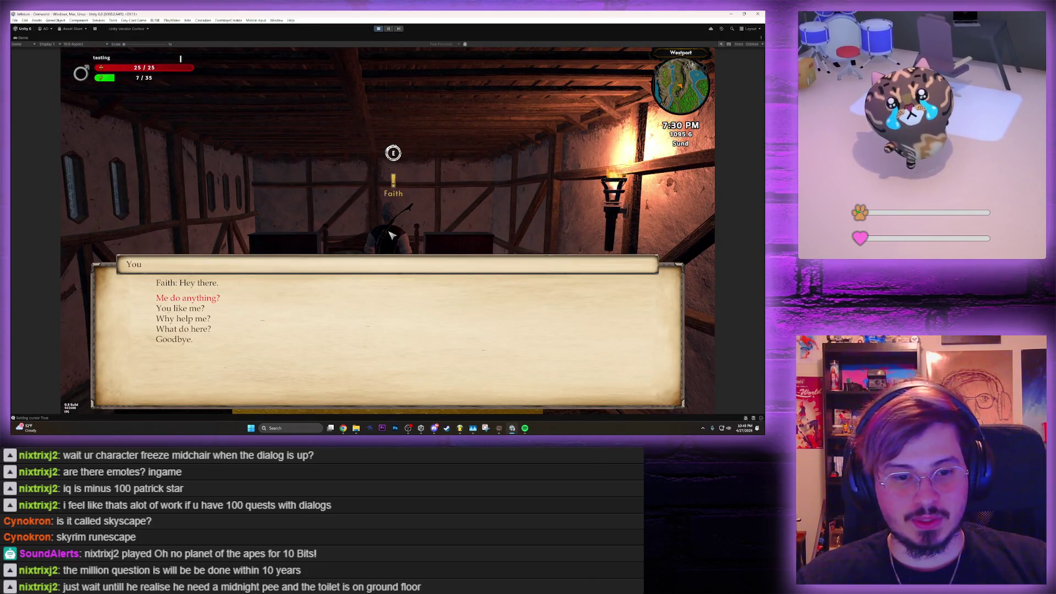
pyautogui.press('Return')
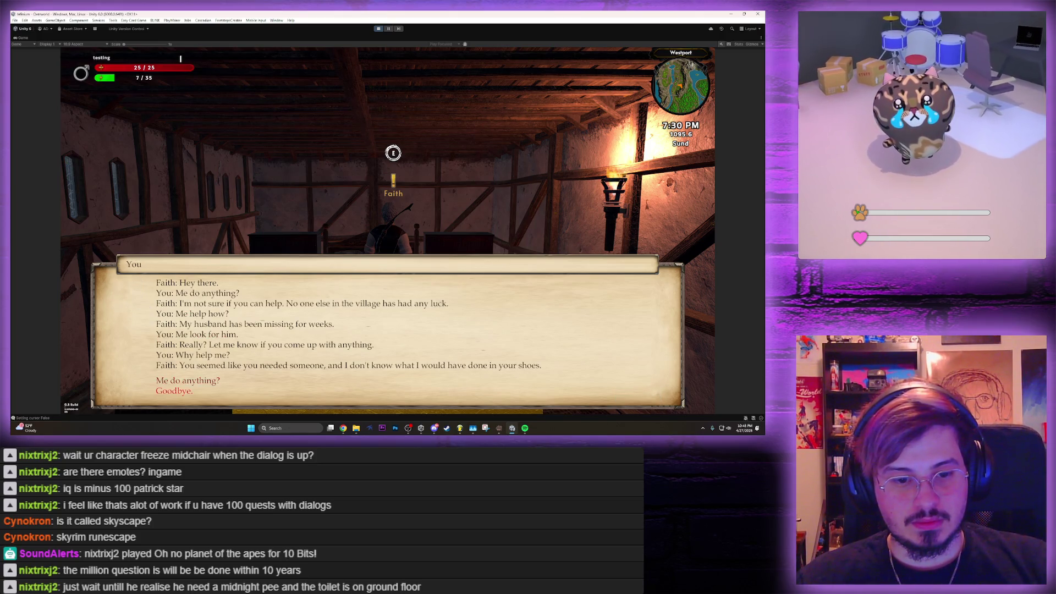
pyautogui.press('Escape')
pyautogui.press('e')
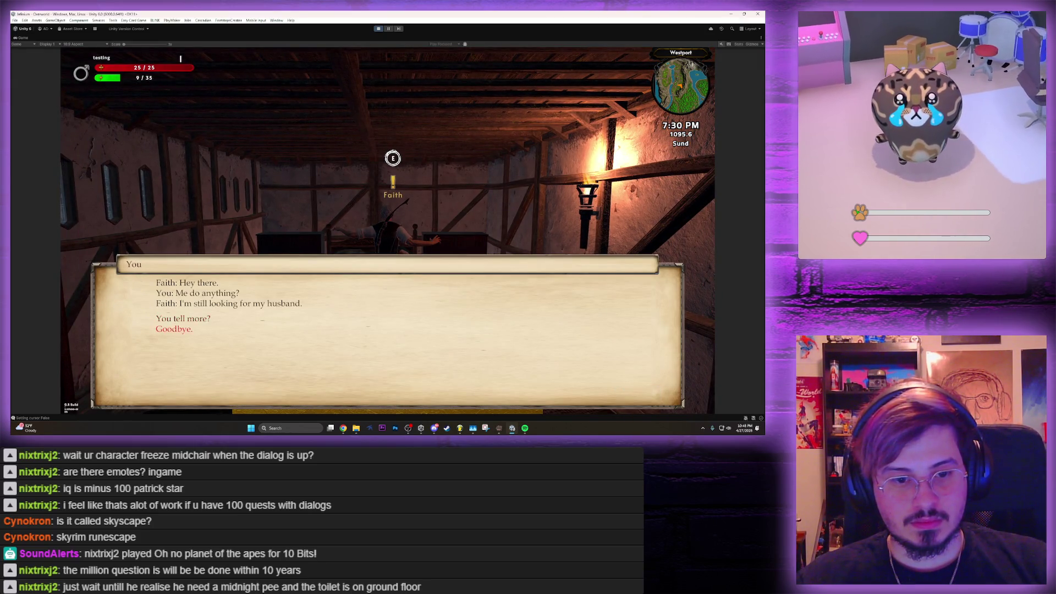
pyautogui.press('e')
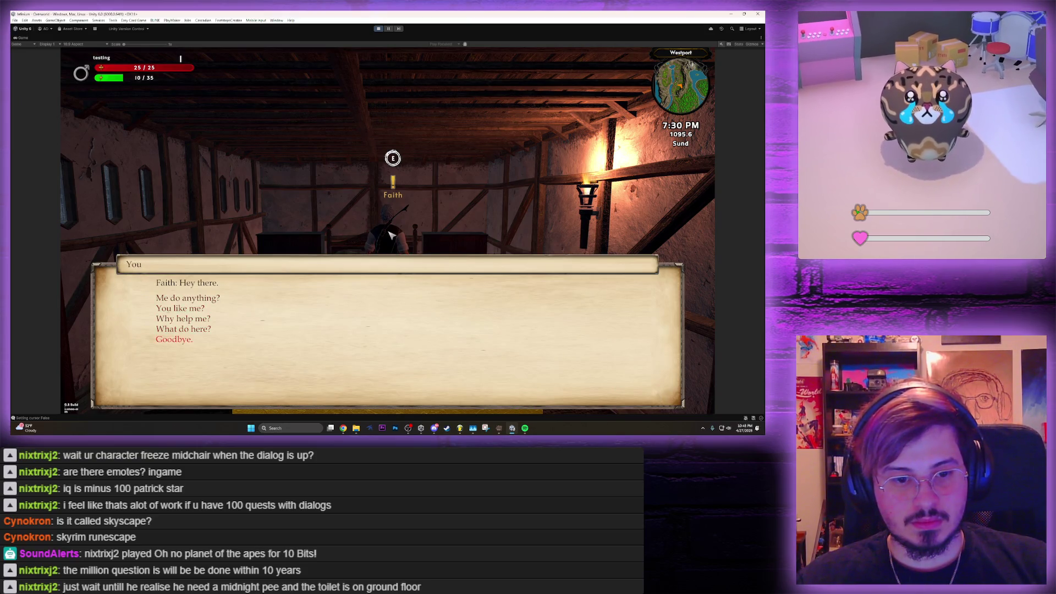
pyautogui.press('Escape')
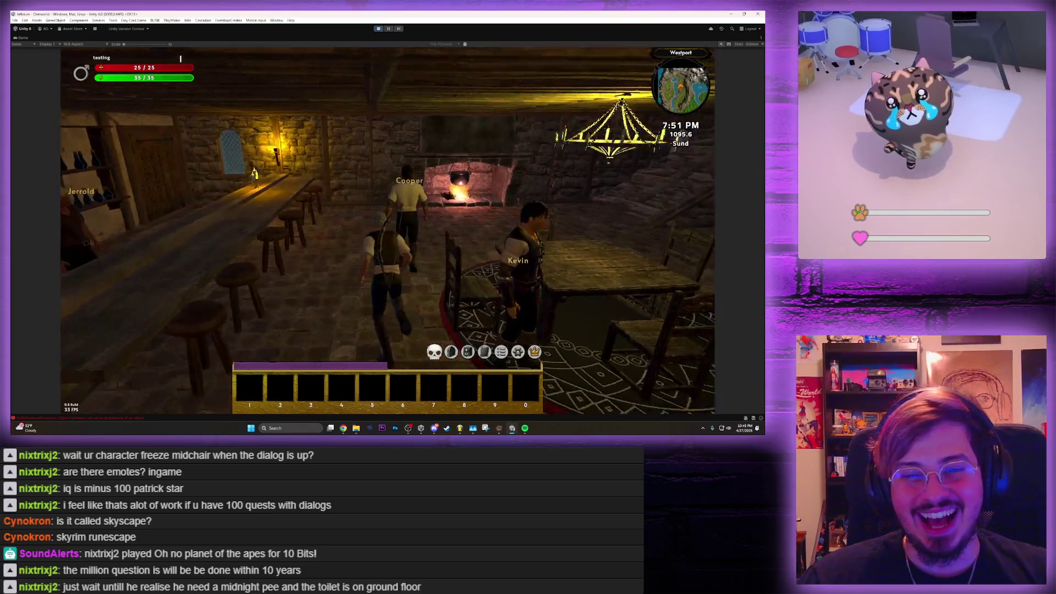
# Talk to Kevin, ask what he is playing, and join his card game of War
pyautogui.press('e')
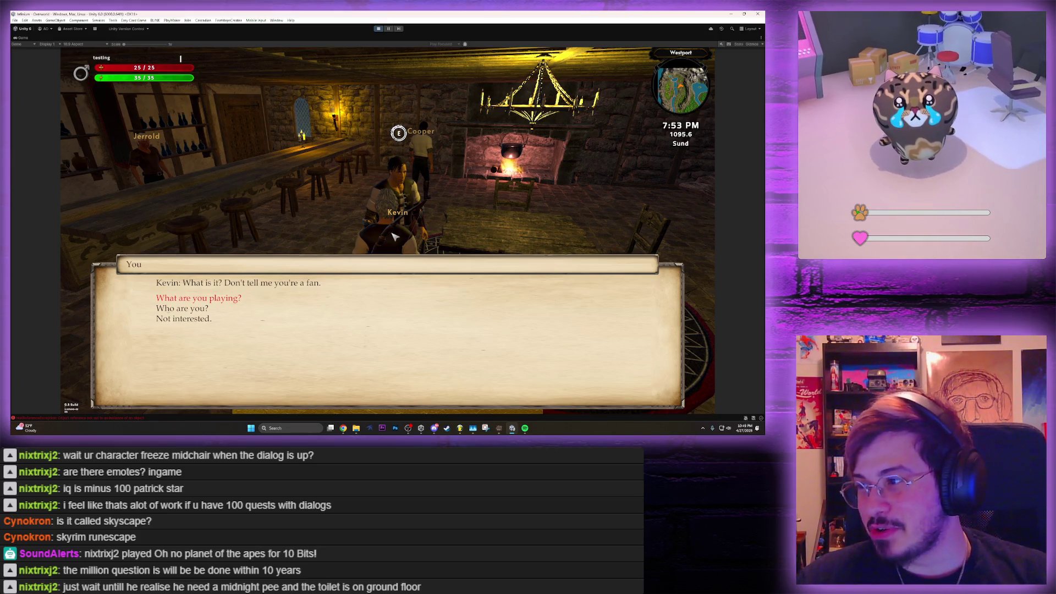
pyautogui.press('Return')
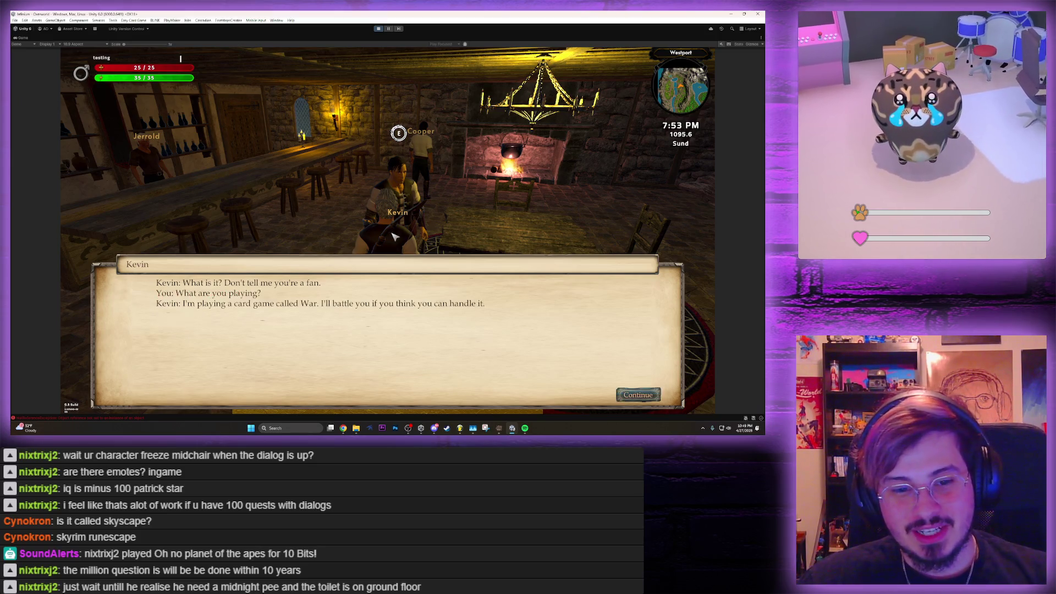
pyautogui.press('Return')
pyautogui.press('Return')
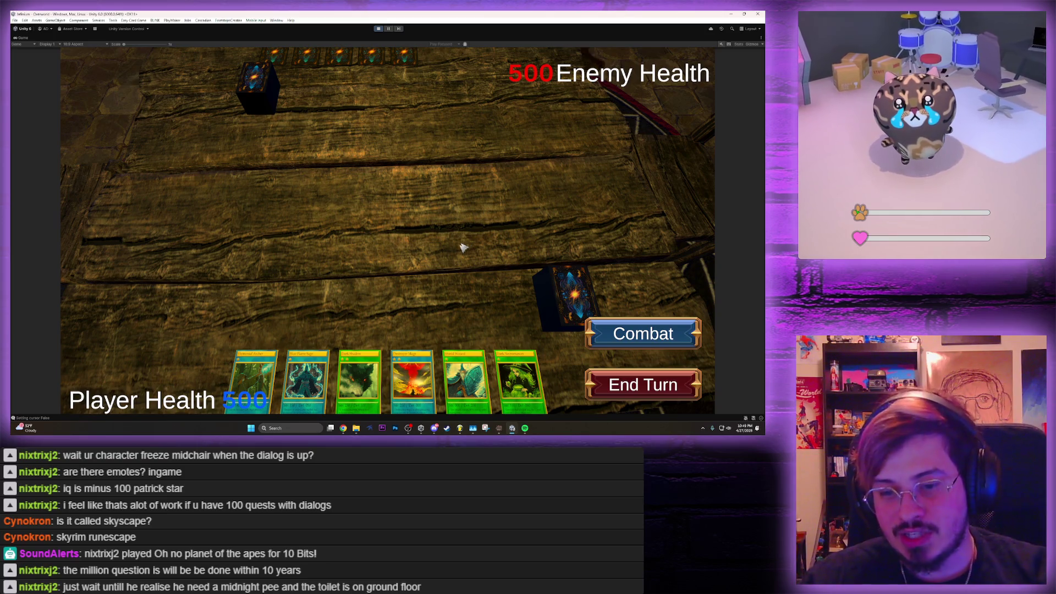
# Summon Dark Shadow onto the battlefield in attack mode
pyautogui.moveTo(412, 380)
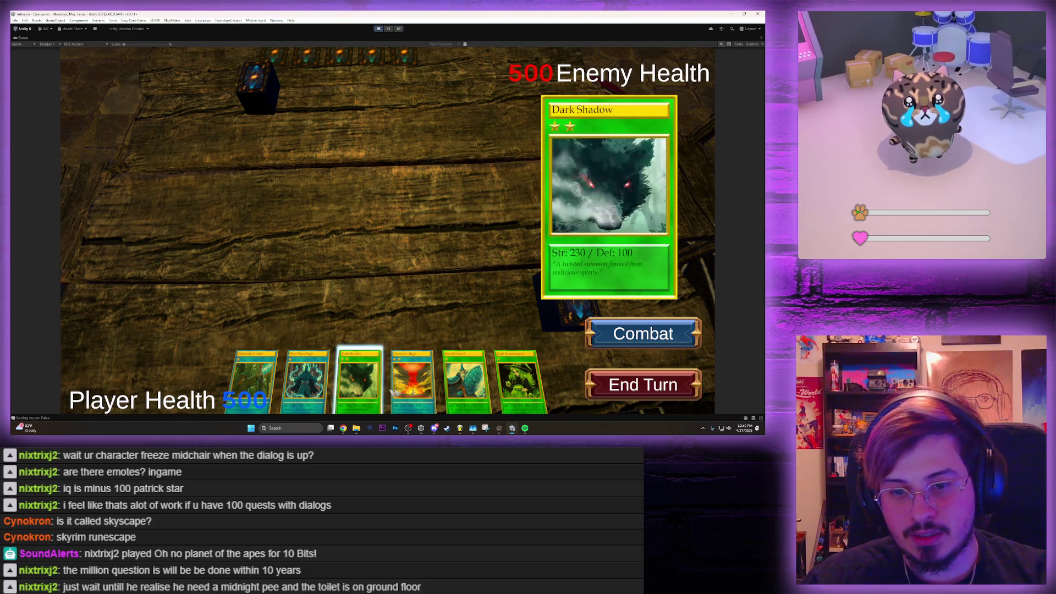
pyautogui.click(520, 384)
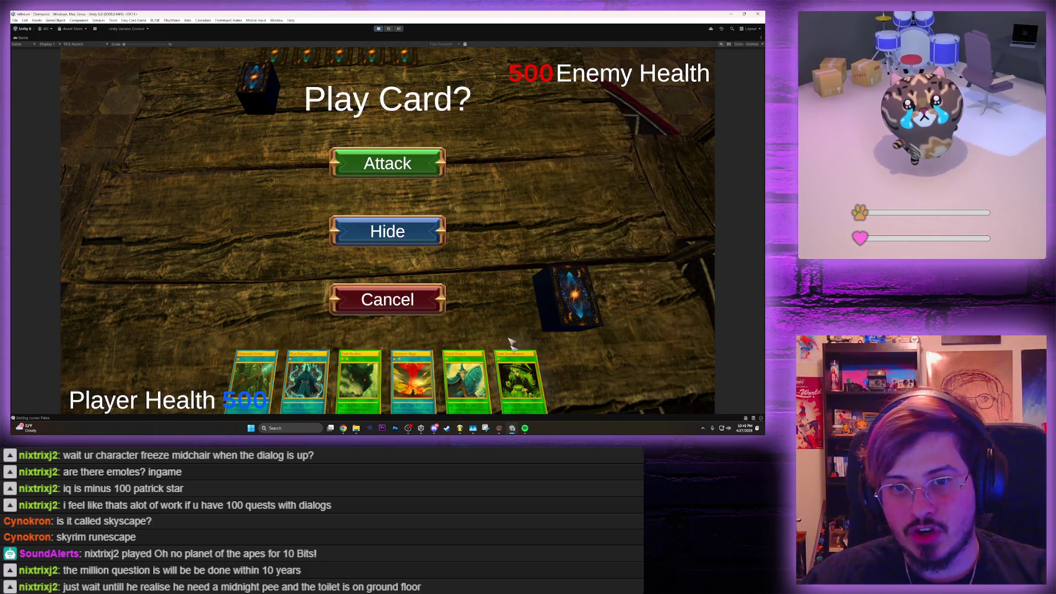
pyautogui.click(387, 162)
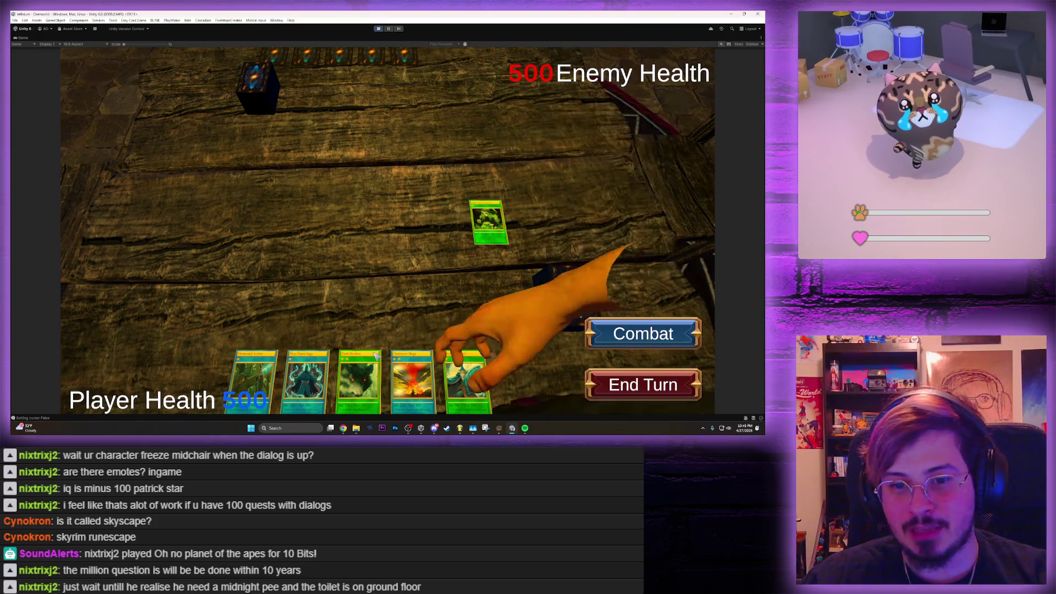
pyautogui.click(359, 380)
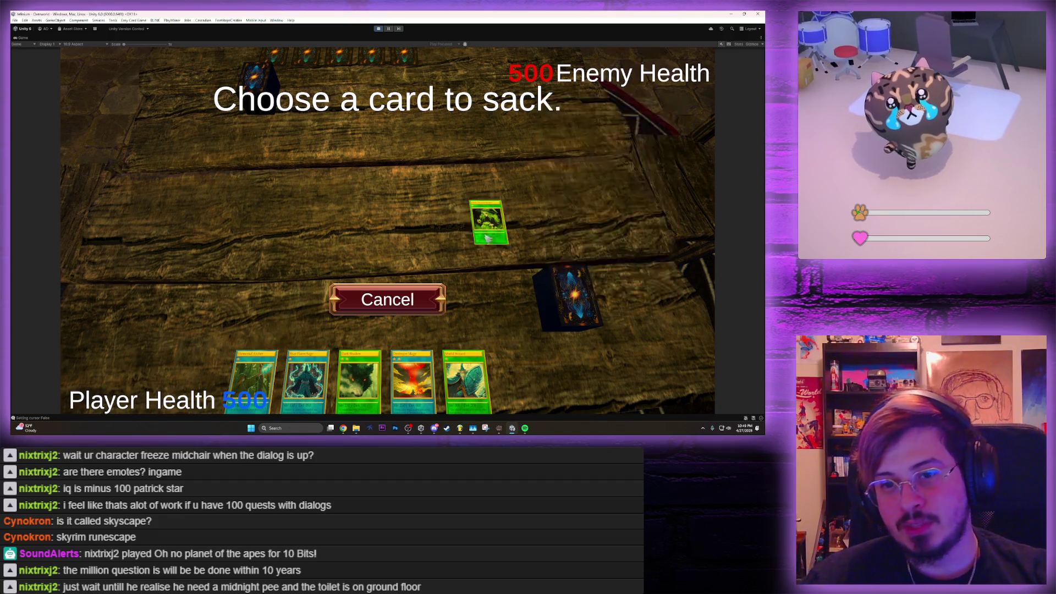
pyautogui.moveTo(494, 220)
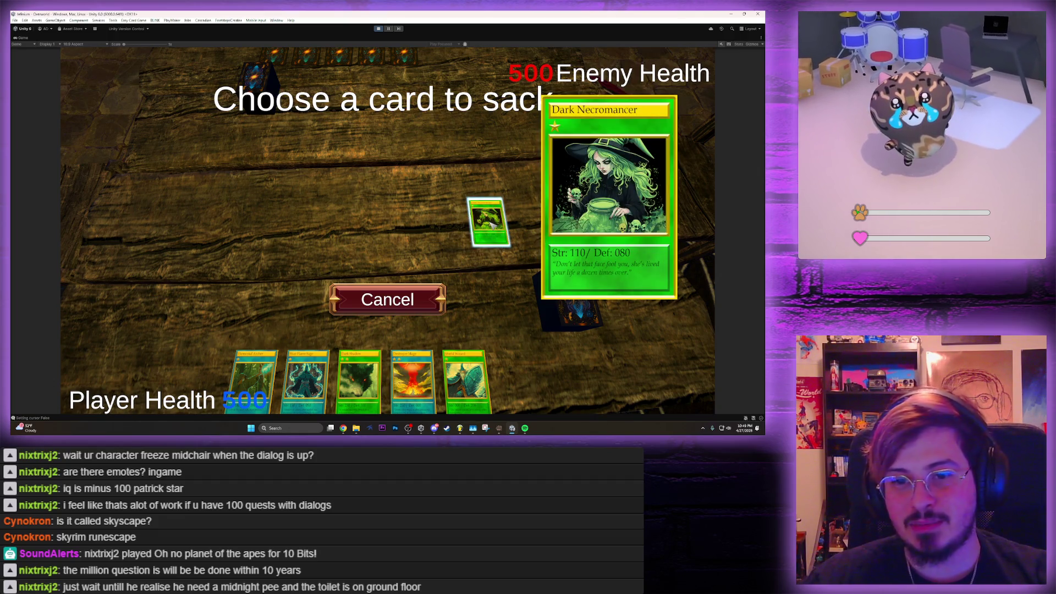
pyautogui.click(492, 224)
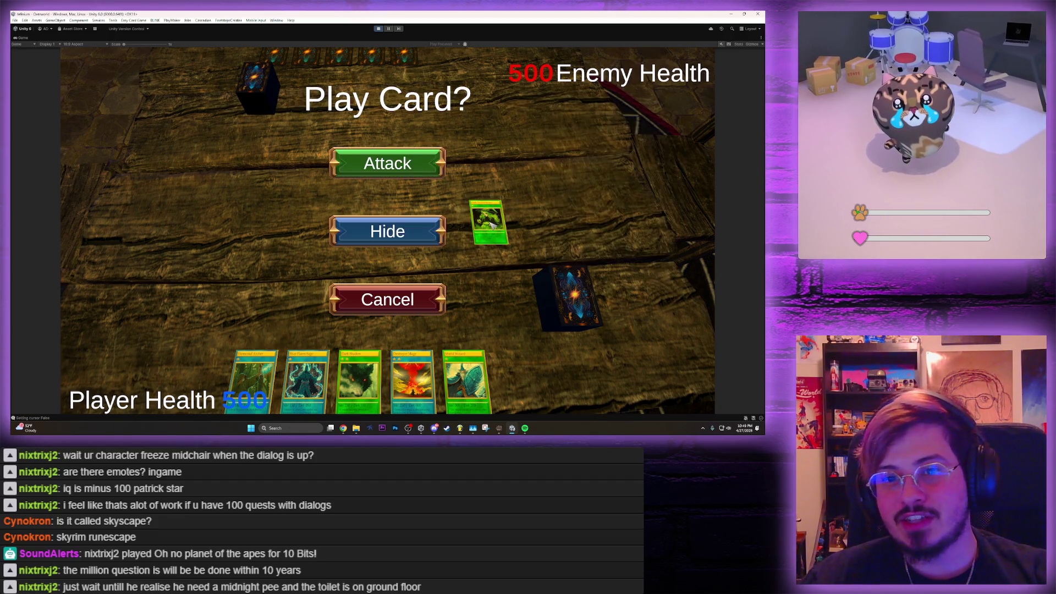
pyautogui.click(416, 169)
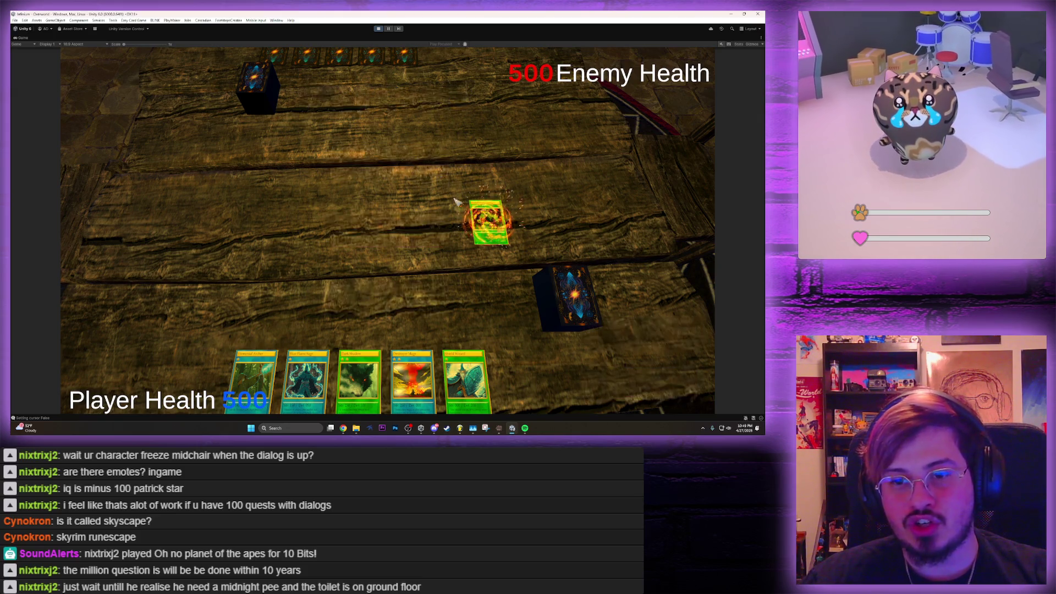
# Play Blue Flame Sage from the hand in attack mode
pyautogui.moveTo(493, 231)
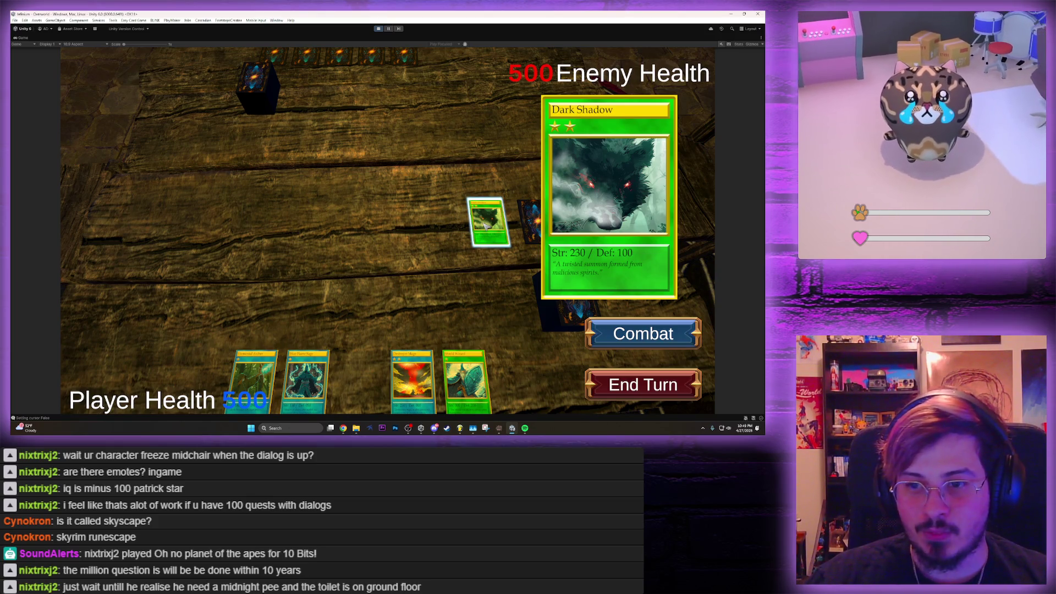
pyautogui.moveTo(245, 390)
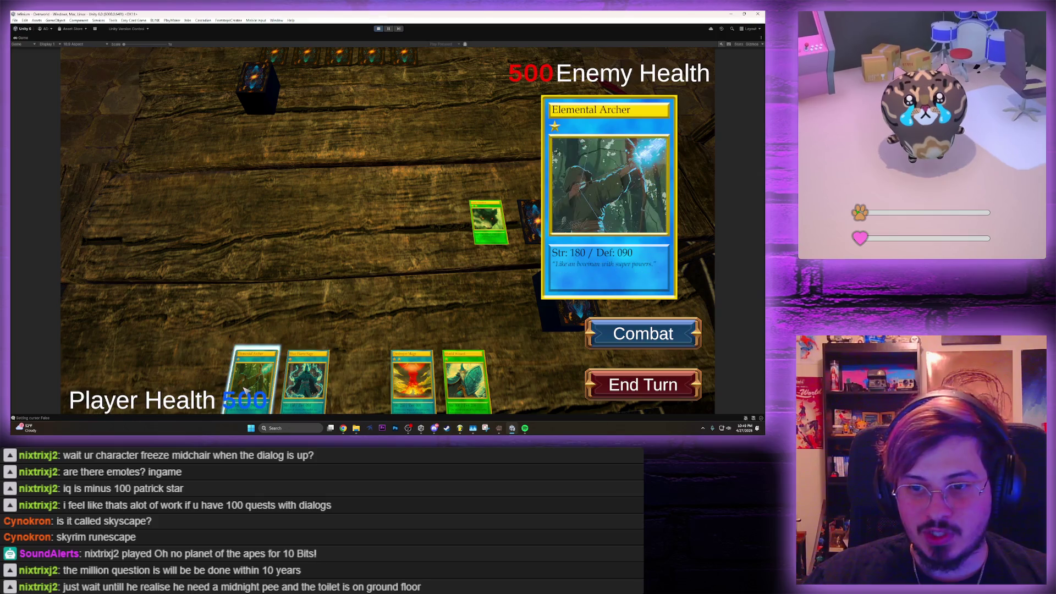
pyautogui.click(305, 380)
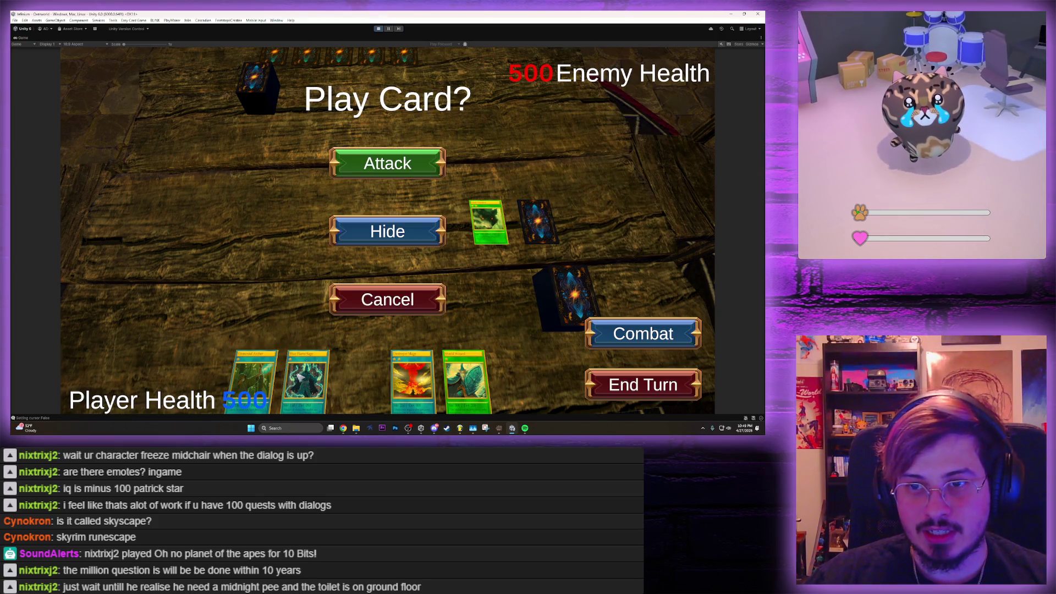
pyautogui.click(407, 164)
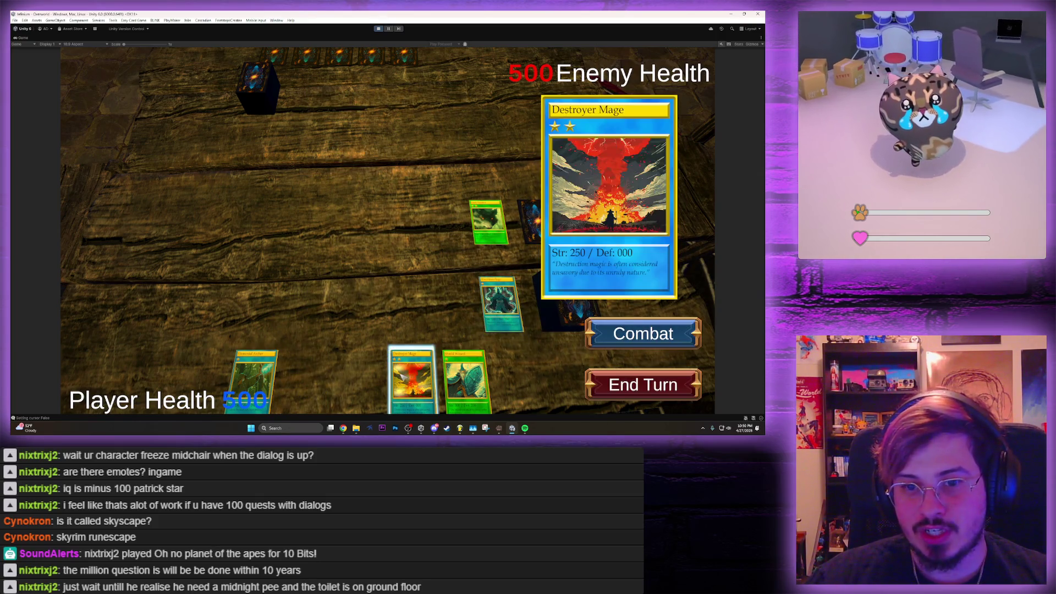
# Sacrifice Blue Flame Sage to summon Destroyer Mage in attack mode
pyautogui.click(412, 380)
pyautogui.click(511, 304)
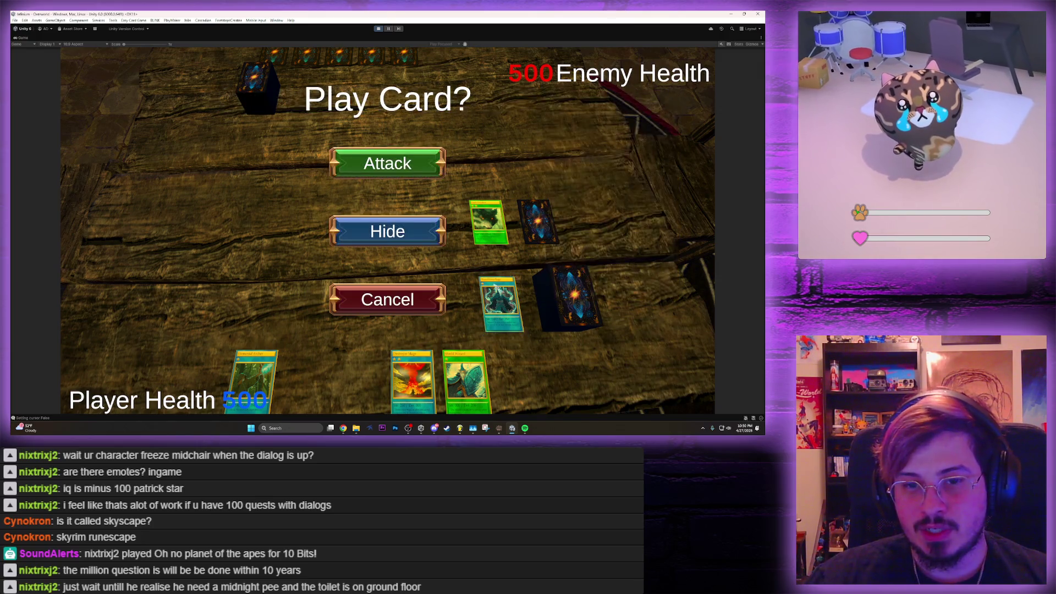
pyautogui.click(419, 163)
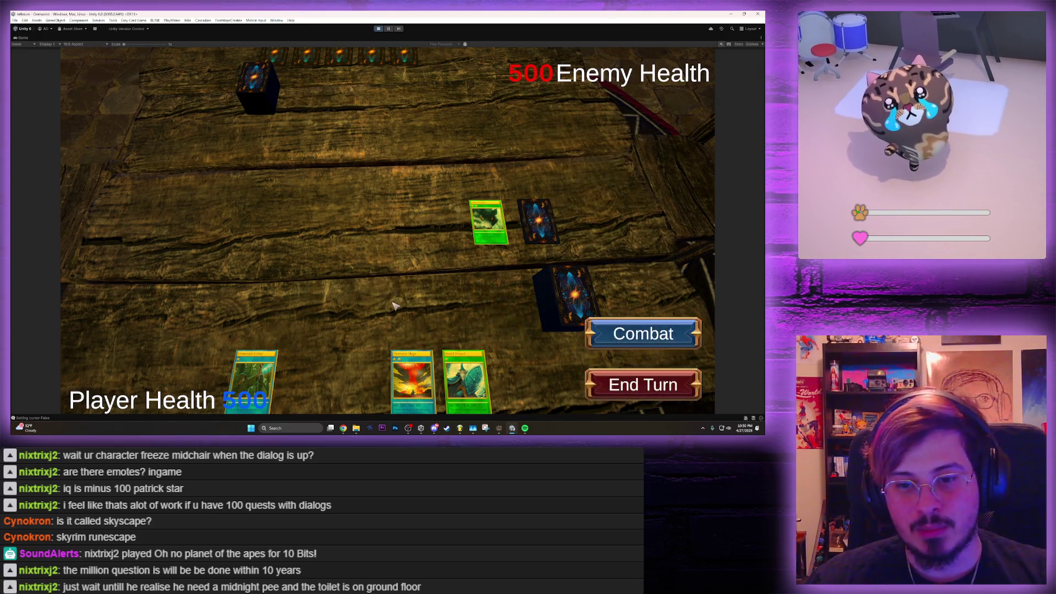
# End the turn, then place Shield Wizard face-down and Elemental Archer in attack mode
pyautogui.click(621, 384)
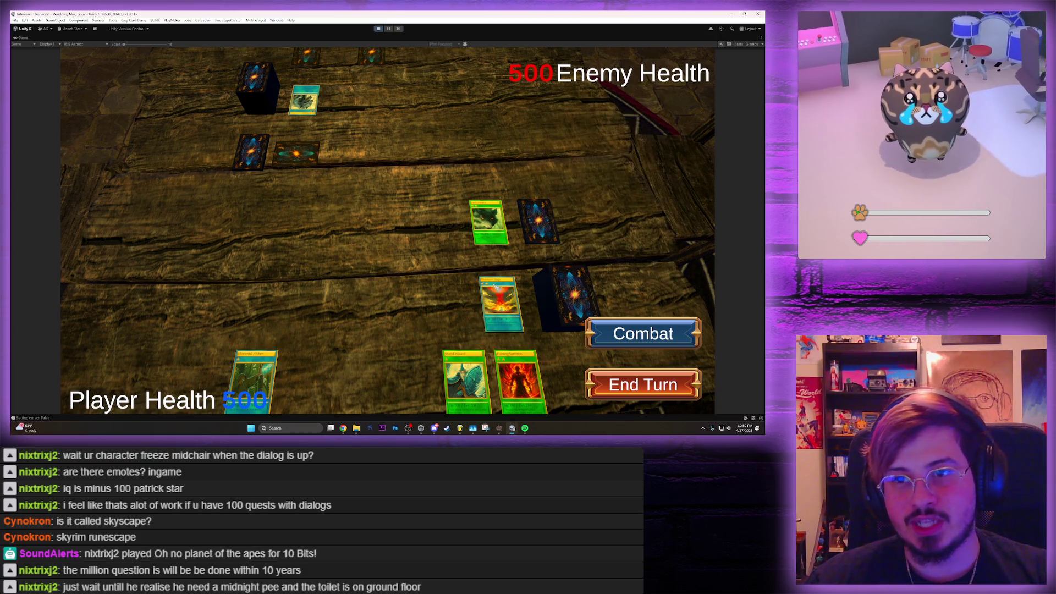
pyautogui.moveTo(465, 380)
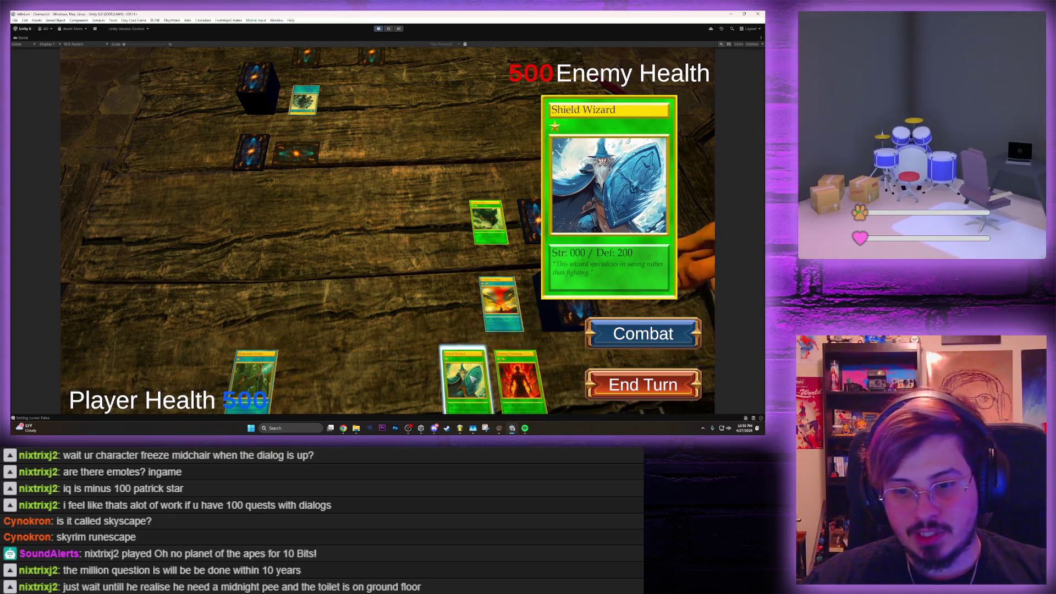
pyautogui.click(484, 377)
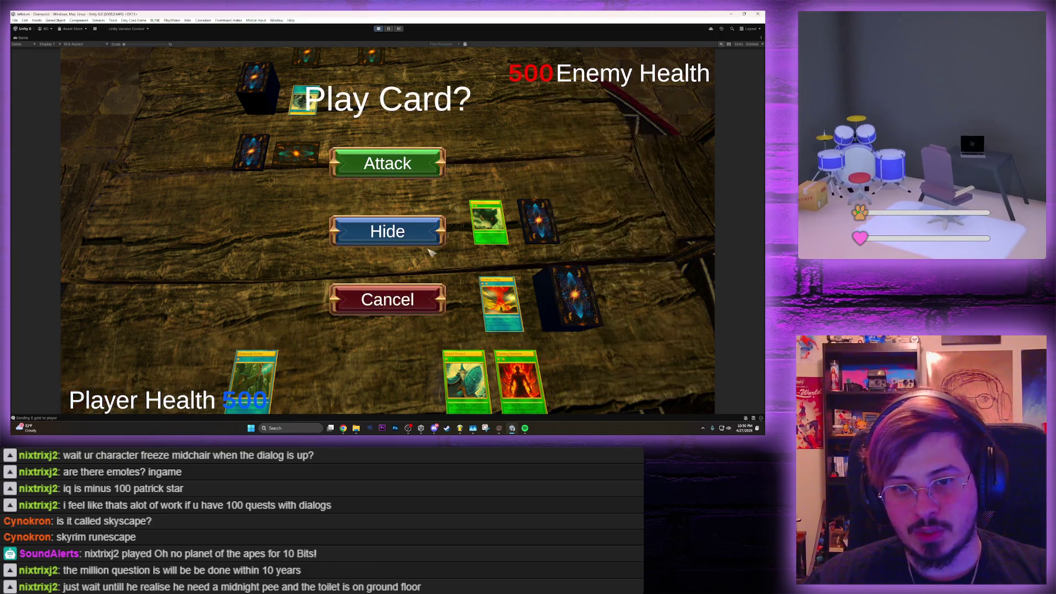
pyautogui.click(414, 235)
pyautogui.moveTo(261, 381)
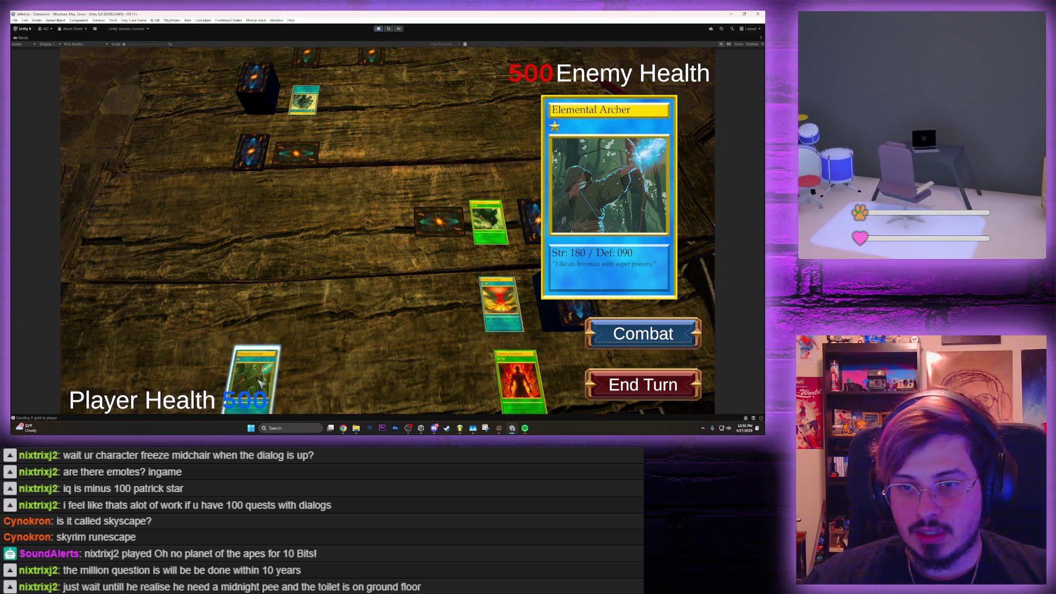
pyautogui.click(261, 381)
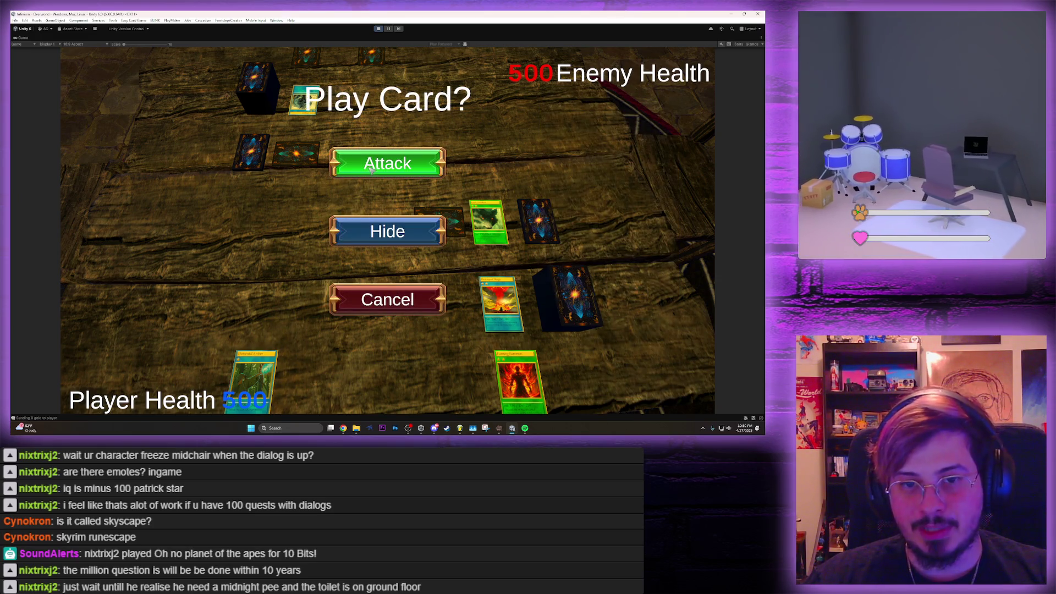
pyautogui.click(370, 170)
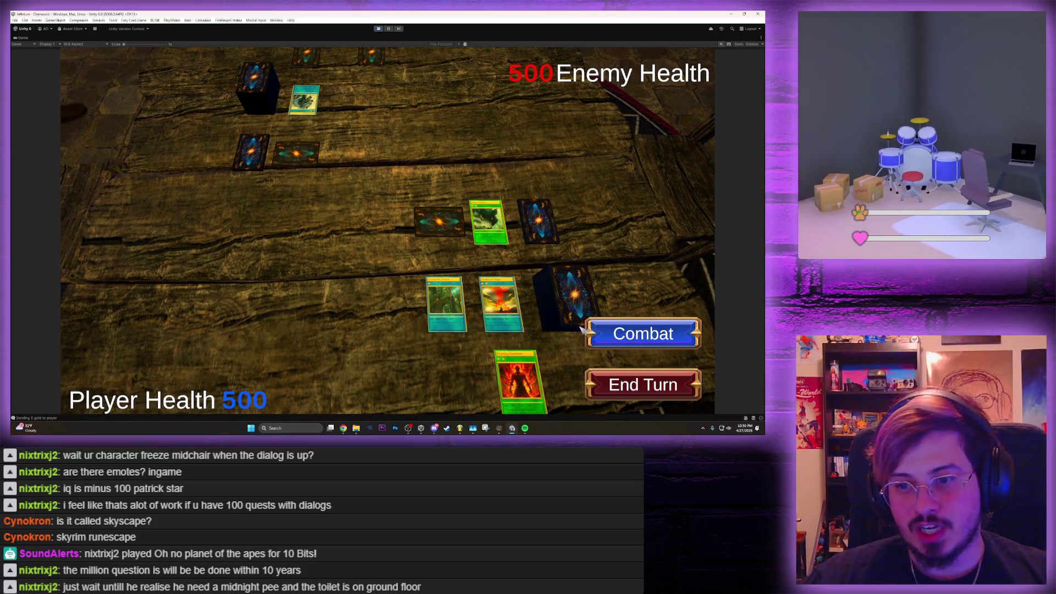
# Attack the enemy's Frost Dragon, hit the enemy directly with Elemental Archer, and end the turn
pyautogui.moveTo(311, 114)
pyautogui.click(501, 304)
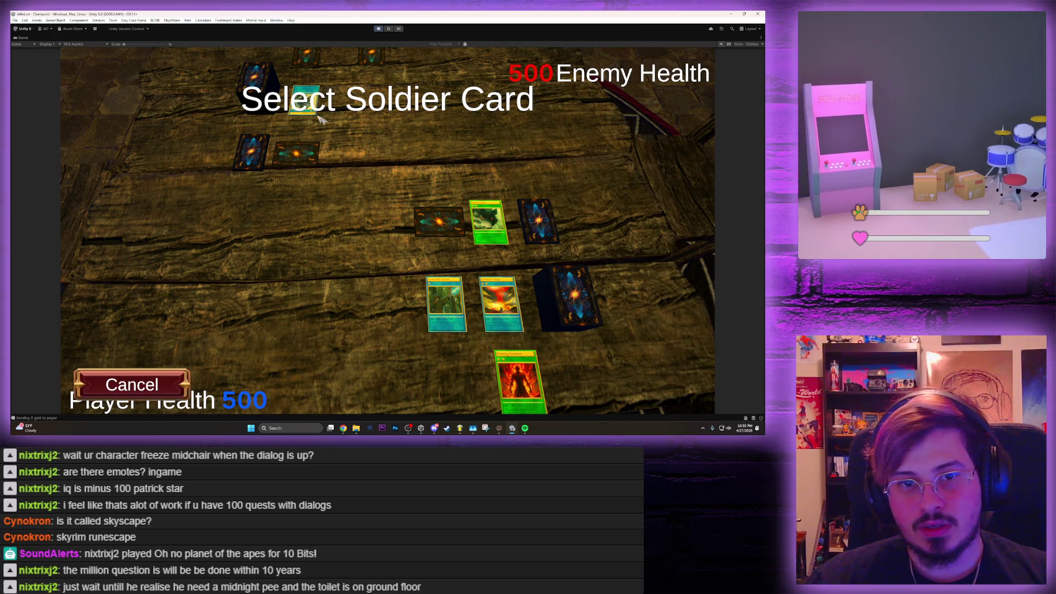
pyautogui.click(306, 101)
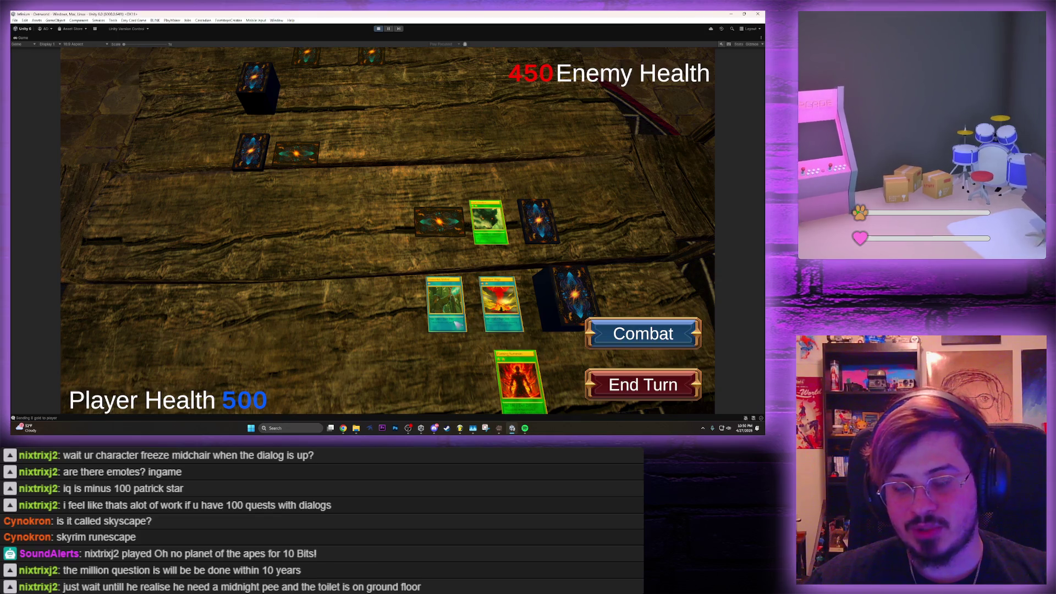
pyautogui.moveTo(447, 299)
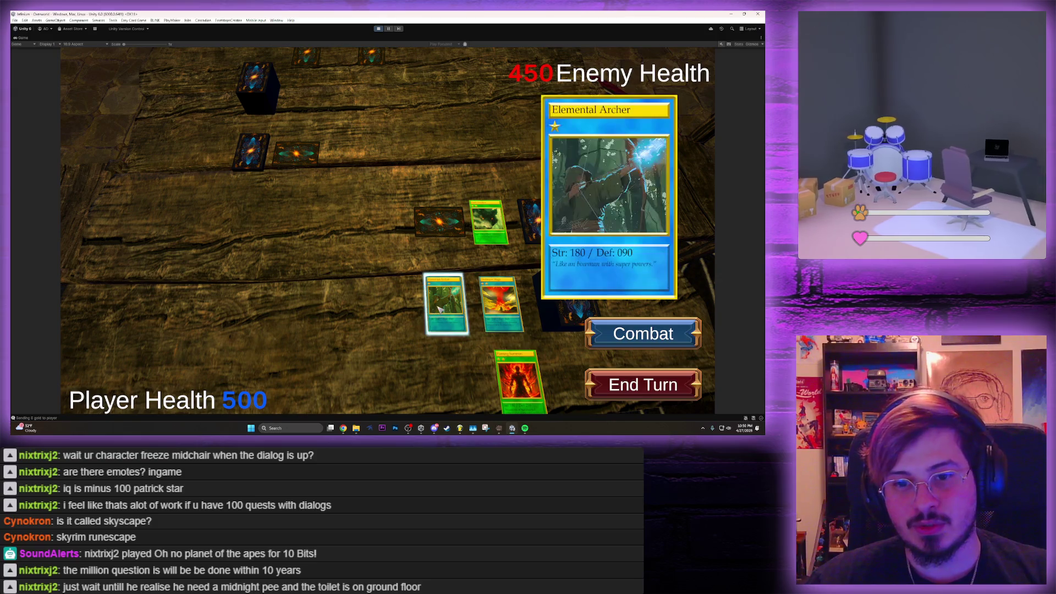
pyautogui.click(441, 309)
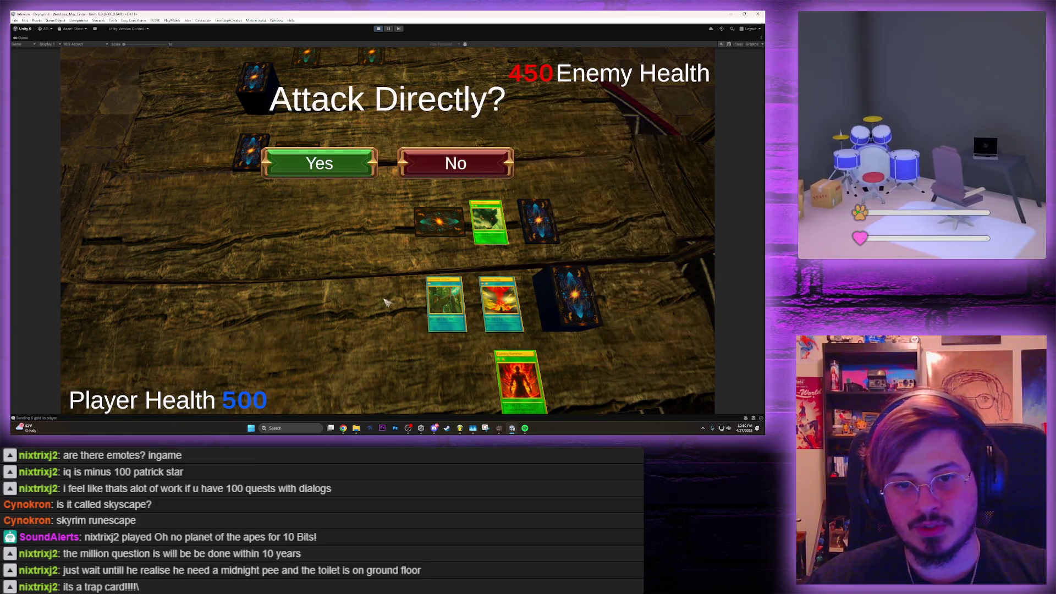
pyautogui.click(322, 175)
pyautogui.moveTo(424, 213)
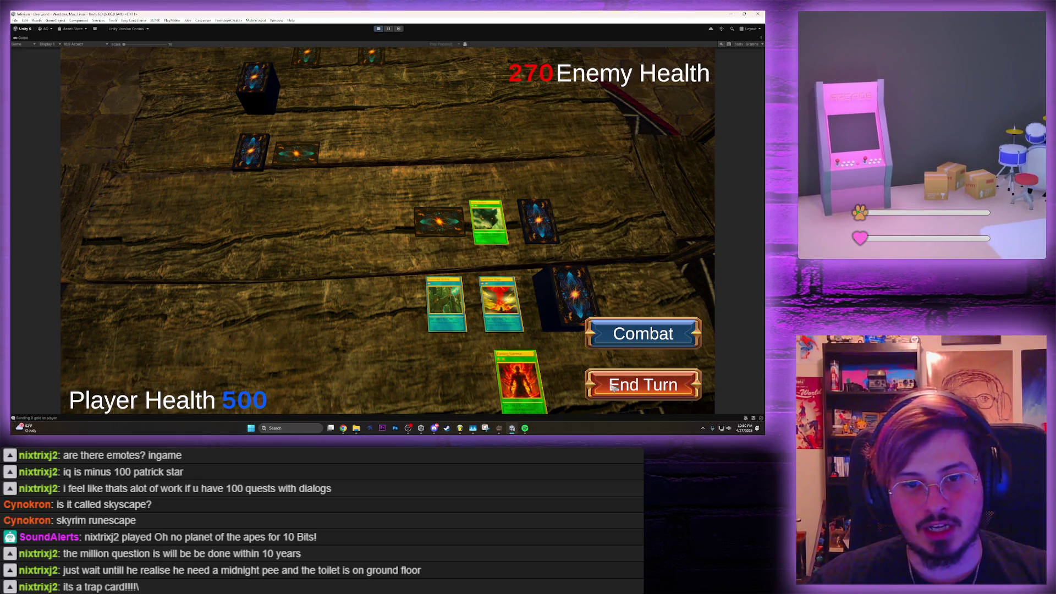
pyautogui.click(613, 387)
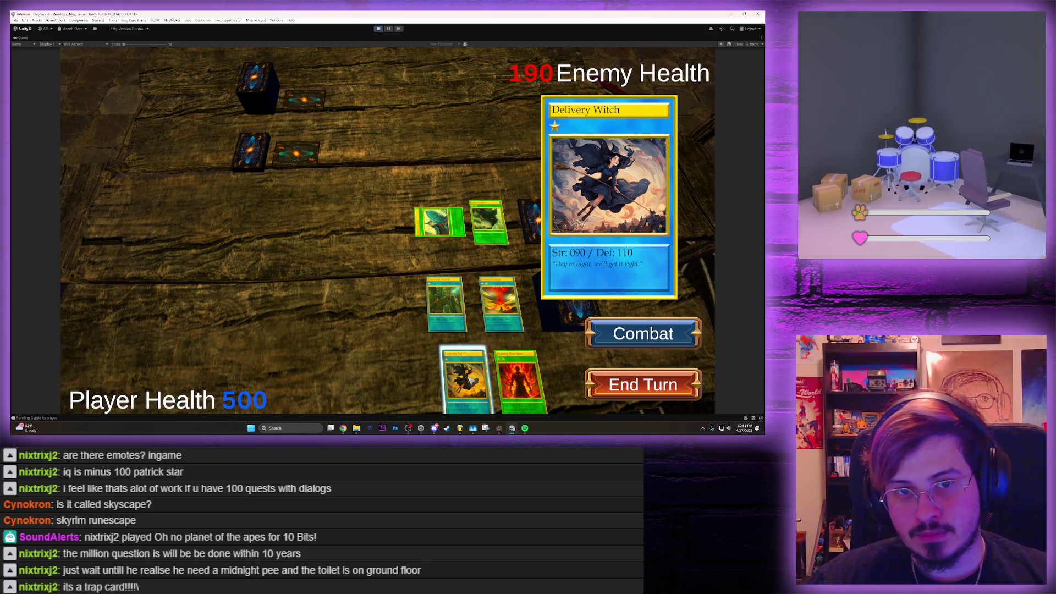
# Play Delivery Witch, make two direct attacks to drop enemy health to -80, and quit to the tavern
pyautogui.click(472, 380)
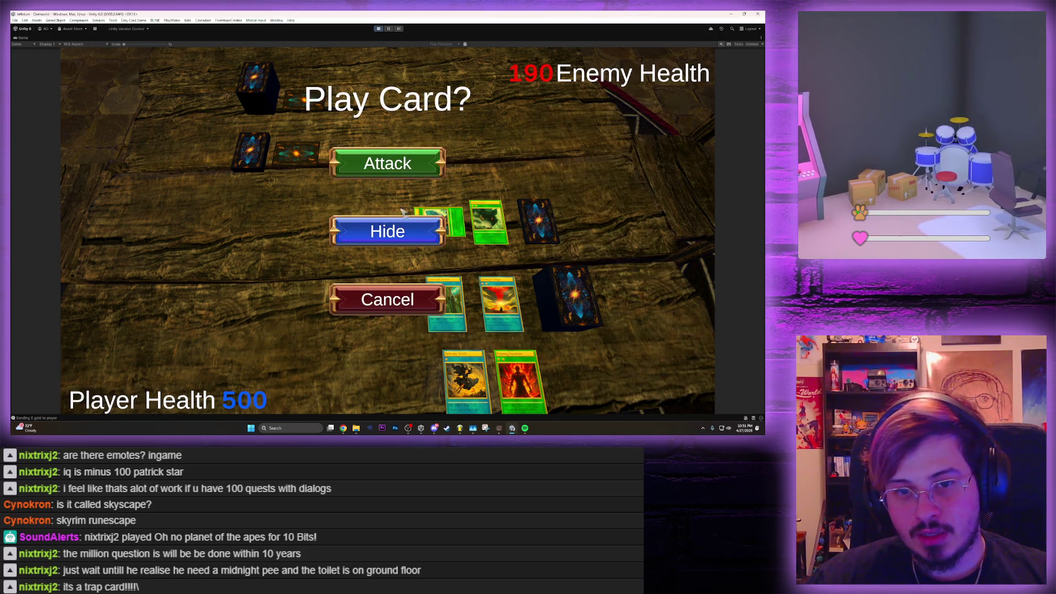
pyautogui.click(390, 174)
pyautogui.moveTo(517, 385)
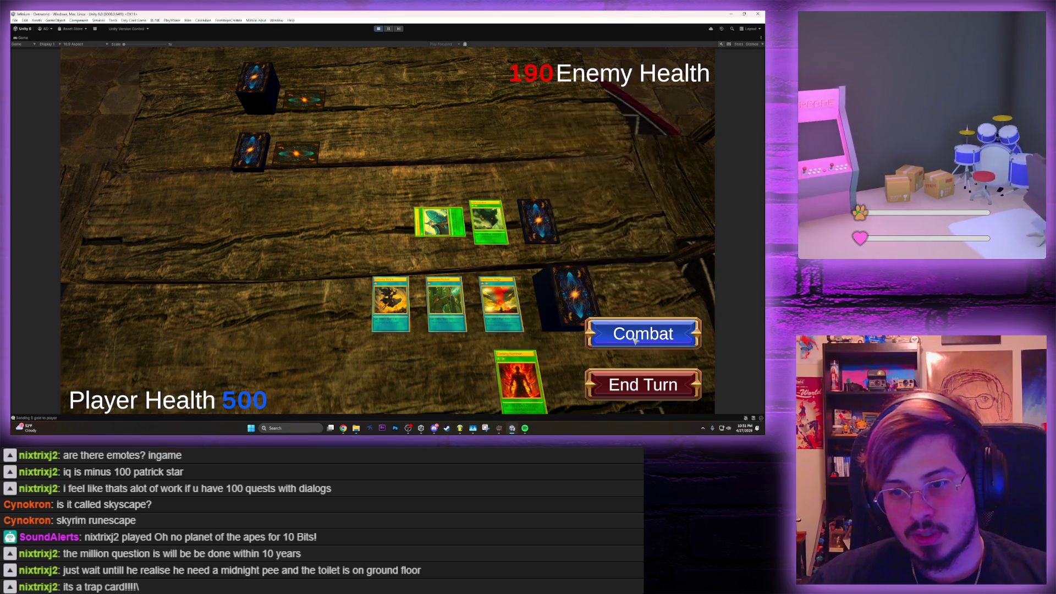
pyautogui.click(498, 302)
pyautogui.click(465, 302)
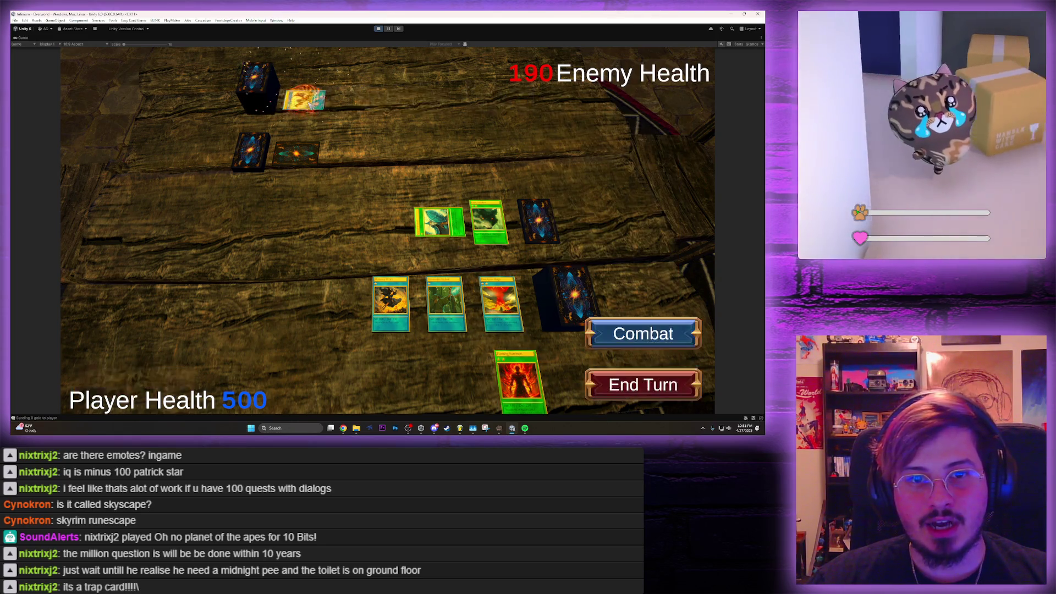
pyautogui.click(458, 305)
pyautogui.click(341, 167)
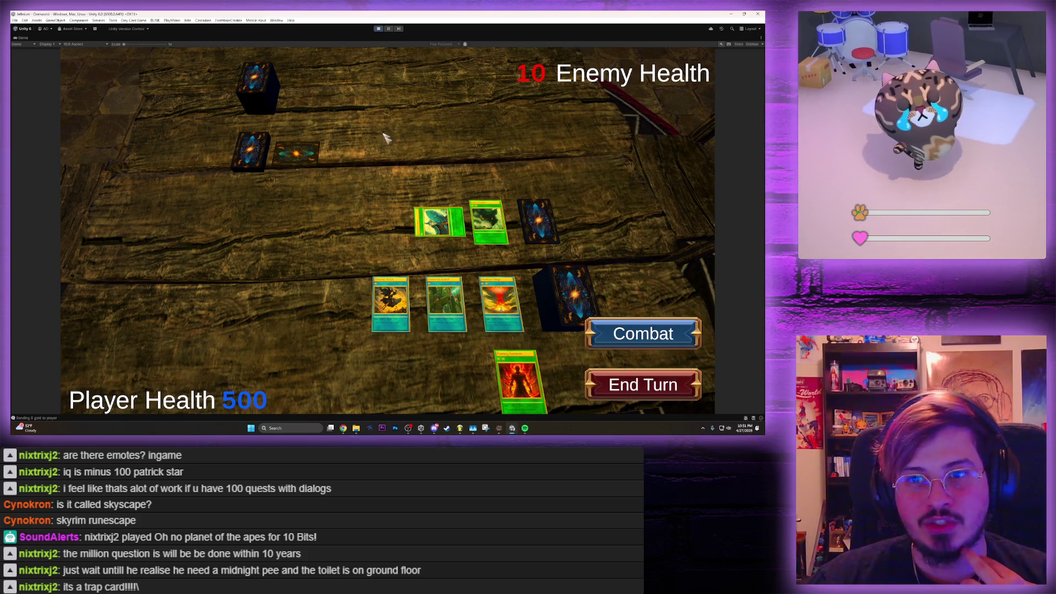
pyautogui.click(407, 302)
pyautogui.click(346, 166)
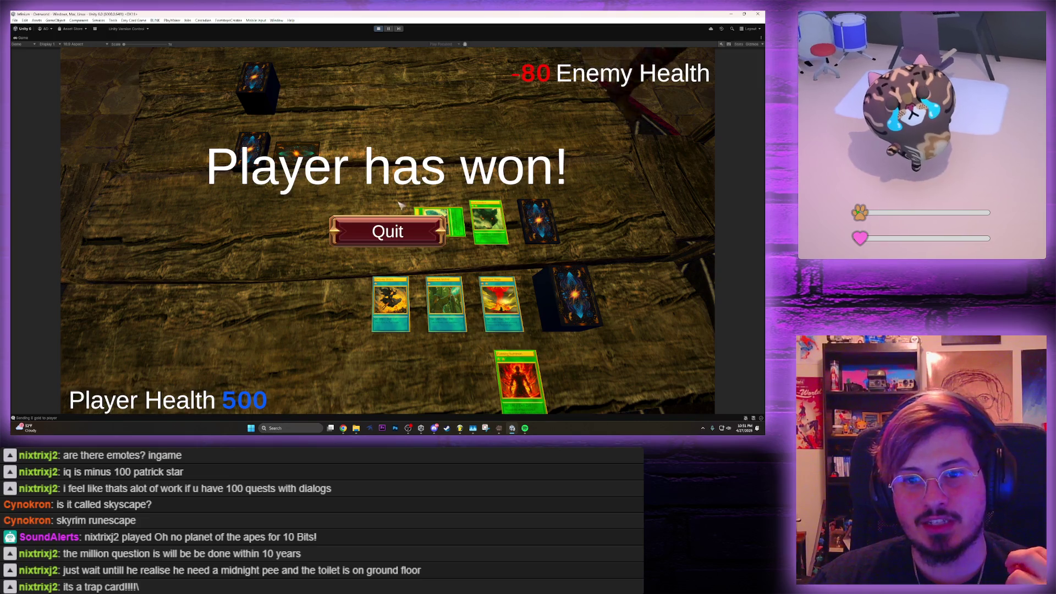
pyautogui.click(396, 228)
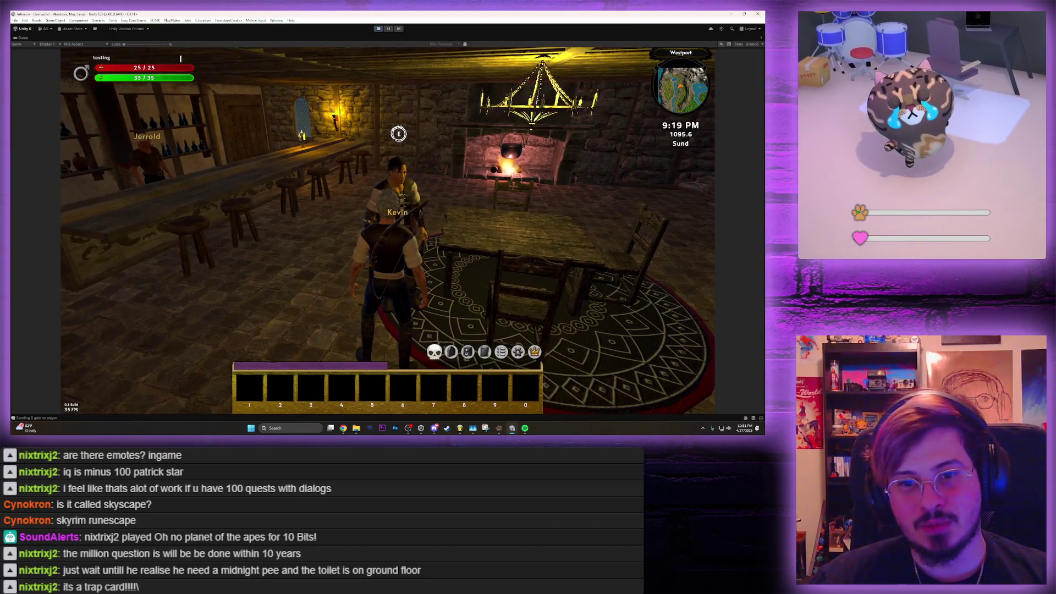
# Toggle the character equipment panel and open the inventory
pyautogui.press('c')
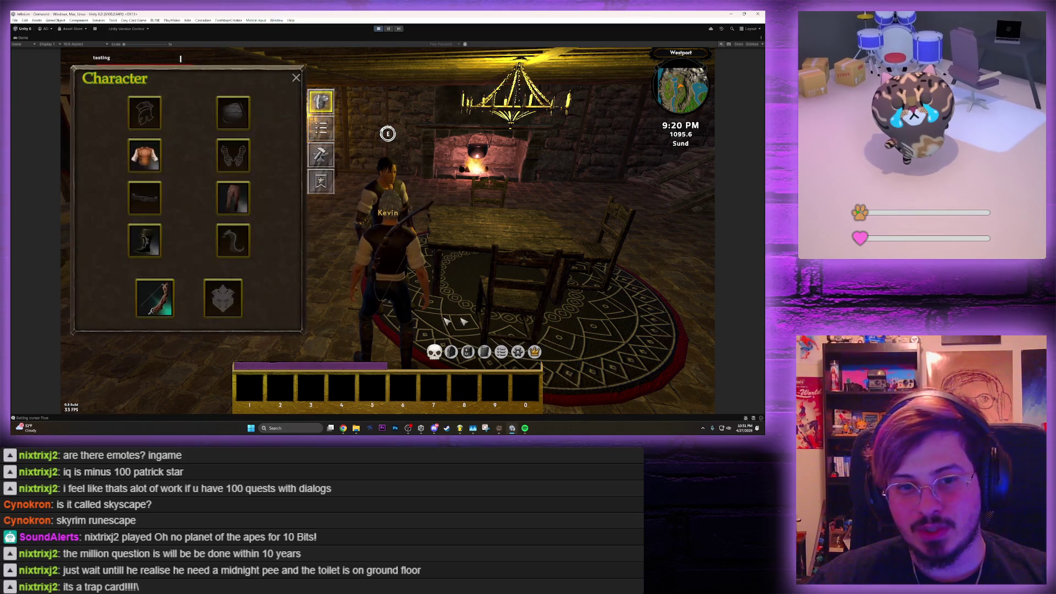
pyautogui.press('c')
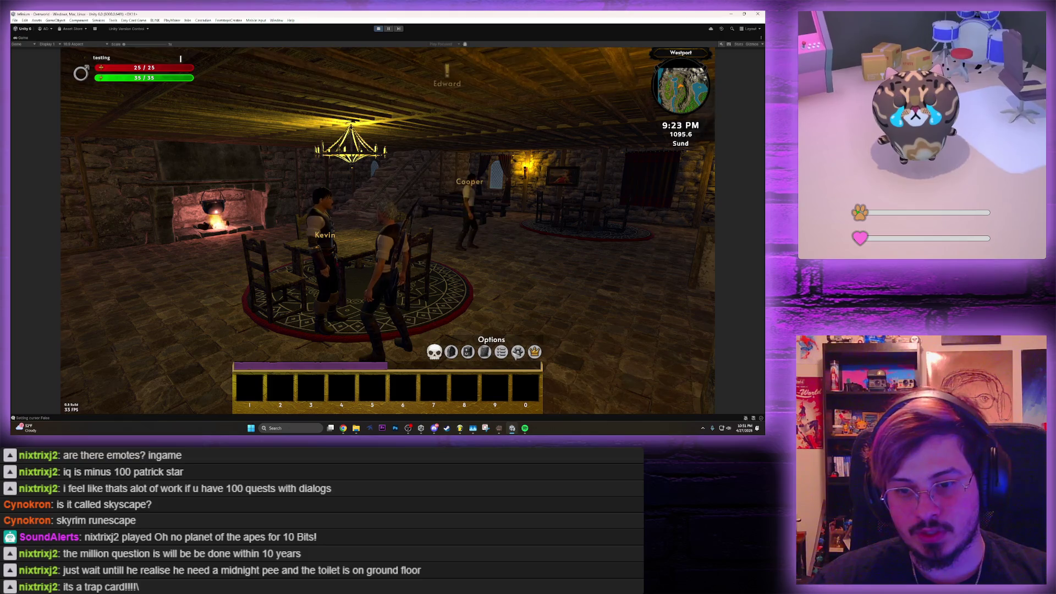
pyautogui.press('i')
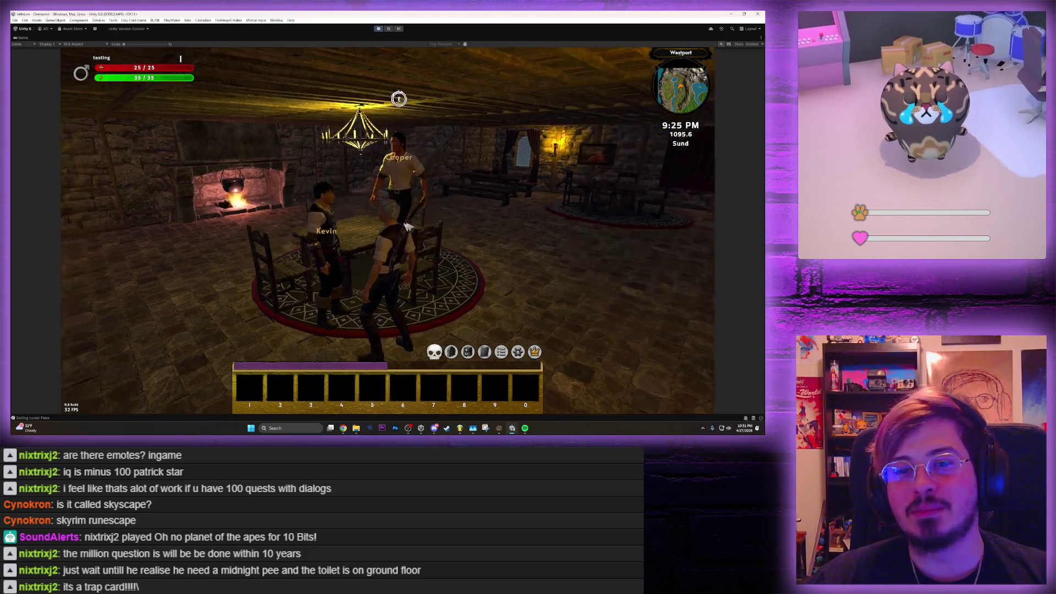
# Run across the tavern to Tofana's table and start talking to her
pyautogui.press('s')
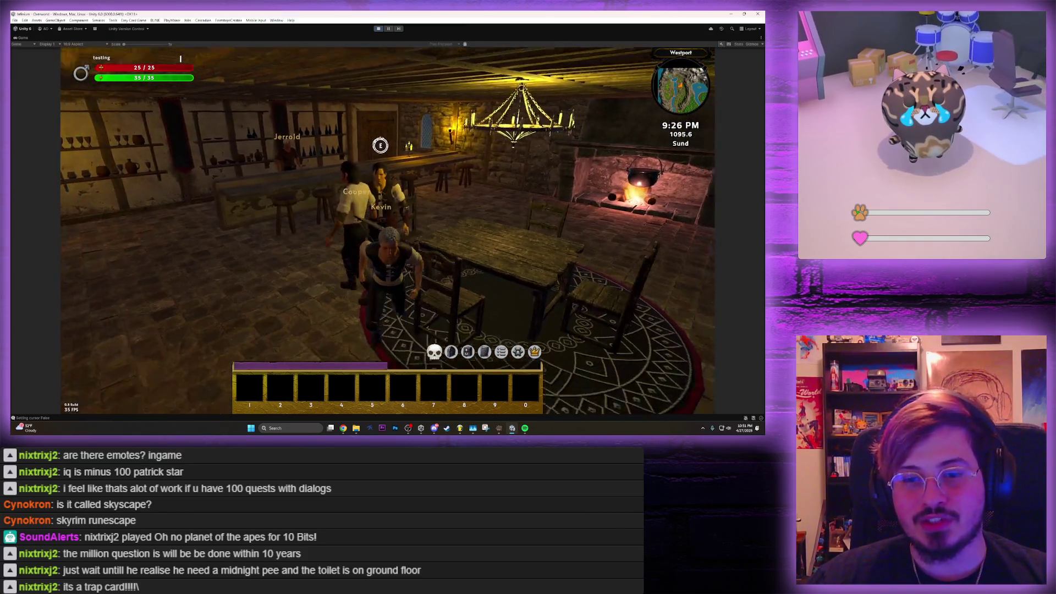
pyautogui.press('w')
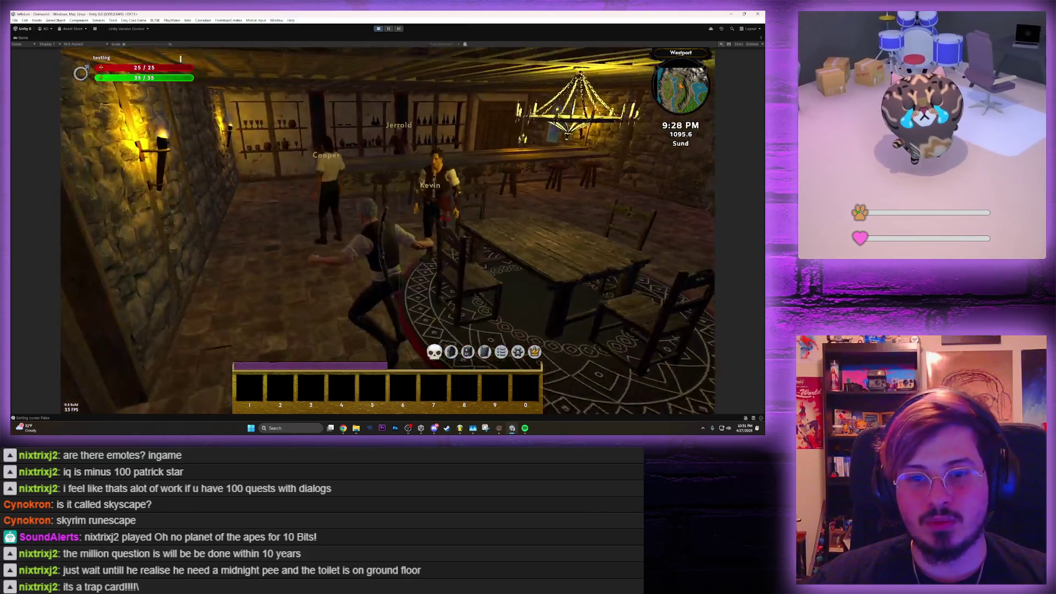
pyautogui.press('w')
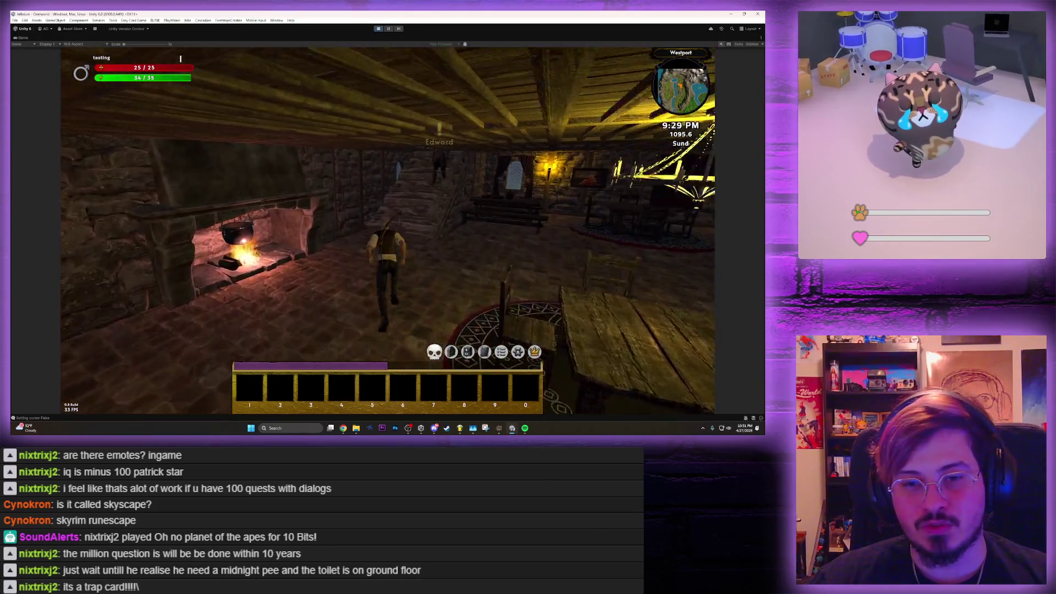
pyautogui.press('w')
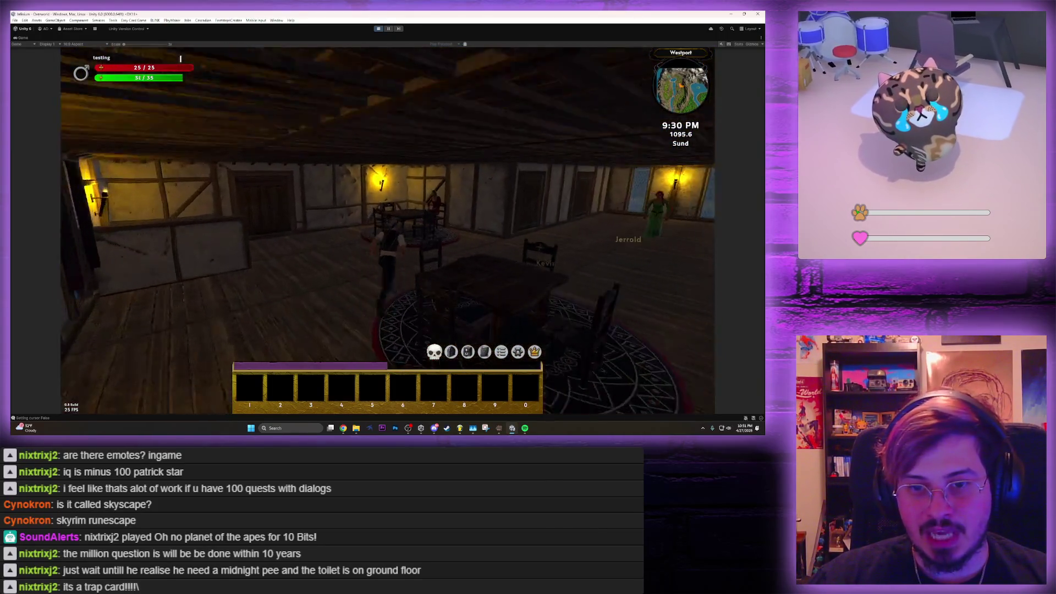
pyautogui.press('w')
pyautogui.press('e')
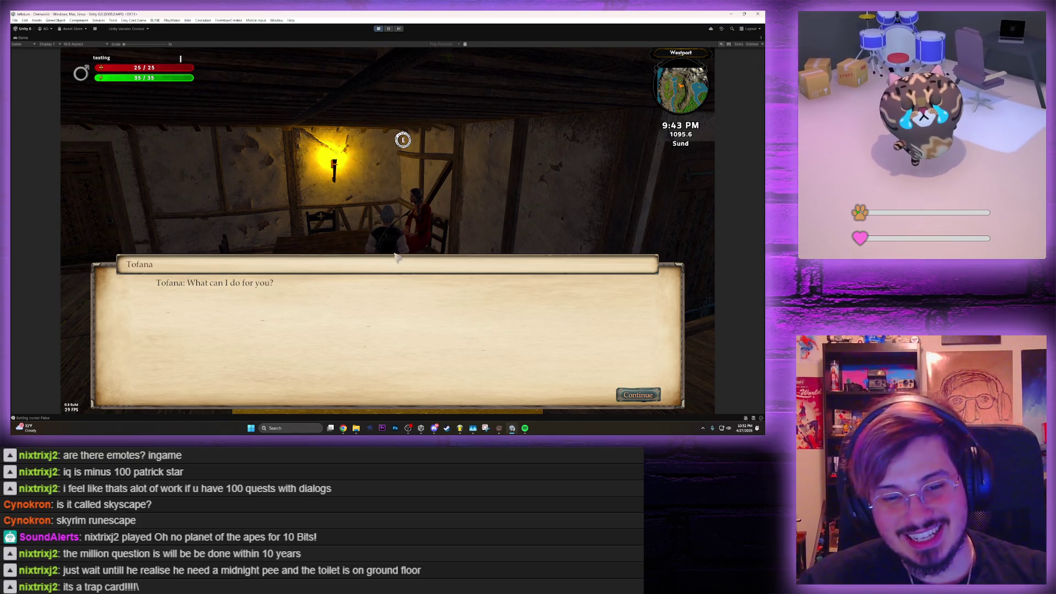
# Skip past Tofana's greeting and end the conversation with Goodbye
pyautogui.press('space')
pyautogui.press('Down')
pyautogui.press('Down')
pyautogui.press('space')
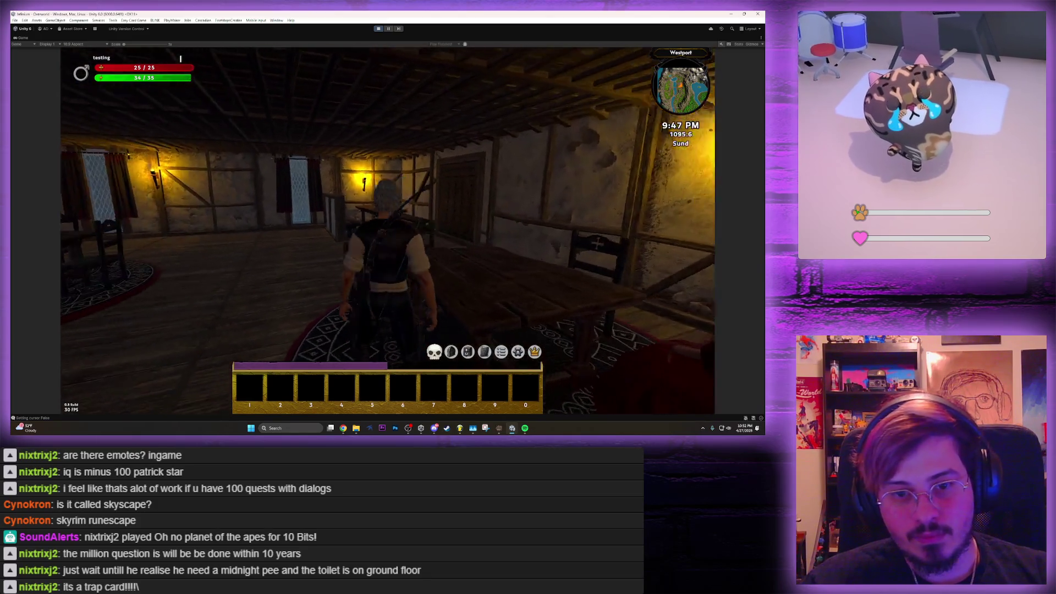
# Ask Edward about Faith's husband being a deserter, then agree to deliver his letter
pyautogui.press('w')
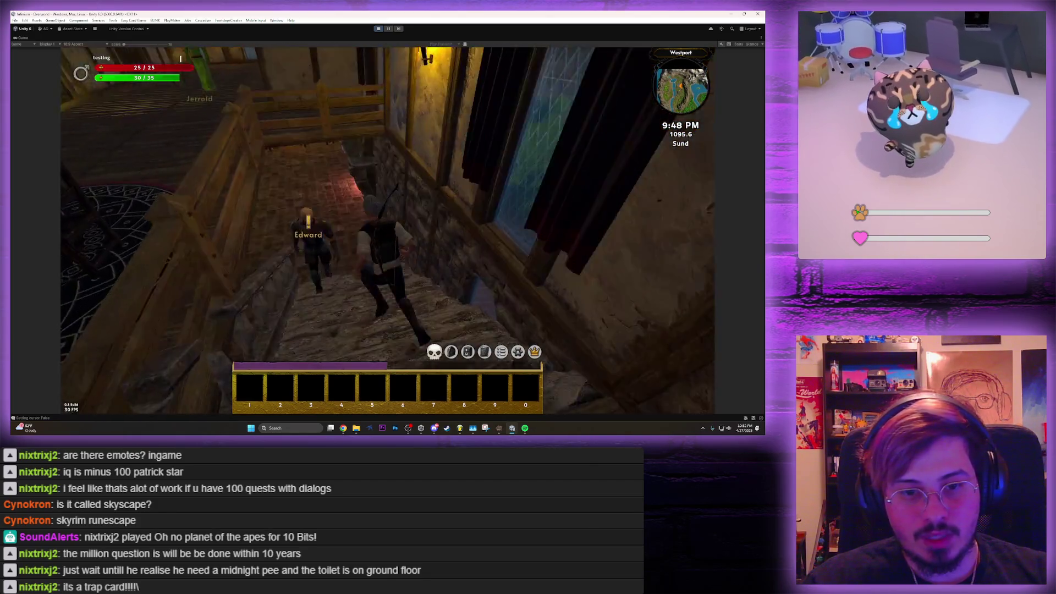
pyautogui.press('e')
pyautogui.press('space')
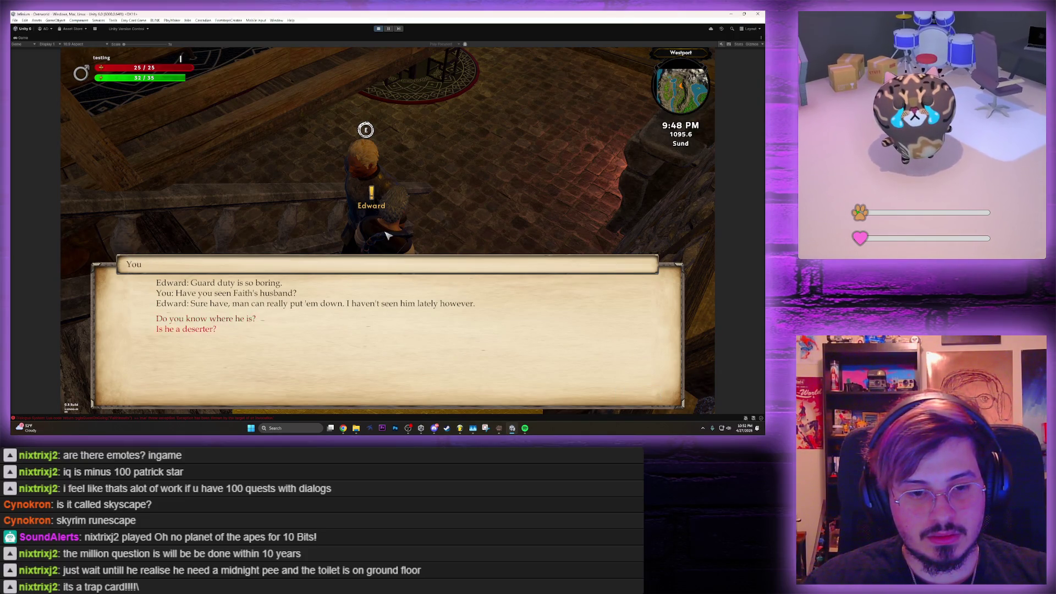
pyautogui.press('space')
pyautogui.press('e')
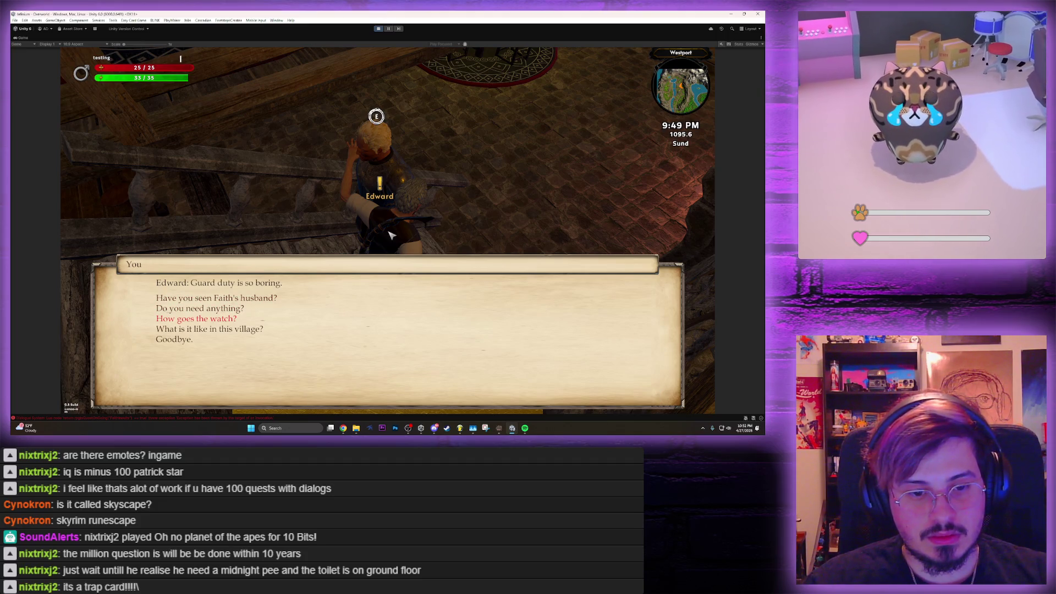
pyautogui.press('space')
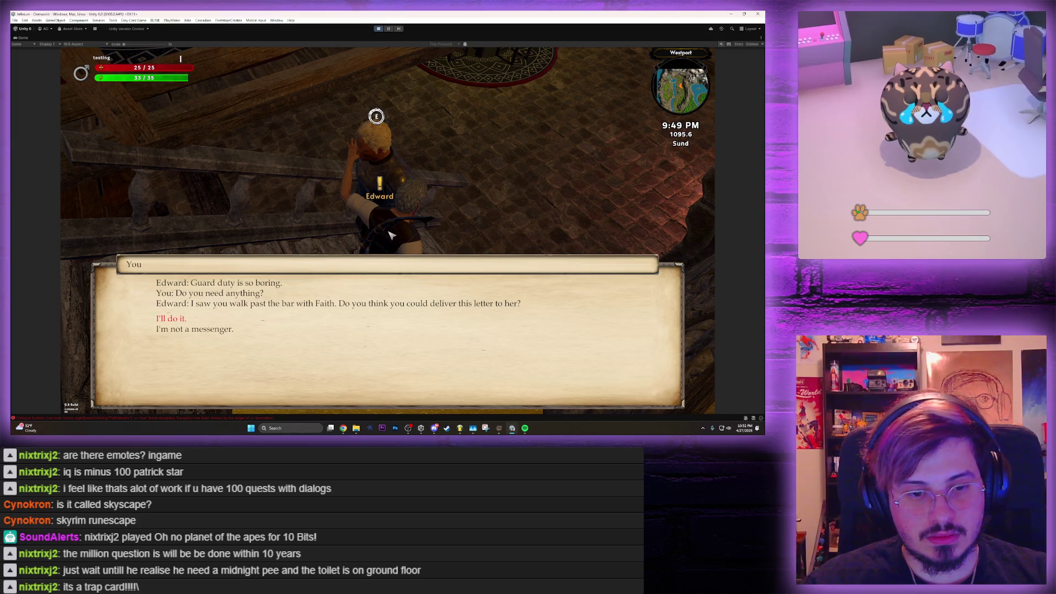
pyautogui.press('space')
# Return to Tofana, ask about Faith's husband, and accept her drink offer
pyautogui.press('w')
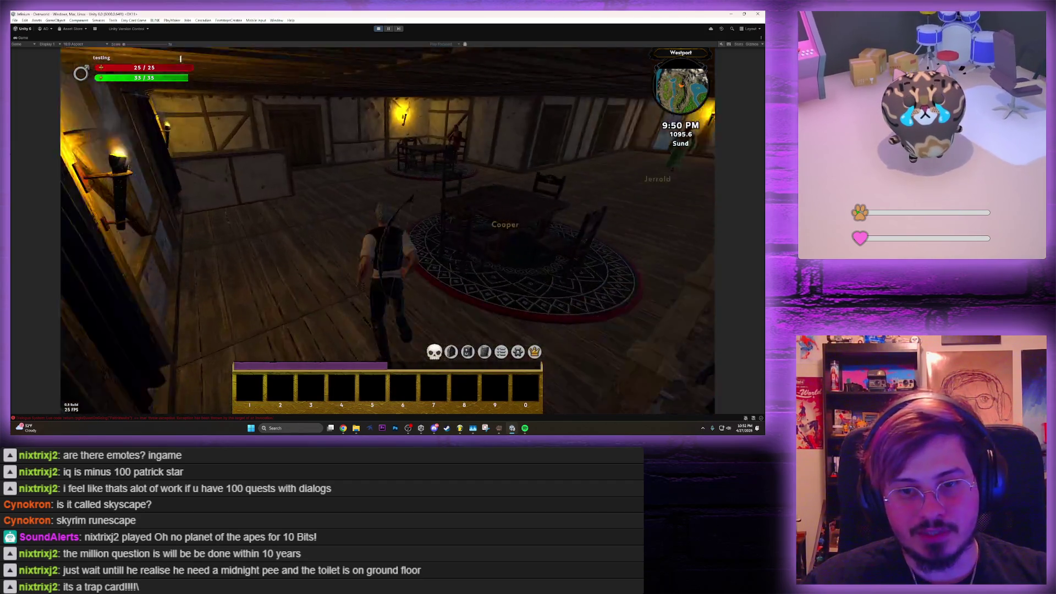
pyautogui.press('w')
pyautogui.press('e')
pyautogui.press('space')
pyautogui.press('space')
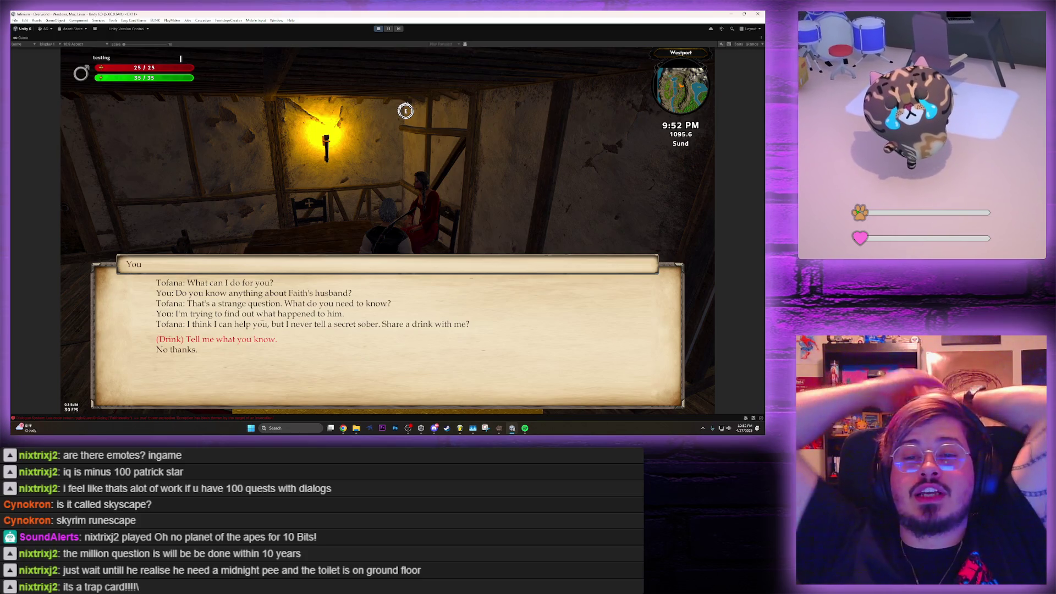
pyautogui.press('space')
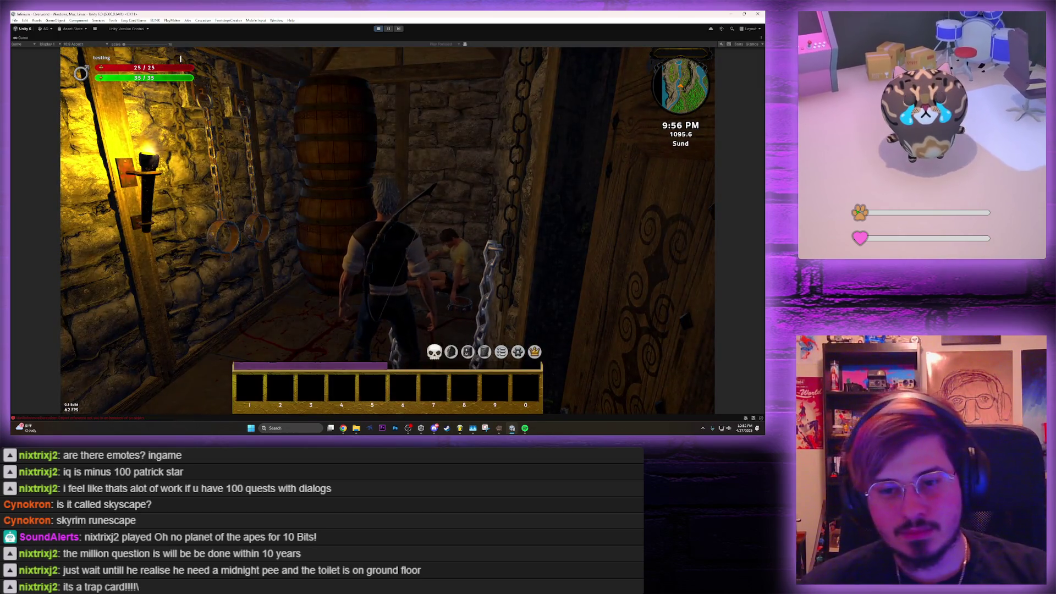
# Pick up the tavern key, note and empty bottle, then climb the Exit Ladder
pyautogui.press('w')
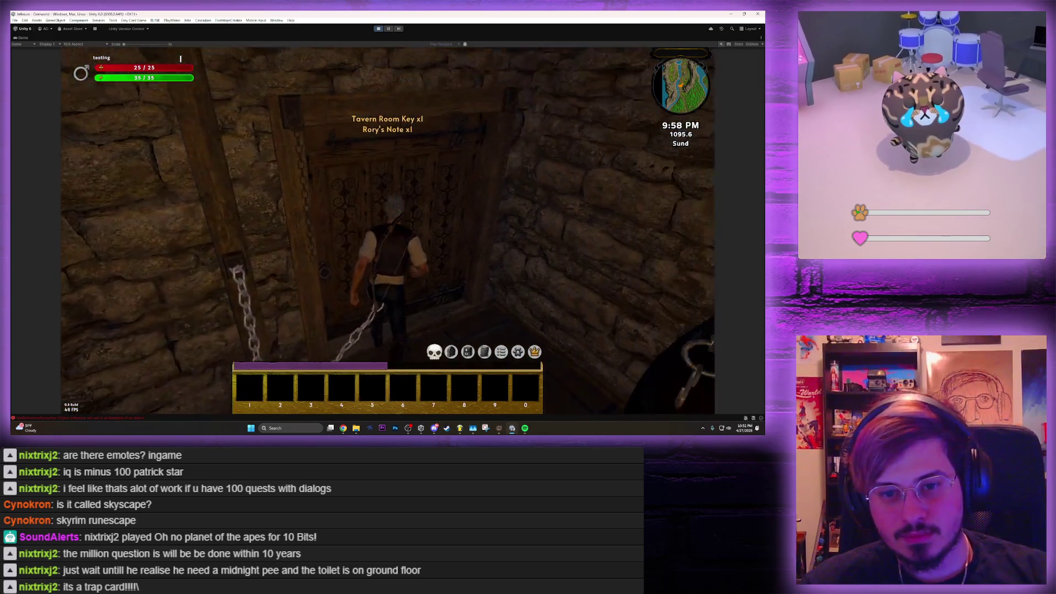
pyautogui.press('w')
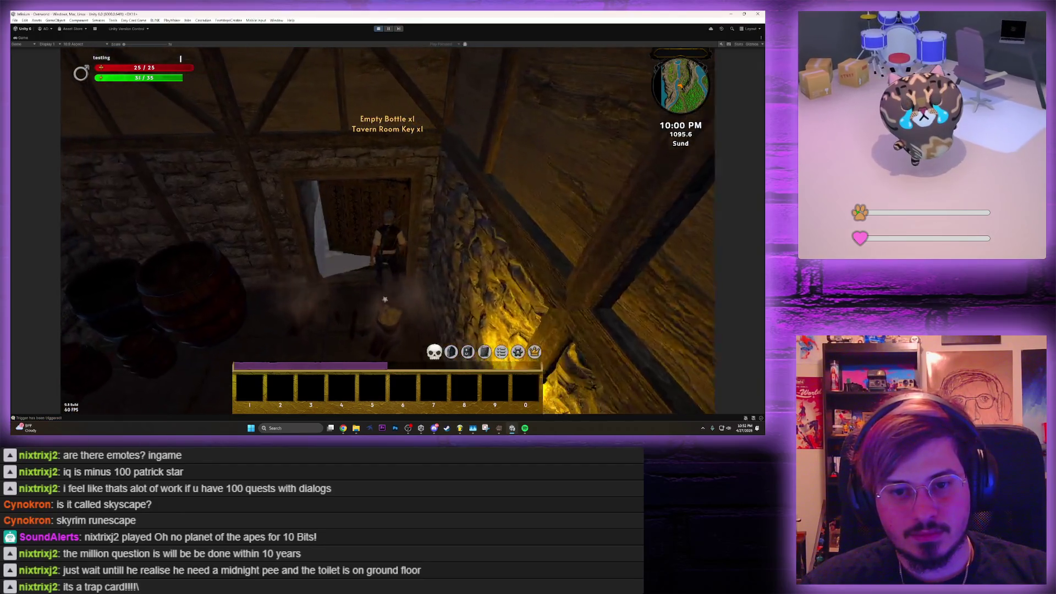
pyautogui.press('w')
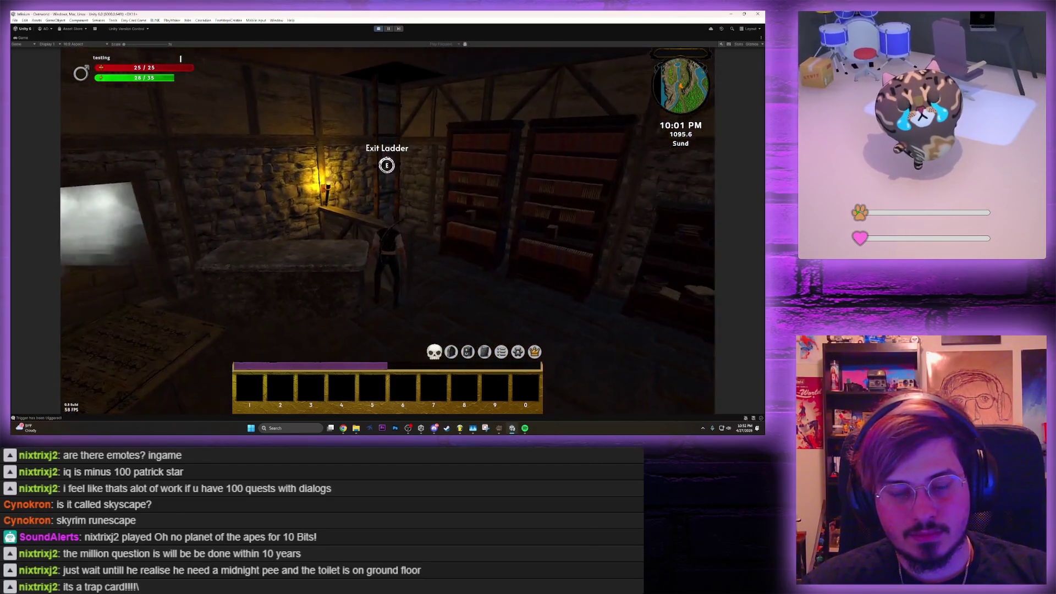
pyautogui.press('e')
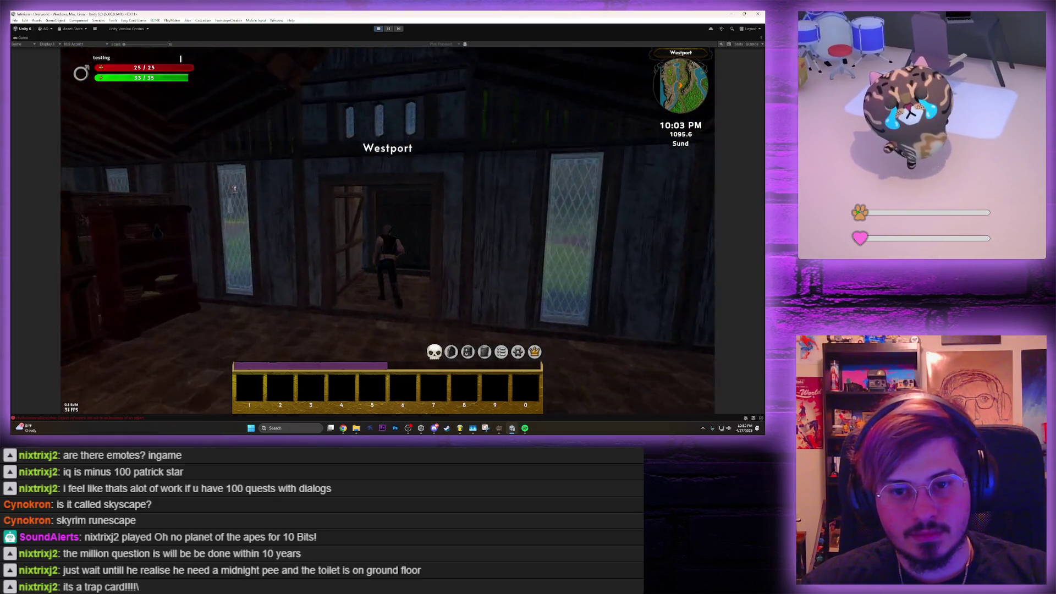
# Walk to Faith, give her Edward's letter, decline her request, and bring up Options
pyautogui.press('w')
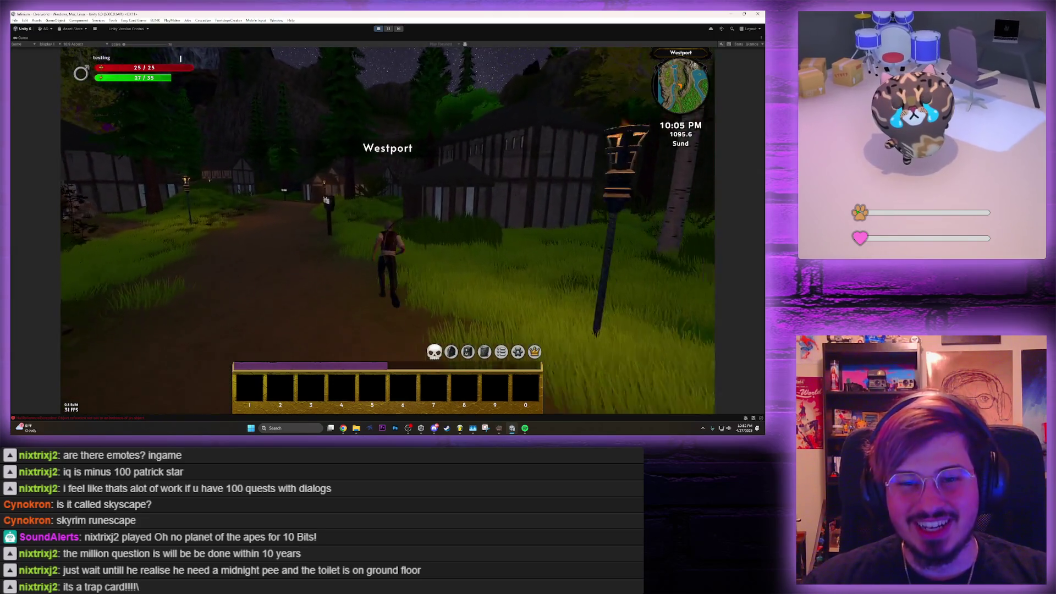
pyautogui.press('w')
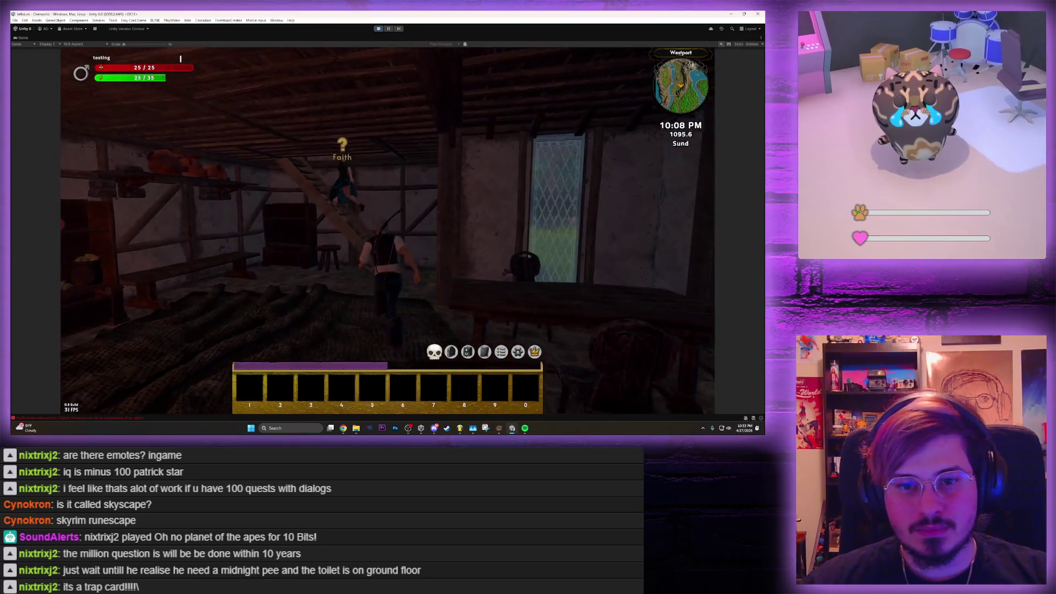
pyautogui.press('w')
pyautogui.press('e')
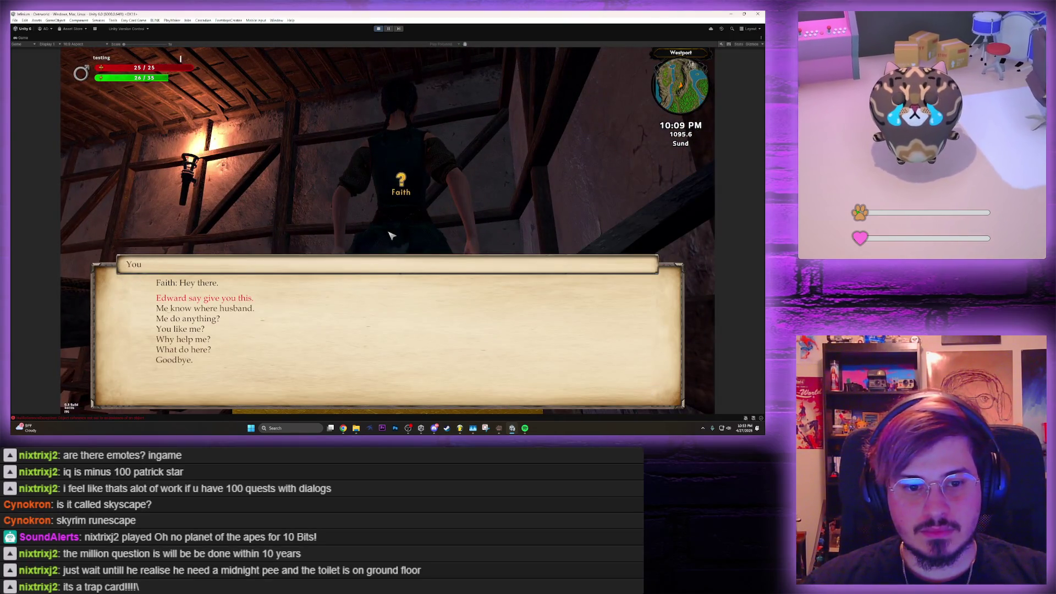
pyautogui.press('Return')
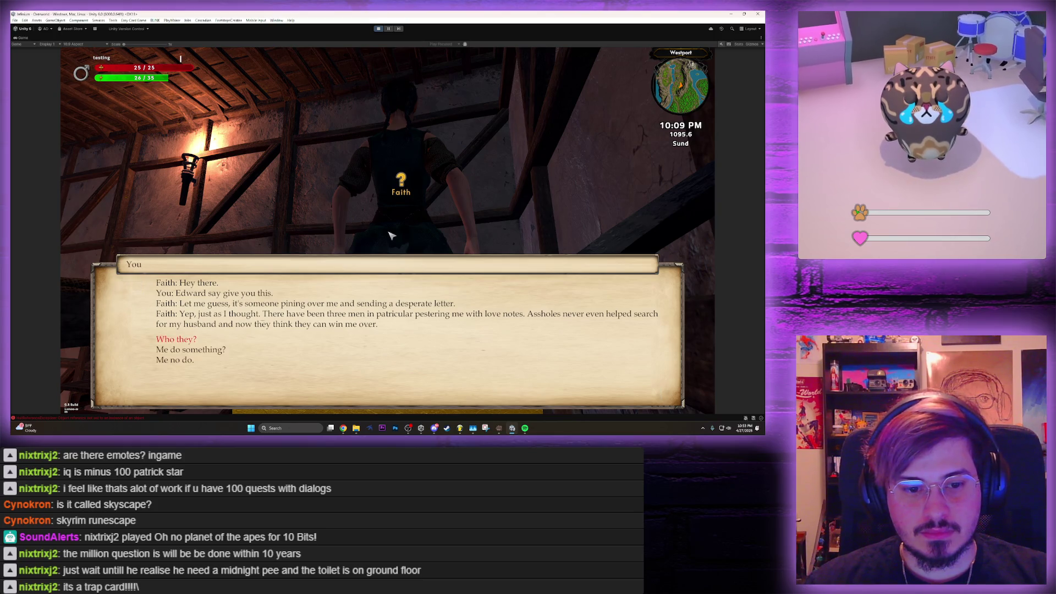
pyautogui.press('Return')
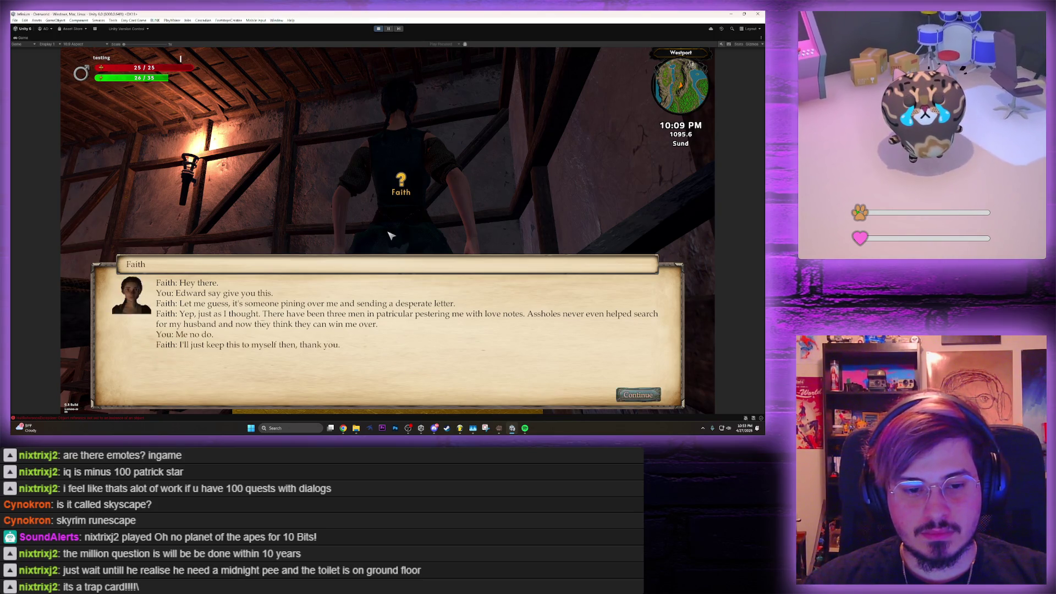
pyautogui.press('Return')
pyautogui.press('Escape')
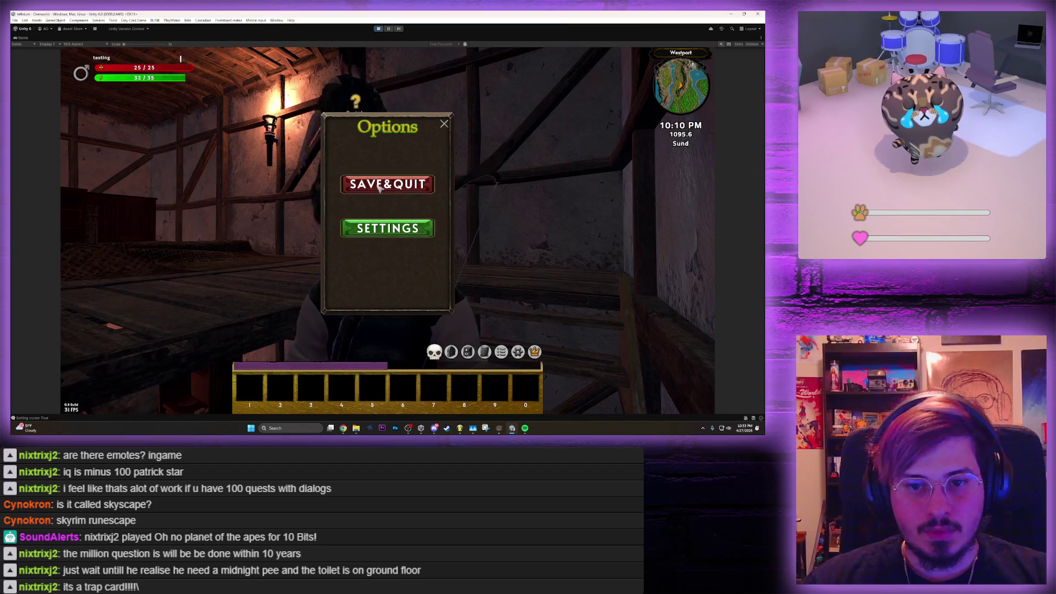
# Choose SAVE&QUIT then MENU, and pick the 'testing' Ranger on character select
pyautogui.click(388, 184)
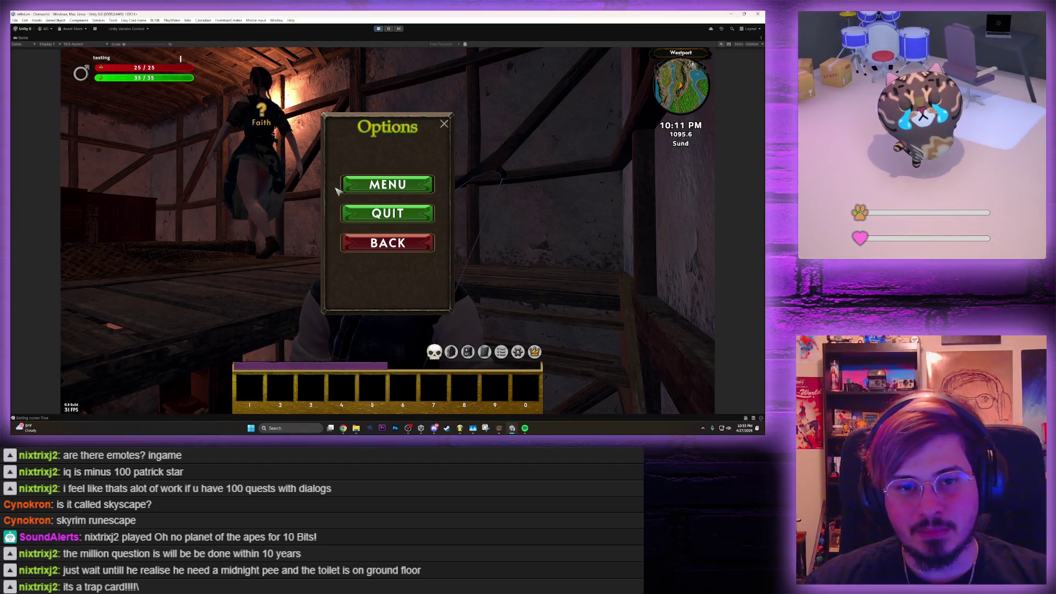
pyautogui.click(337, 190)
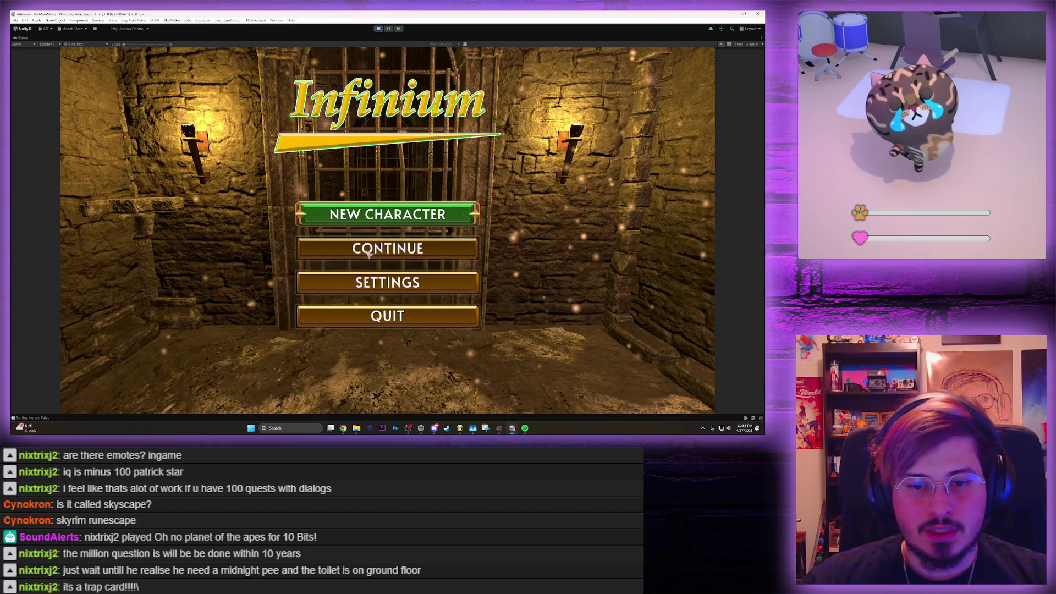
pyautogui.click(367, 251)
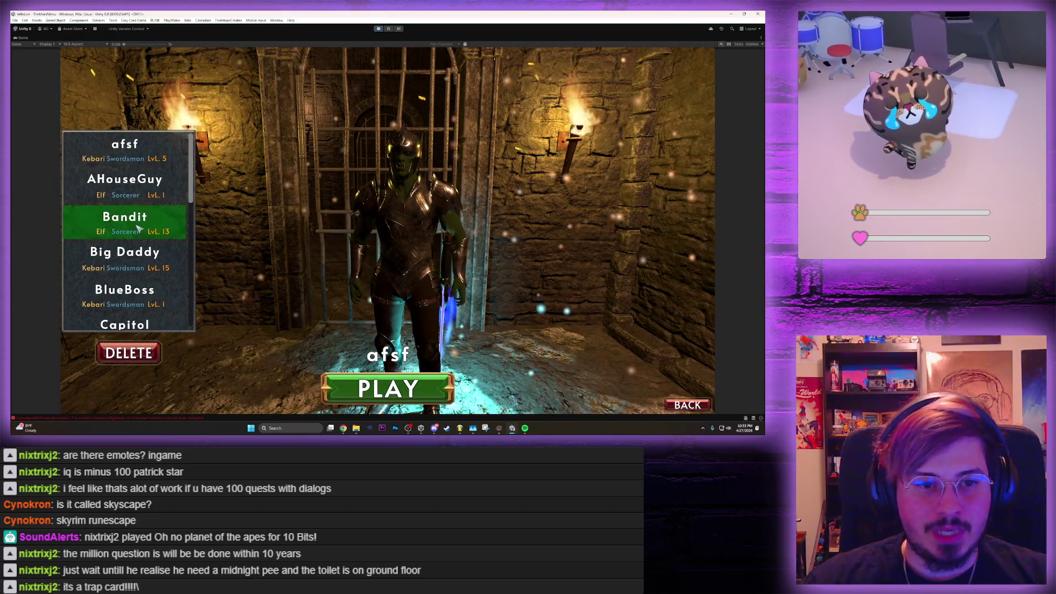
pyautogui.scroll(-3, 151, 264)
pyautogui.scroll(-6, 153, 281)
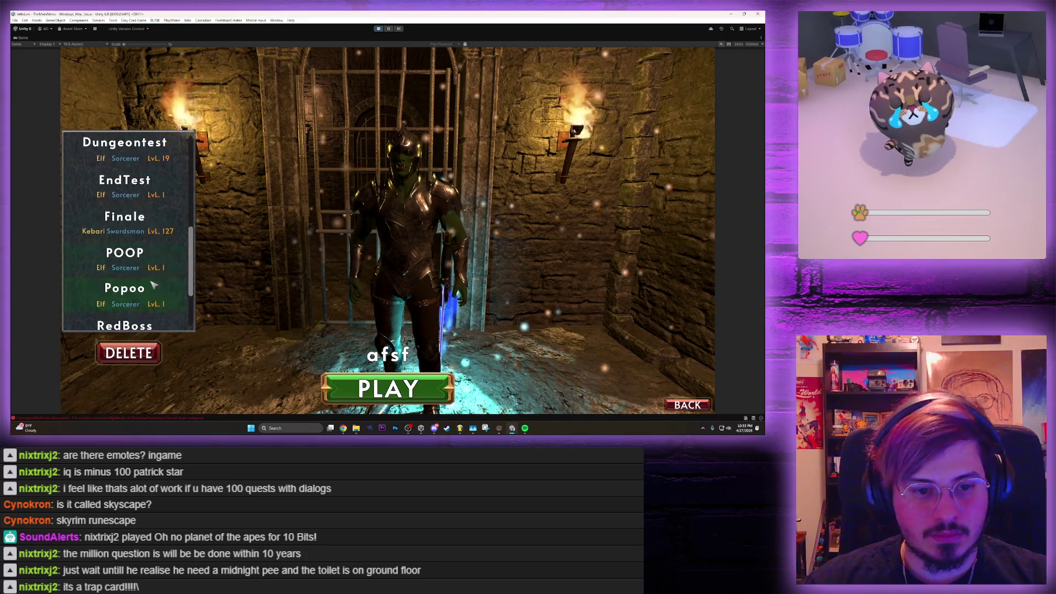
pyautogui.click(153, 284)
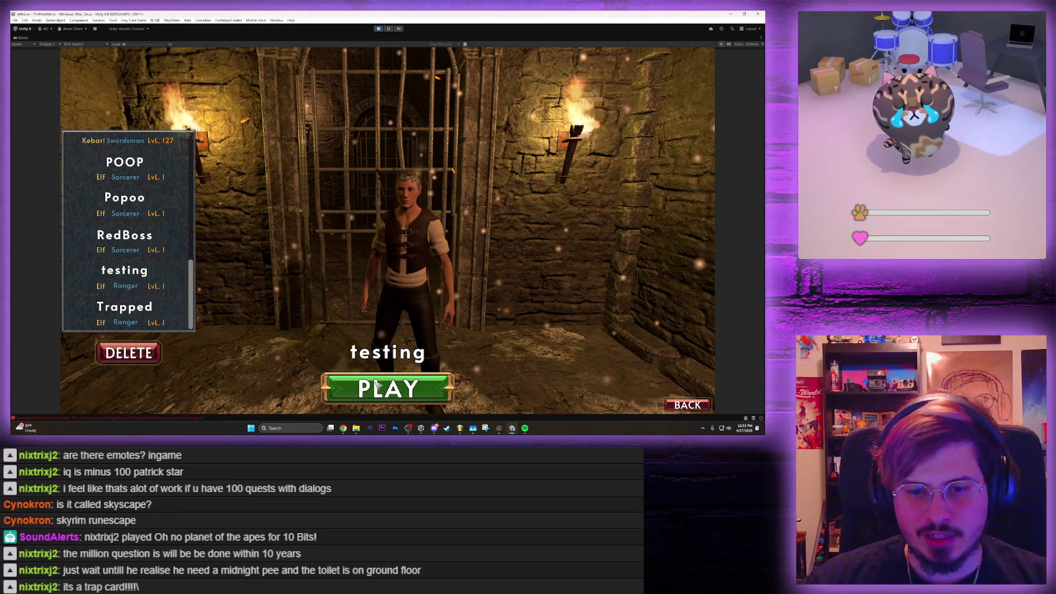
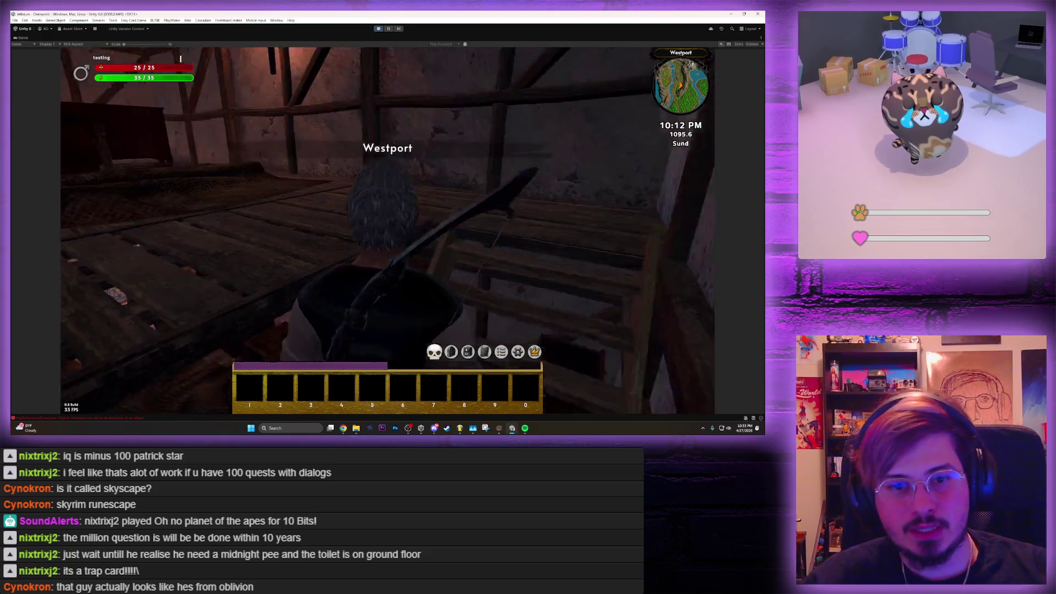
# Talk to Faith, say you know where her husband is, and dismiss the level-up notice
pyautogui.press('e')
pyautogui.press('e')
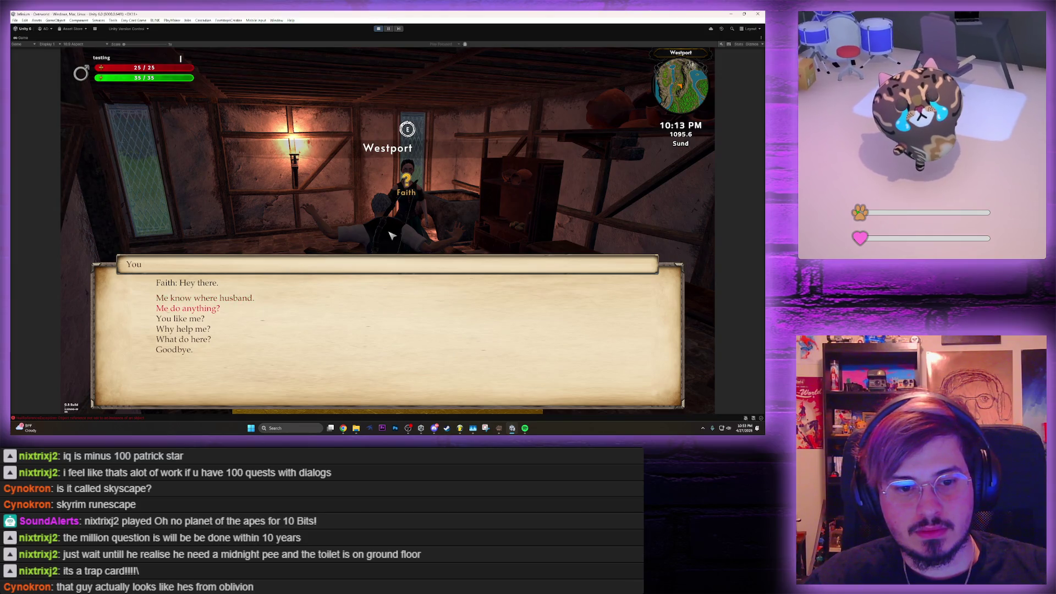
pyautogui.press('e')
pyautogui.press('e')
pyautogui.press('e')
pyautogui.press('e')
pyautogui.press('e')
pyautogui.press('e')
pyautogui.press('e')
pyautogui.press('e')
pyautogui.press('e')
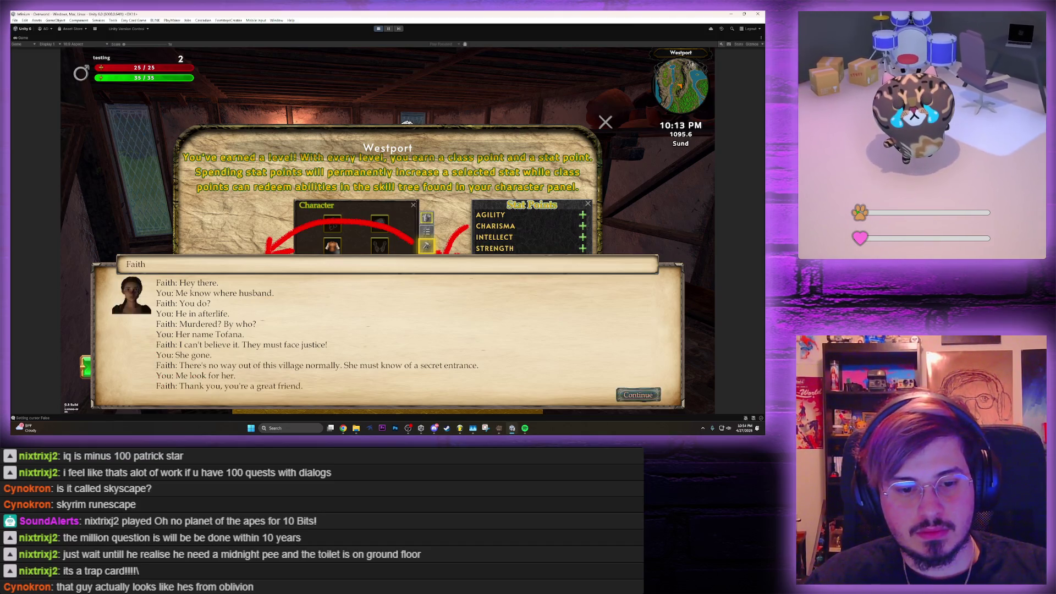
pyautogui.press('e')
pyautogui.click(597, 120)
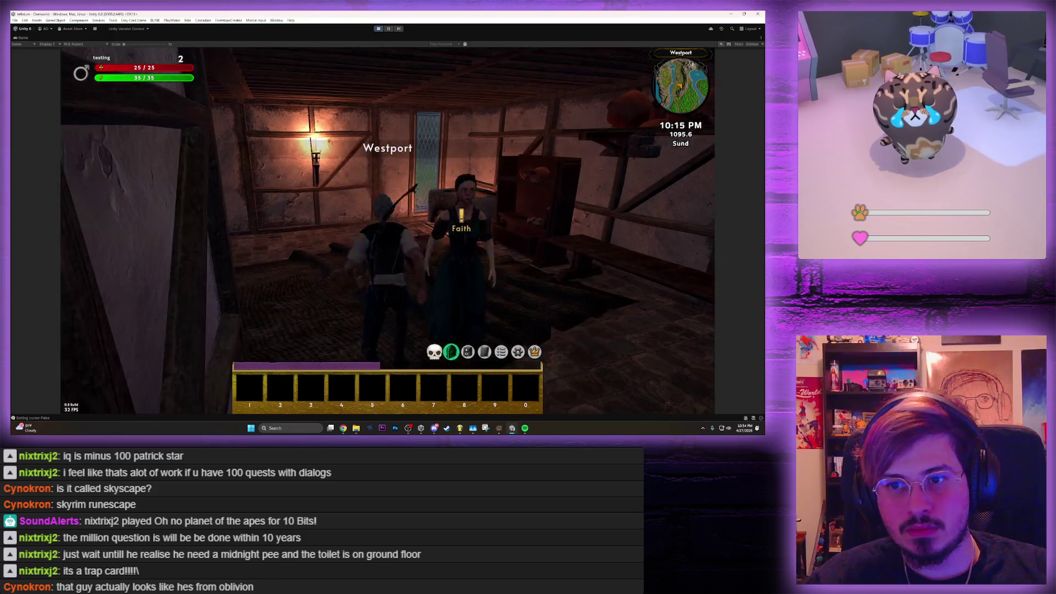
# Ask Faith 'You like me?', replay her conversation, then walk up the stairs into the attic
pyautogui.press('e')
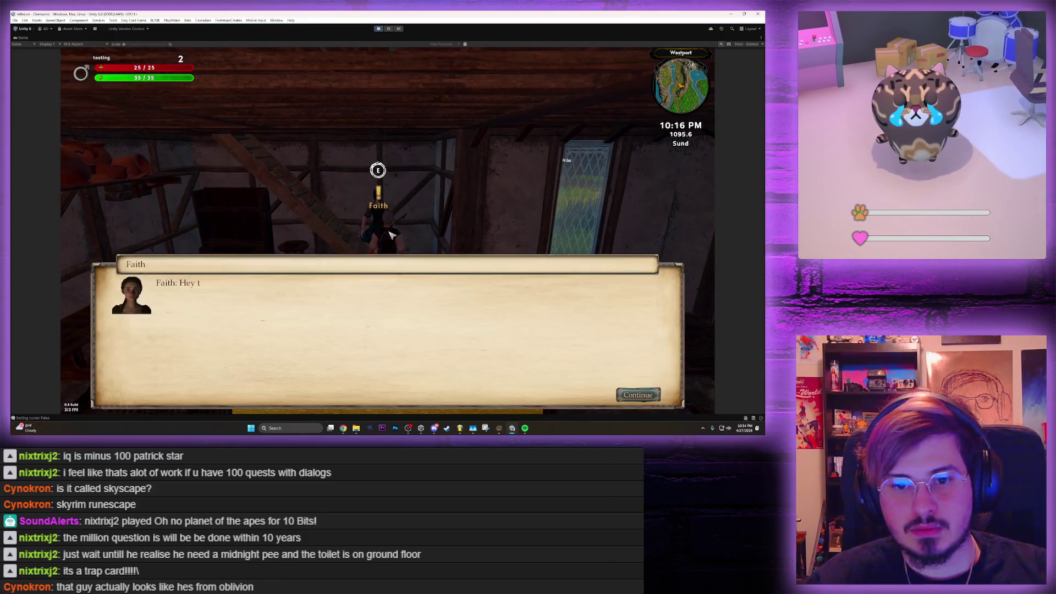
pyautogui.press('e')
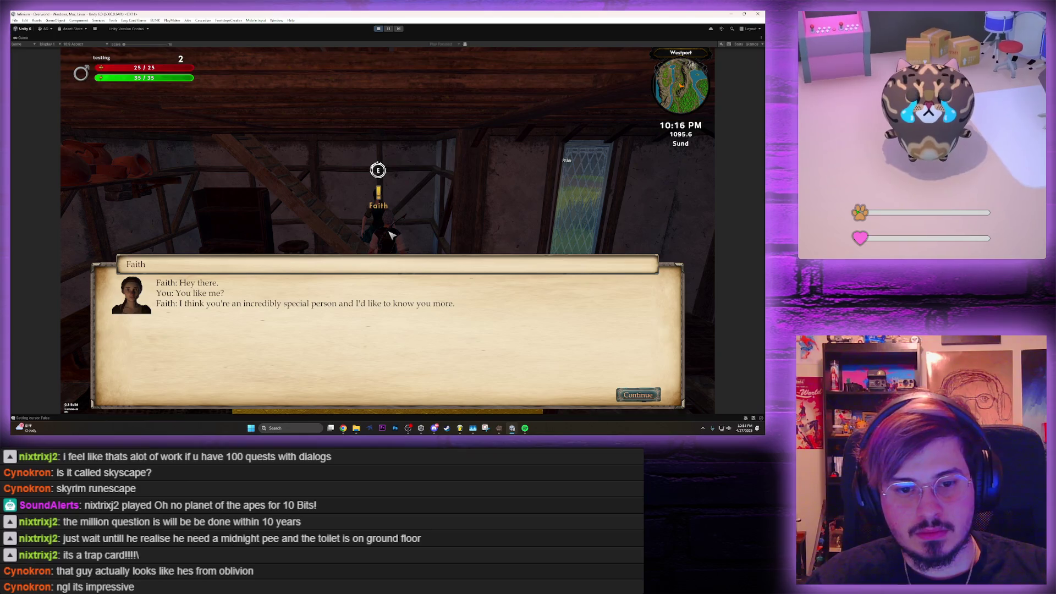
pyautogui.press('e')
pyautogui.press('e')
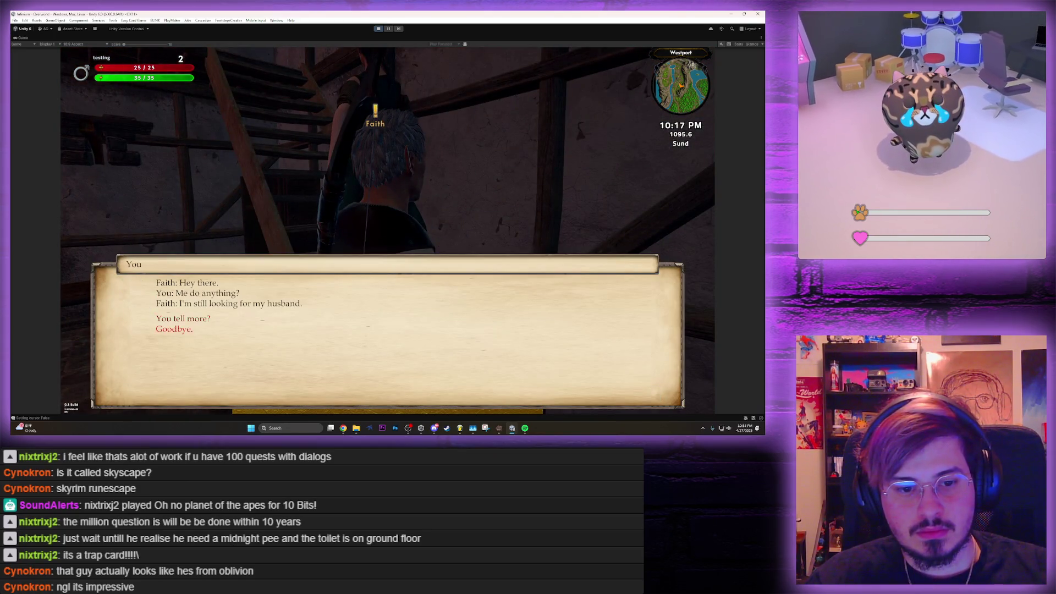
pyautogui.press('e')
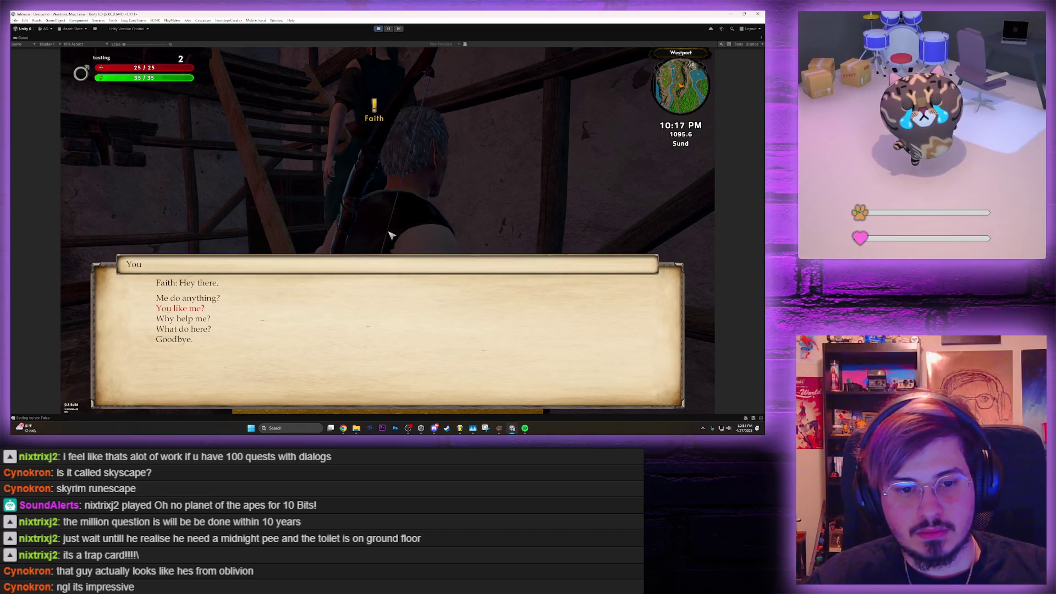
pyautogui.press('e')
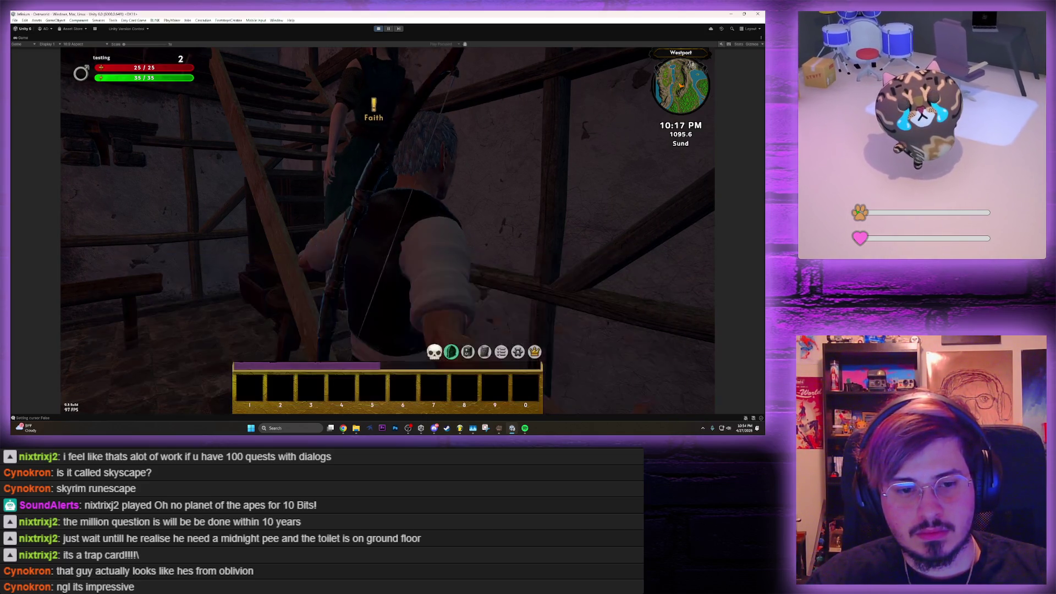
pyautogui.press('w')
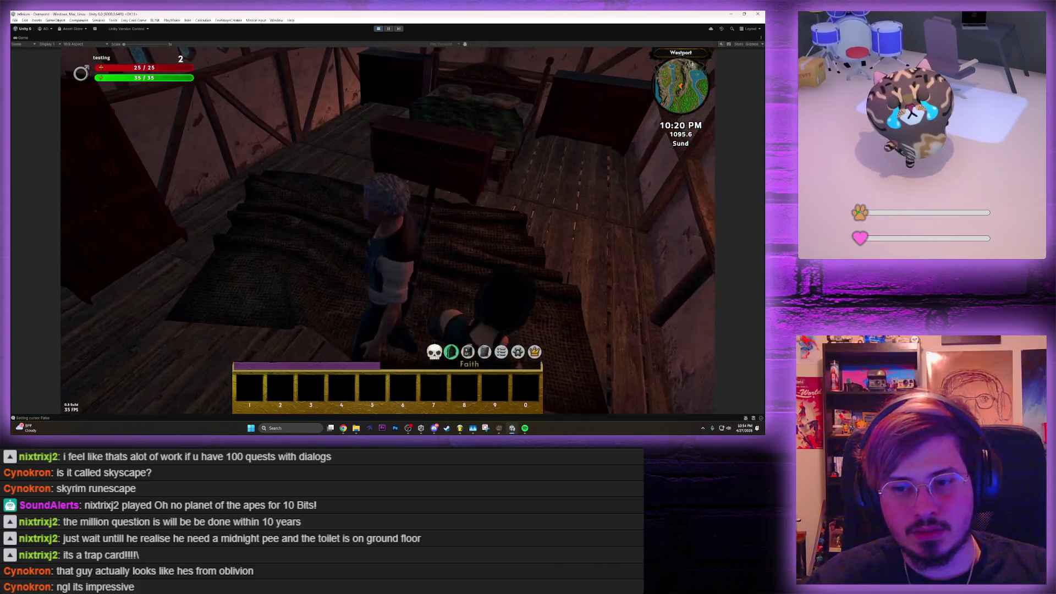
# Track the Love & Faith quest from the Quest Journal
pyautogui.click(484, 352)
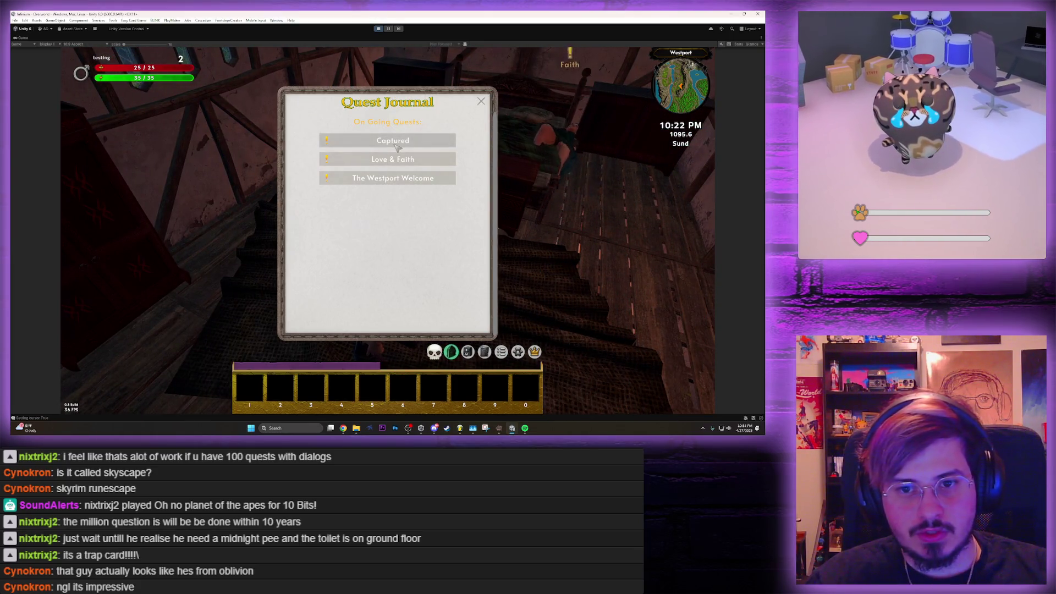
pyautogui.click(399, 160)
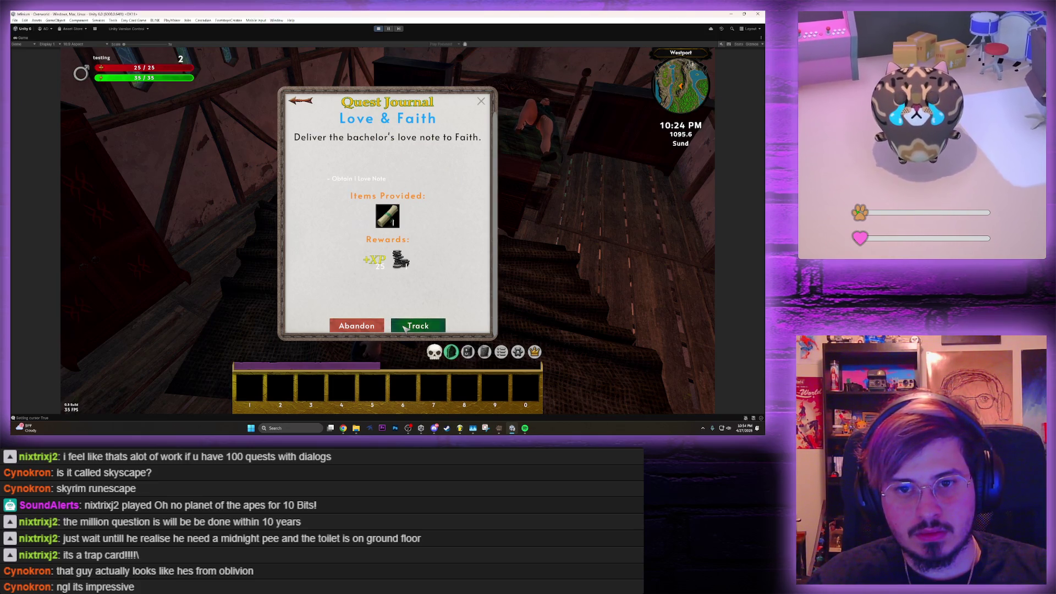
pyautogui.click(404, 328)
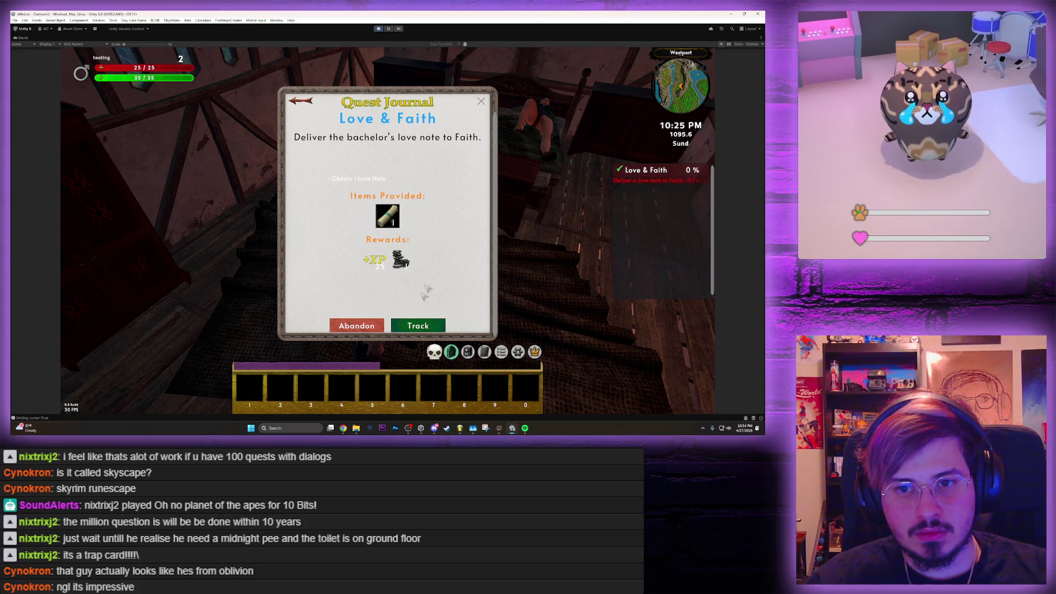
pyautogui.click(487, 105)
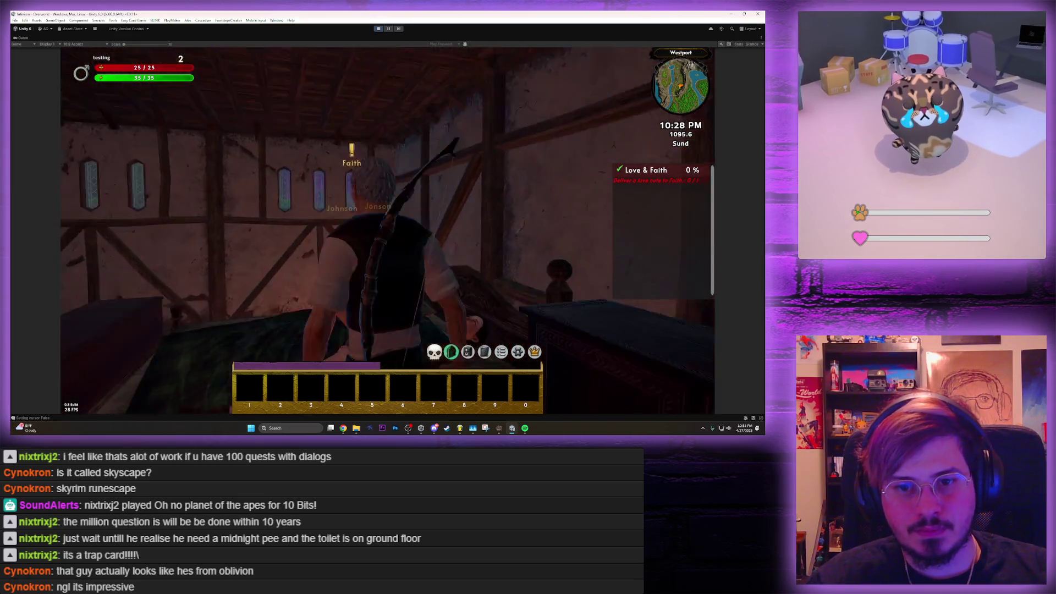
# Talk to Faith again, close her dialogue, and unmaximize the Game view
pyautogui.press('e')
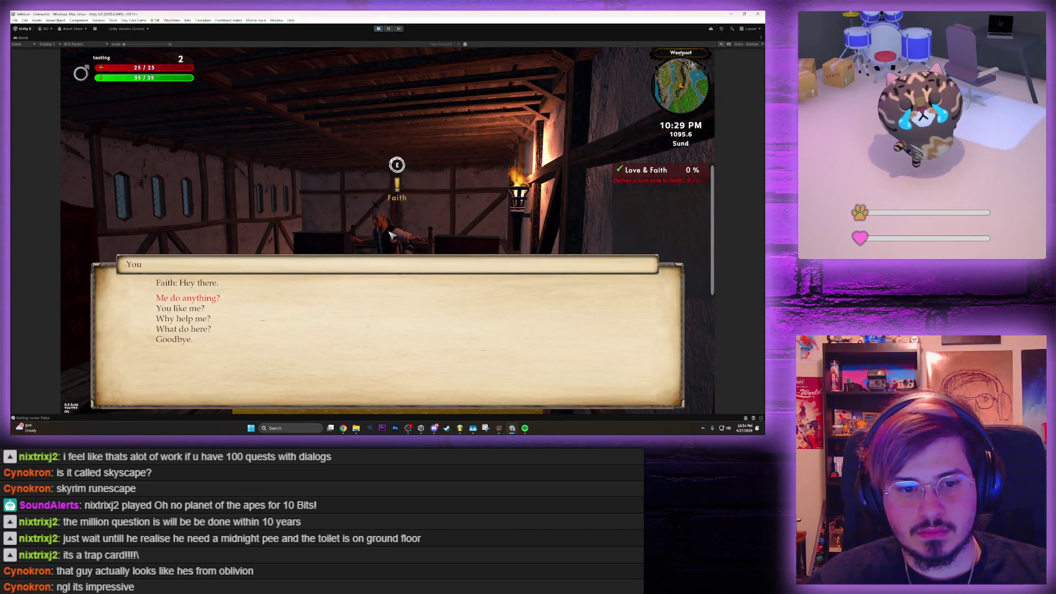
pyautogui.click(173, 340)
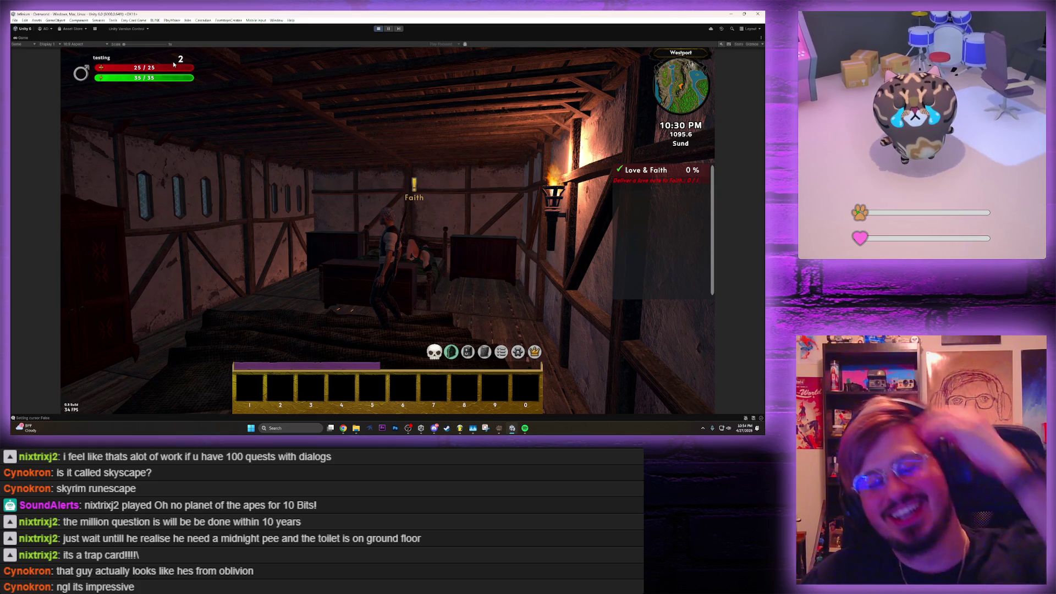
pyautogui.hotkey('shift', 'space')
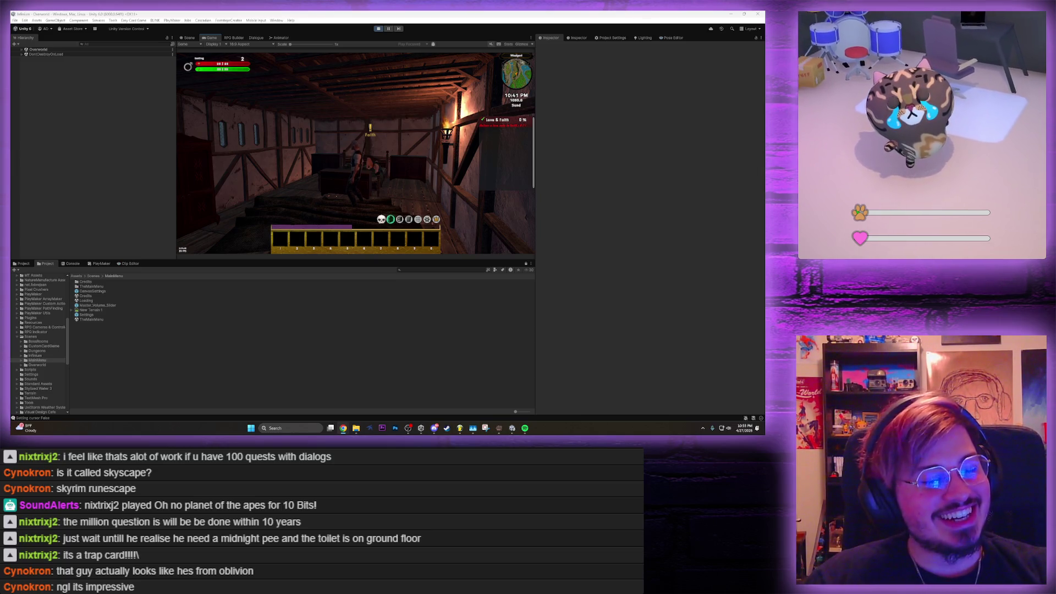
# Zoom in and out on the torch-carrying elf image in Chrome, then return to Unity
pyautogui.hotkey('alt', 'Tab')
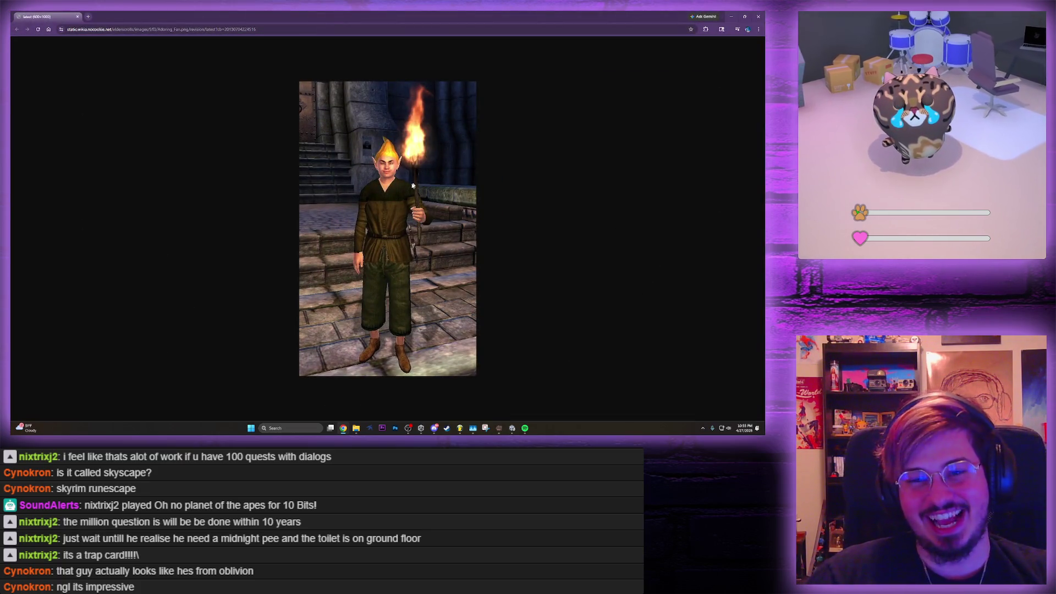
pyautogui.keyDown('ctrl'); pyautogui.scroll(5, 414, 182); pyautogui.keyUp('ctrl')
pyautogui.scroll(-3, 406, 209)
pyautogui.scroll(2, 403, 214)
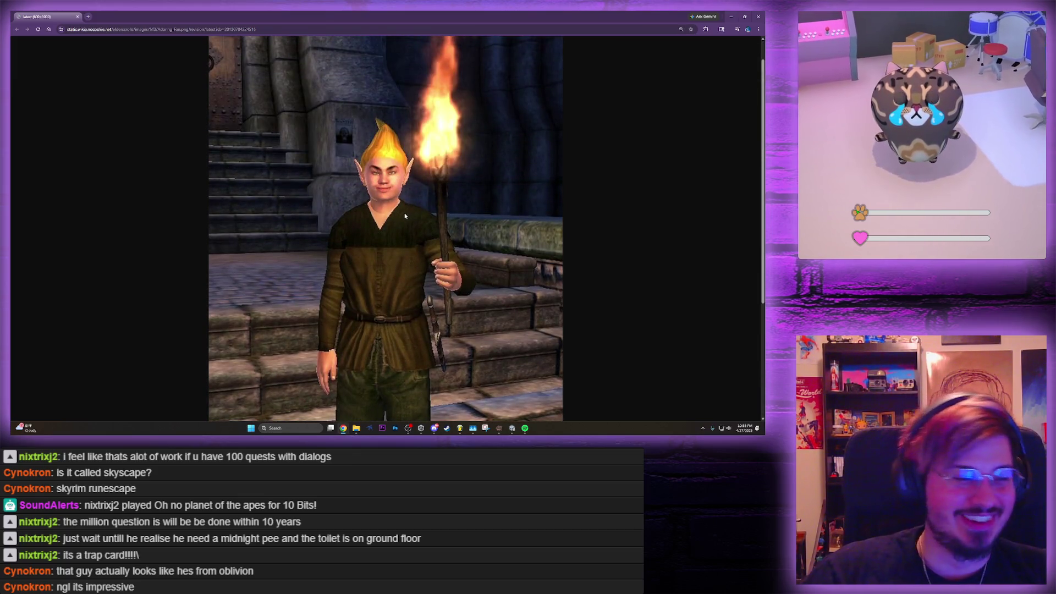
pyautogui.scroll(-7, 254, 194)
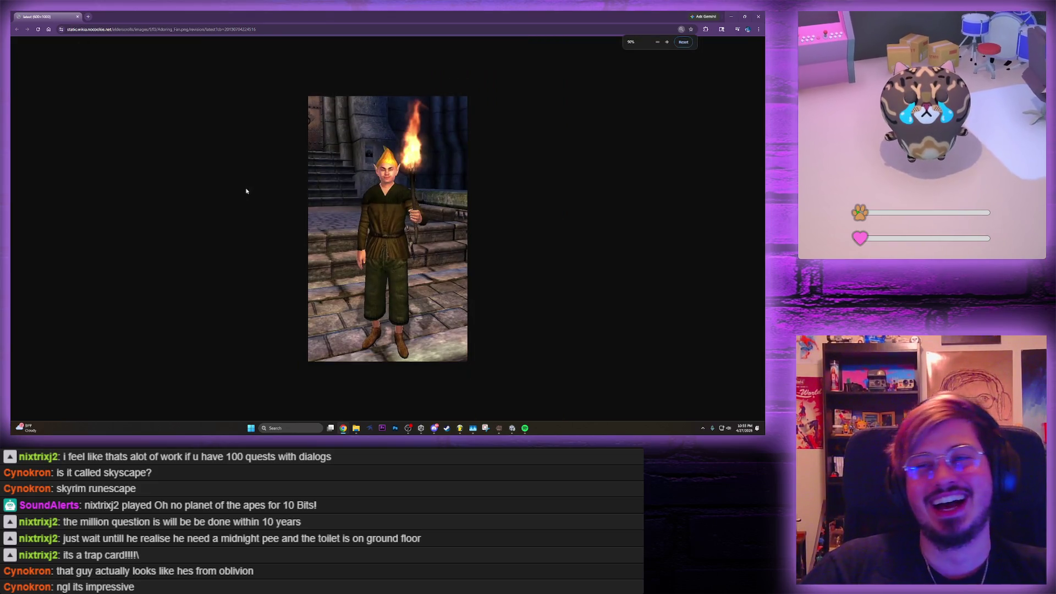
pyautogui.scroll(2, 242, 187)
pyautogui.hotkey('alt', 'Tab')
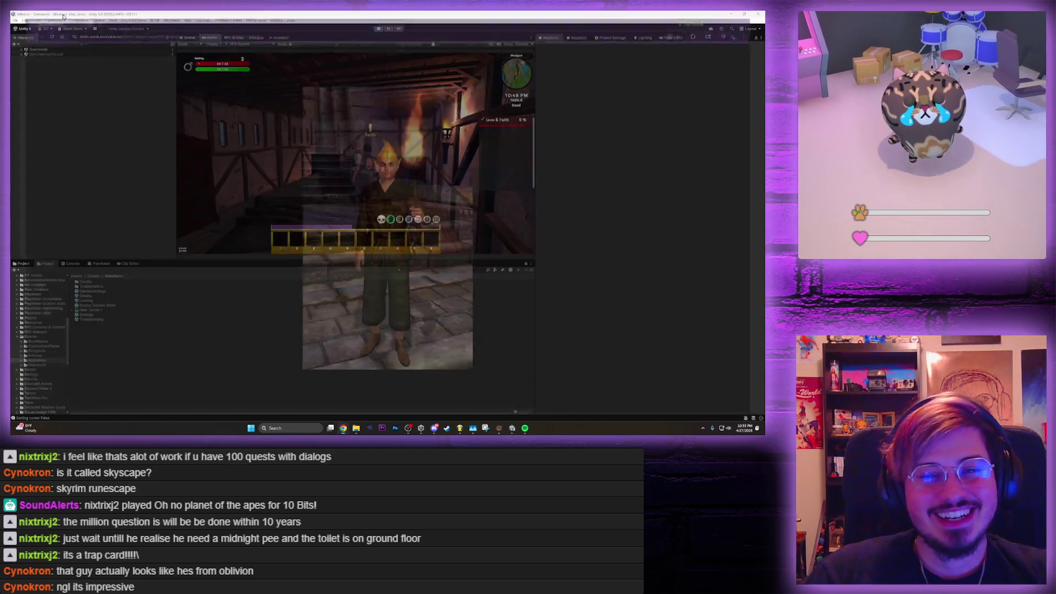
# In the maximized Game view, enter the attic, hear Faith's greeting, then restore the layout
pyautogui.scroll(5, 356, 153)
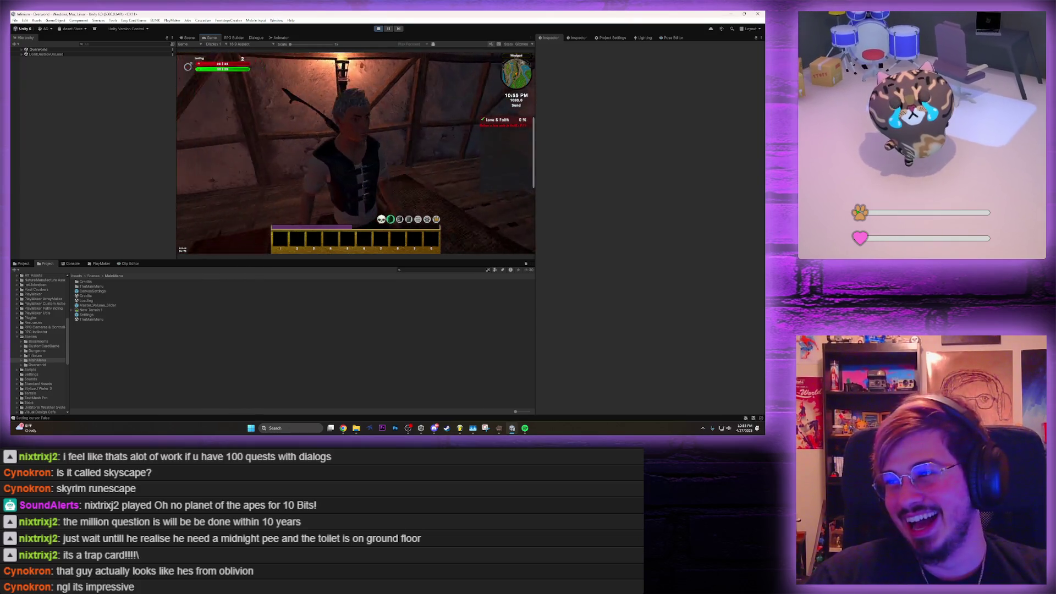
pyautogui.hotkey('shift', 'space')
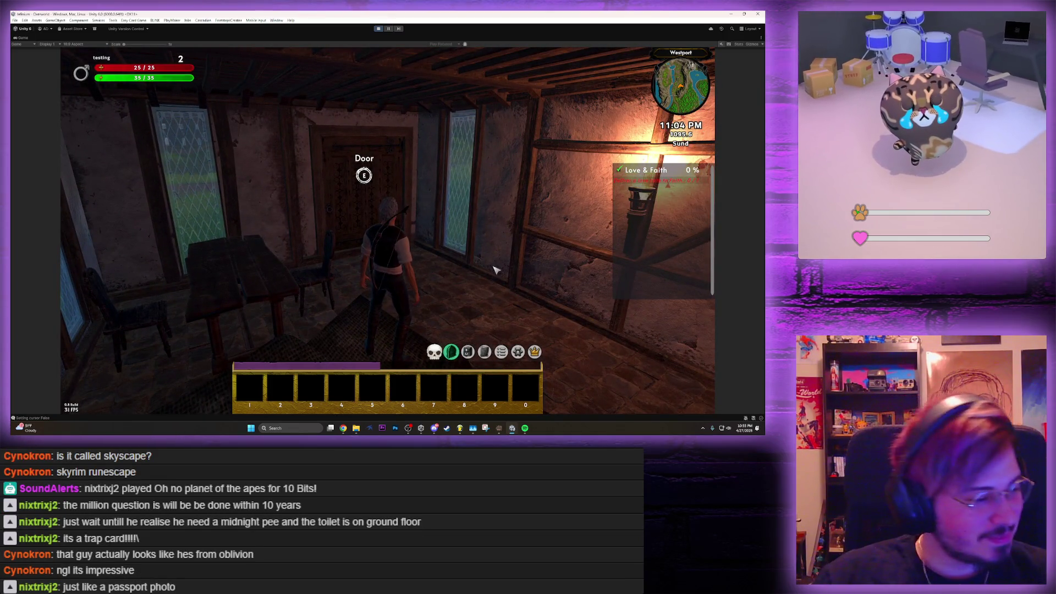
pyautogui.press('e')
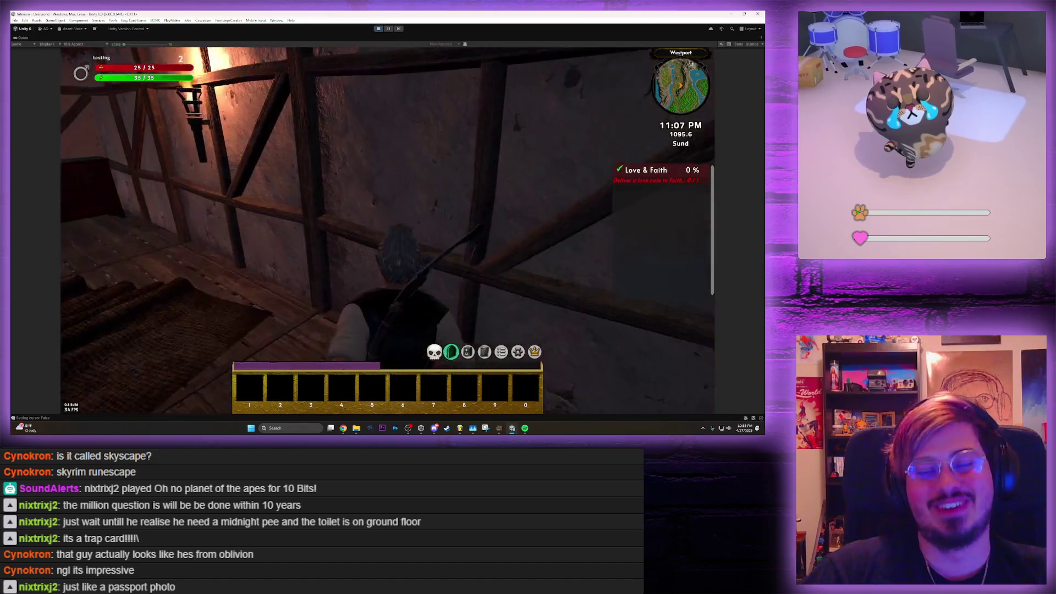
pyautogui.press('e')
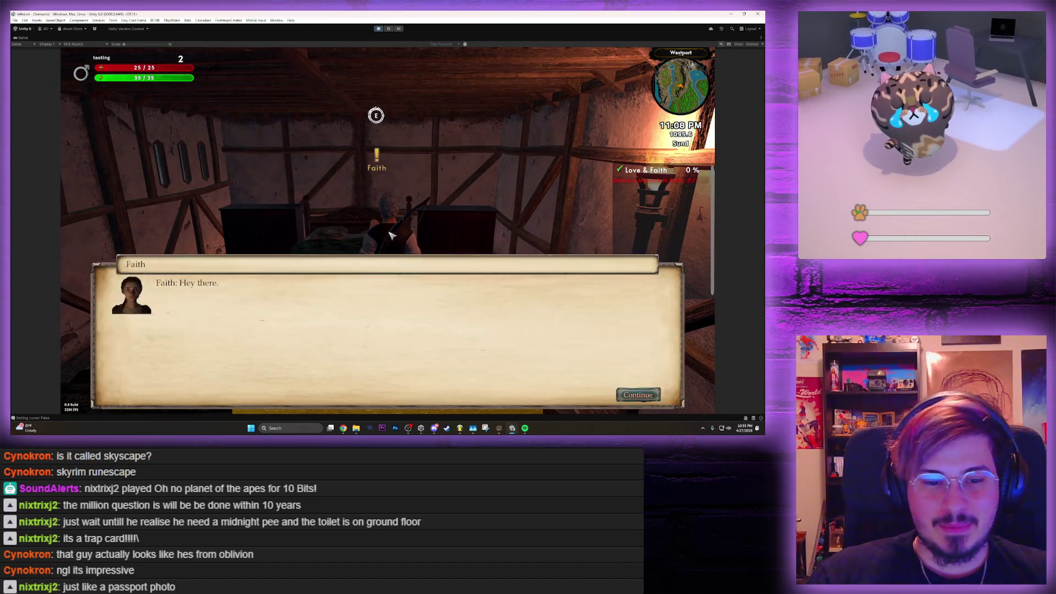
pyautogui.press('Escape')
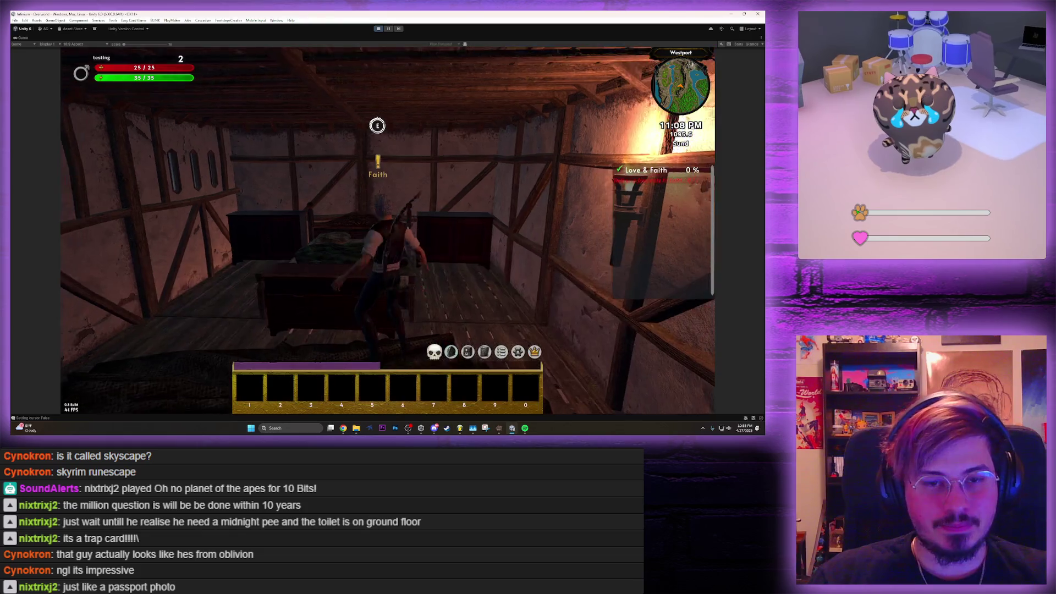
pyautogui.hotkey('shift', 'space')
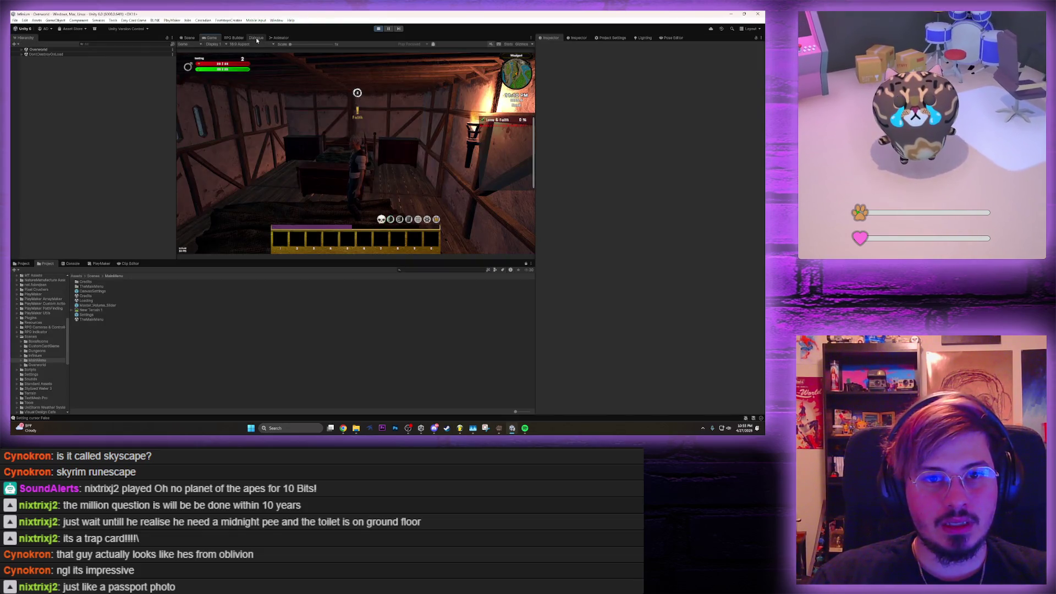
# In Faith's conversation graph, inspect the note hand-over, sender-guess and 'Me do.' entries
pyautogui.click(256, 37)
pyautogui.moveTo(387, 178)
pyautogui.mouseDown()
pyautogui.moveTo(343, 210)
pyautogui.moveTo(404, 204)
pyautogui.moveTo(405, 166)
pyautogui.moveTo(384, 165)
pyautogui.mouseUp()
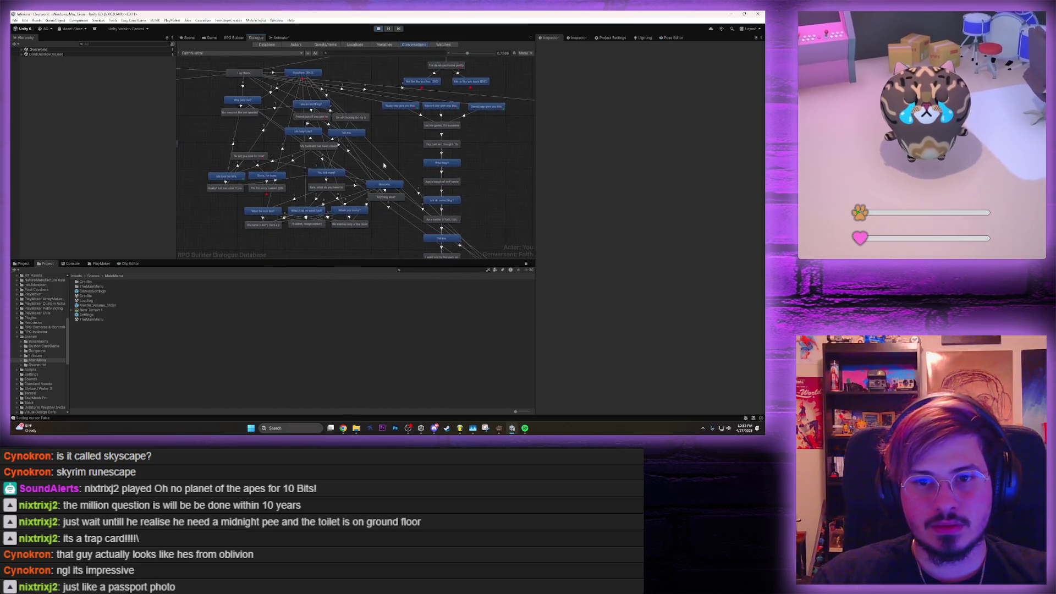
pyautogui.click(445, 65)
pyautogui.click(435, 106)
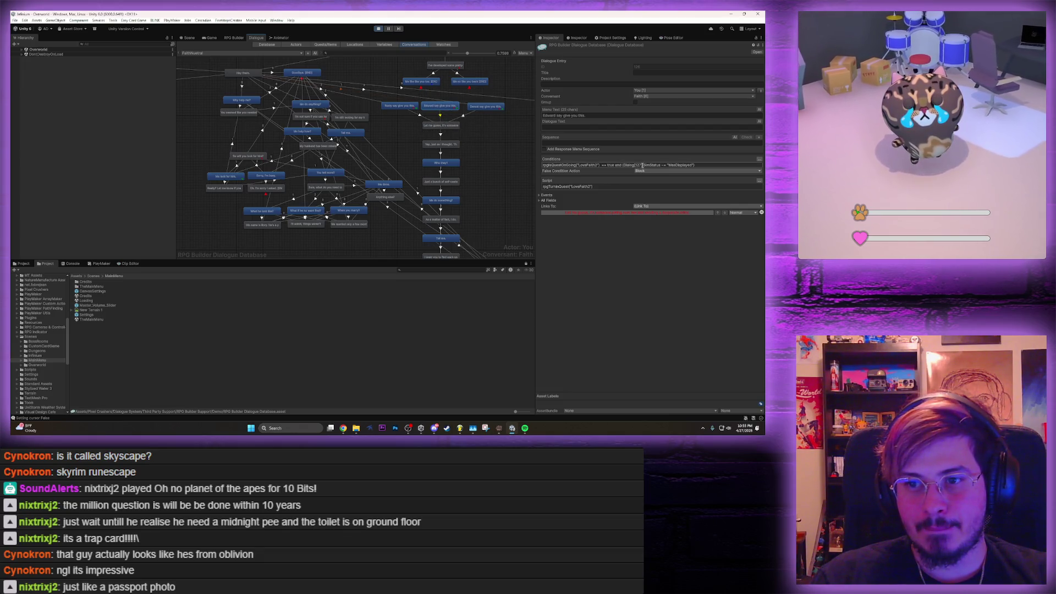
pyautogui.click(442, 127)
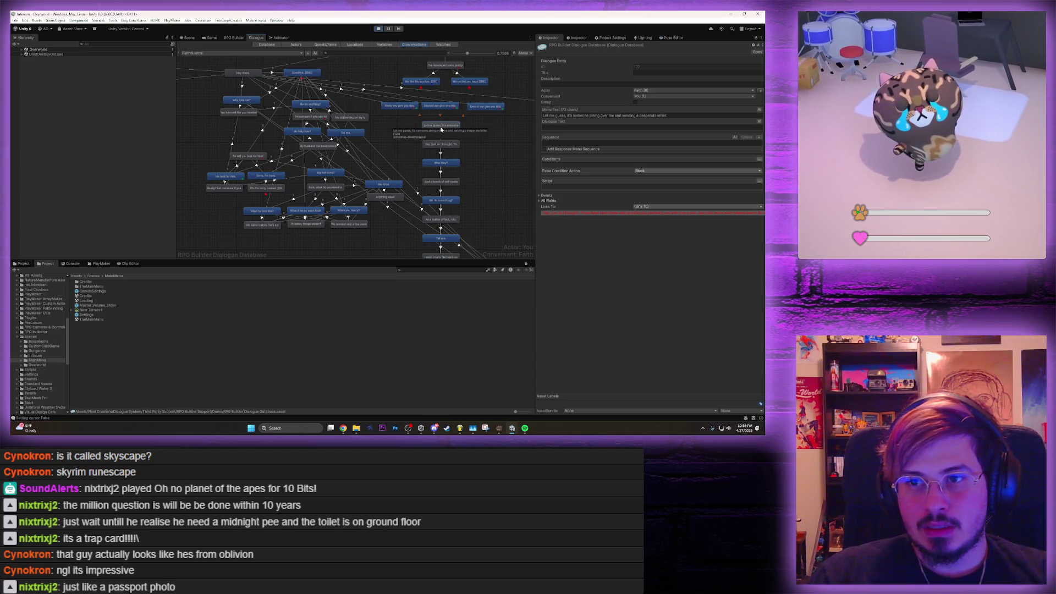
pyautogui.click(441, 106)
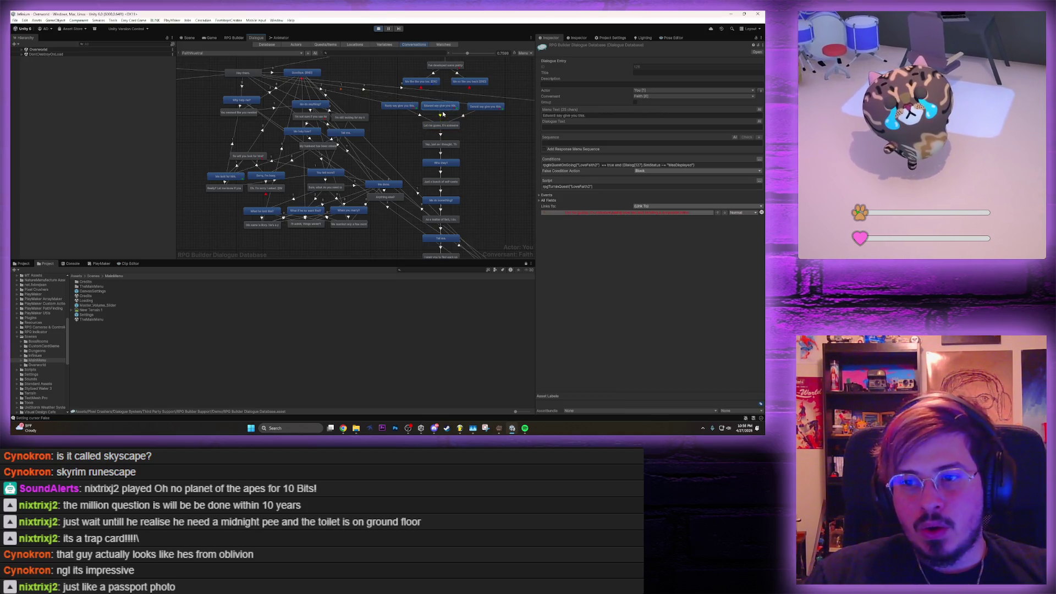
pyautogui.scroll(-5, 462, 118)
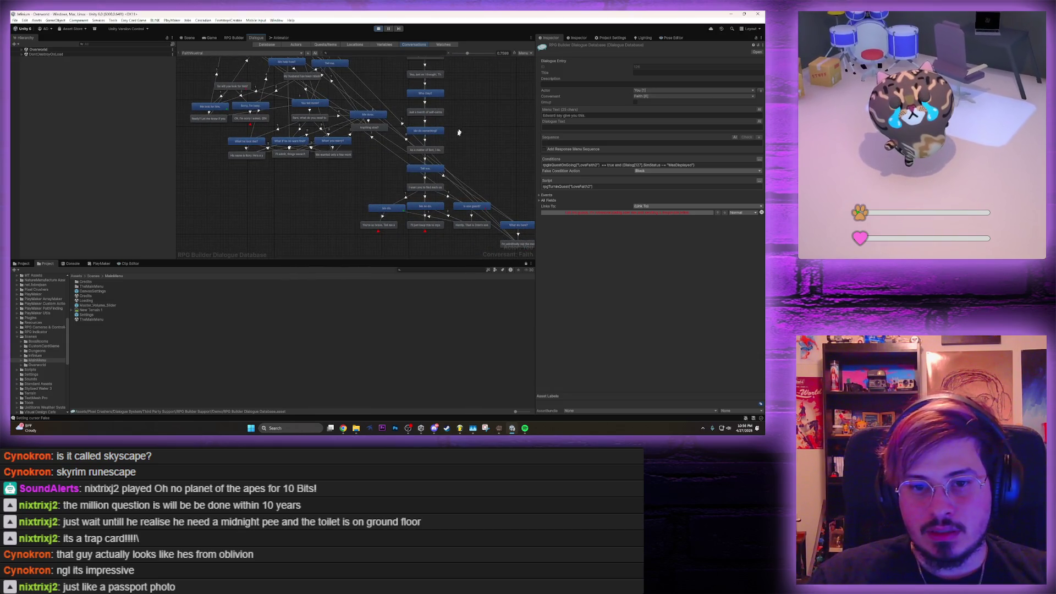
pyautogui.click(392, 211)
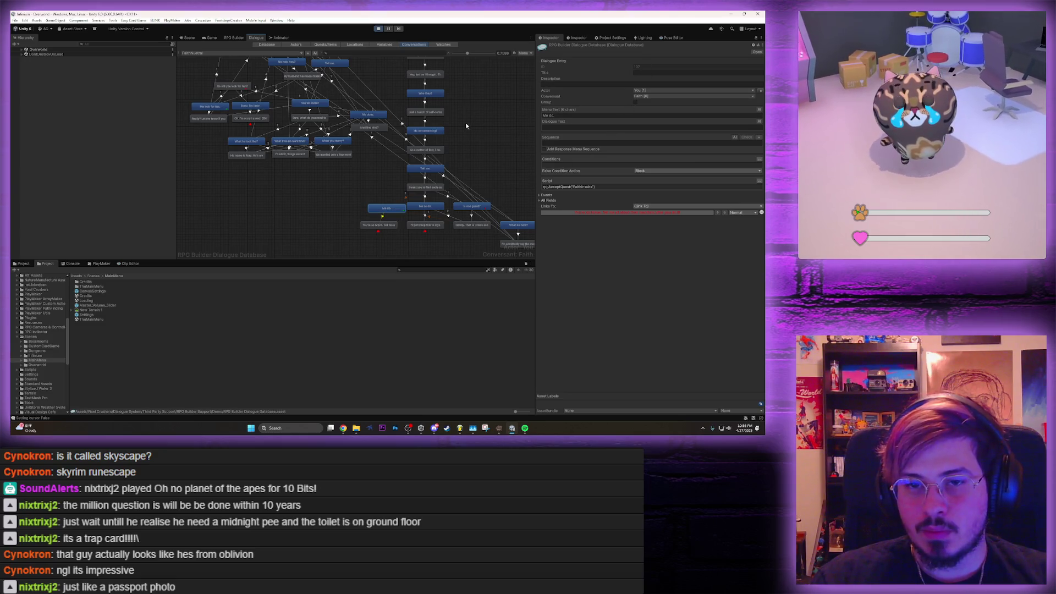
pyautogui.moveTo(467, 126); pyautogui.dragTo(451, 198)
# Check the conditions on Edward's, Rusty's and Denali's give-you-this entries, then resume the game
pyautogui.click(417, 108)
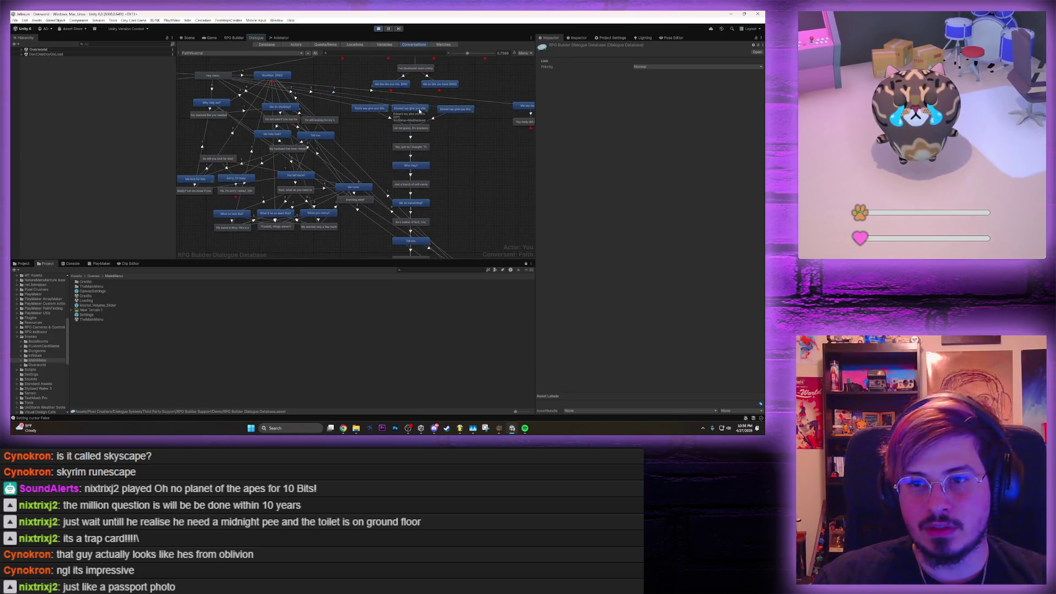
pyautogui.click(636, 165)
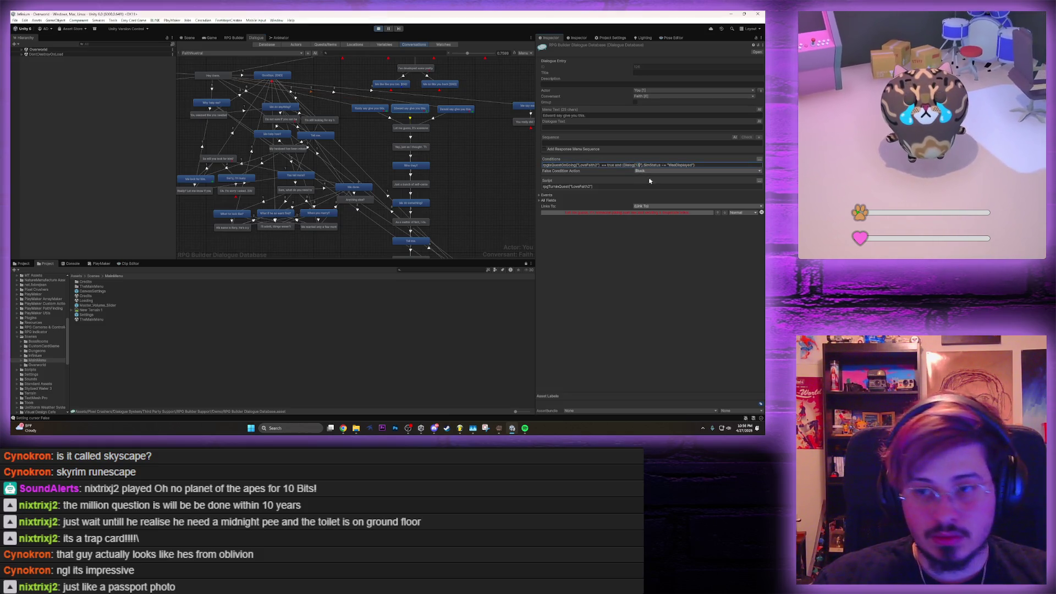
pyautogui.click(370, 109)
pyautogui.click(640, 165)
pyautogui.click(638, 165)
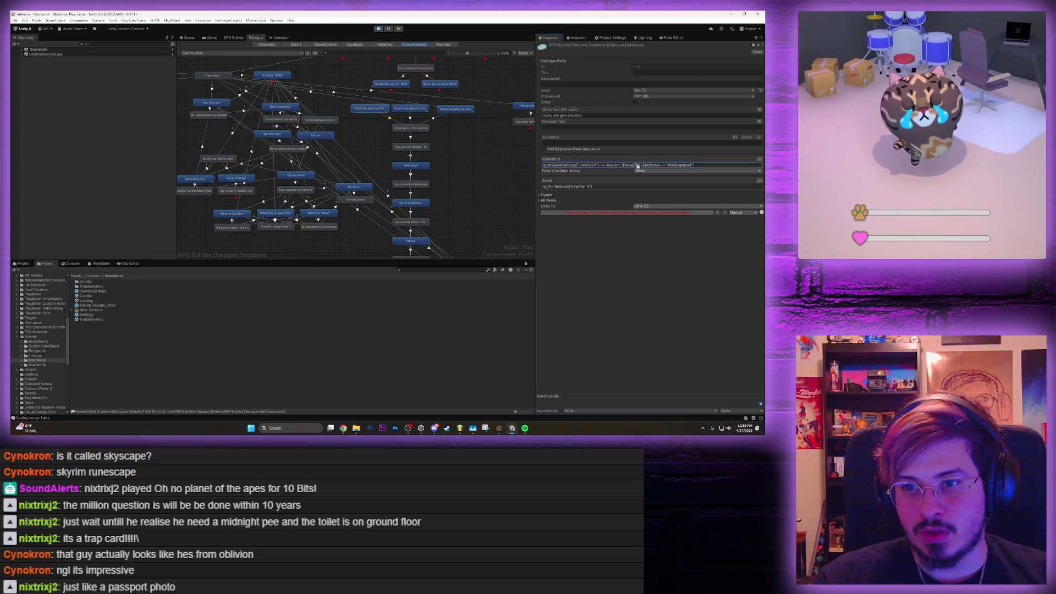
pyautogui.click(450, 112)
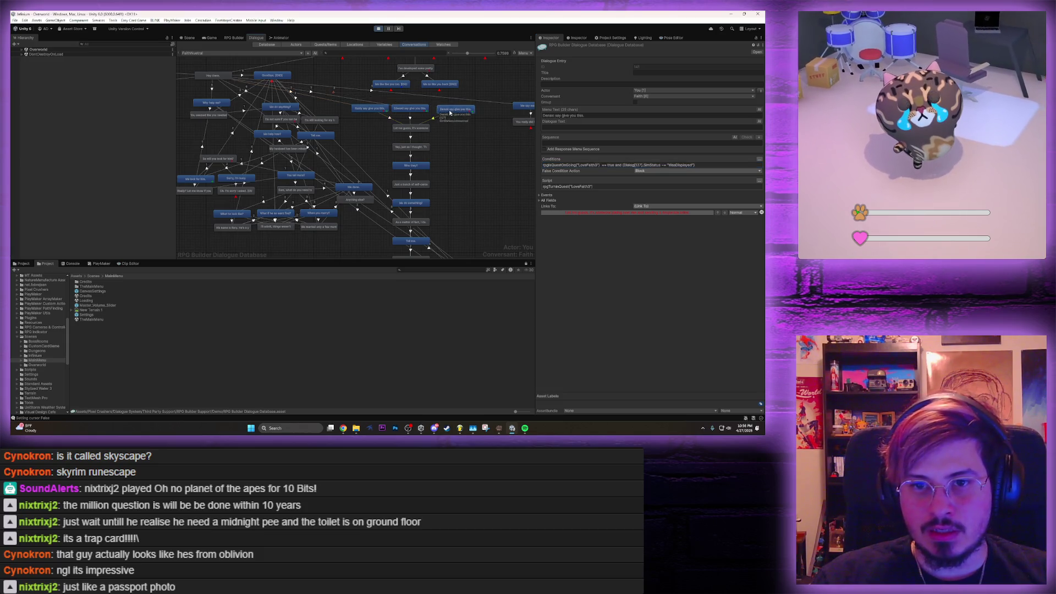
pyautogui.click(640, 165)
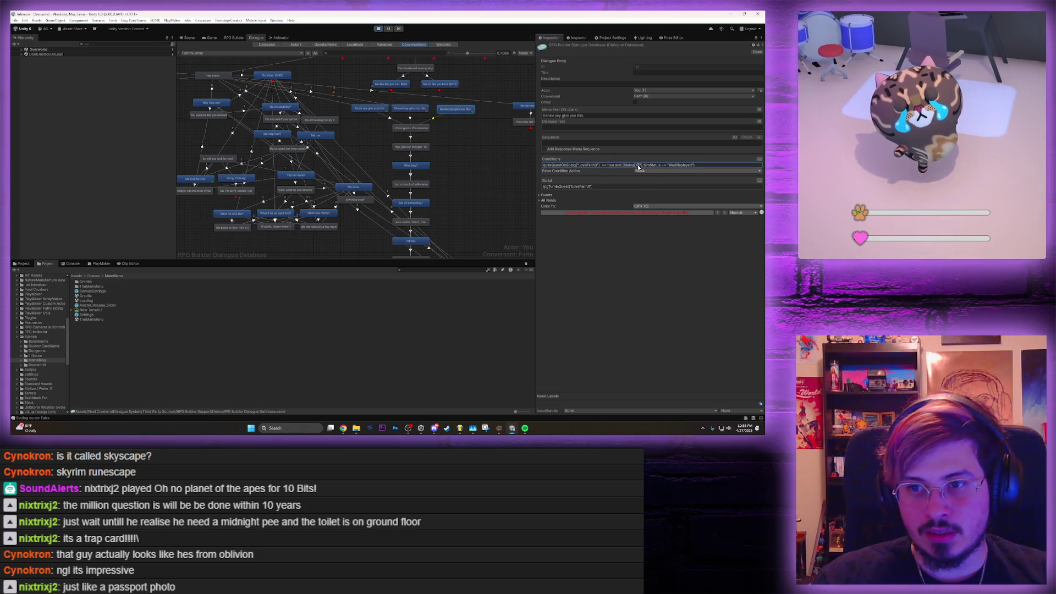
pyautogui.click(287, 76)
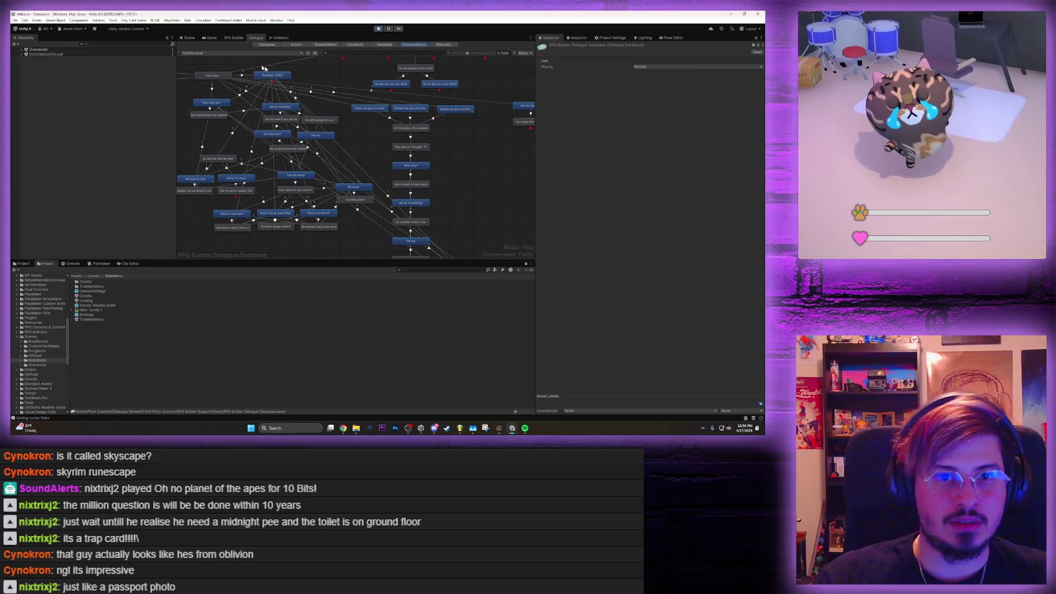
pyautogui.click(209, 38)
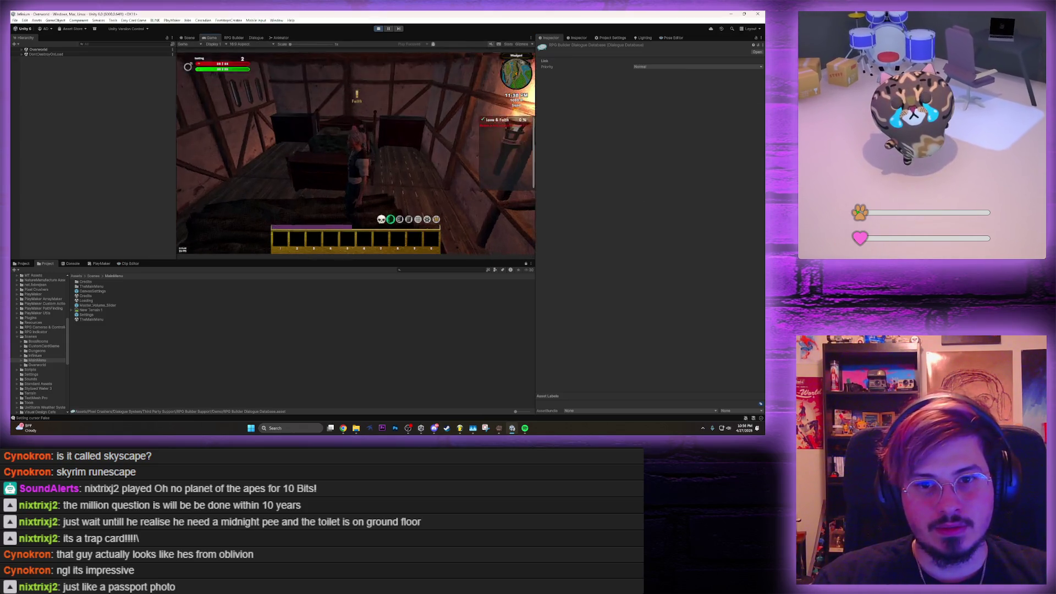
# Accept Faith's task by choosing 'Who they?', 'Me do something?' and 'Tell me.'
pyautogui.click(358, 157)
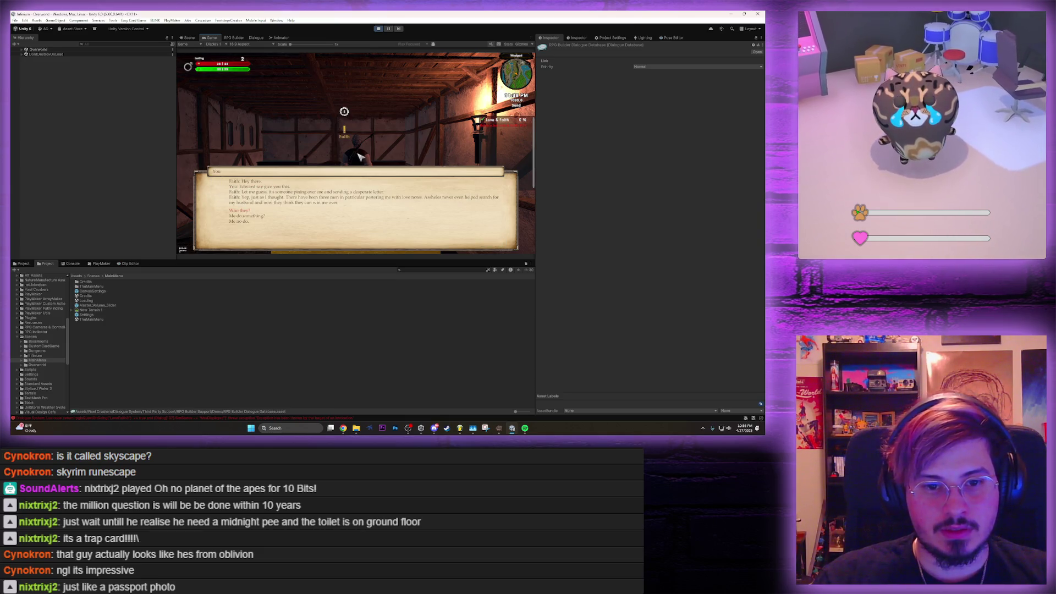
pyautogui.press('Return')
pyautogui.press('Return')
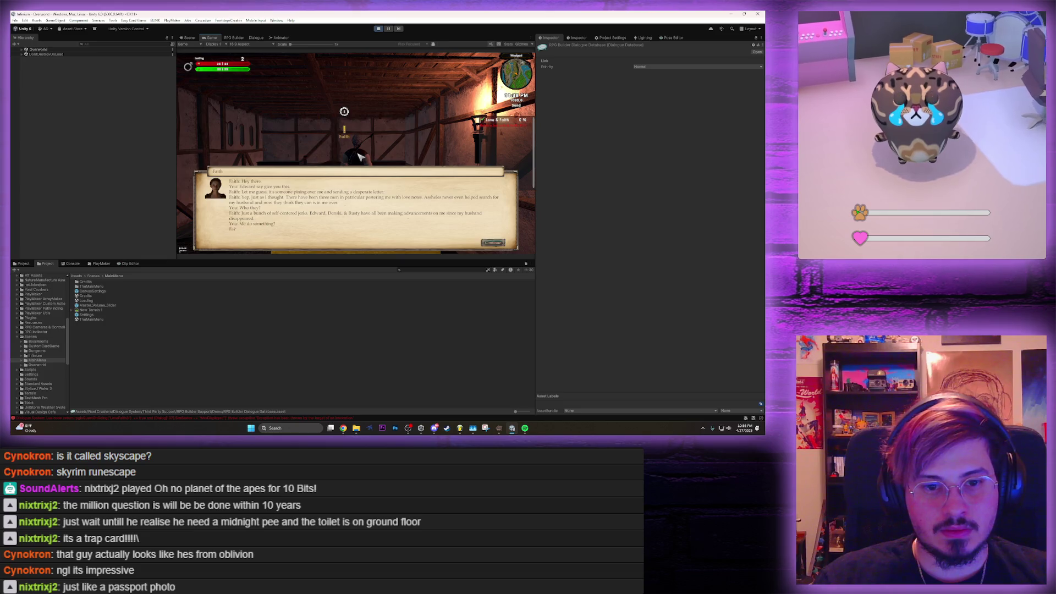
pyautogui.press('Return')
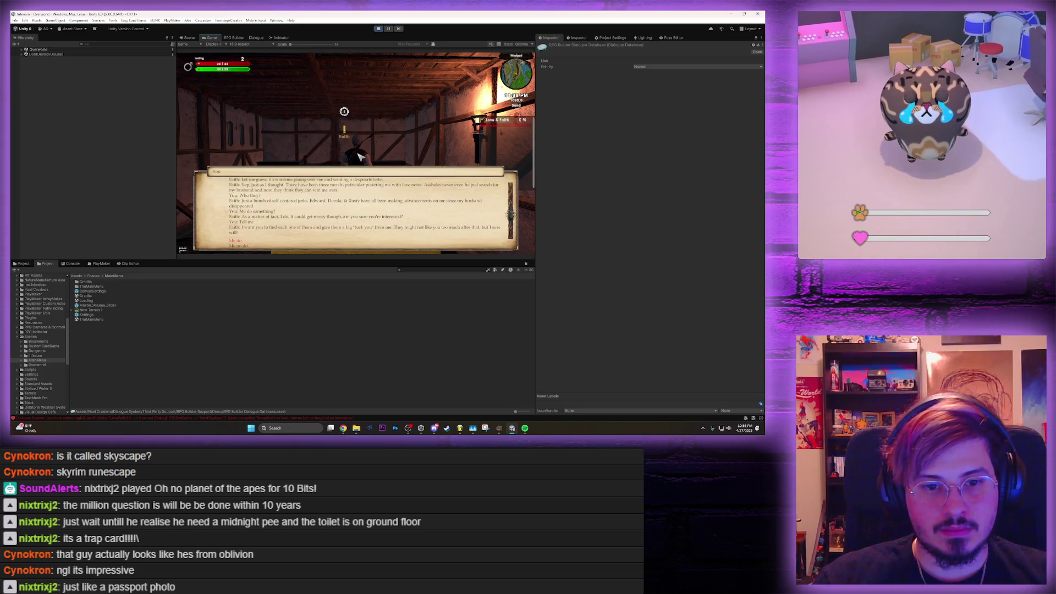
pyautogui.press('Return')
# Run to the house by the For Sale sign and deliver Faith's message to Denski
pyautogui.press('w')
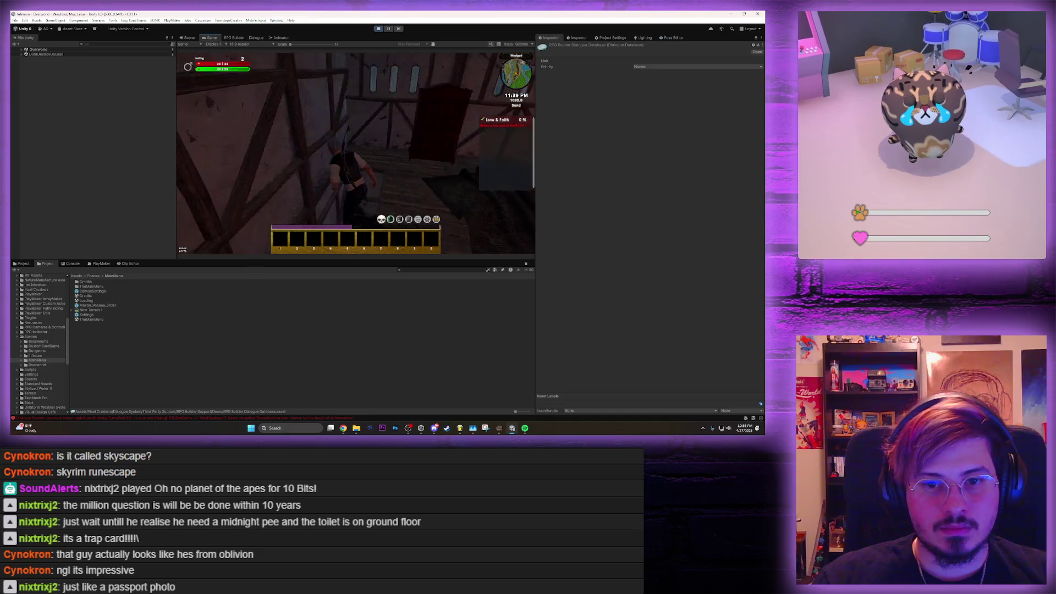
pyautogui.press('w')
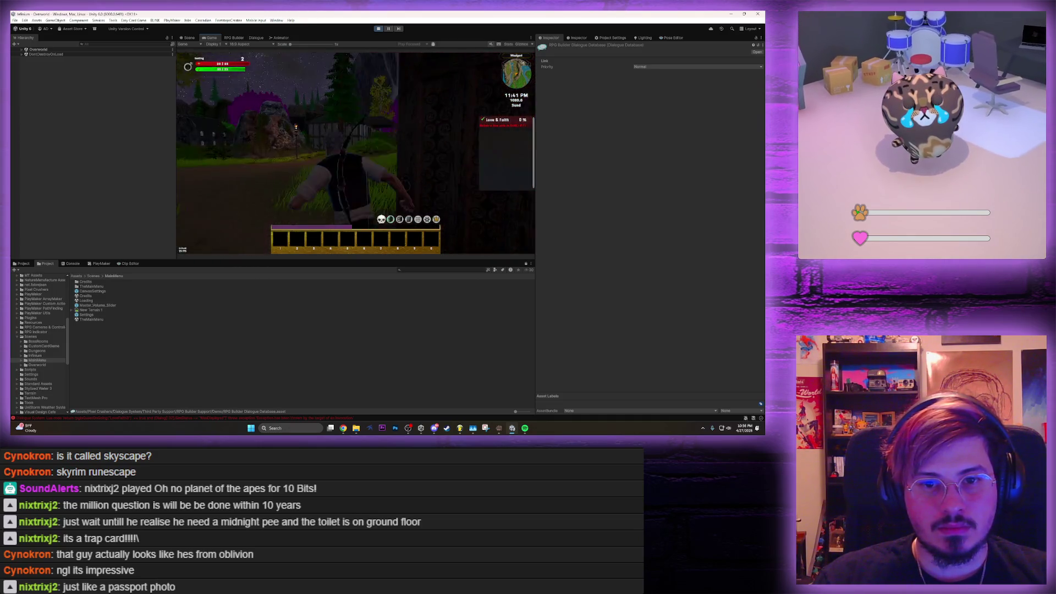
pyautogui.press('w')
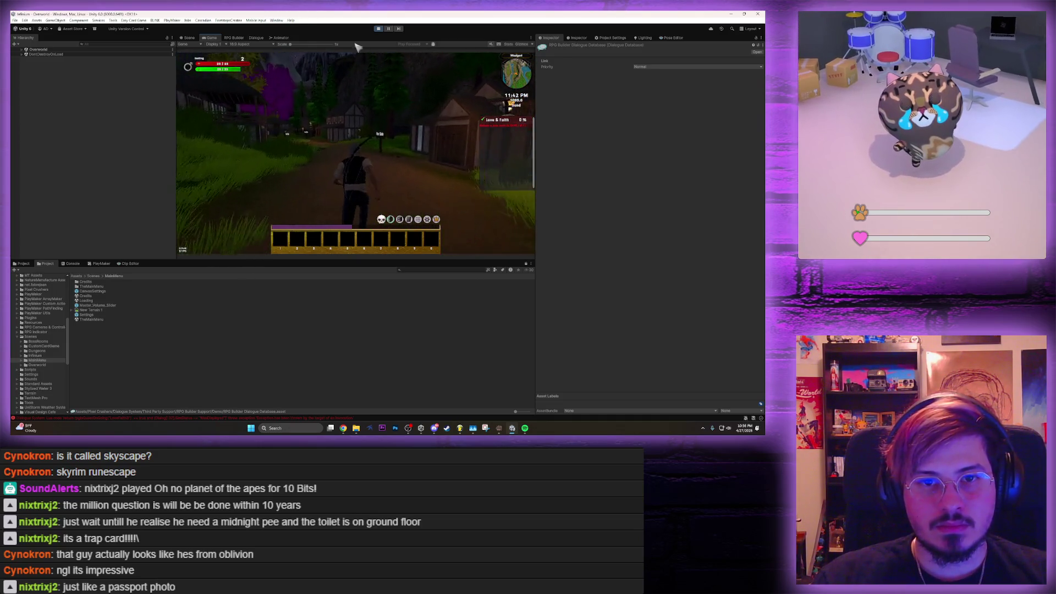
pyautogui.hotkey('shift', 'space')
pyautogui.press('w')
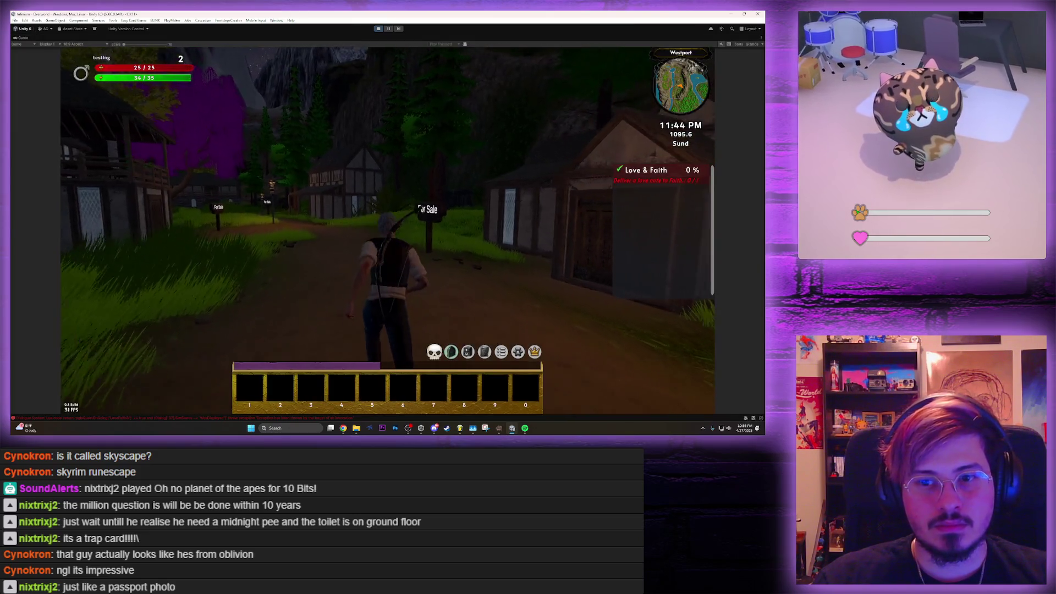
pyautogui.press('w')
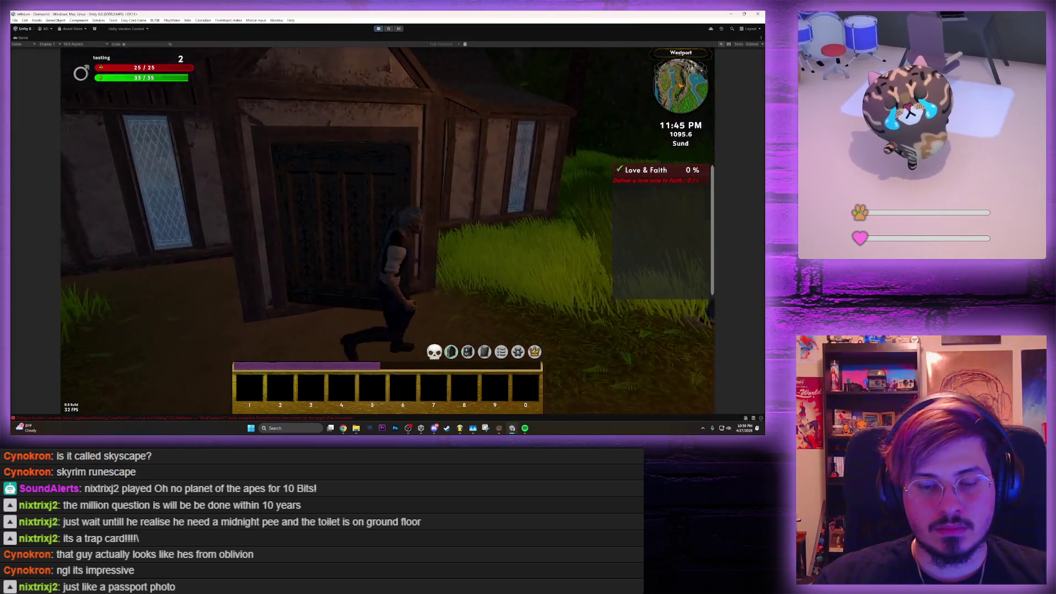
pyautogui.press('w')
pyautogui.press('e')
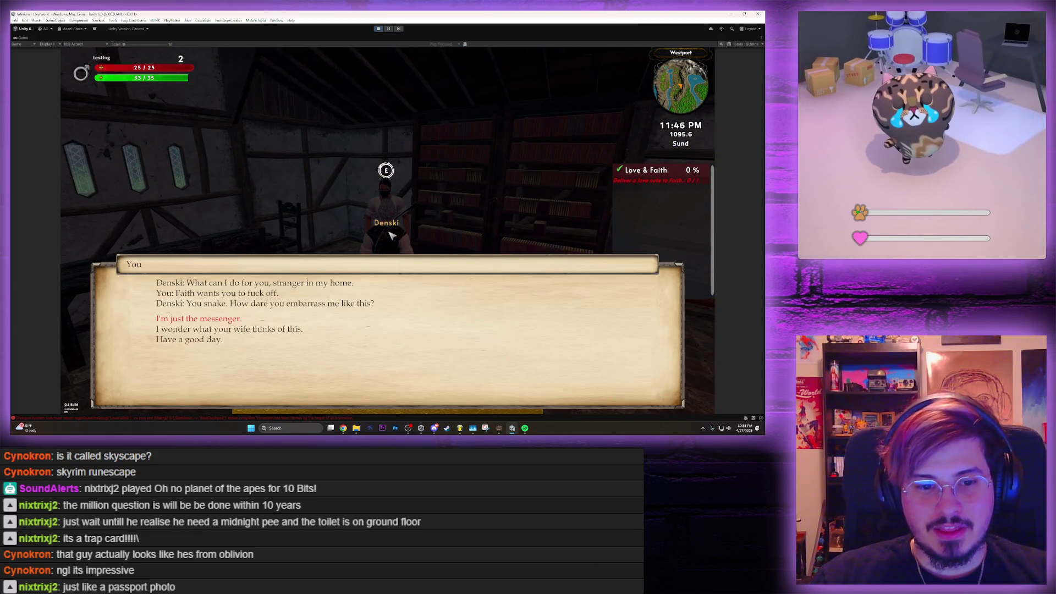
pyautogui.press('Escape')
# Run back out and into the Westport tavern to face Edward
pyautogui.press('w')
pyautogui.press('w')
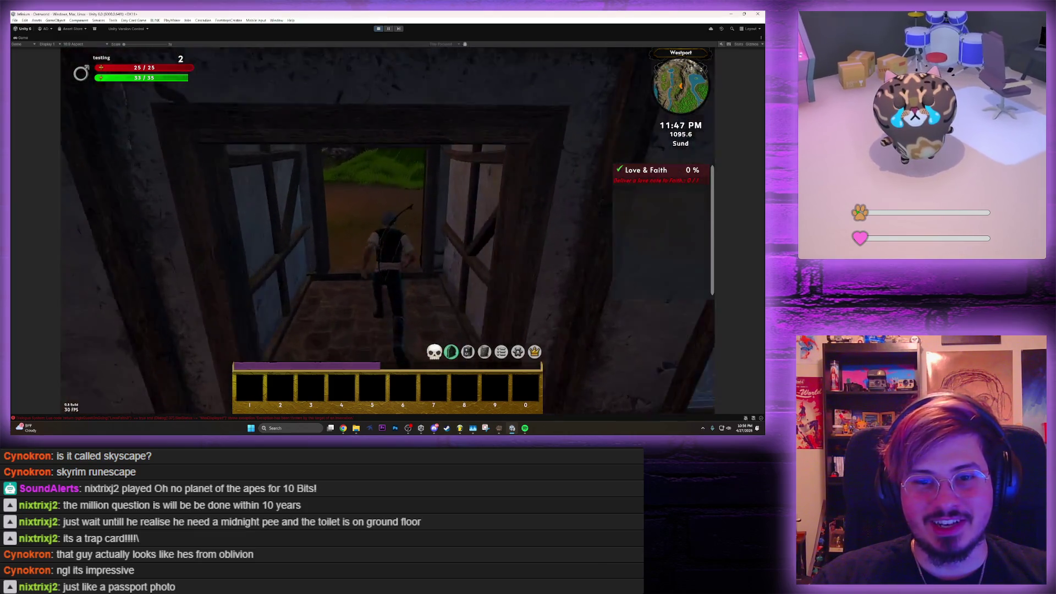
pyautogui.press('w')
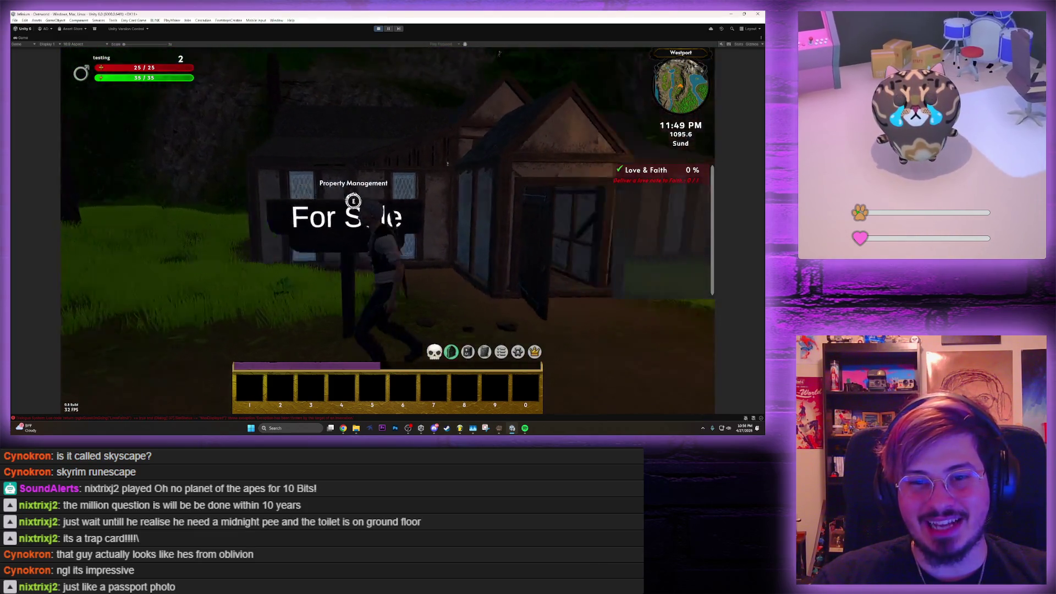
pyautogui.press('w')
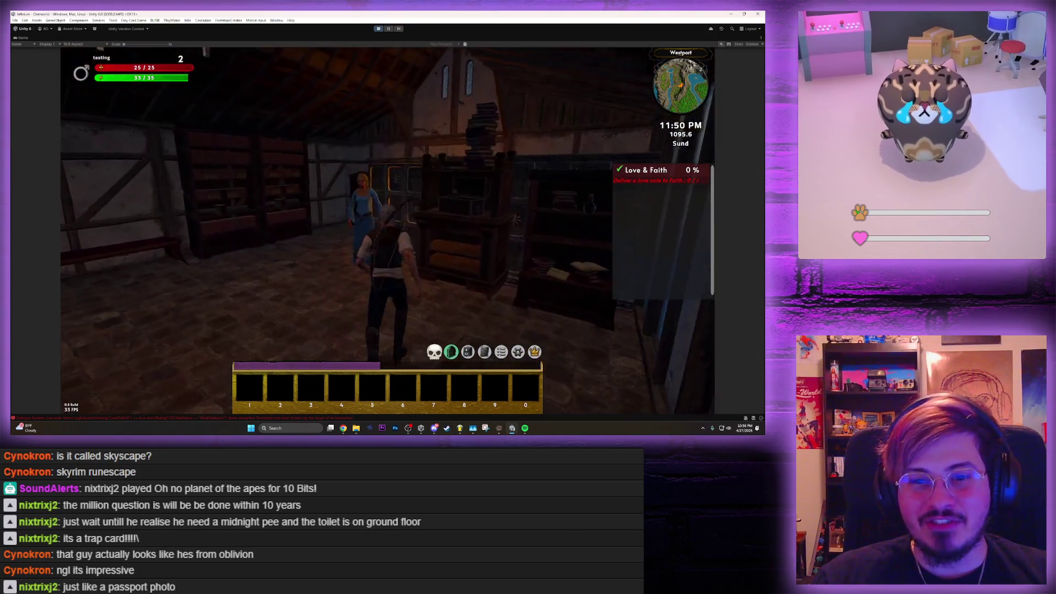
pyautogui.scroll(3, 387, 230)
pyautogui.scroll(-3, 387, 230)
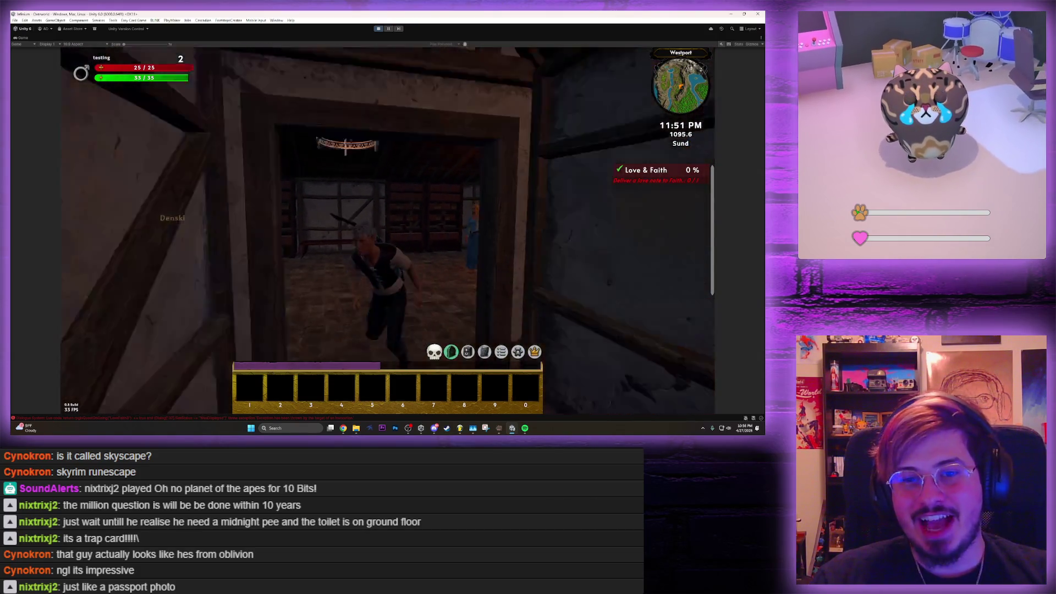
pyautogui.scroll(-3, 387, 230)
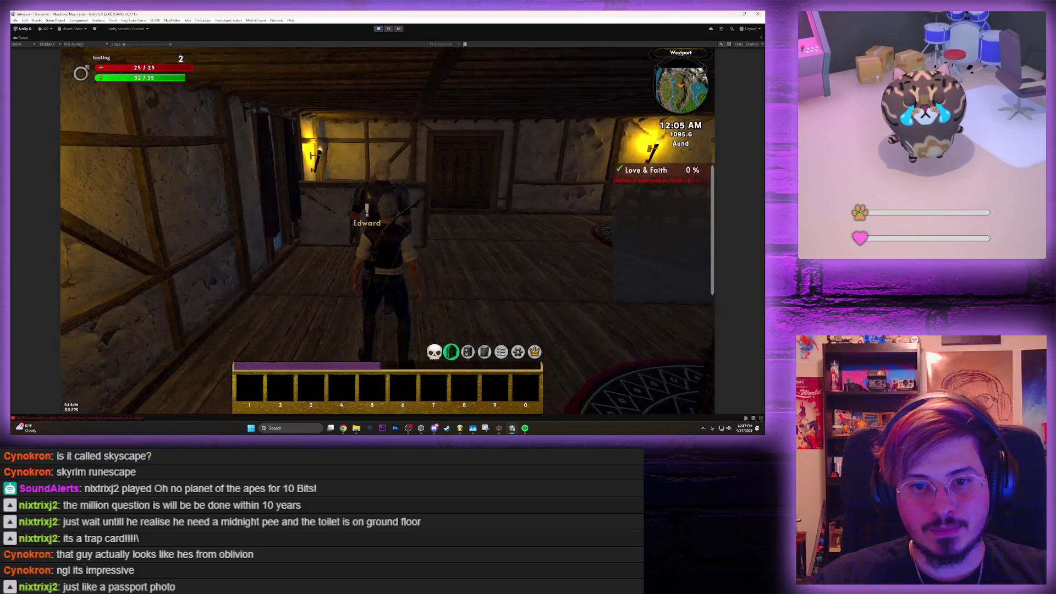
# Talk briefly to Edward, then run out across the field to Rusty's house
pyautogui.press('e')
pyautogui.press('Escape')
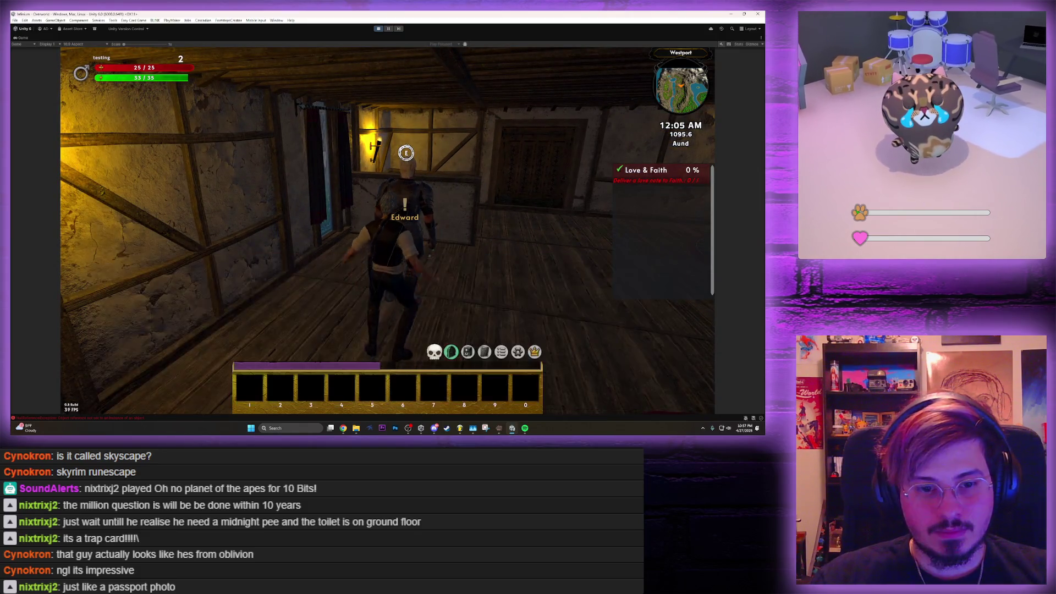
pyautogui.press('e')
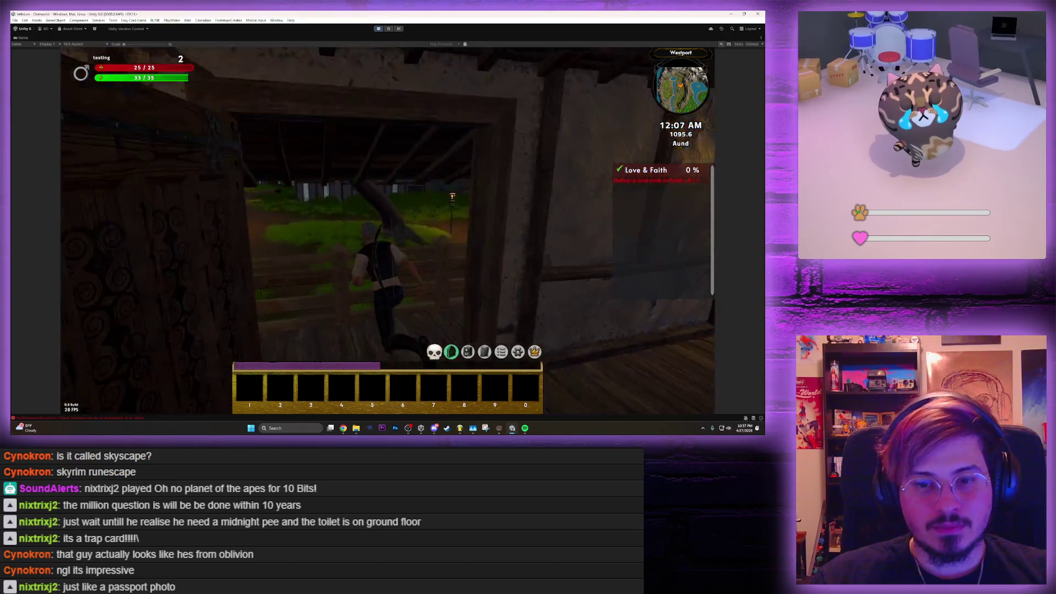
pyautogui.press('w')
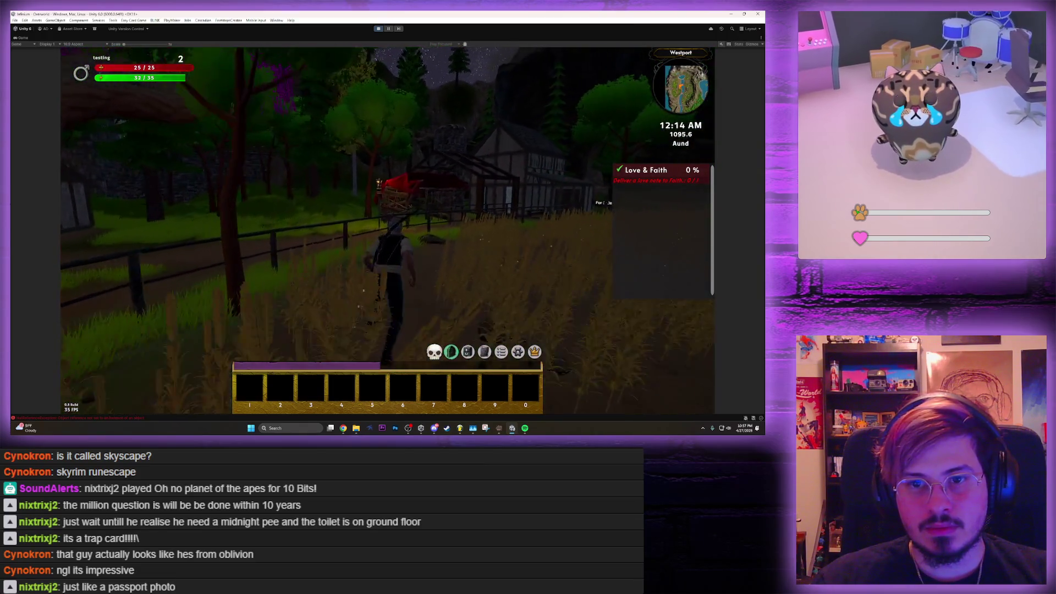
pyautogui.press('w')
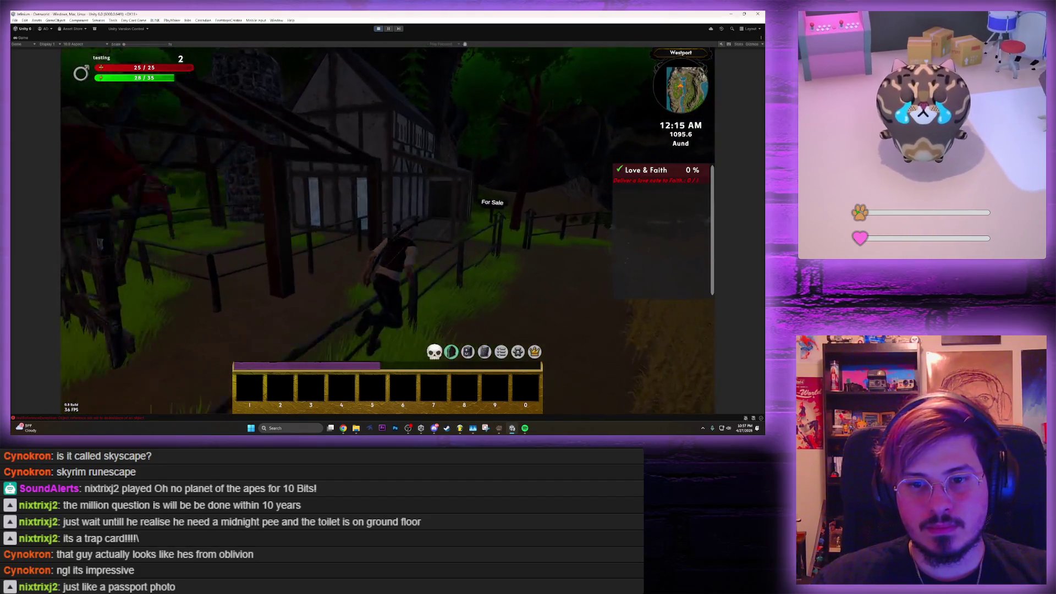
pyautogui.press('w')
pyautogui.press('w')
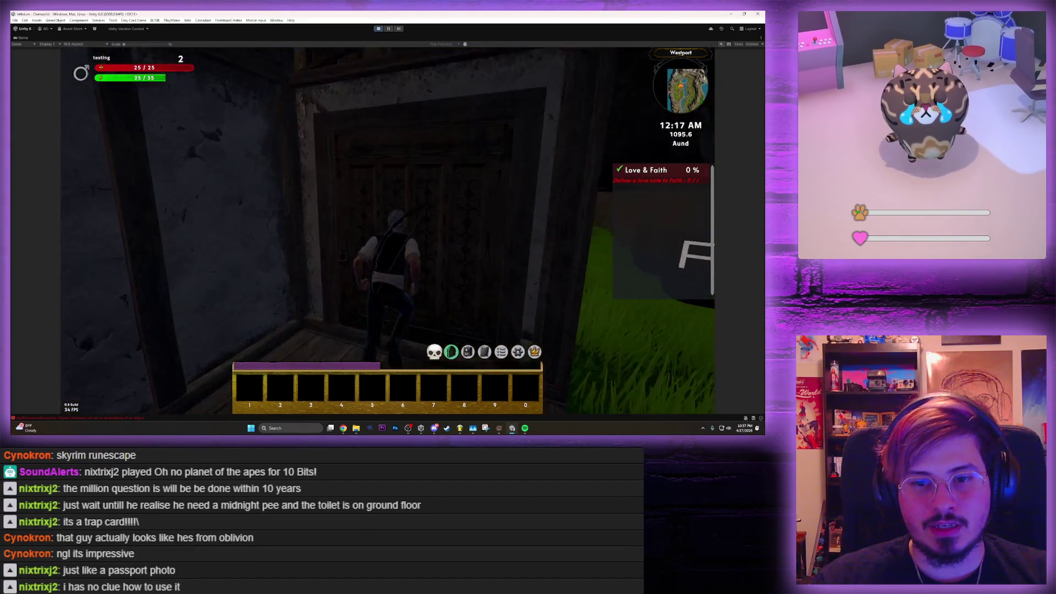
# Talk to Rusty, then run out, jump the fence and follow the village path
pyautogui.press('e')
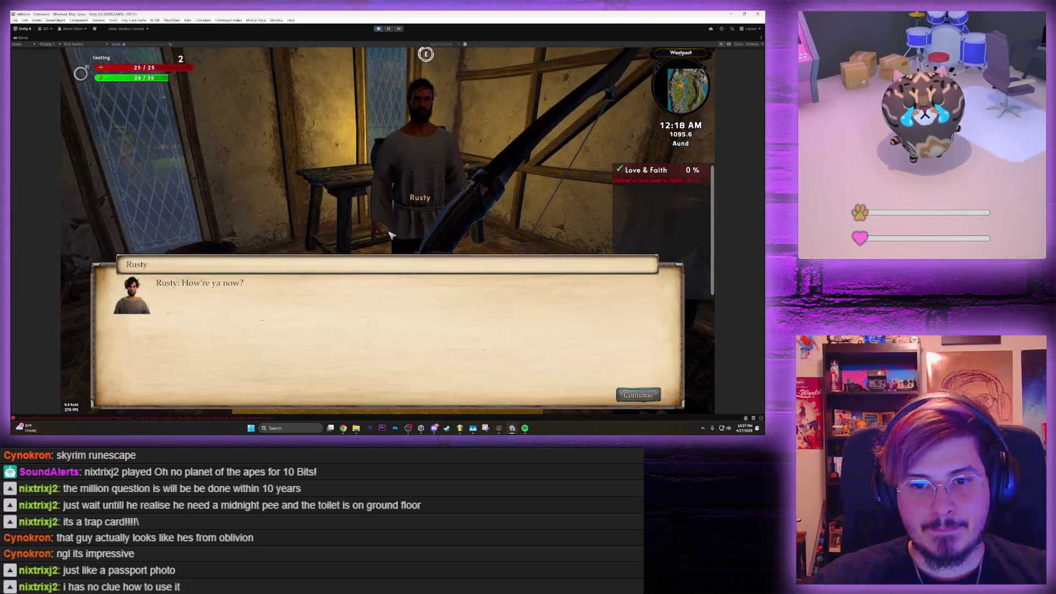
pyautogui.press('Escape')
pyautogui.press('w')
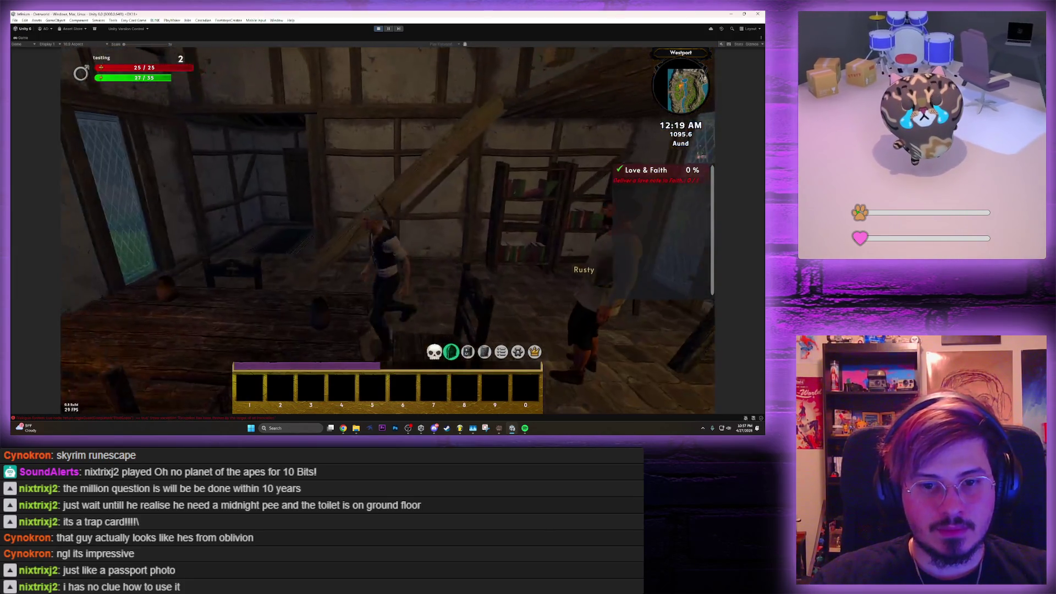
pyautogui.press('w')
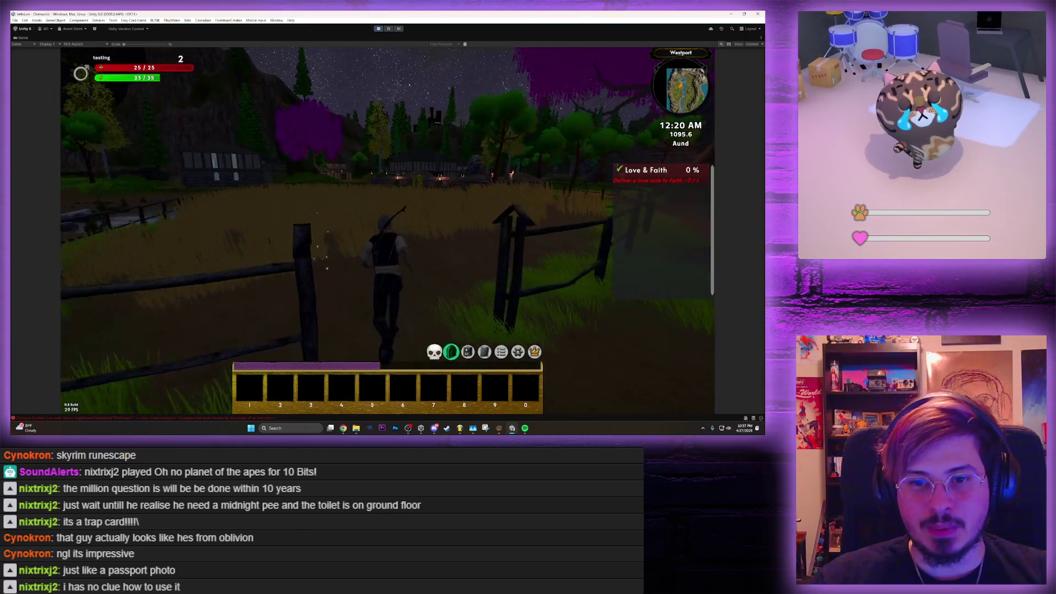
pyautogui.press('w')
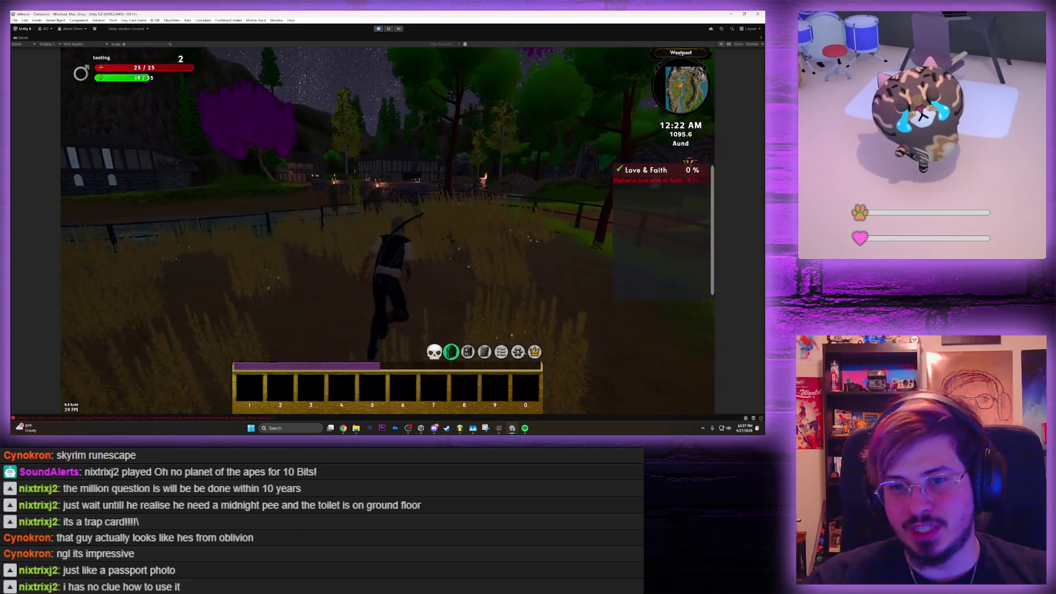
pyautogui.press('w')
pyautogui.press('w')
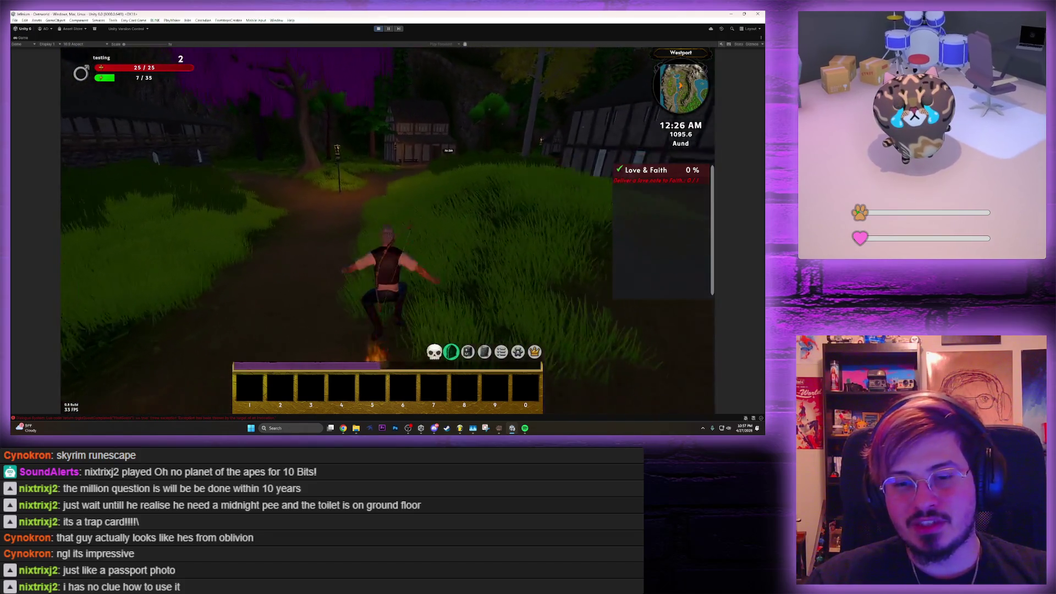
pyautogui.press('w')
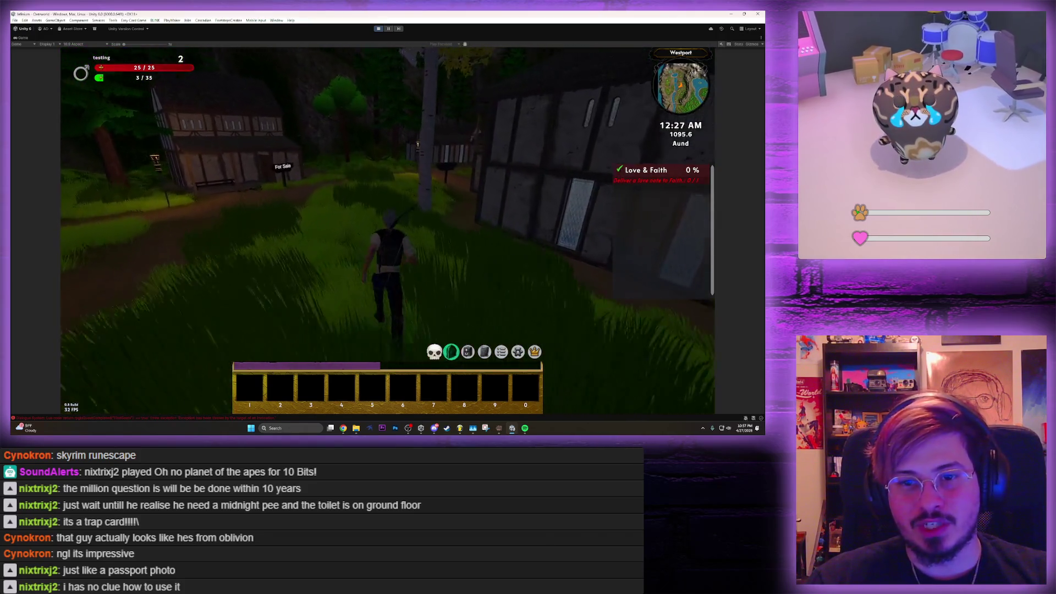
pyautogui.press('w')
pyautogui.press('w')
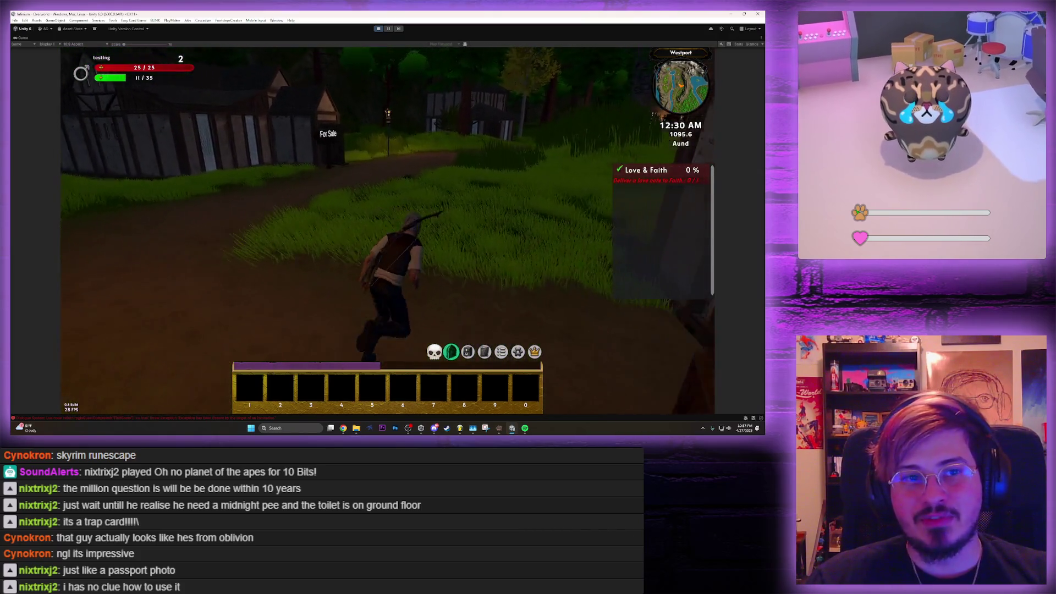
# Climb up to Faith, answer 'Me say meanies.', then pause the game and switch to Twitch
pyautogui.press('w')
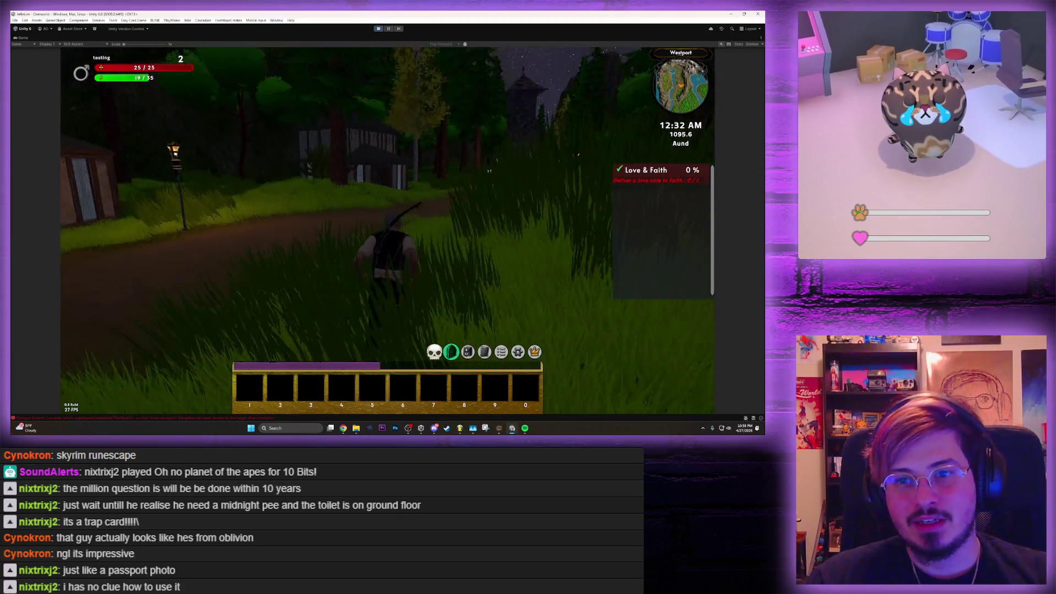
pyautogui.press('w')
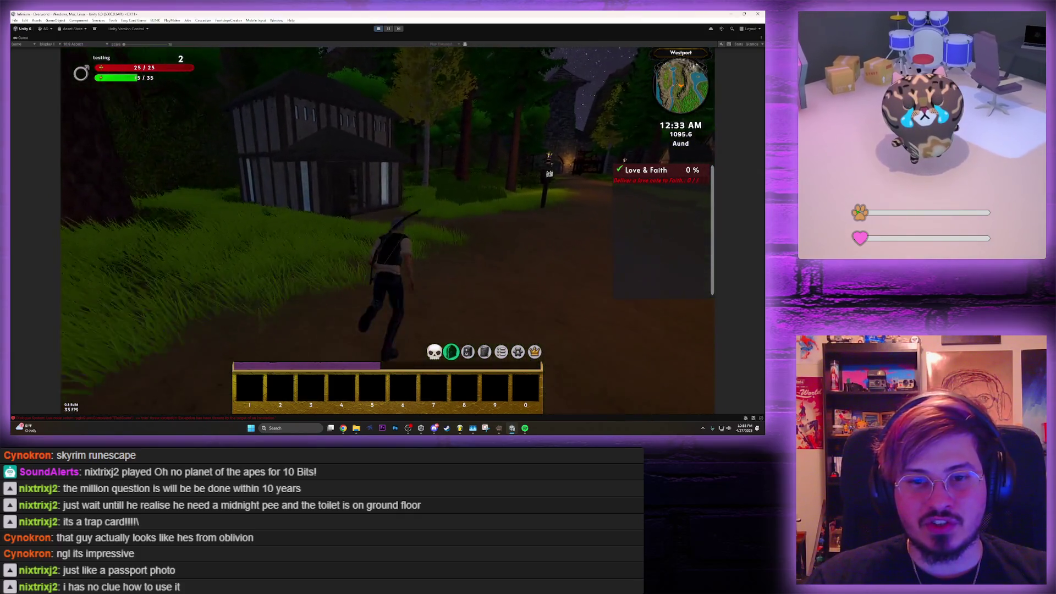
pyautogui.press('w')
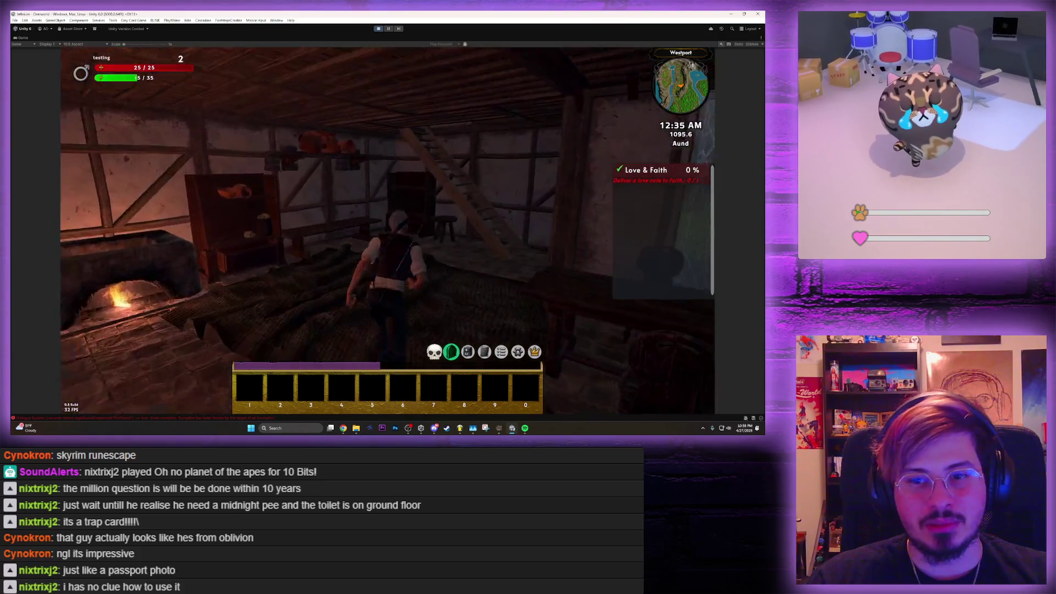
pyautogui.press('w')
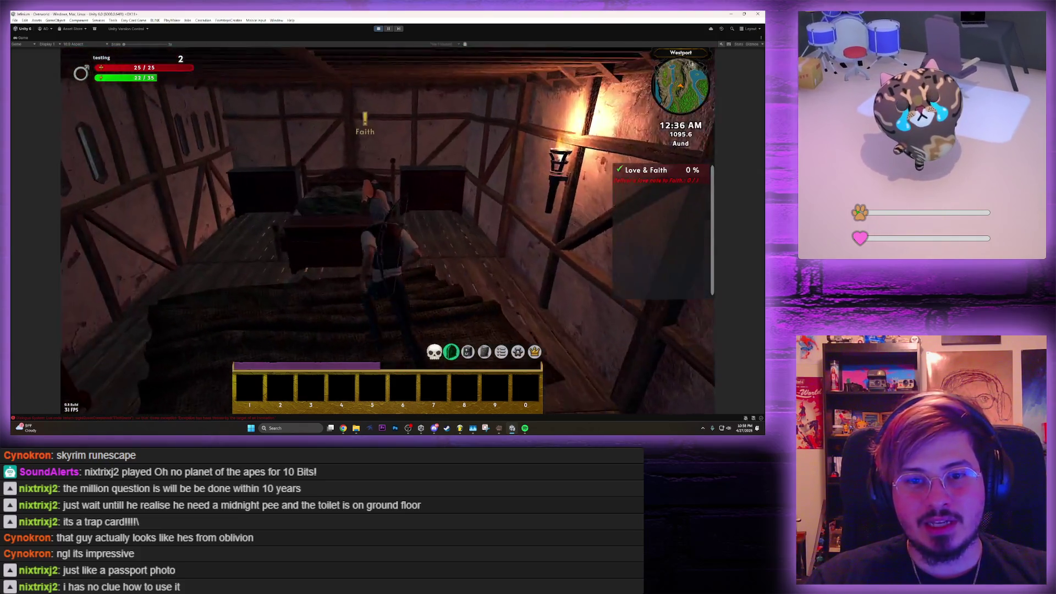
pyautogui.press('e')
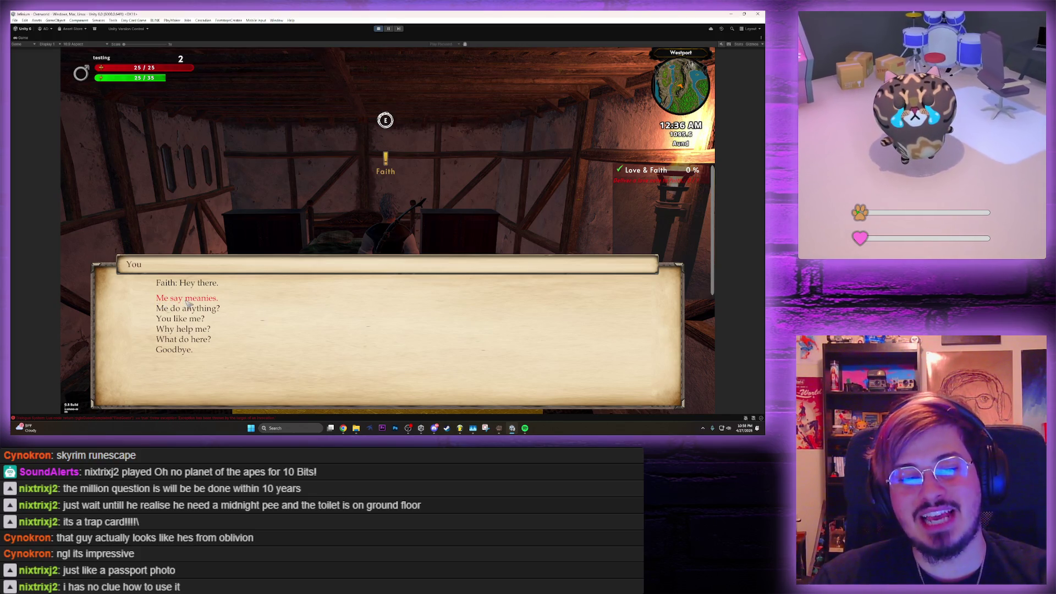
pyautogui.click(187, 302)
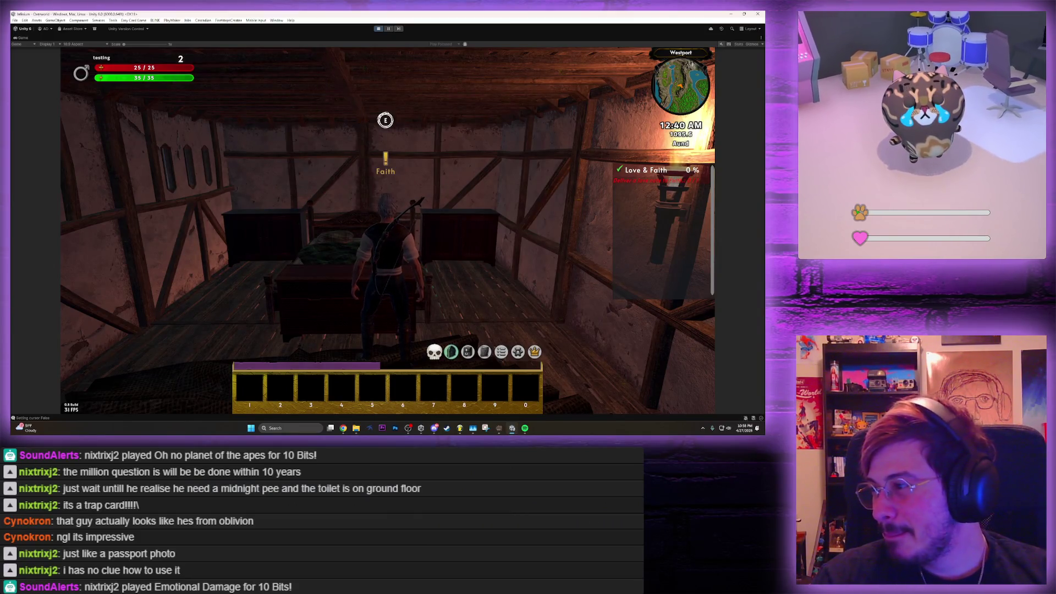
pyautogui.press('Escape')
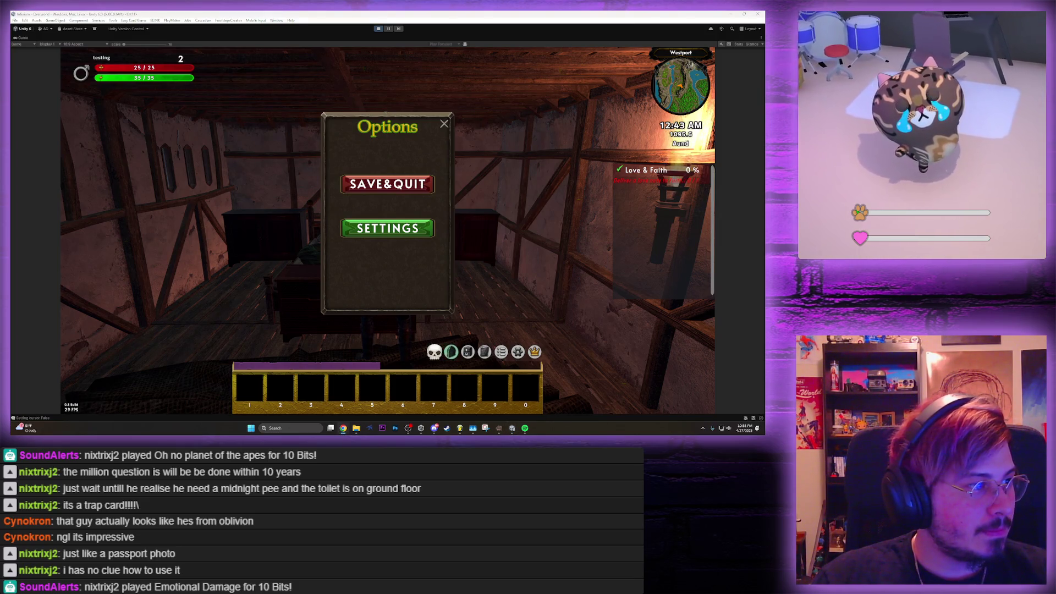
pyautogui.hotkey('alt', 'Tab')
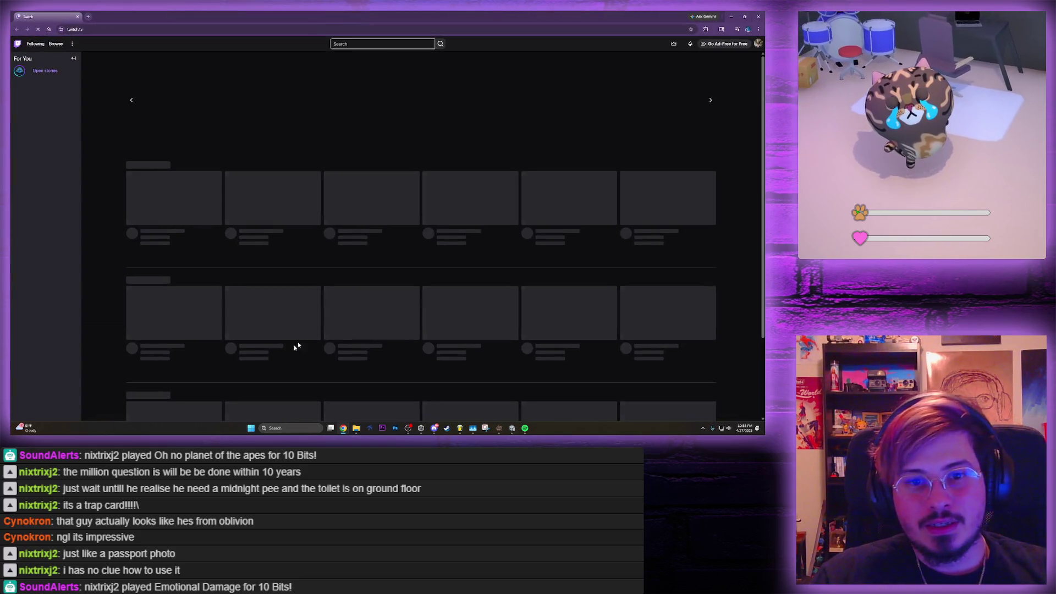
# Go to the streamer's own channel and open the Viewer Attack panel
pyautogui.click(758, 43)
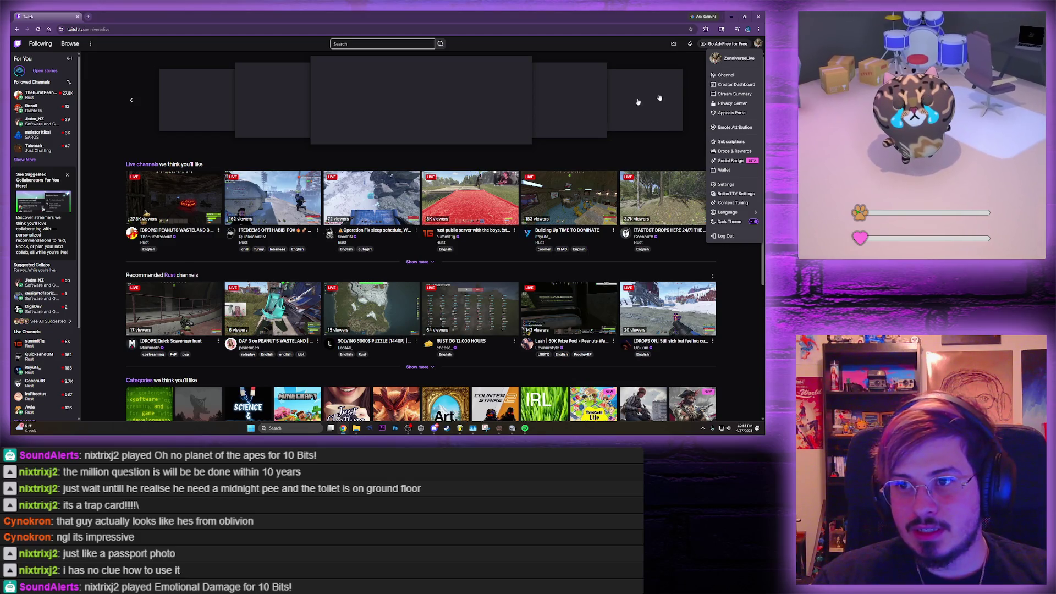
pyautogui.click(727, 75)
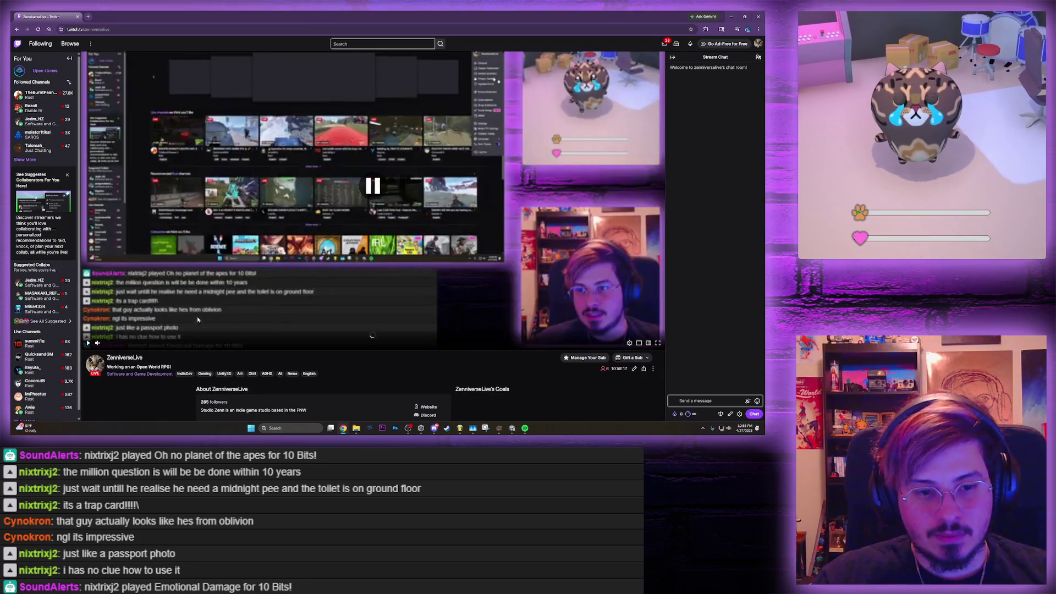
pyautogui.scroll(-5, 197, 321)
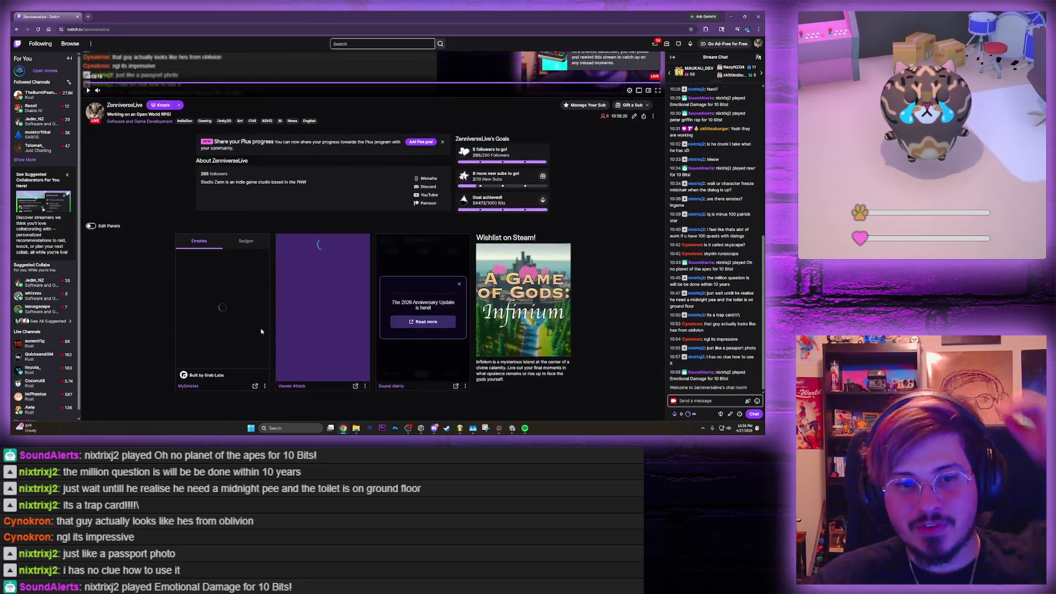
pyautogui.scroll(-1, 261, 331)
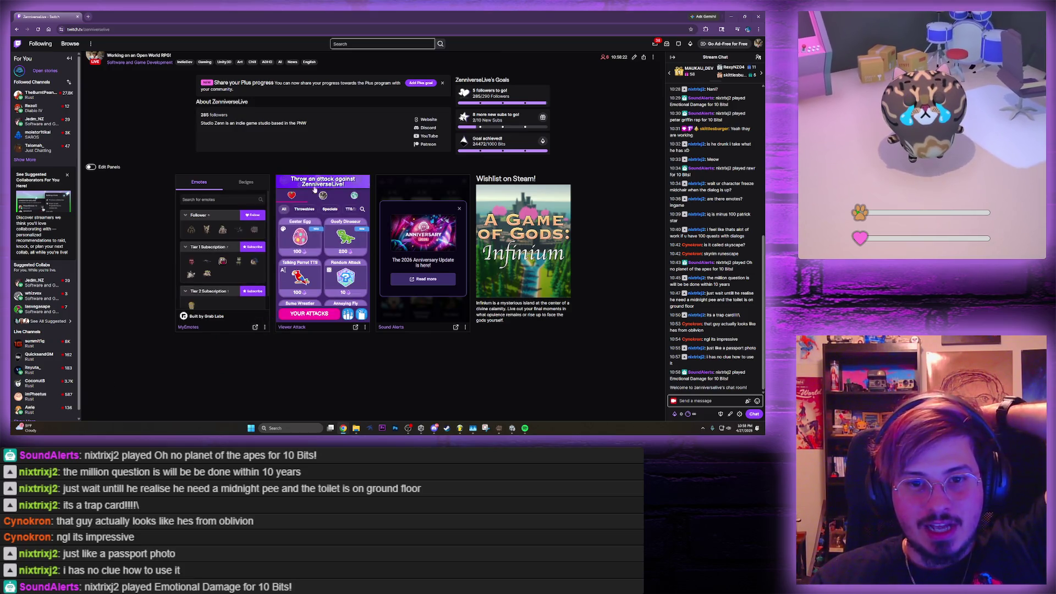
pyautogui.click(310, 314)
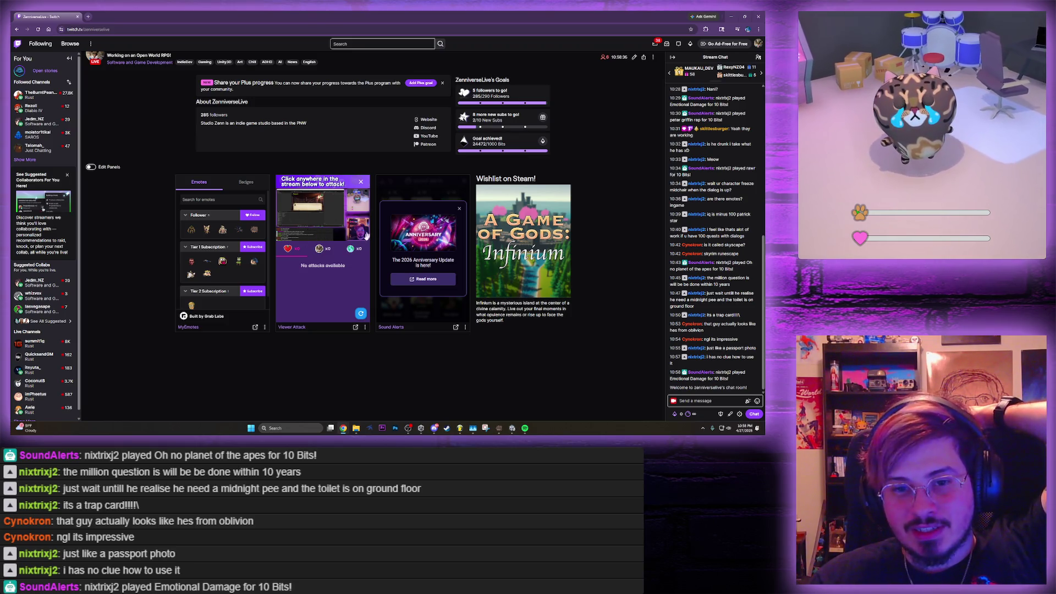
# Redeem Airplane with Banner from Power-ups, enter a banner message, and launch it on stream
pyautogui.click(689, 414)
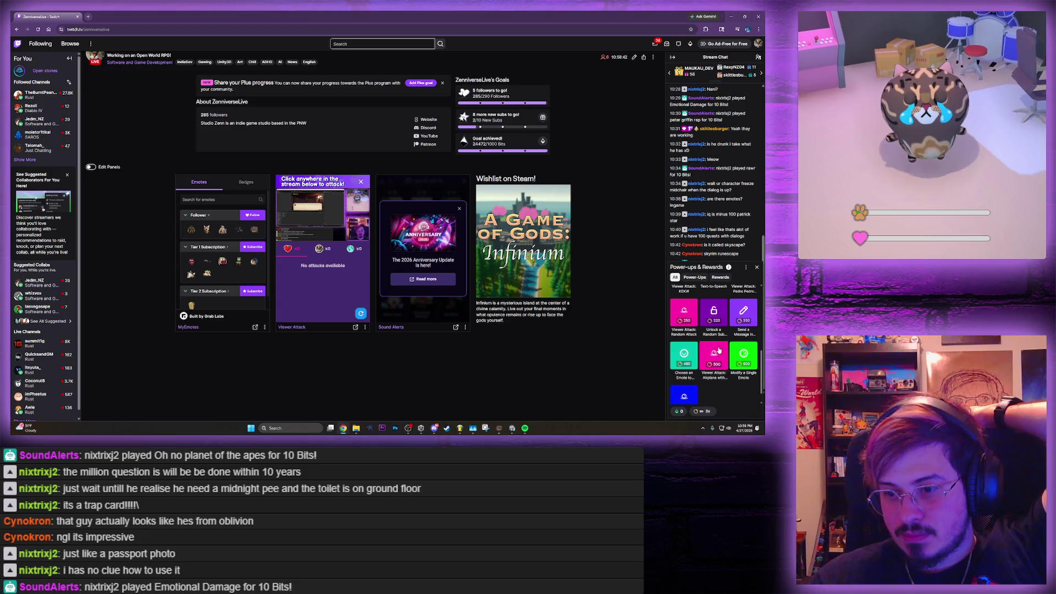
pyautogui.click(716, 356)
pyautogui.click(715, 348)
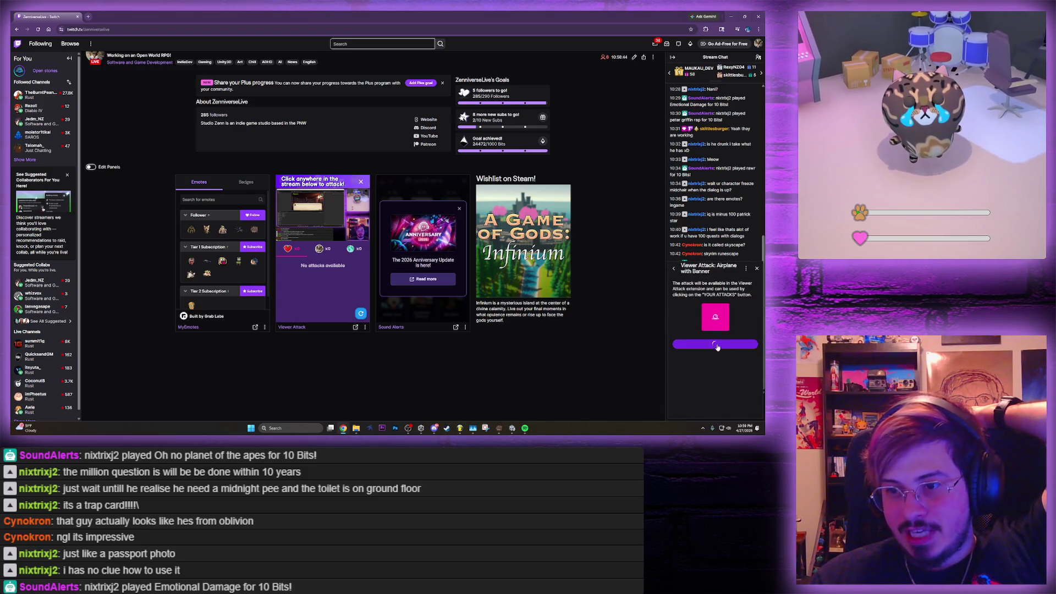
pyautogui.click(362, 314)
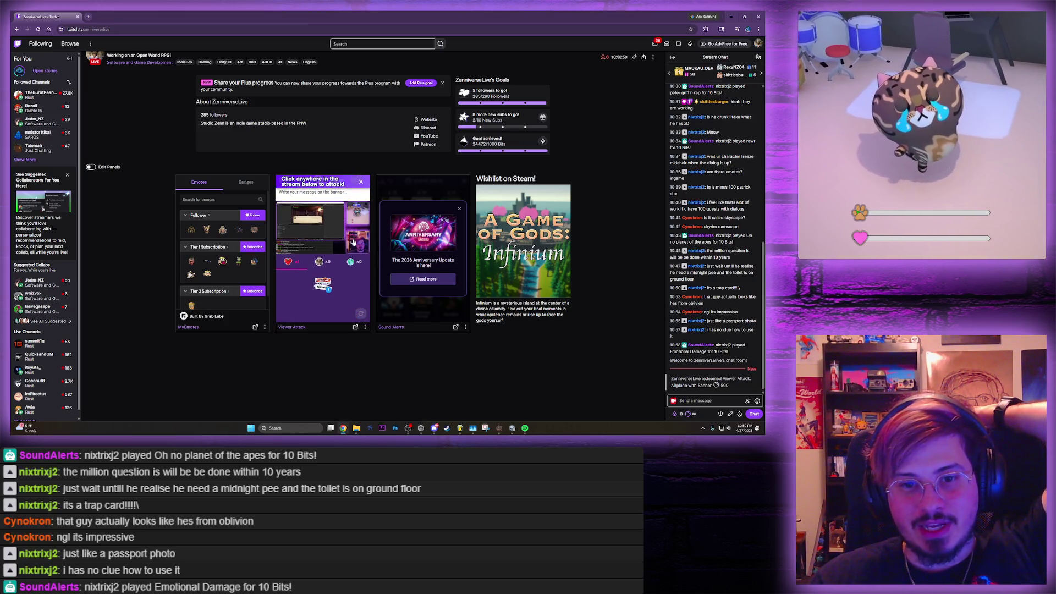
pyautogui.click(342, 225)
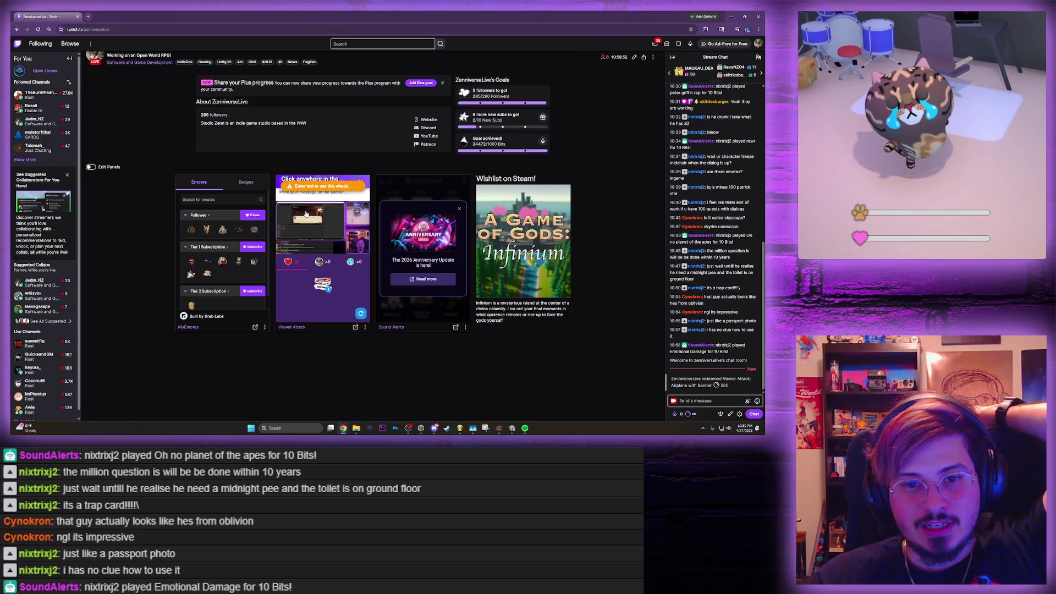
pyautogui.write('Pooby booby')
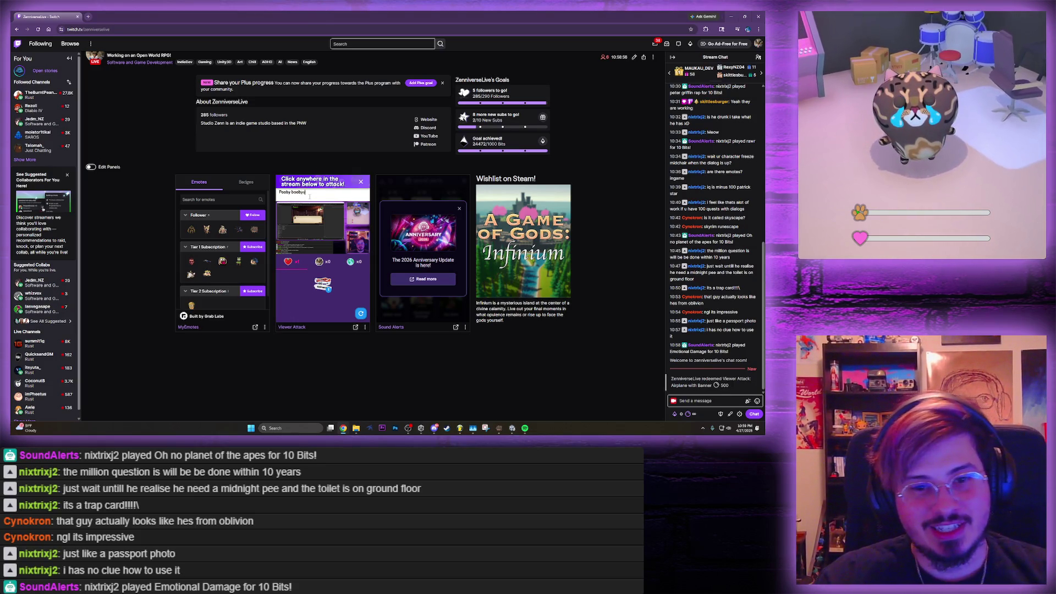
pyautogui.click(322, 229)
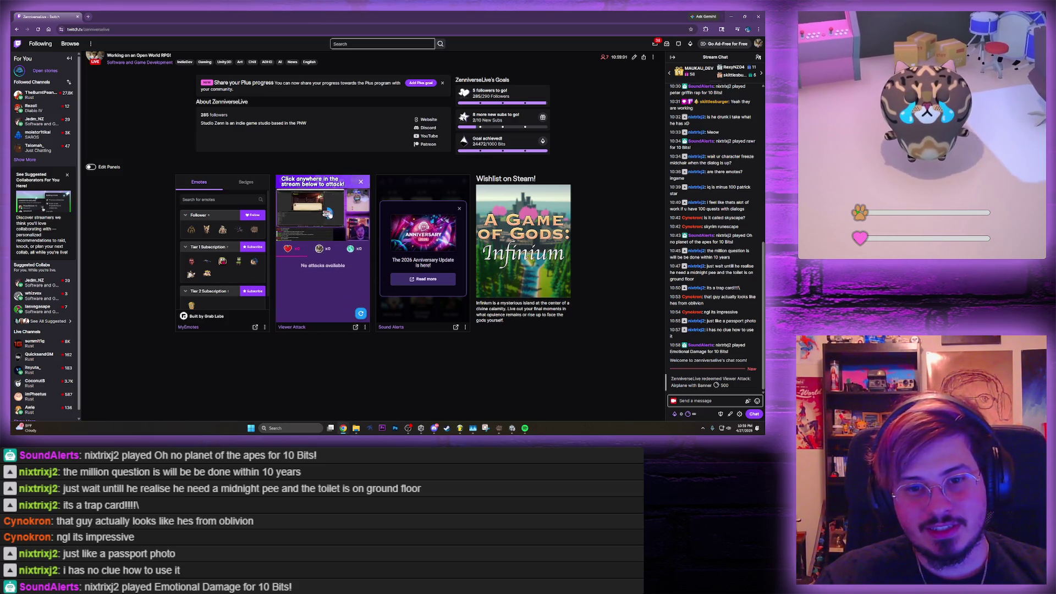
pyautogui.scroll(7, 337, 190)
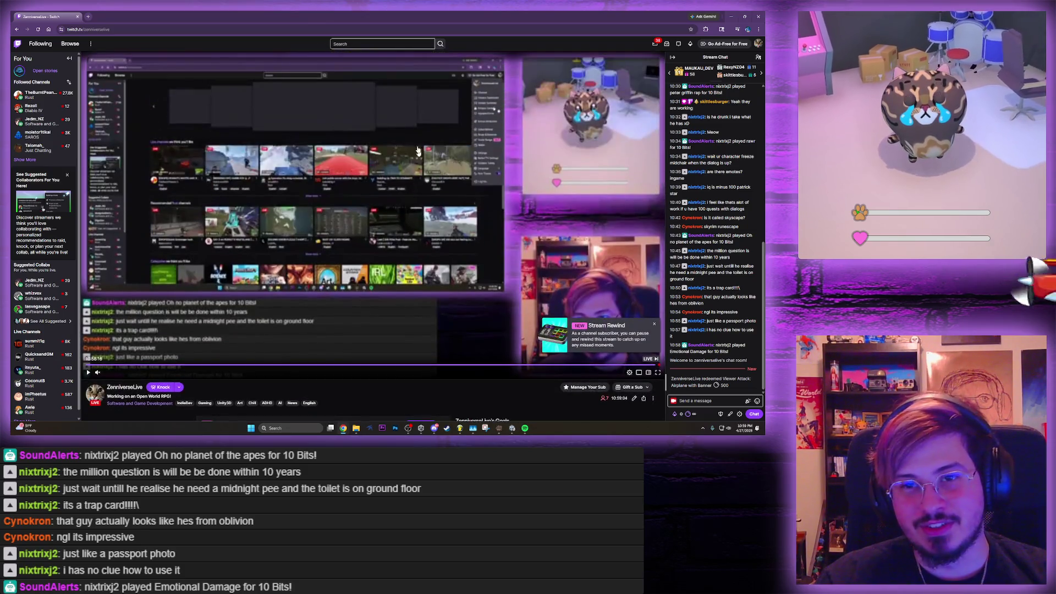
# Return to Unity, close the pause Options menu, and get Faith's 'Hey' greeting
pyautogui.hotkey('alt', 'Tab')
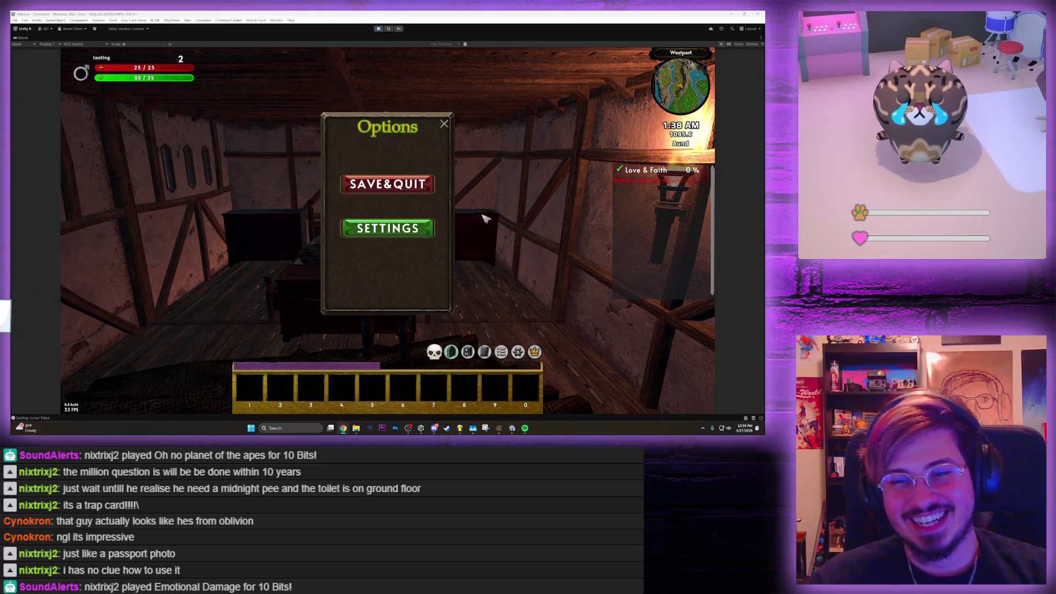
pyautogui.click(444, 124)
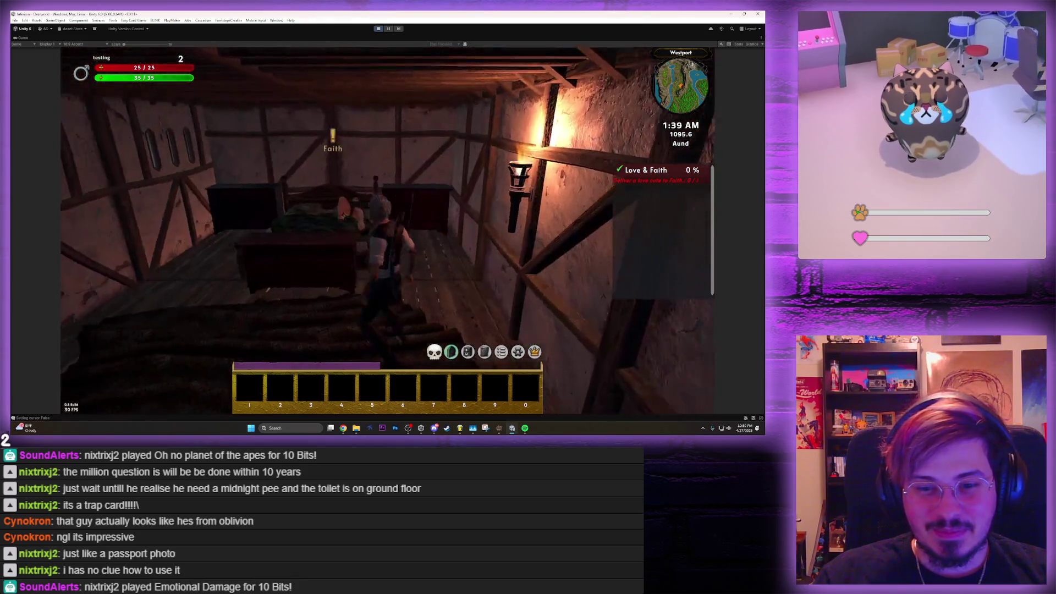
pyautogui.press('e')
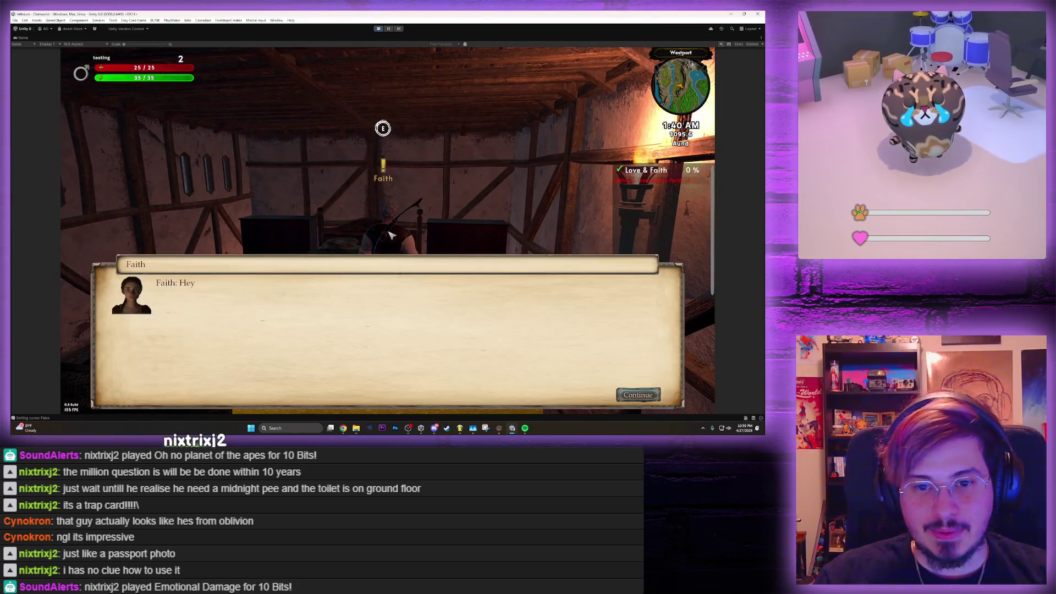
# Reply 'You like me?' and advance through Faith's morning talk until gameplay resumes in the house
pyautogui.press('Down')
pyautogui.press('Down')
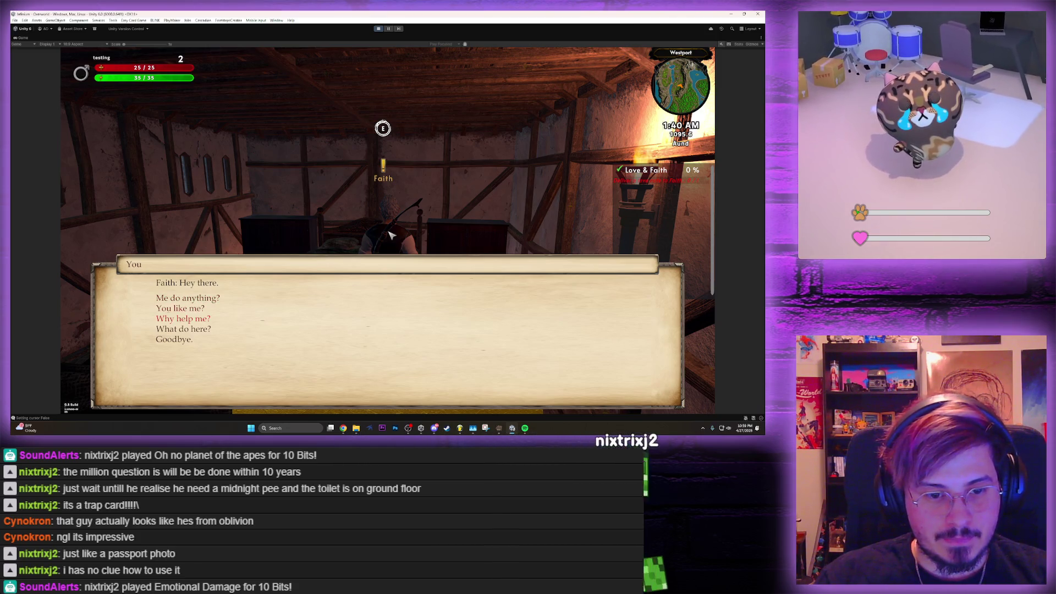
pyautogui.press('Return')
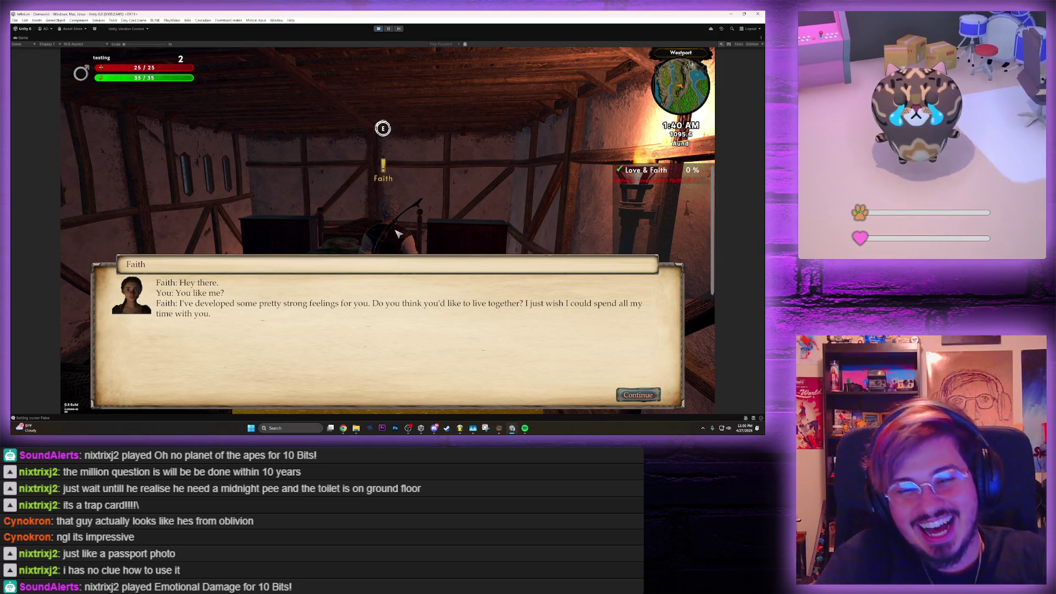
pyautogui.press('space')
pyautogui.press('space')
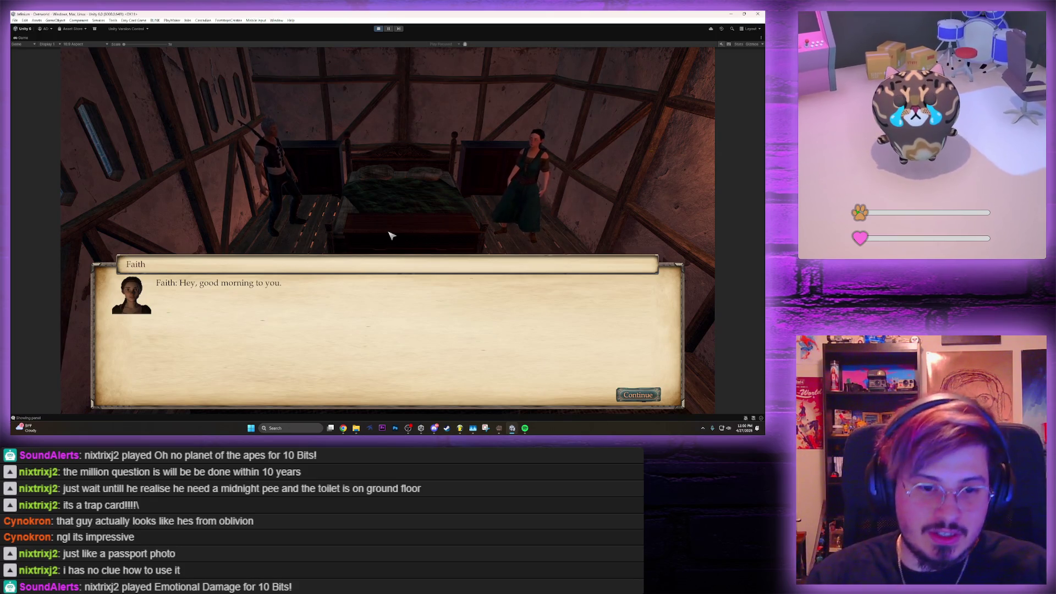
pyautogui.press('space')
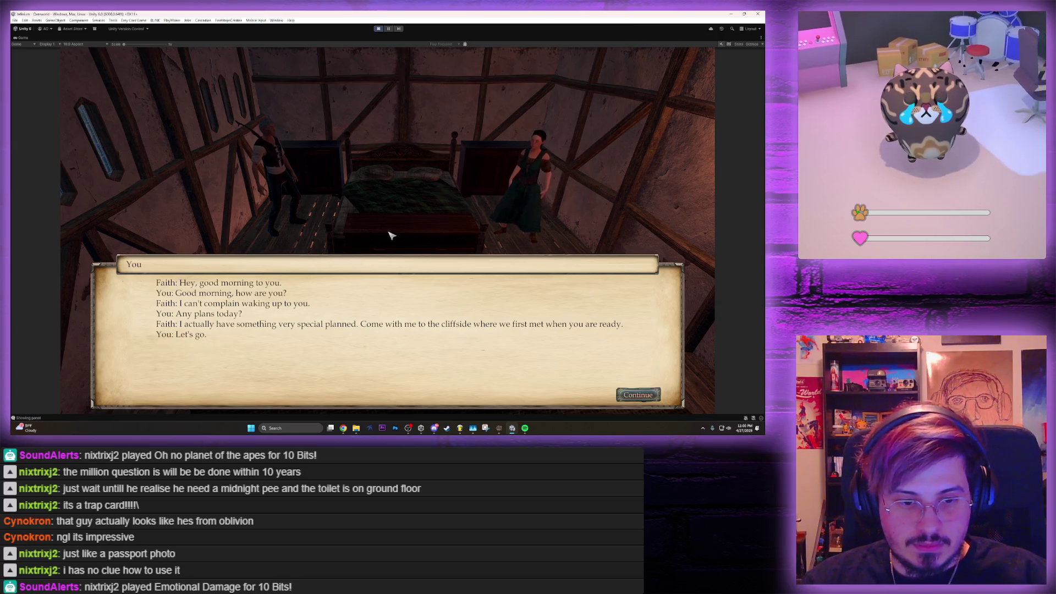
pyautogui.press('space')
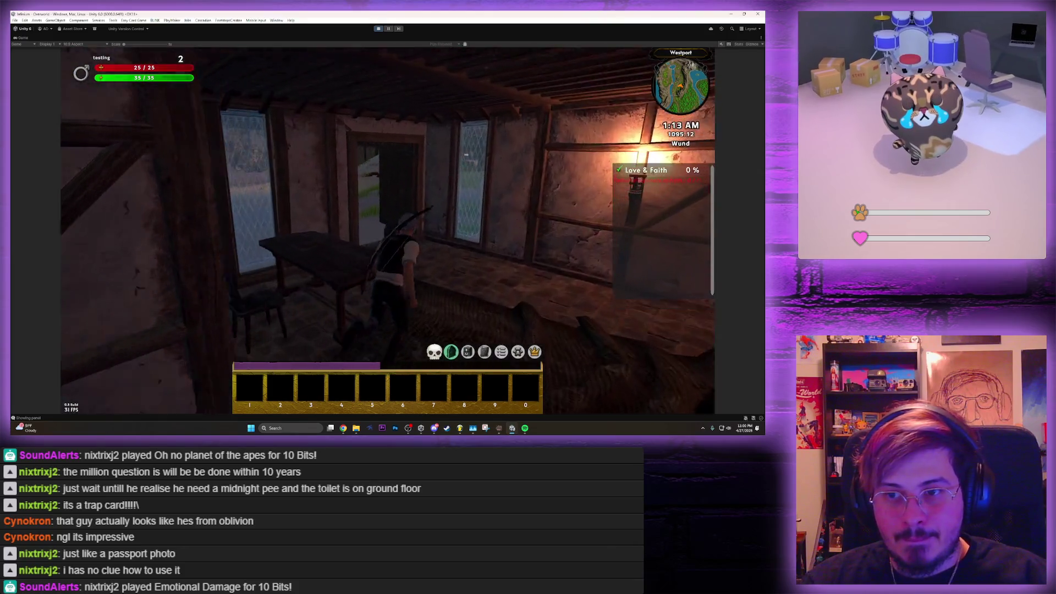
# Walk out into the village and check the Love & Faith quest in the journal
pyautogui.press('w')
pyautogui.press('w')
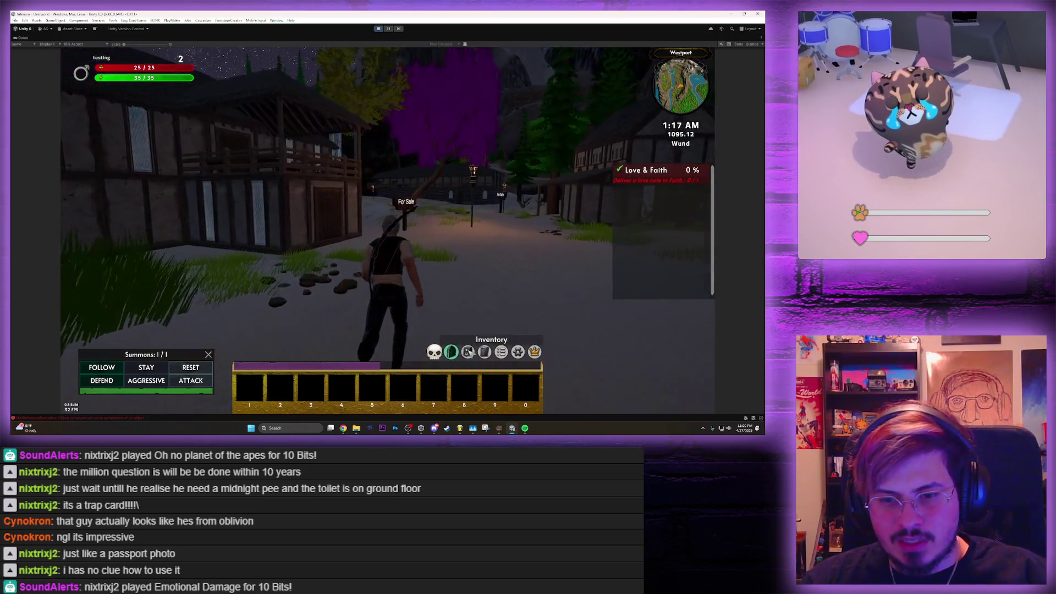
pyautogui.press('j')
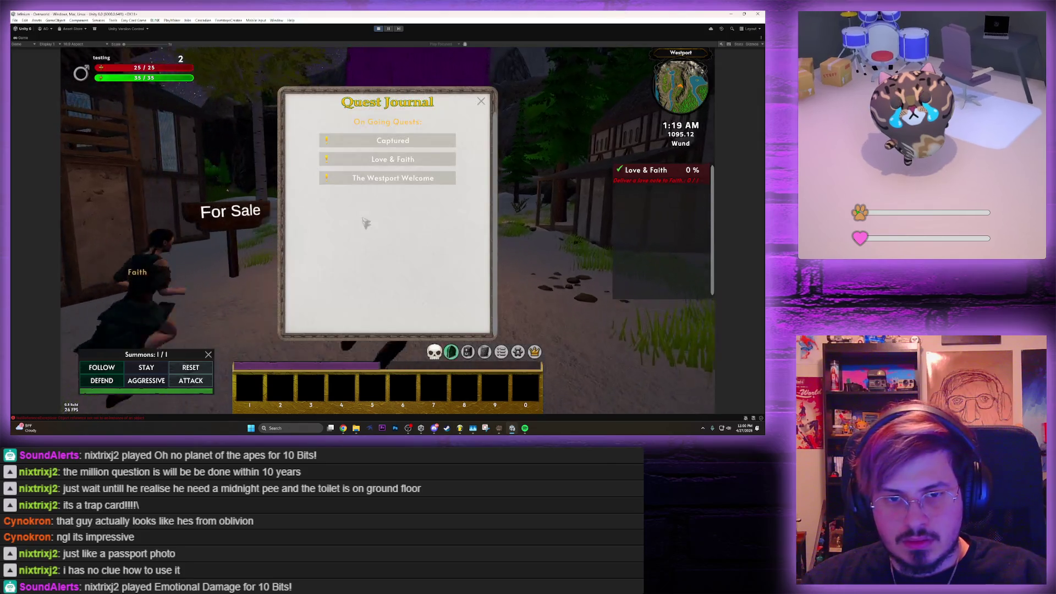
pyautogui.click(396, 175)
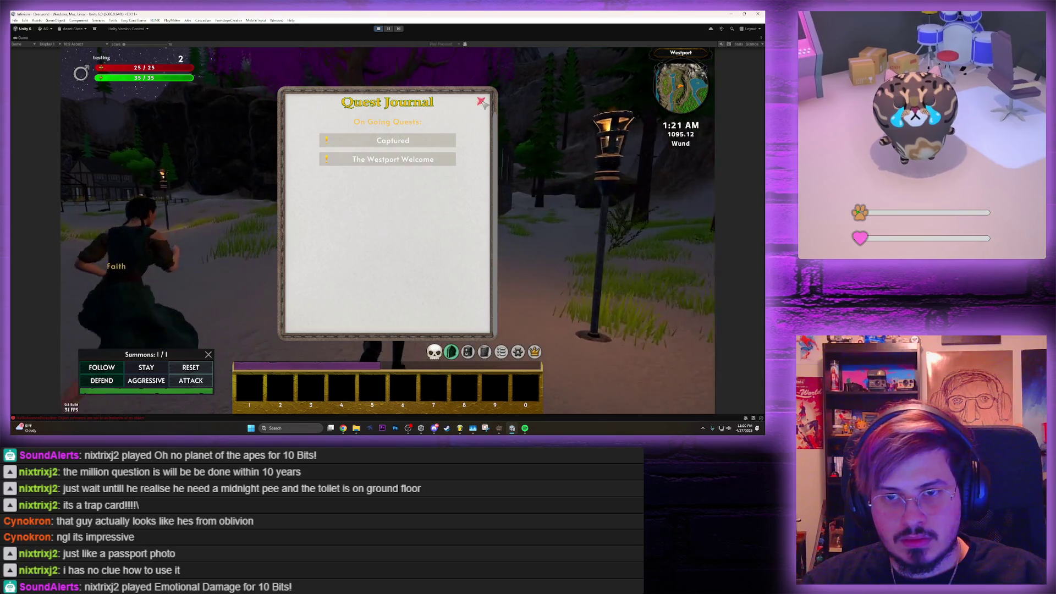
# Run with Faith past the stone building and between the houses onto the forest path
pyautogui.press('w')
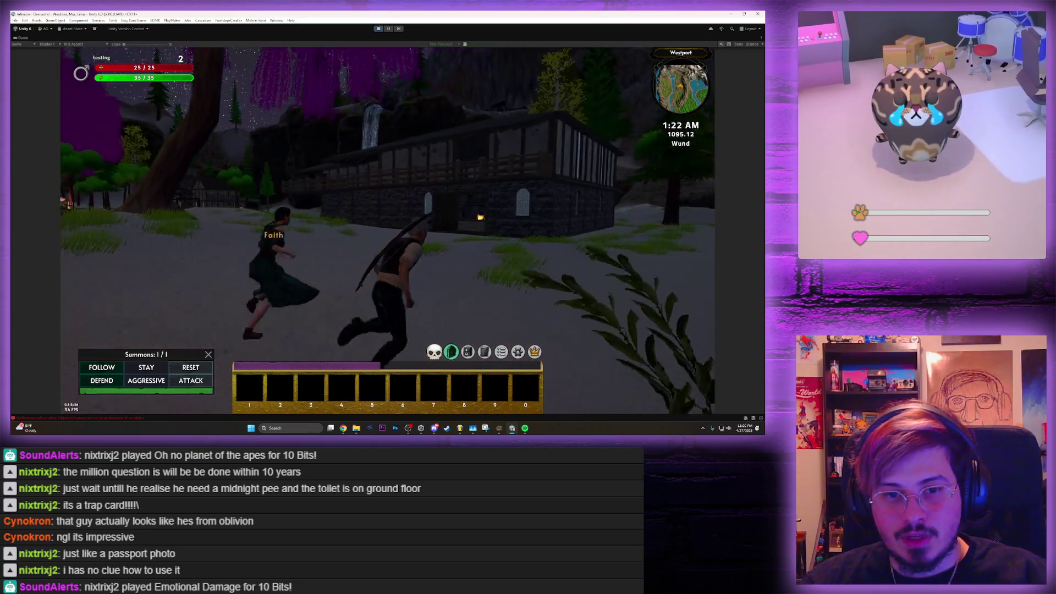
pyautogui.press('w')
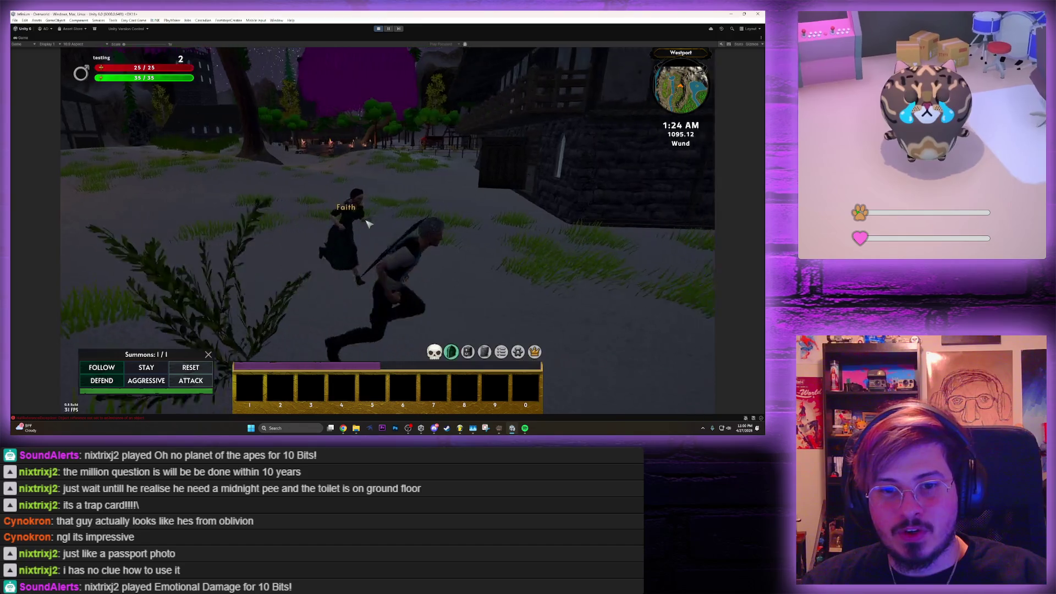
pyautogui.press('w')
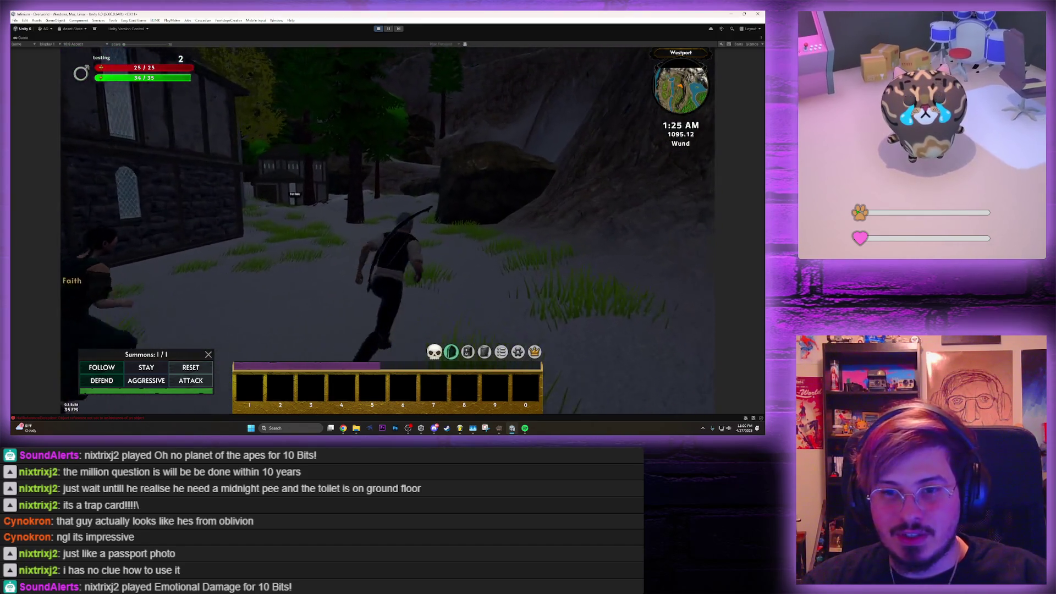
pyautogui.press('w')
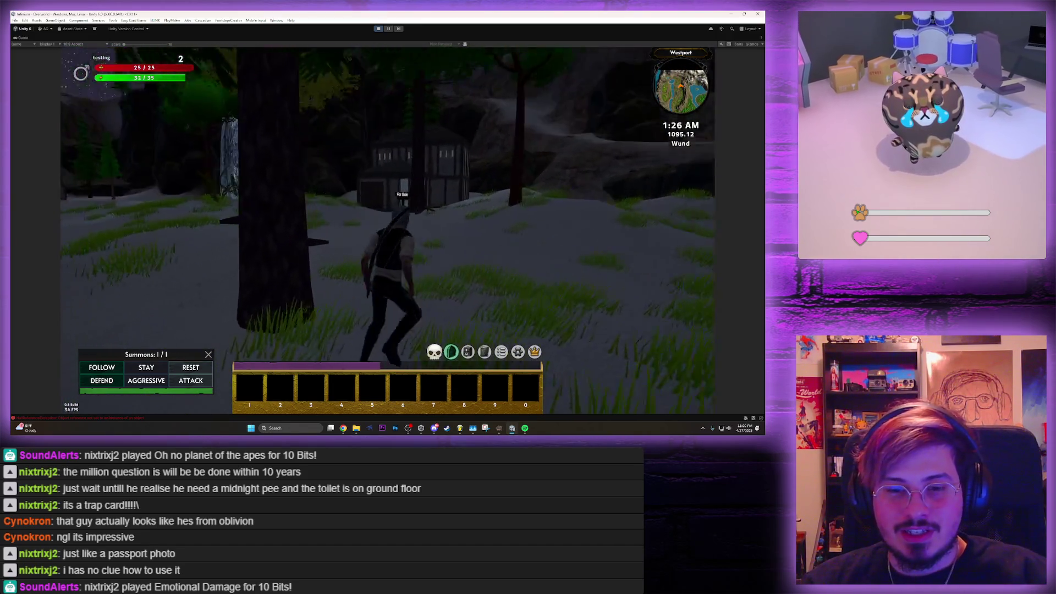
pyautogui.press('w')
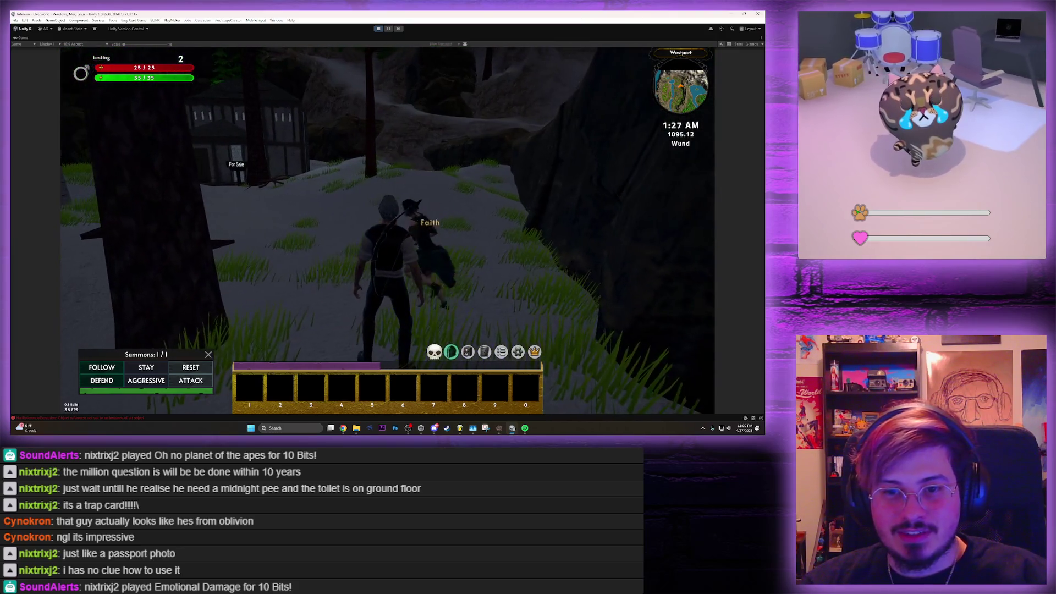
pyautogui.press('w')
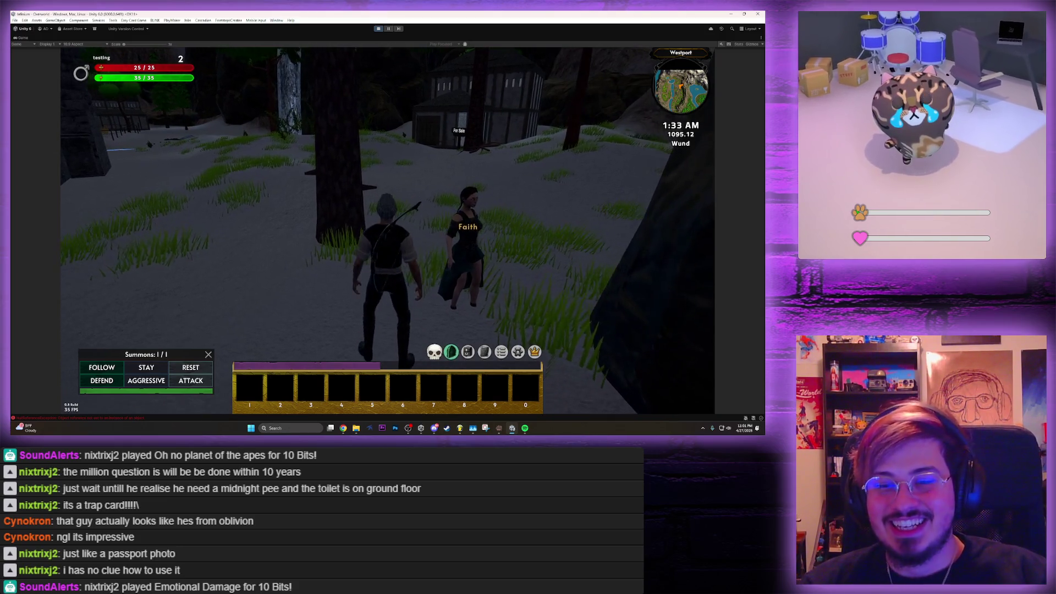
# Climb the slope above the village, past the waterfall and up the snowy trail to the cliff
pyautogui.press('w')
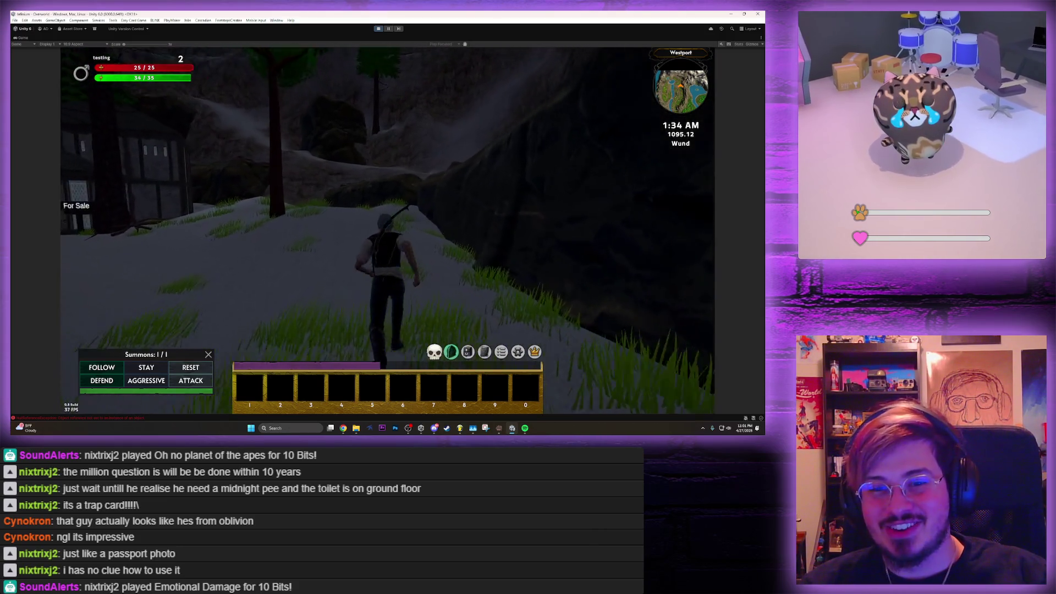
pyautogui.press('w')
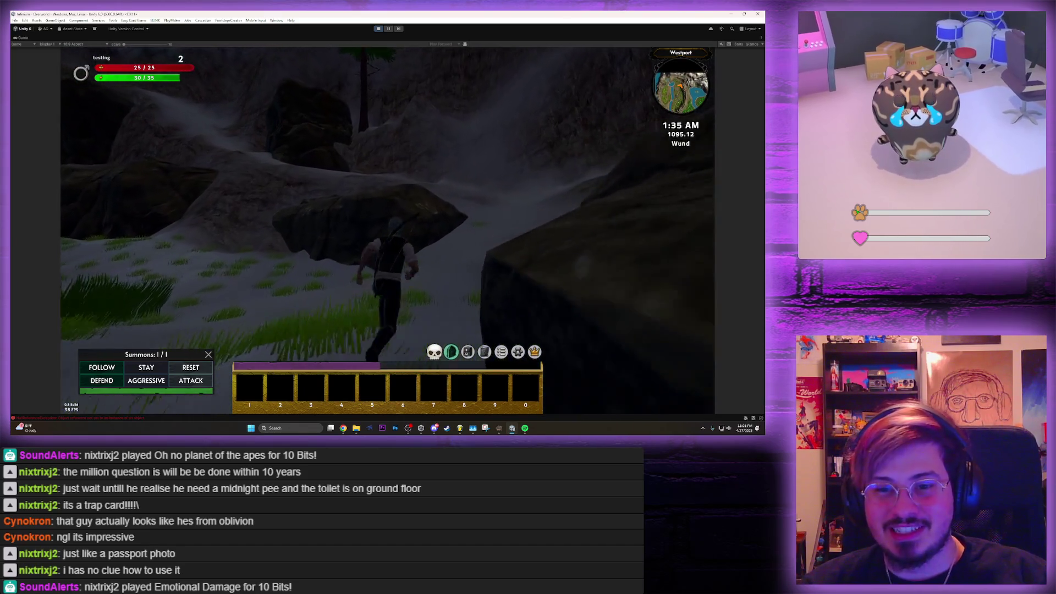
pyautogui.press('w')
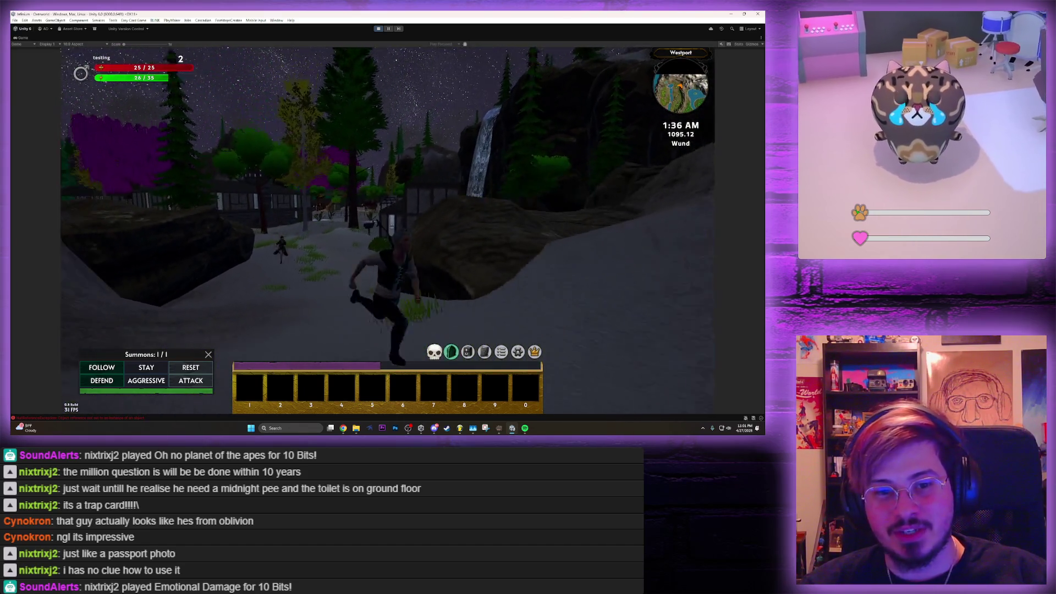
pyautogui.press('w')
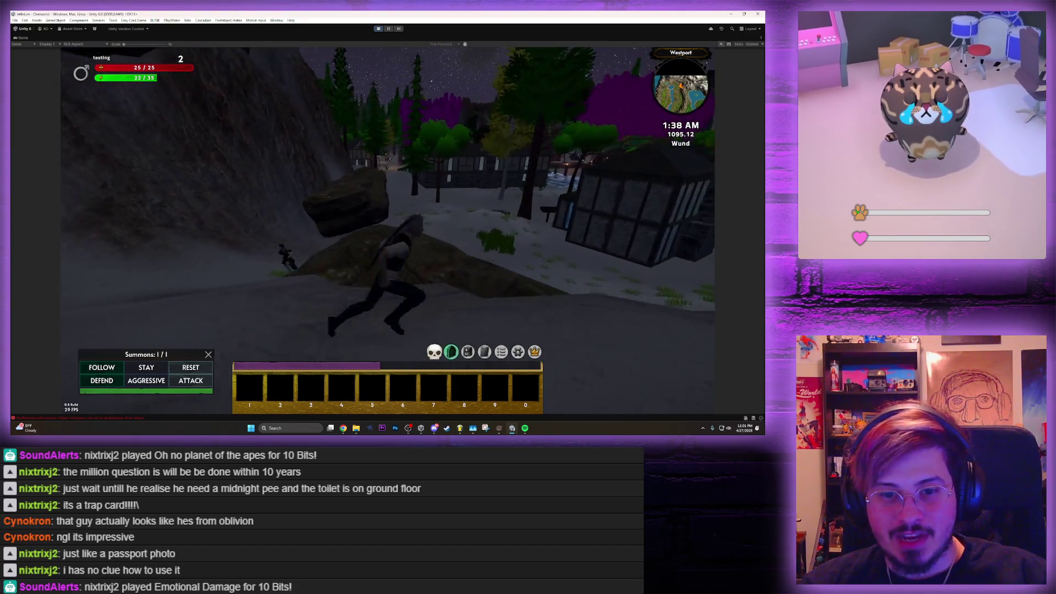
pyautogui.press('w')
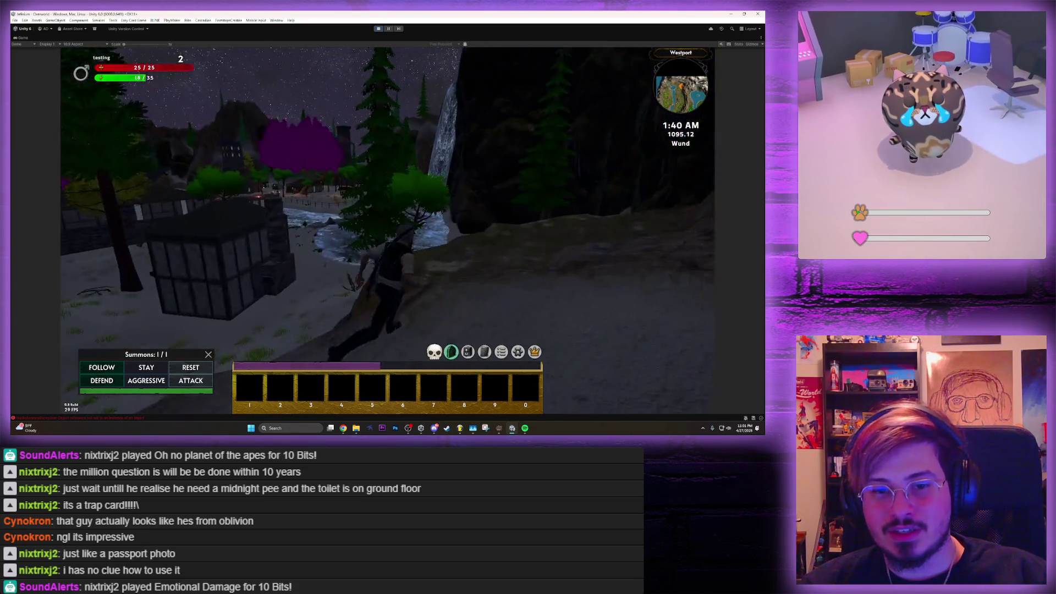
pyautogui.press('w')
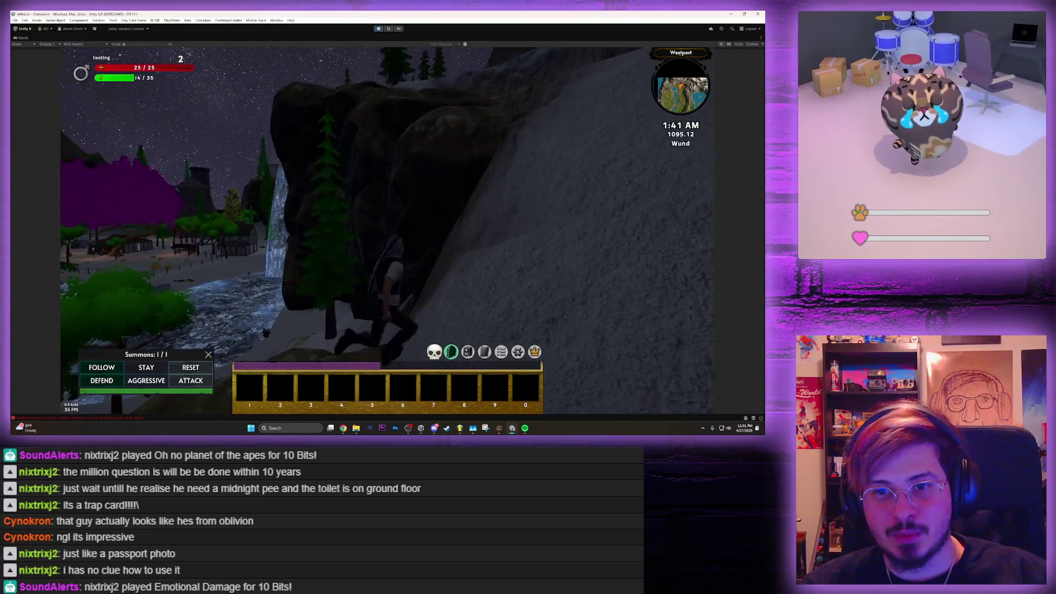
pyautogui.press('w')
pyautogui.press('w')
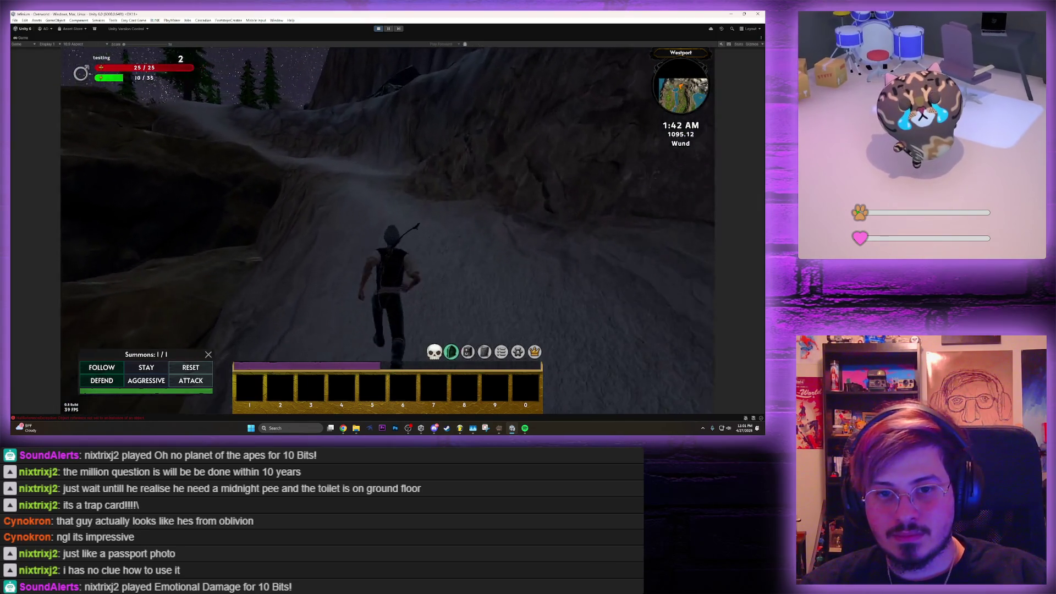
pyautogui.press('w')
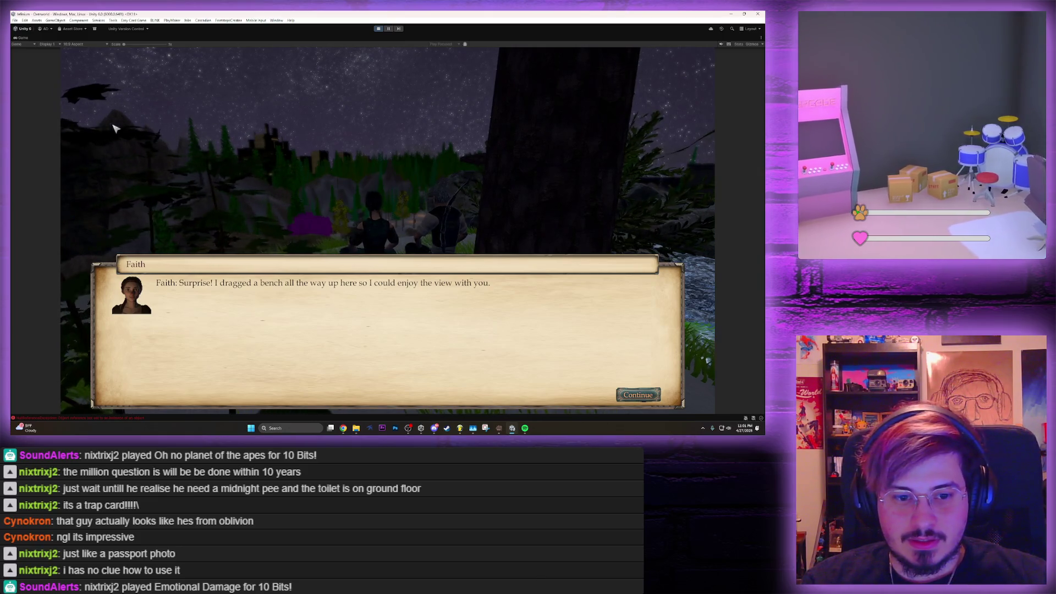
# Reply 'The view is breathtaking' and ask Faith what the capital is like
pyautogui.press('space')
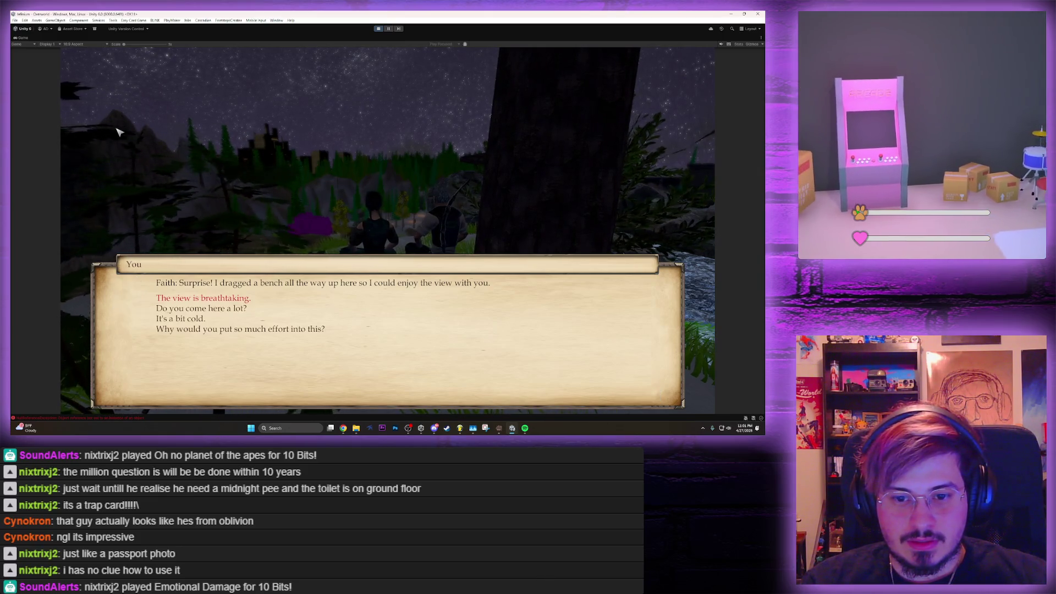
pyautogui.press('space')
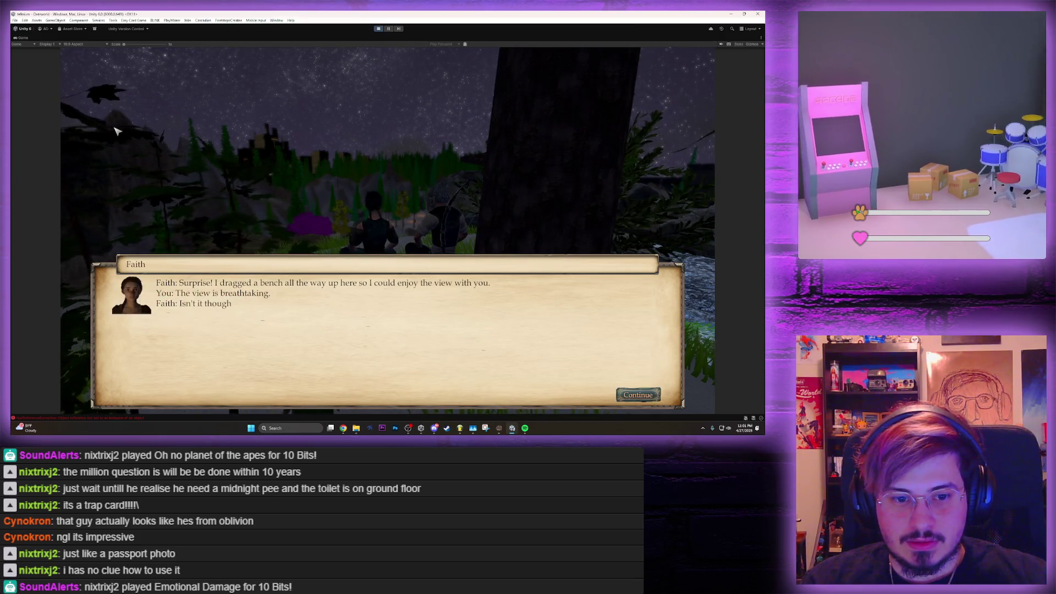
pyautogui.press('space')
pyautogui.press('space')
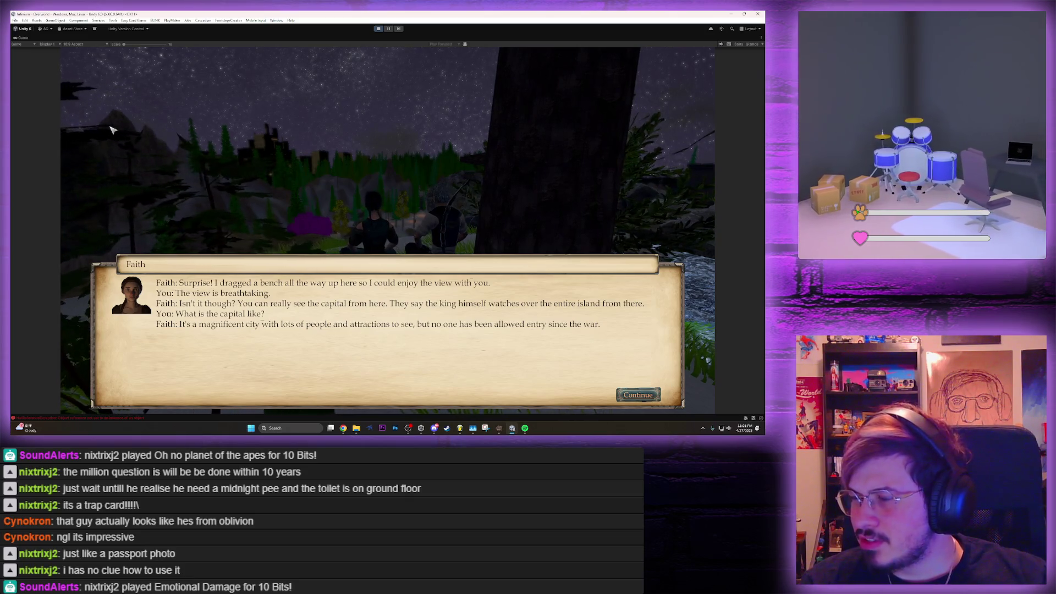
pyautogui.press('space')
pyautogui.press('space')
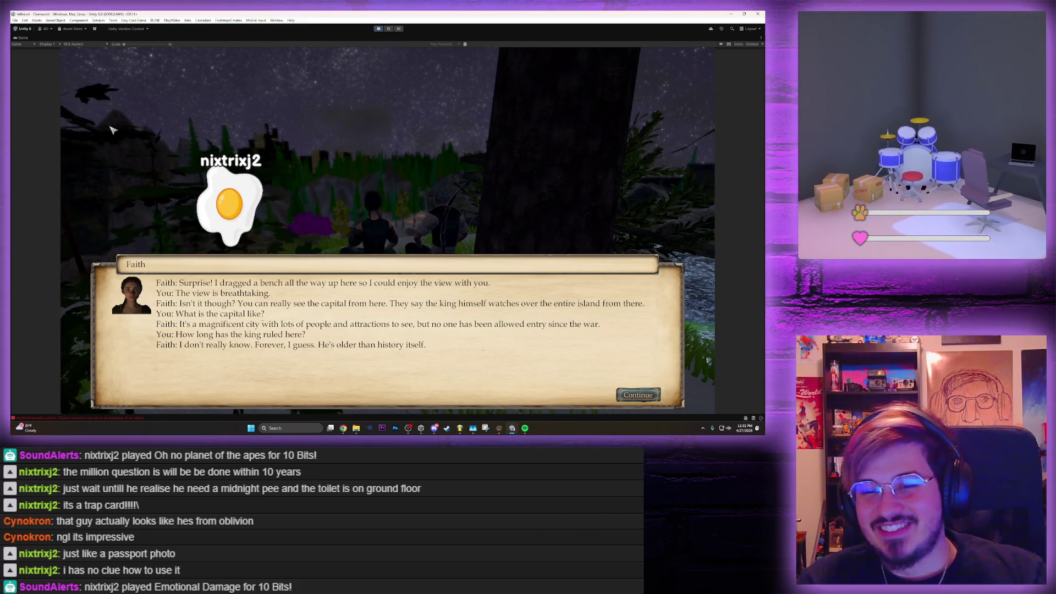
# Ask if the king is a god, accept Faith's flower errand, then bring up the Options menu
pyautogui.press('space')
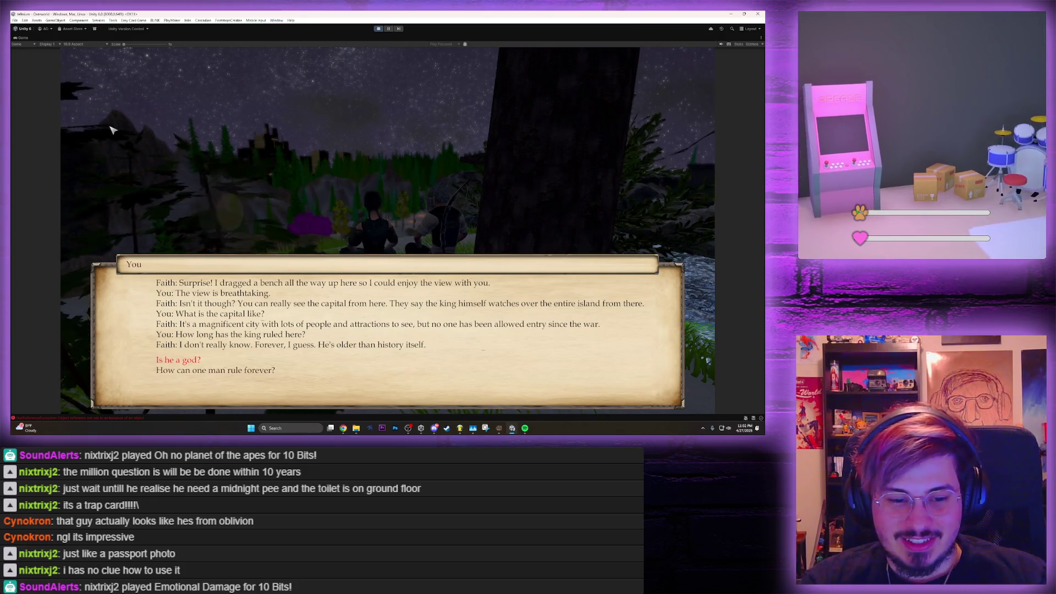
pyautogui.press('space')
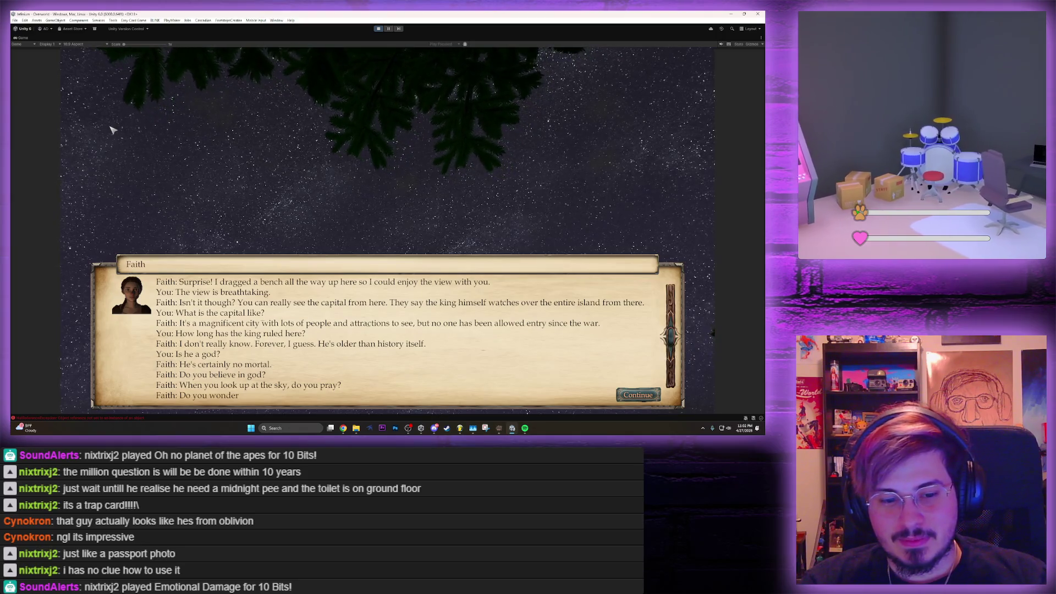
pyautogui.press('space')
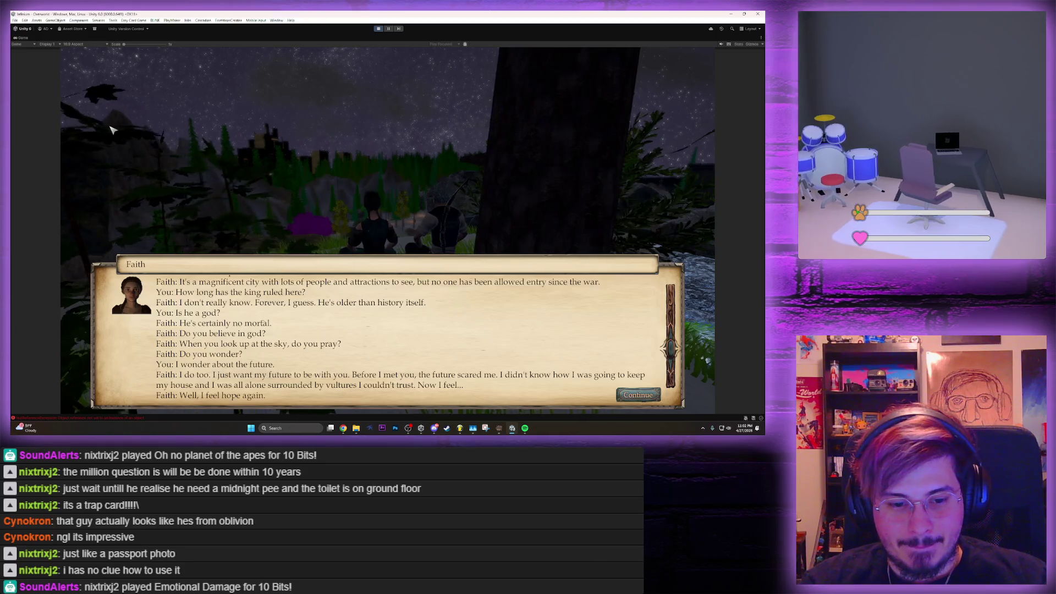
pyautogui.press('space')
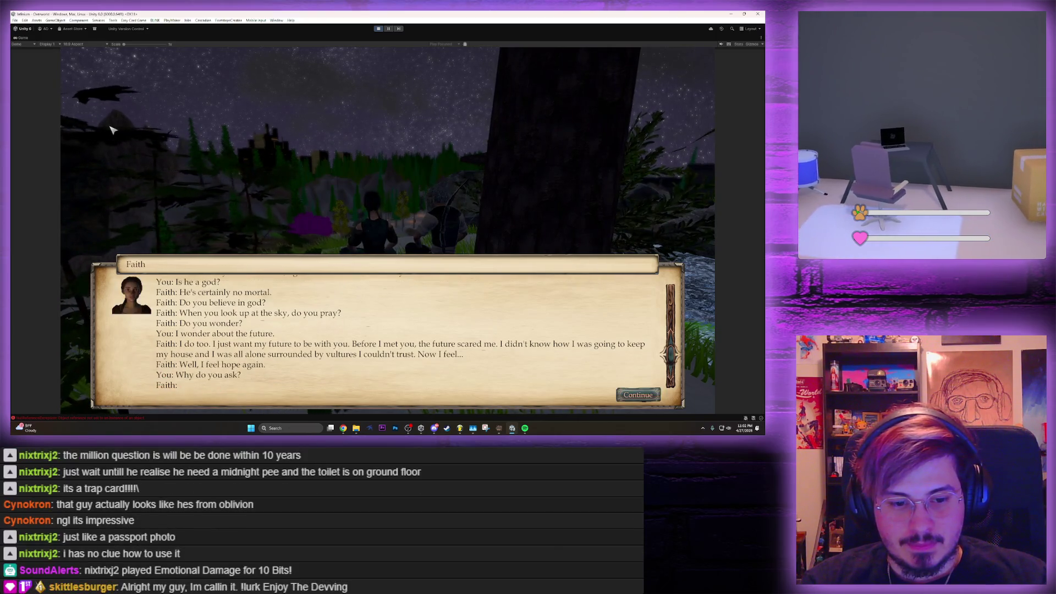
pyautogui.press('space')
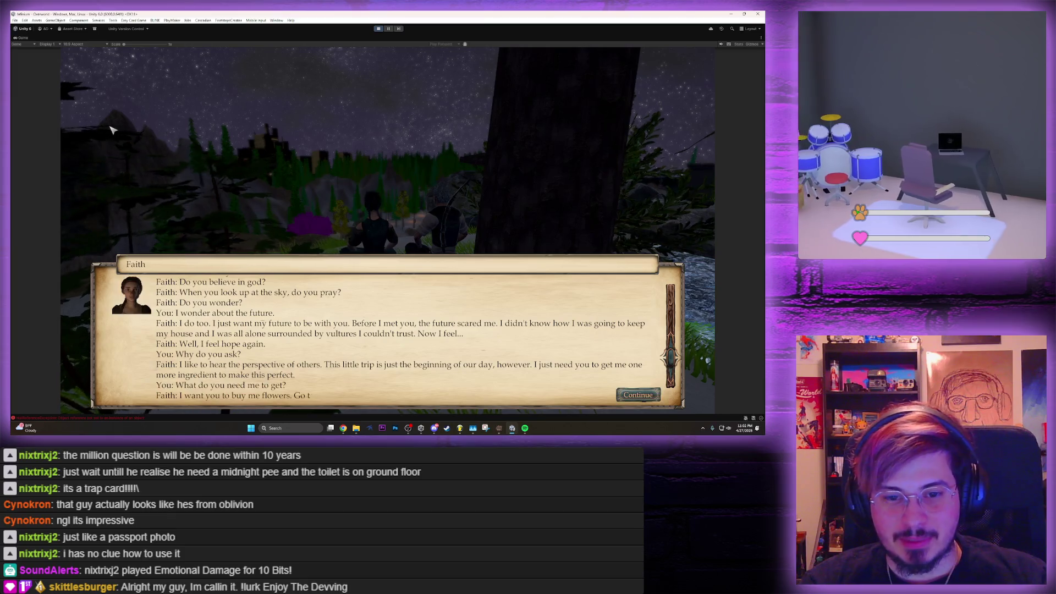
pyautogui.press('space')
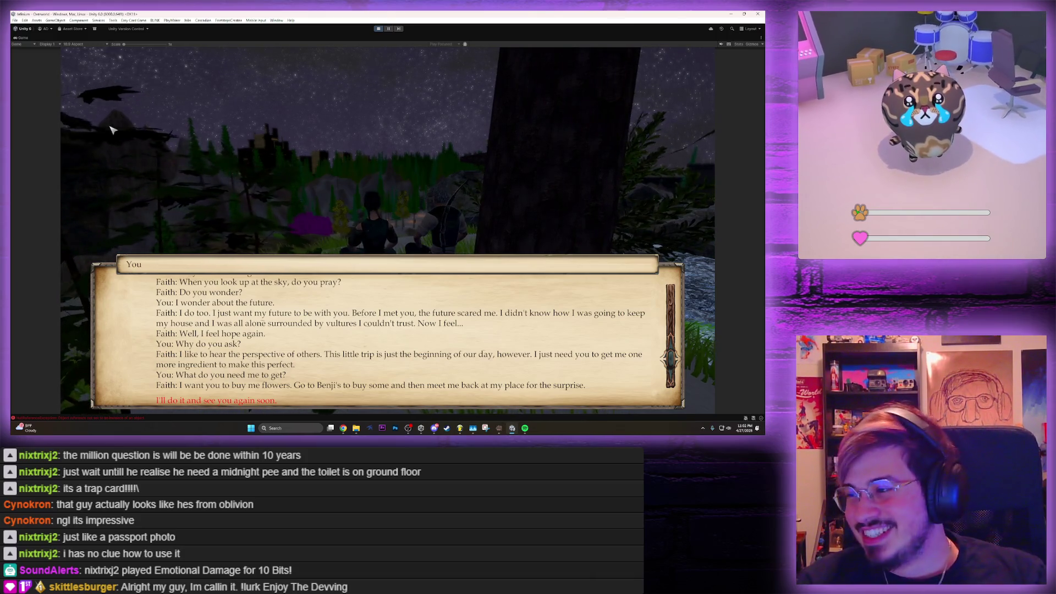
pyautogui.press('Escape')
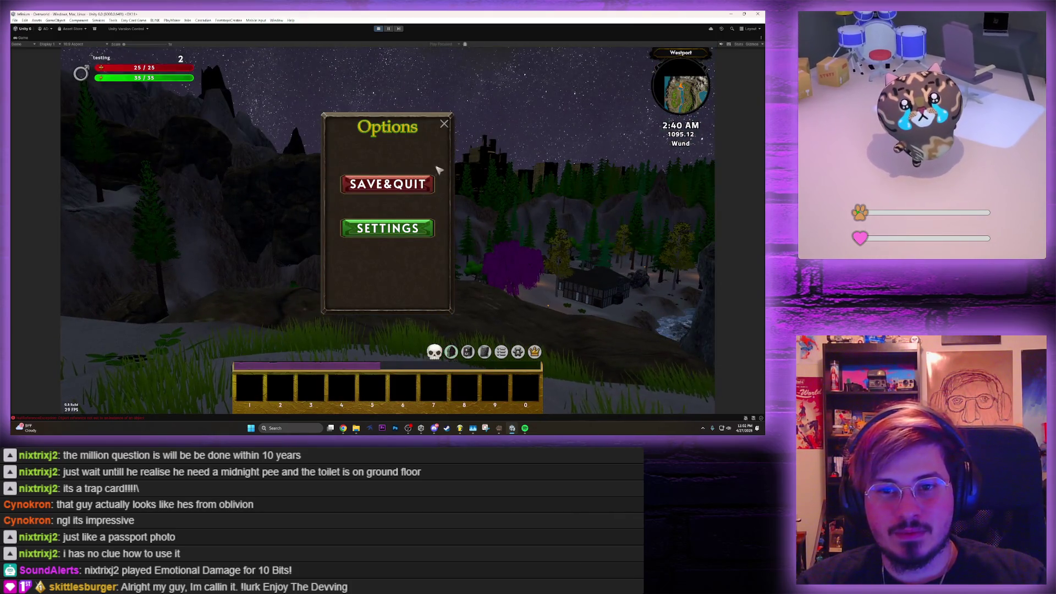
# Close the Options menu and run the character across the snow down to the shoreline
pyautogui.click(444, 126)
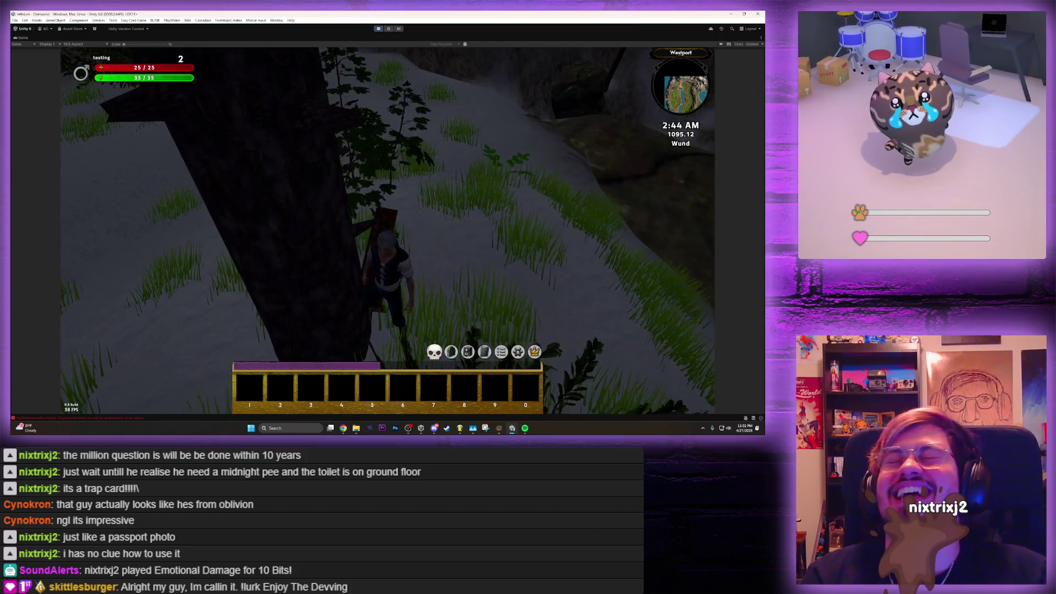
pyautogui.press('w')
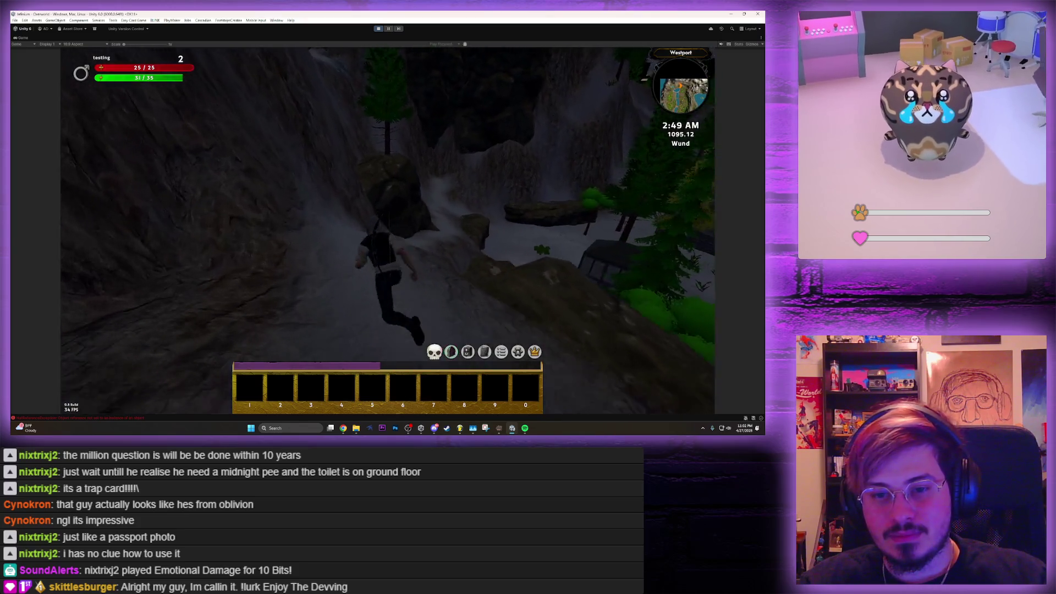
pyautogui.press('w')
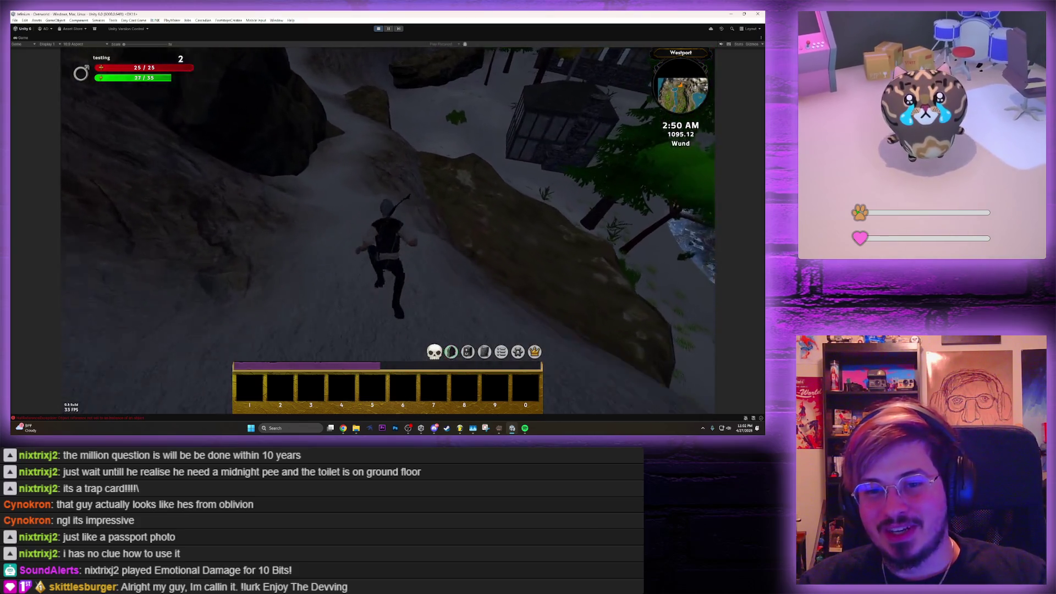
pyautogui.press('w')
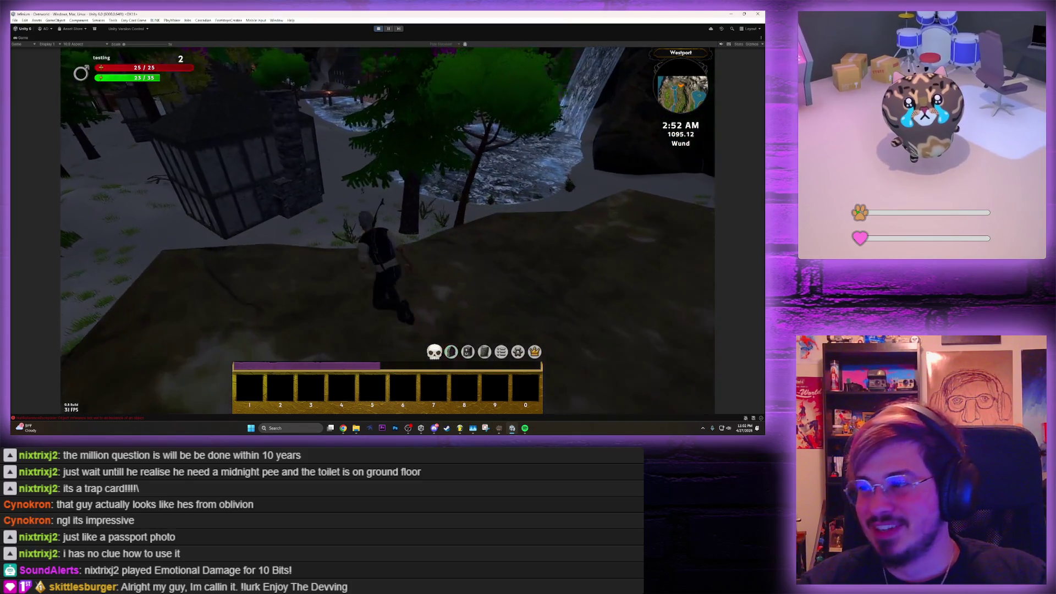
pyautogui.press('w')
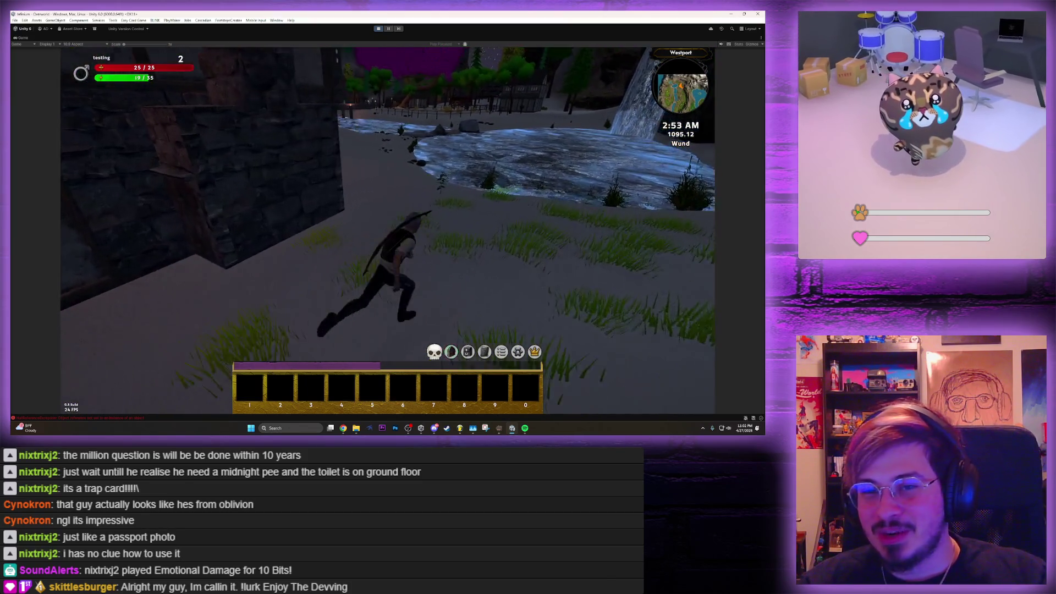
pyautogui.press('w')
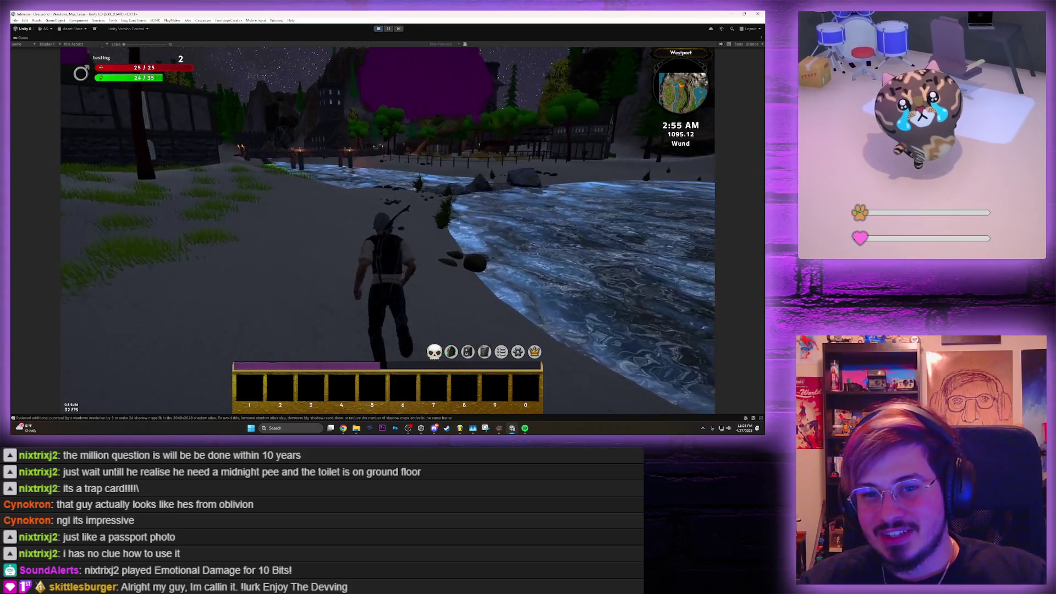
# Move along the shore, then restore the full editor layout showing the Scene view
pyautogui.press('s')
pyautogui.press('s')
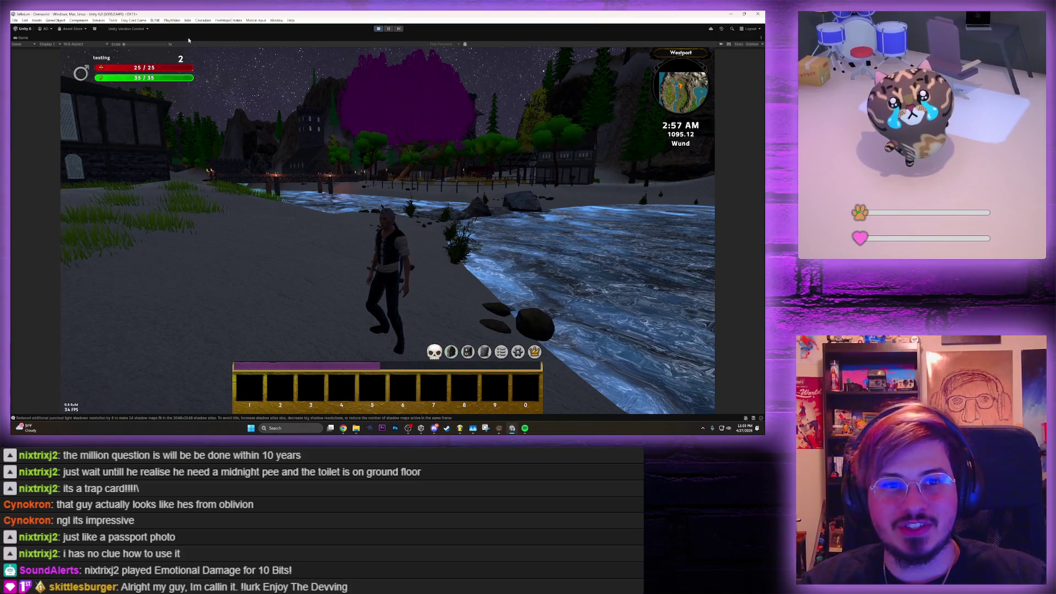
pyautogui.hotkey('shift', 'space')
pyautogui.click(188, 38)
# Clear the dialogue database from the Inspector, expand Overworld and frame the NavCleaner object
pyautogui.moveTo(383, 145)
pyautogui.mouseDown()
pyautogui.moveTo(462, 83)
pyautogui.moveTo(519, 66)
pyautogui.moveTo(468, 57)
pyautogui.moveTo(600, 26)
pyautogui.moveTo(587, 62)
pyautogui.moveTo(467, 140)
pyautogui.moveTo(278, 170)
pyautogui.moveTo(244, 198)
pyautogui.moveTo(165, 217)
pyautogui.moveTo(340, 120)
pyautogui.moveTo(167, 92)
pyautogui.mouseUp()
pyautogui.click(63, 92)
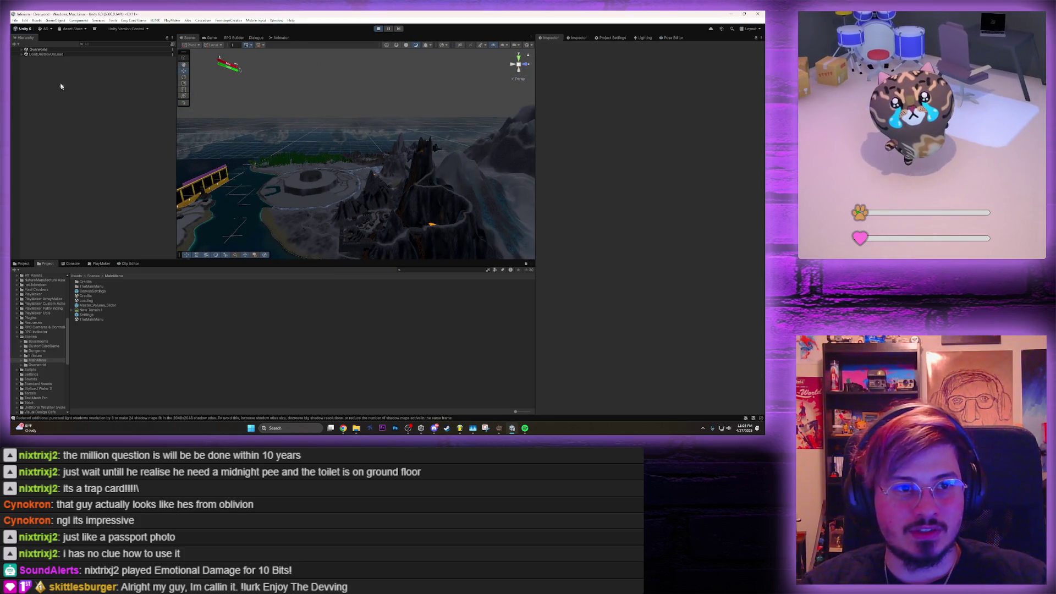
pyautogui.click(22, 49)
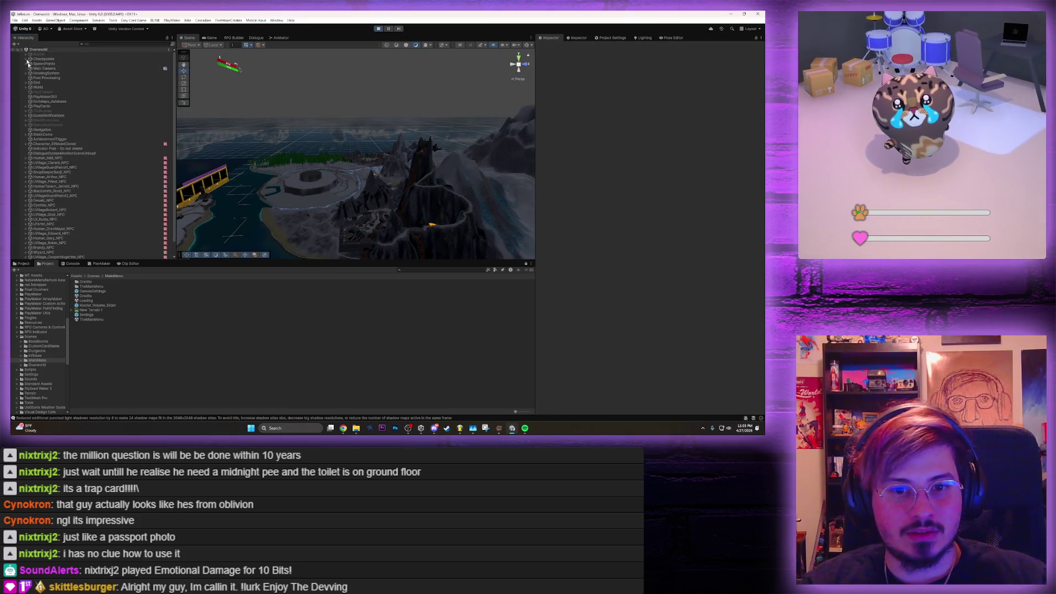
pyautogui.click(58, 92)
pyautogui.press('f')
# Zoom and maximize the Scene view, flying the camera down to the village castle wall
pyautogui.scroll(-3, 337, 166)
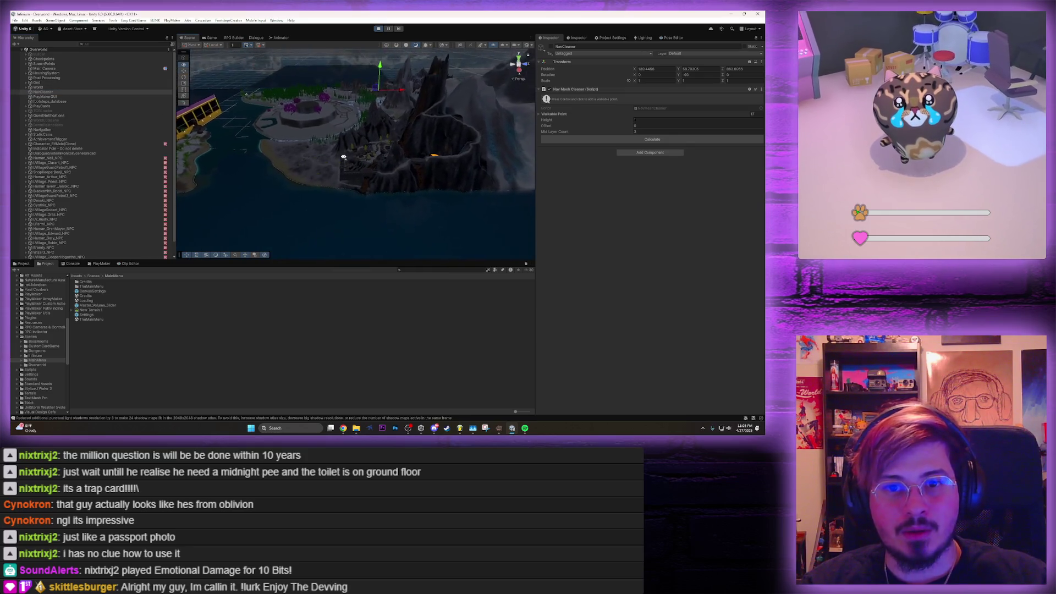
pyautogui.scroll(5, 344, 158)
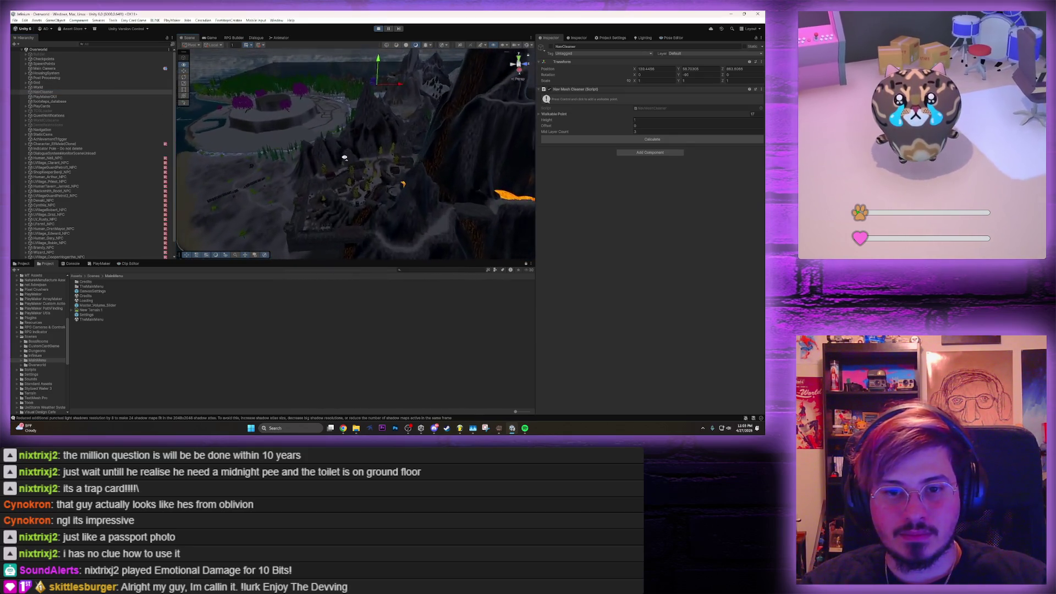
pyautogui.scroll(10, 344, 158)
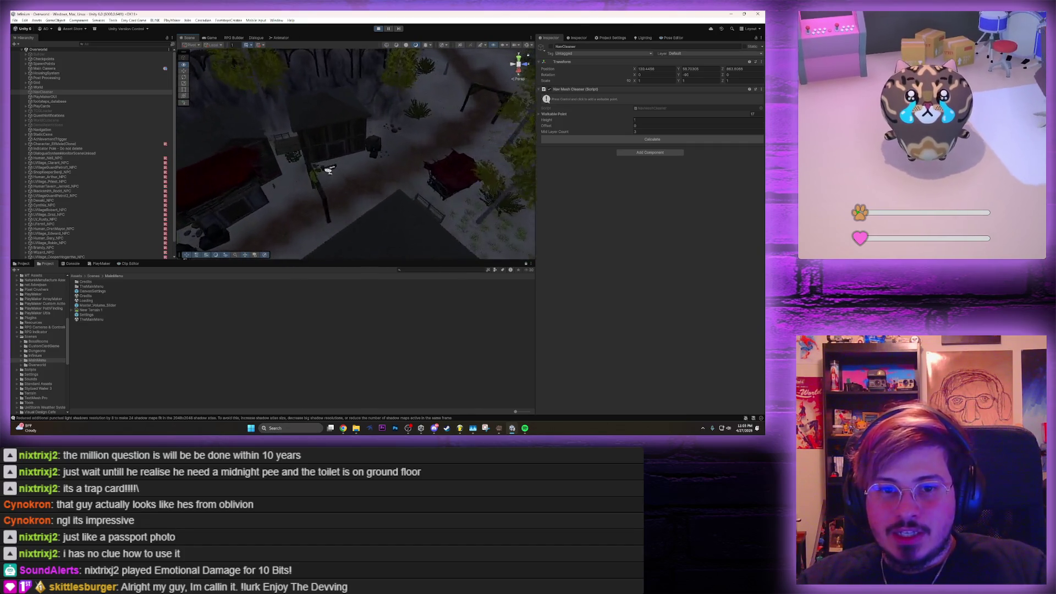
pyautogui.scroll(10, 344, 158)
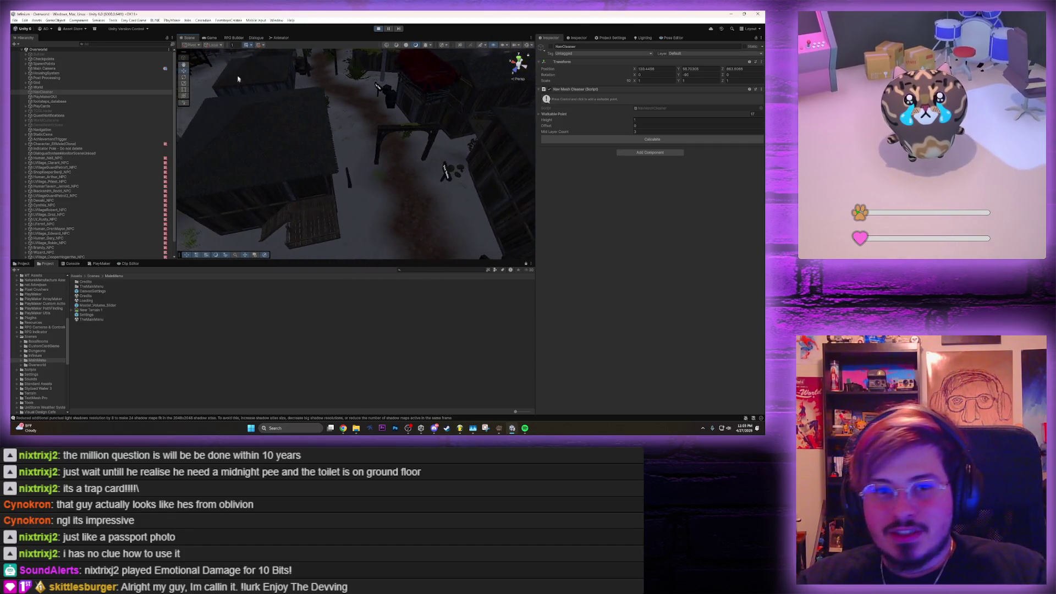
pyautogui.hotkey('shift', 'space')
pyautogui.moveTo(424, 113)
pyautogui.mouseDown()
pyautogui.moveTo(349, 144)
pyautogui.moveTo(341, 101)
pyautogui.moveTo(618, 111)
pyautogui.moveTo(611, 139)
pyautogui.moveTo(687, 140)
pyautogui.moveTo(563, 155)
pyautogui.moveTo(602, 170)
pyautogui.moveTo(654, 162)
pyautogui.moveTo(254, 89)
pyautogui.mouseUp()
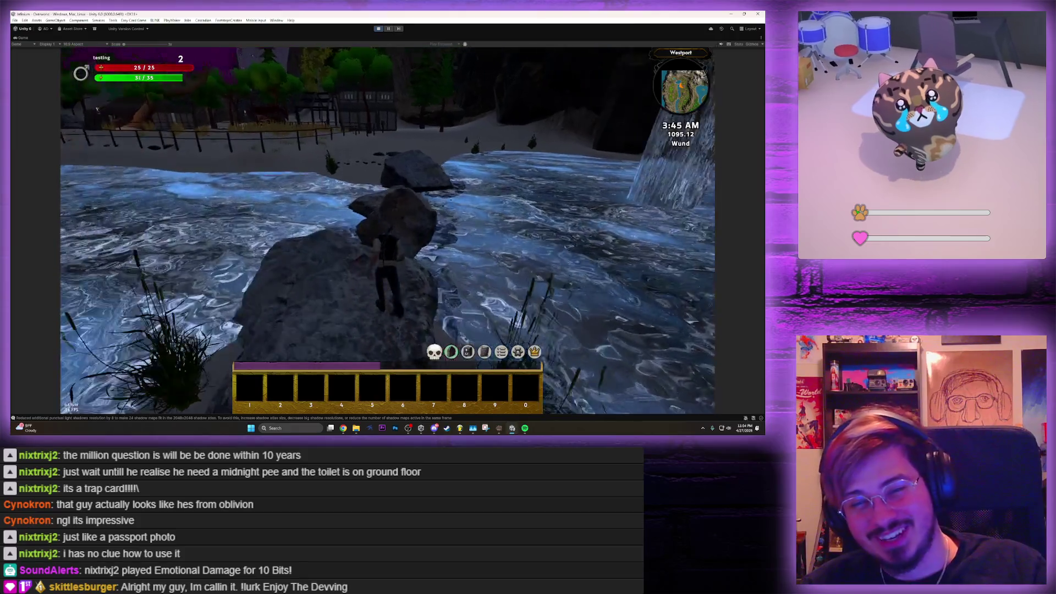
# Run across the beach into the village, through the Arthur door, and start talking to Benji
pyautogui.press('w')
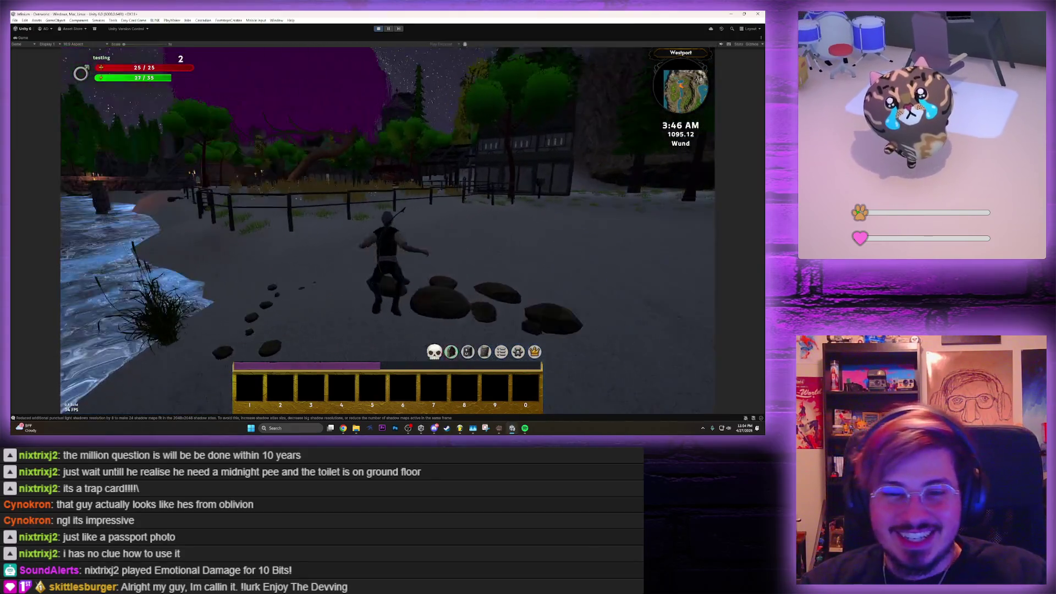
pyautogui.press('w')
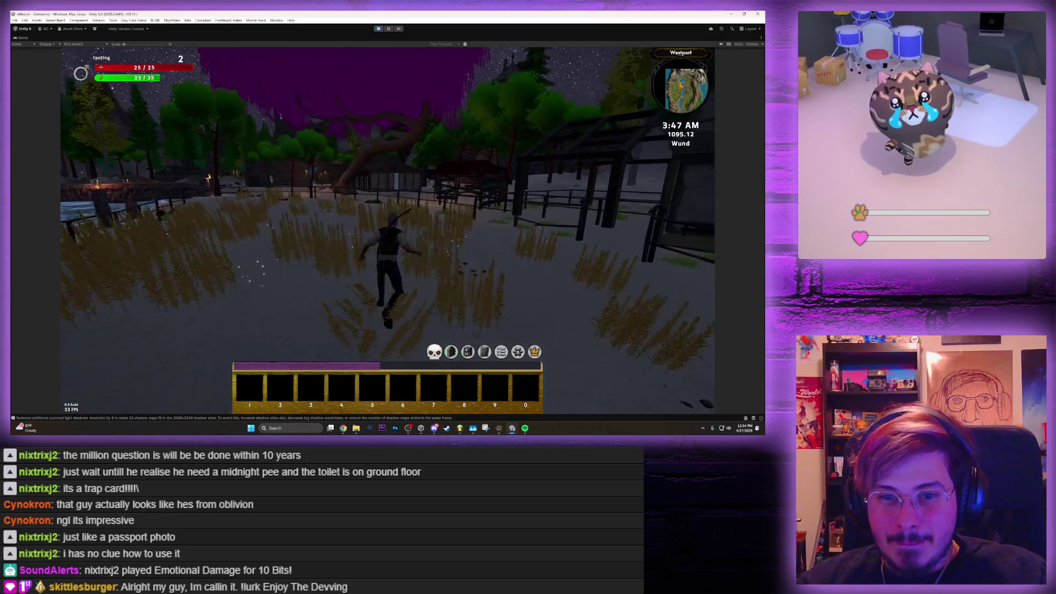
pyautogui.press('w')
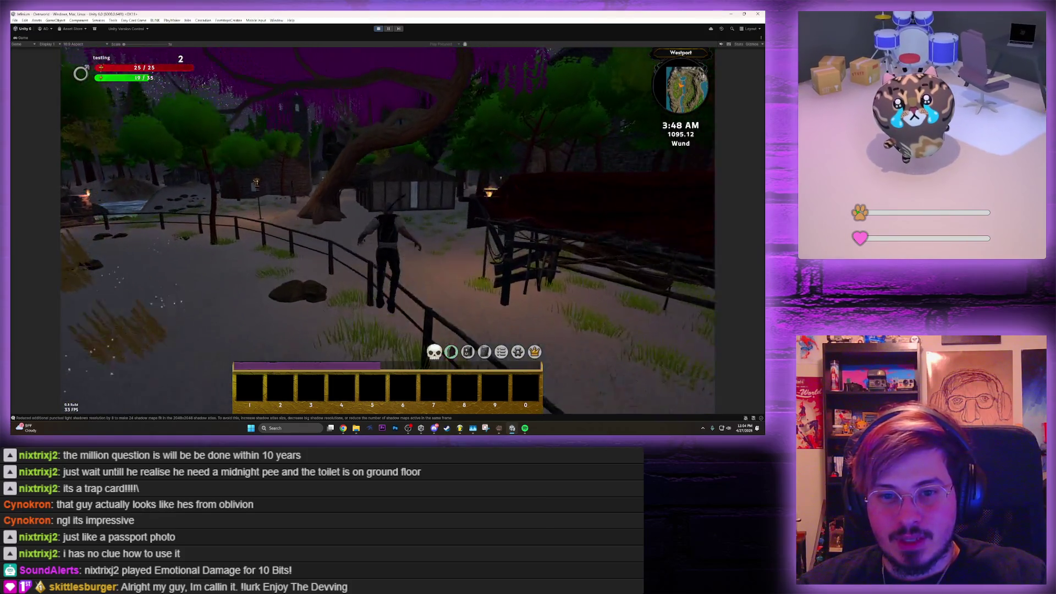
pyautogui.press('w')
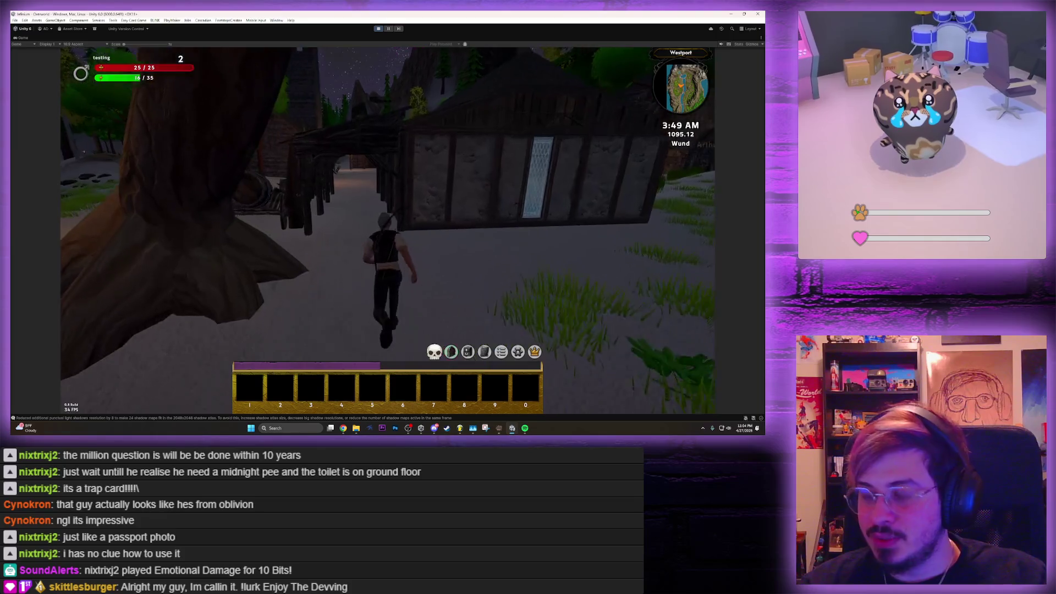
pyautogui.press('w')
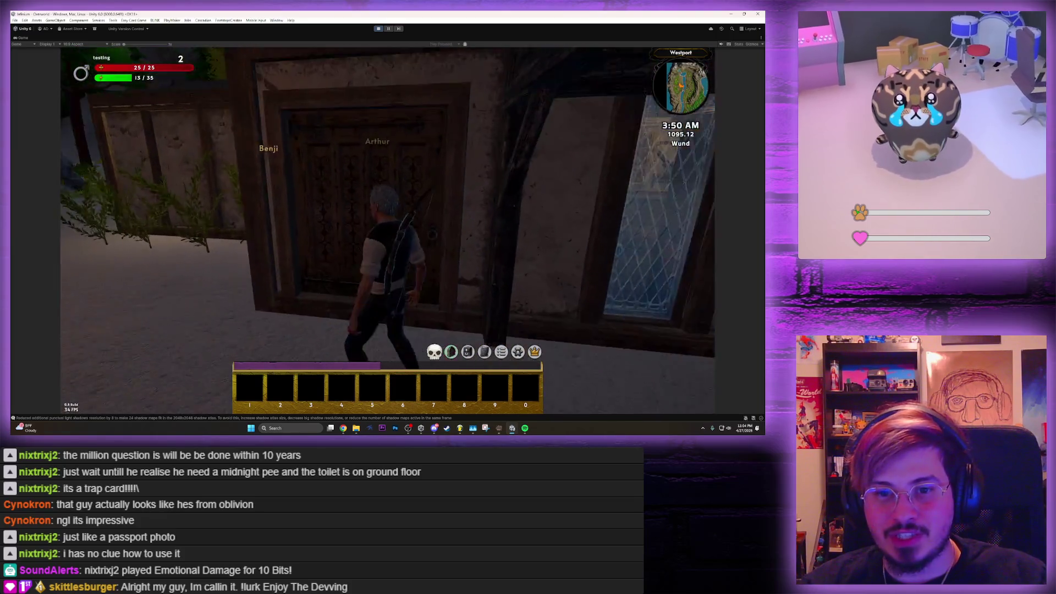
pyautogui.press('w')
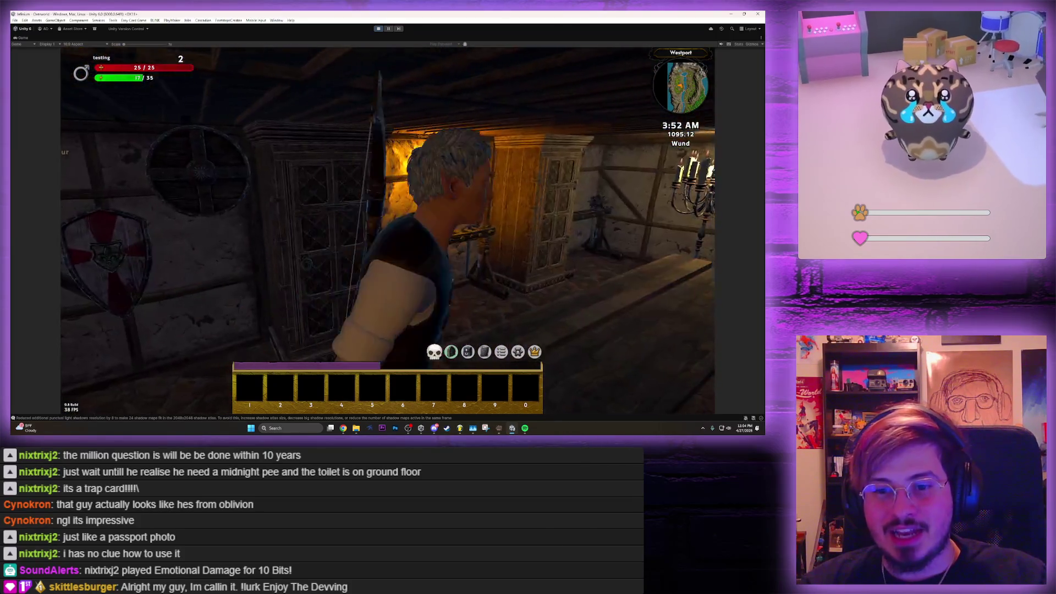
pyautogui.press('w')
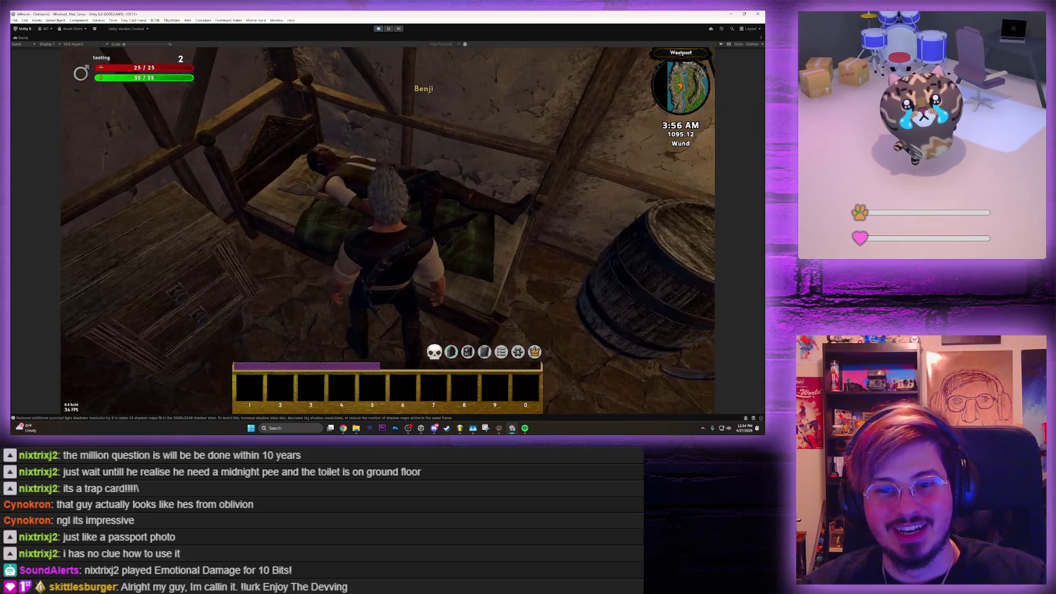
pyautogui.press('e')
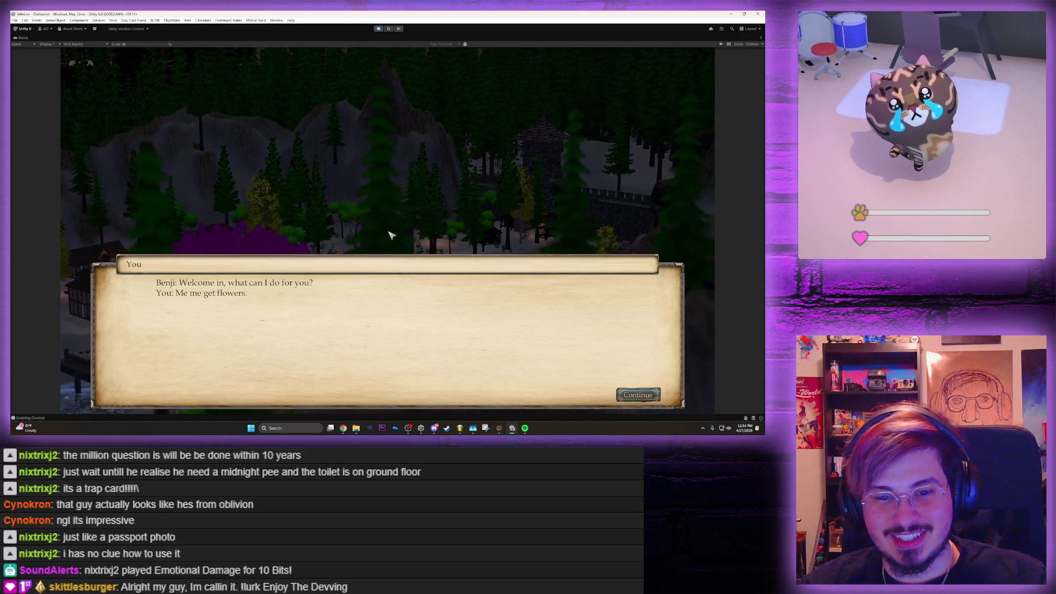
# Continue past Benji's greeting and let the night village cutscene play out
pyautogui.click(639, 395)
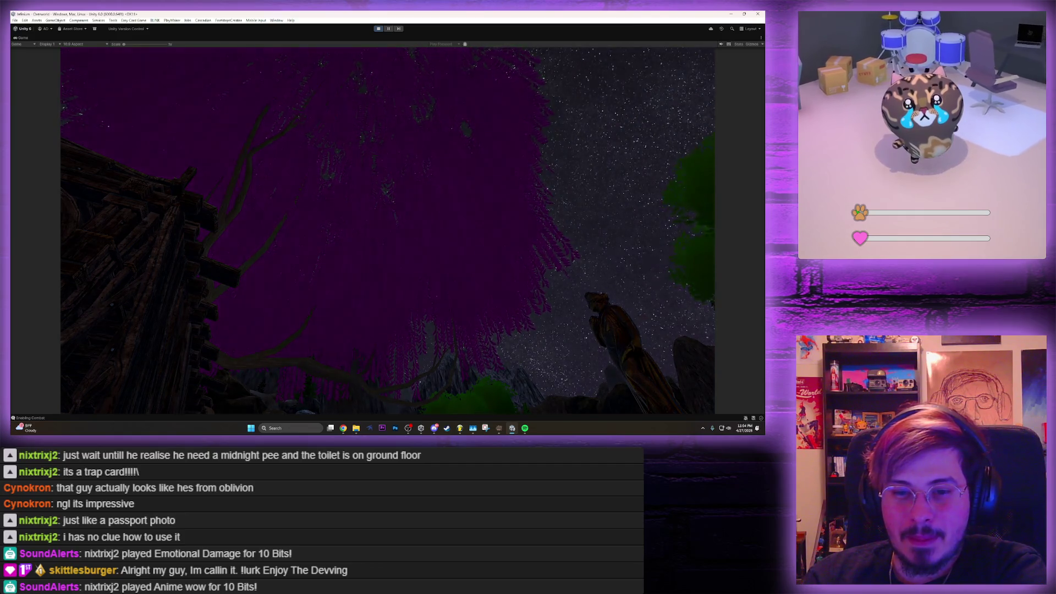
# Charge the Spearman and Swordsman and attack until the enemy dies and the character reaches Level 3
pyautogui.press('w')
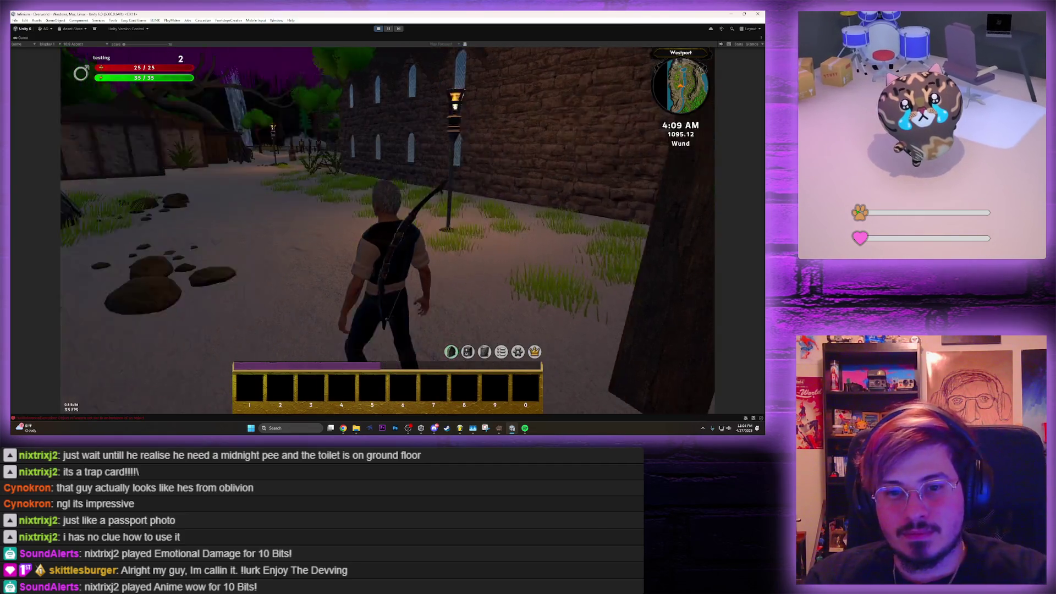
pyautogui.press('w')
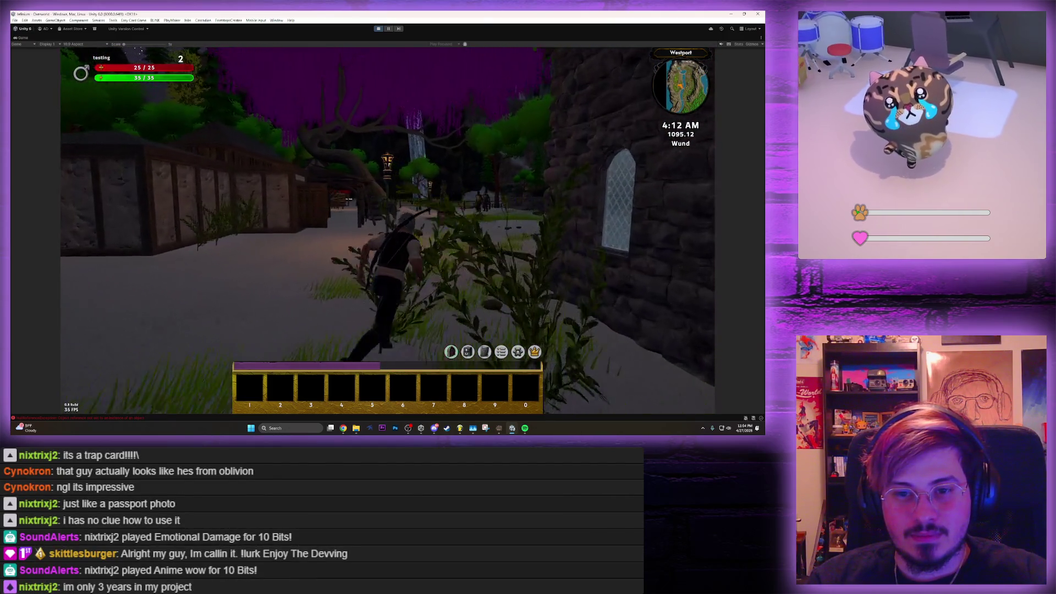
pyautogui.press('w')
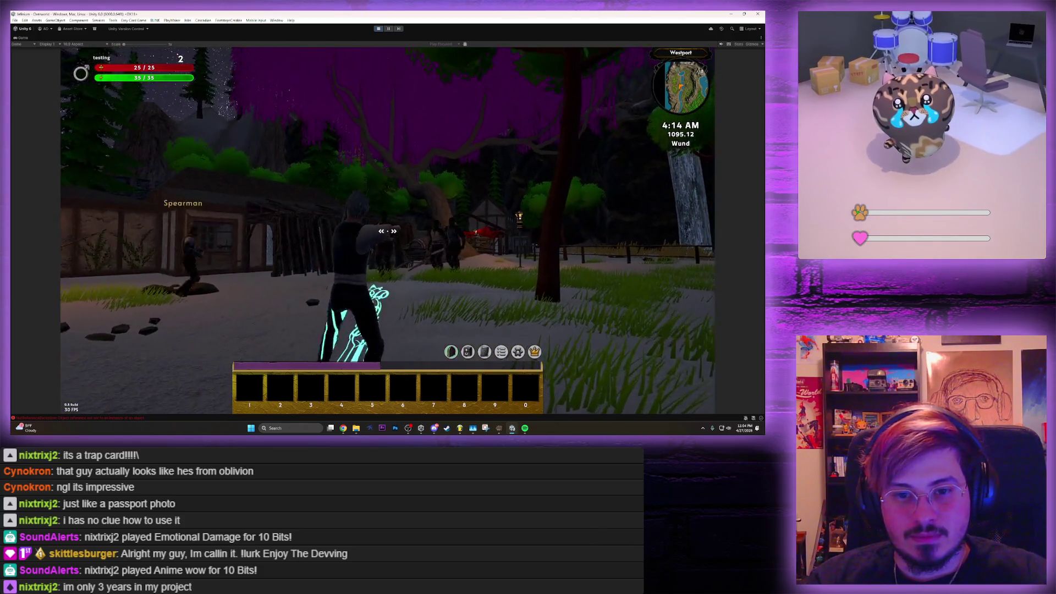
pyautogui.press('w')
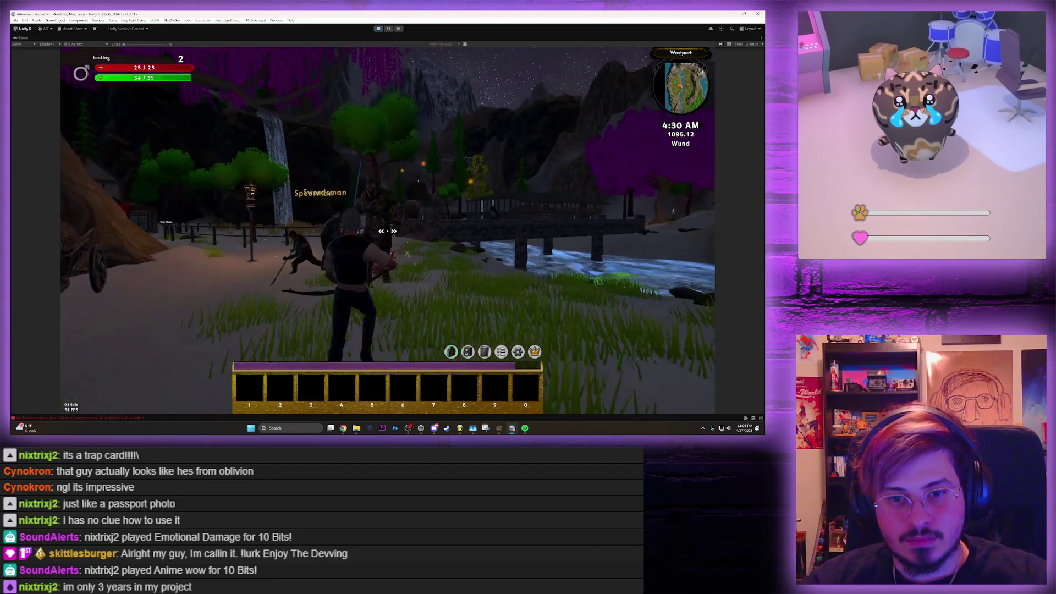
pyautogui.click(387, 231)
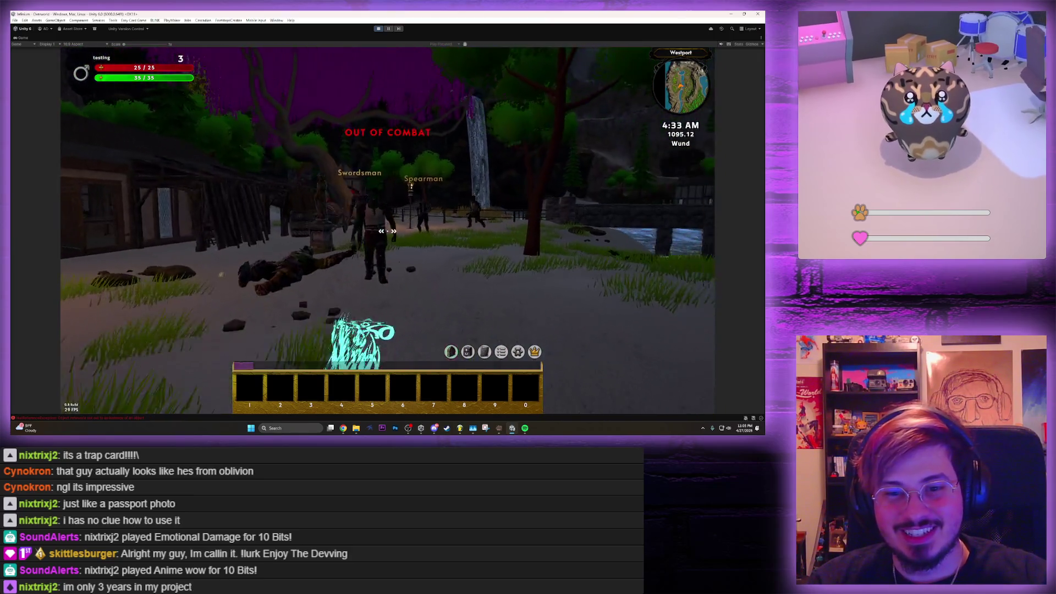
pyautogui.click(388, 231)
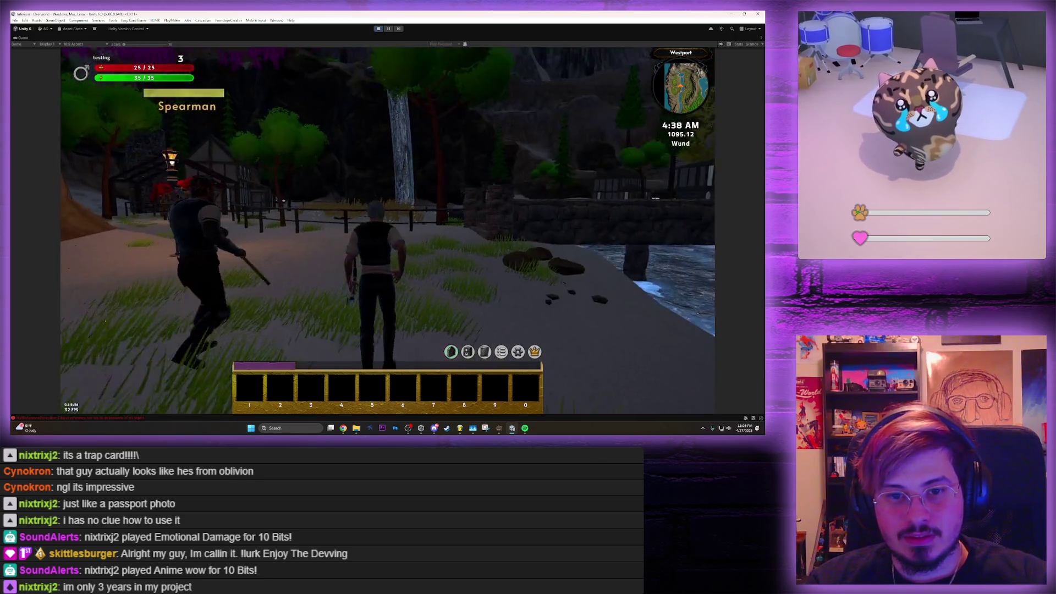
pyautogui.press('w')
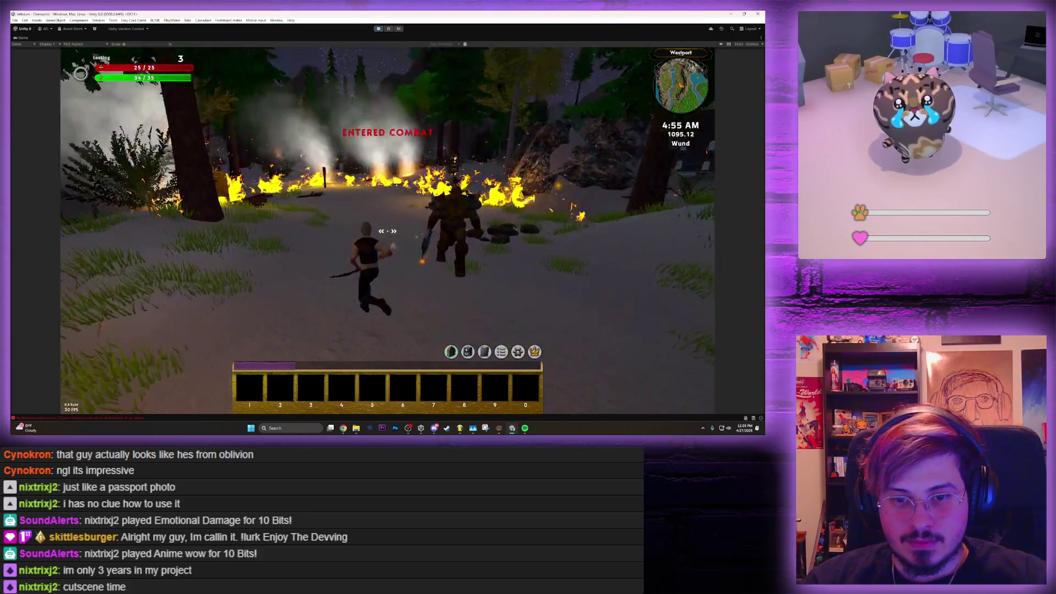
# Run toward the burning village, briefly checking the Character equipment panel
pyautogui.press('w')
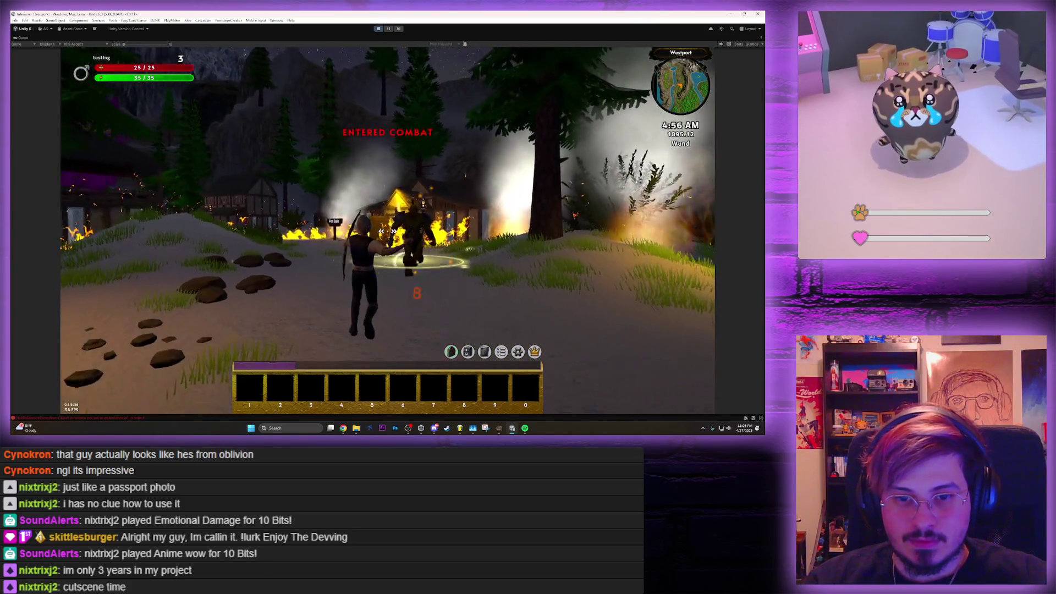
pyautogui.press('c')
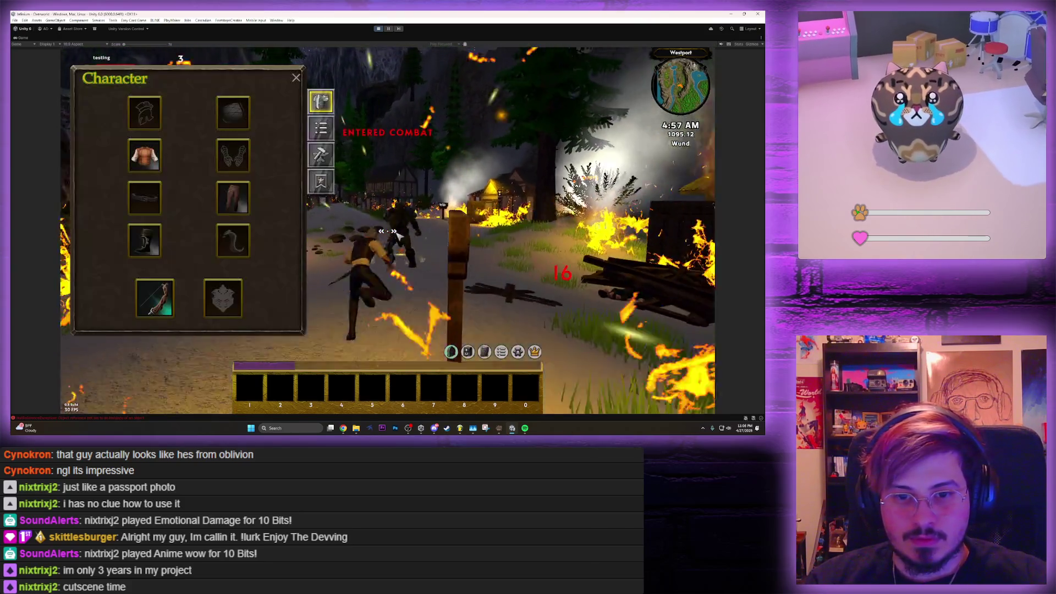
pyautogui.press('c')
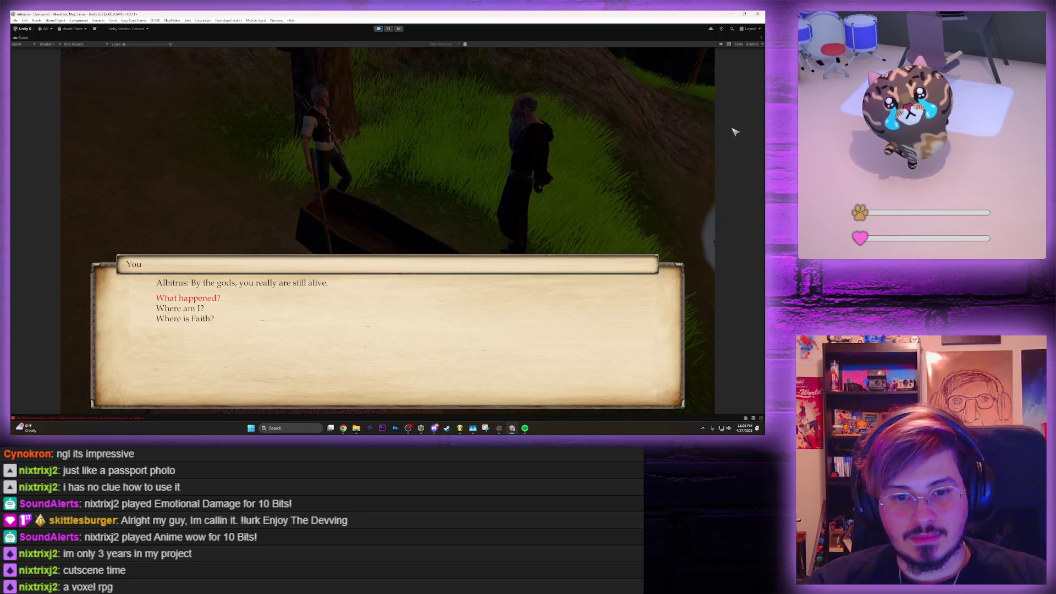
# Ask Albitrus what happened and whether the character can die, then reply 'I understand' to close the talk
pyautogui.press('Return')
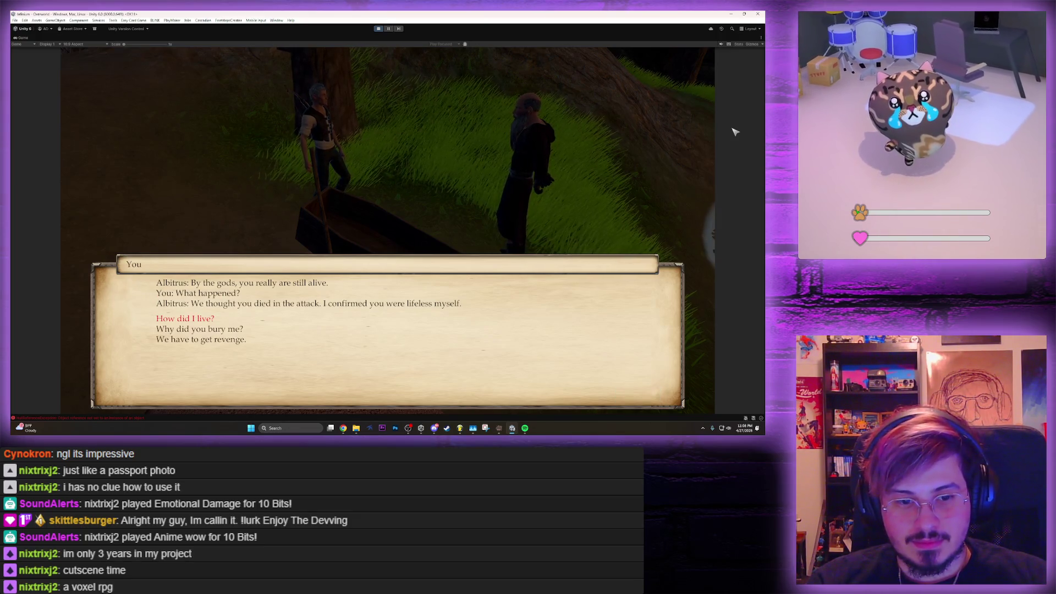
pyautogui.press('Return')
pyautogui.press('Return')
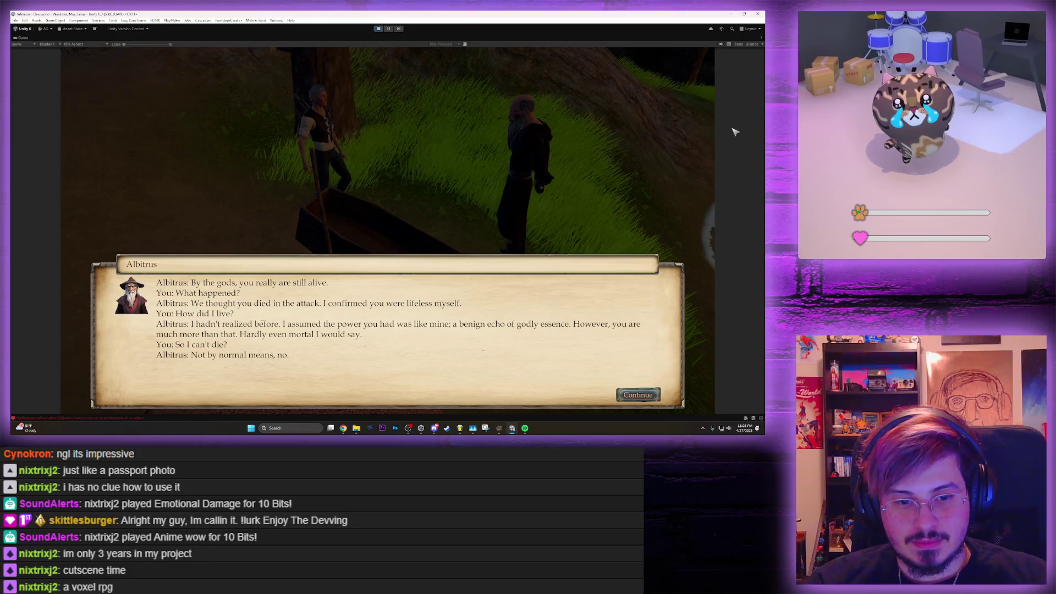
pyautogui.press('Return')
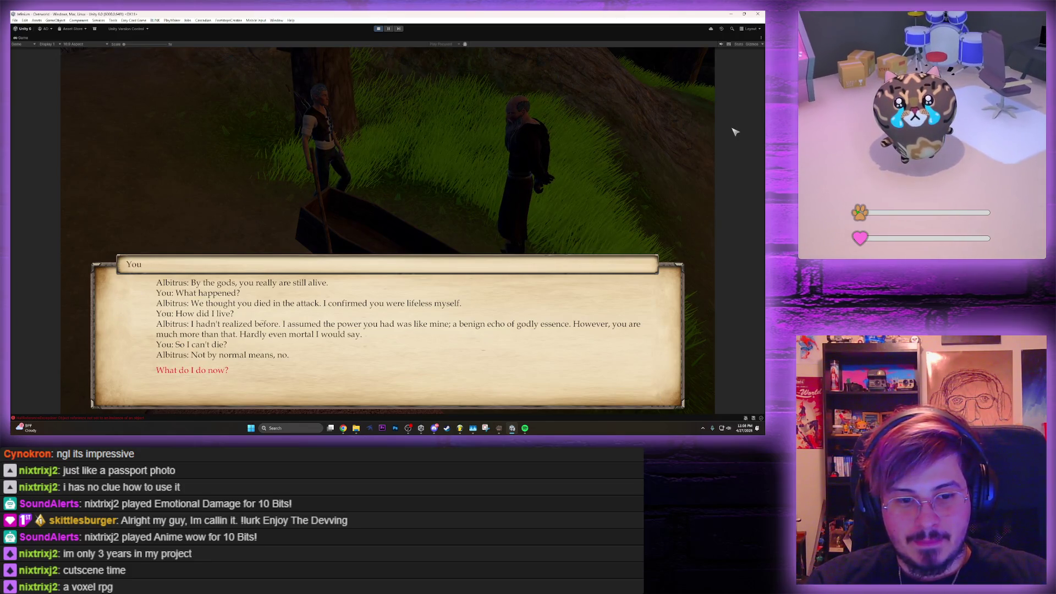
pyautogui.press('Return')
pyautogui.press('space')
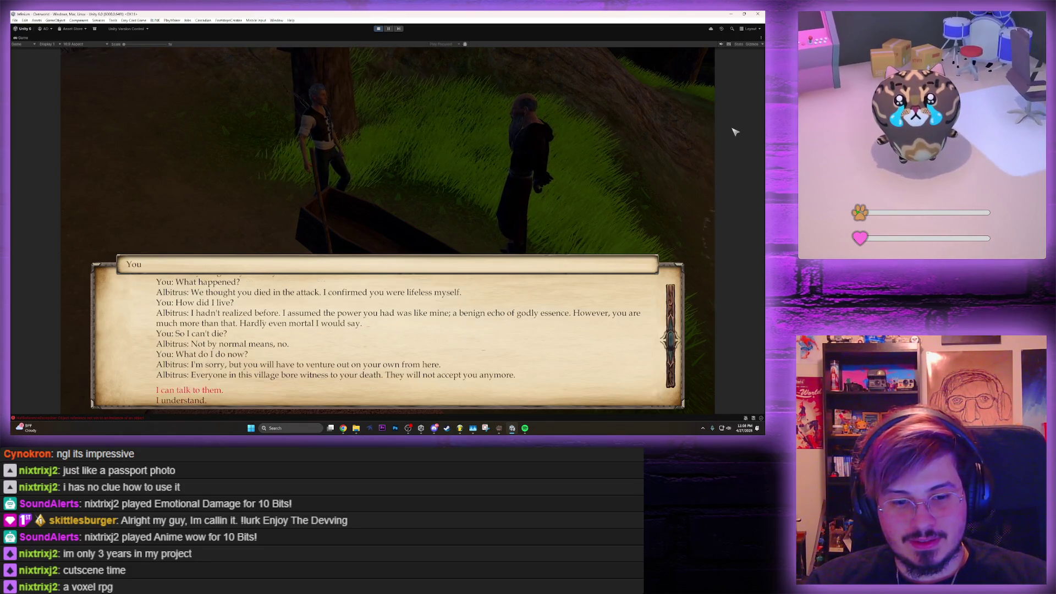
pyautogui.press('space')
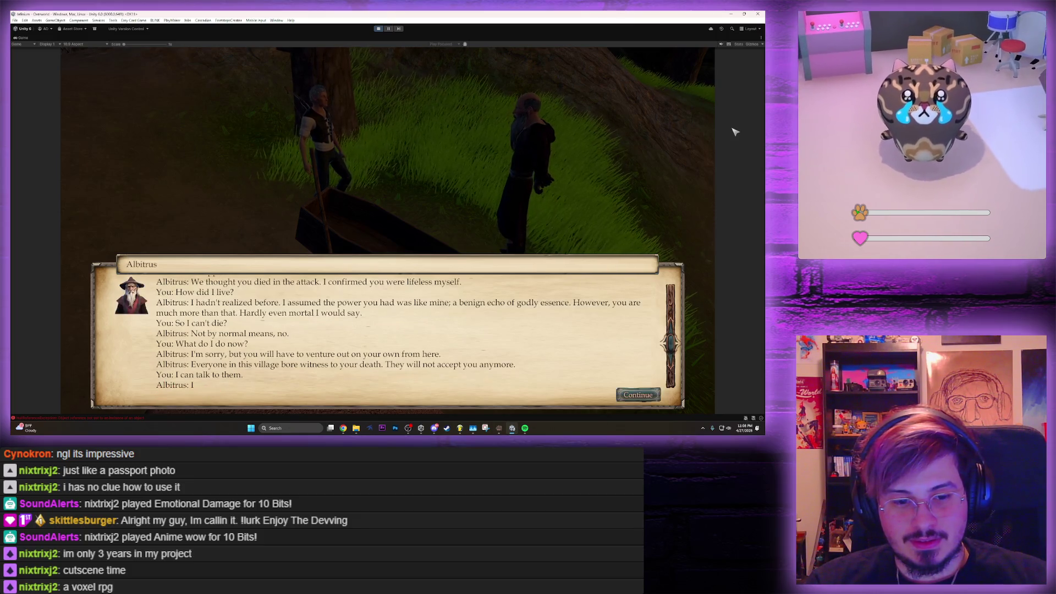
pyautogui.press('space')
pyautogui.press('space')
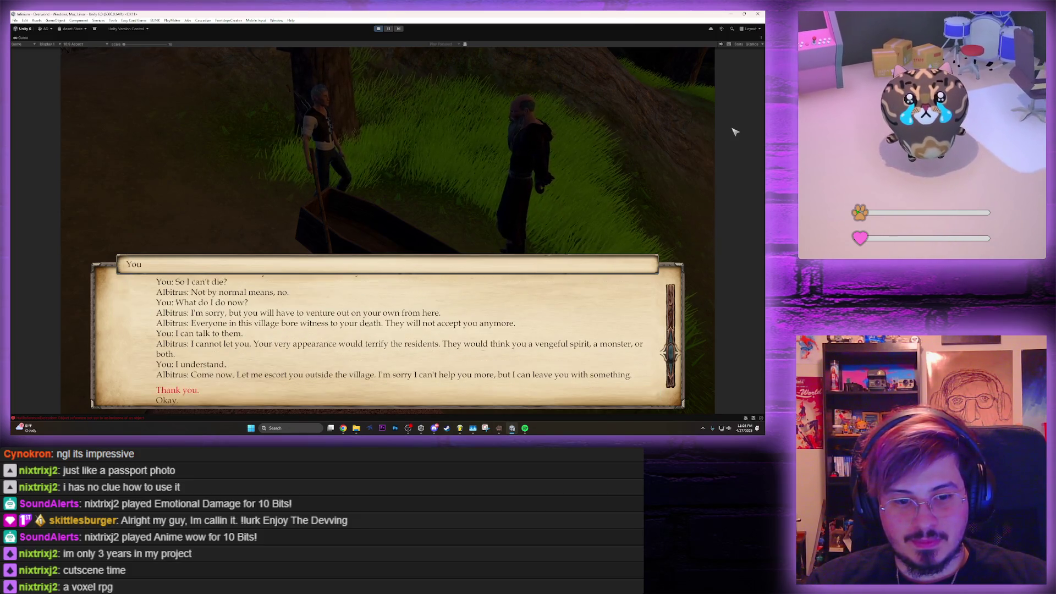
pyautogui.press('space')
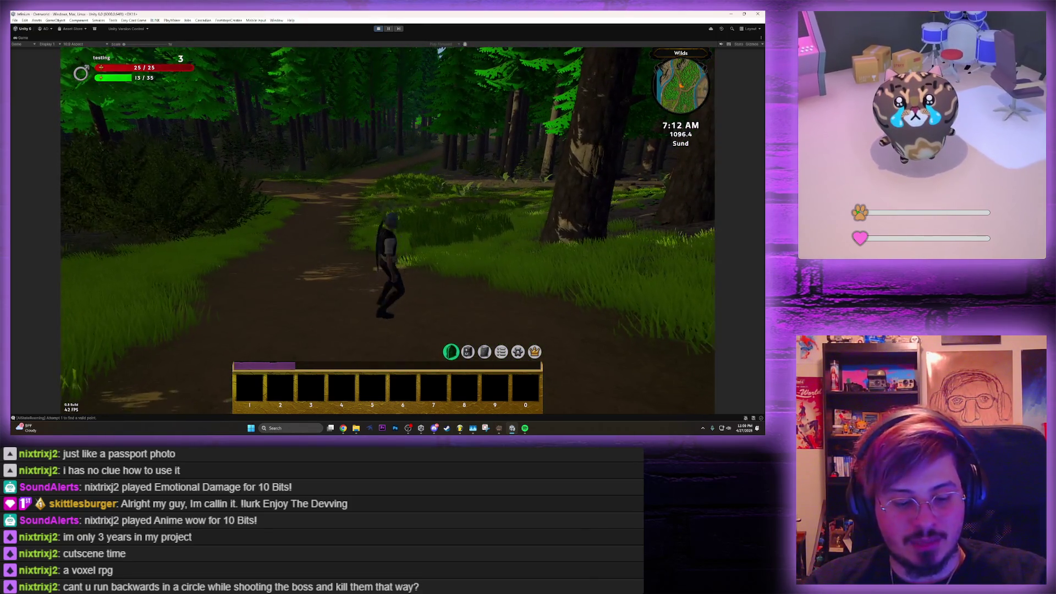
# Turn the character toward the camera, dodge-roll twice along the forest path, then walk on
pyautogui.press('s')
pyautogui.press('space')
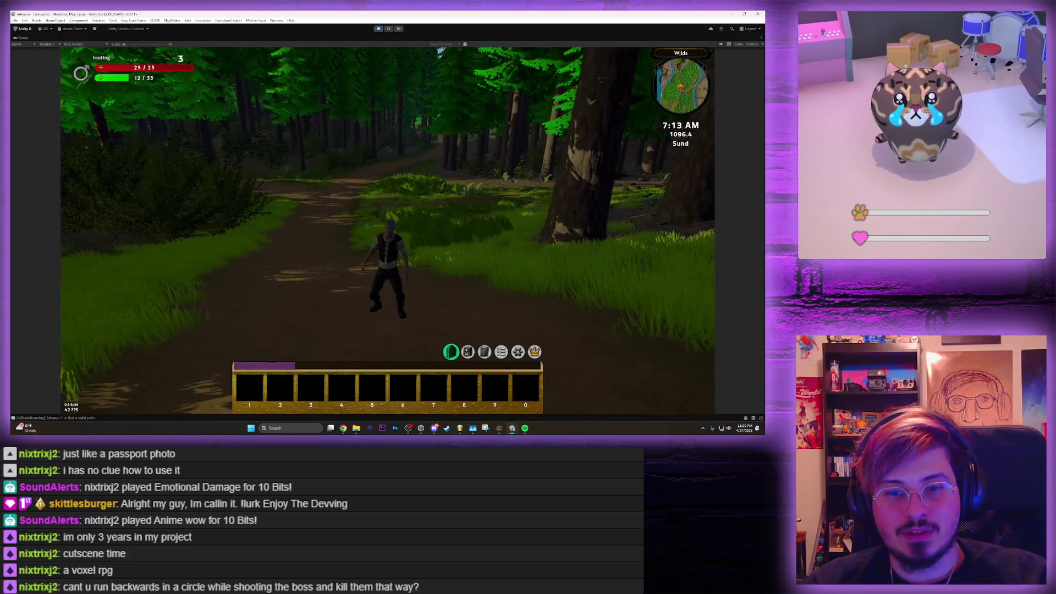
pyautogui.press('space')
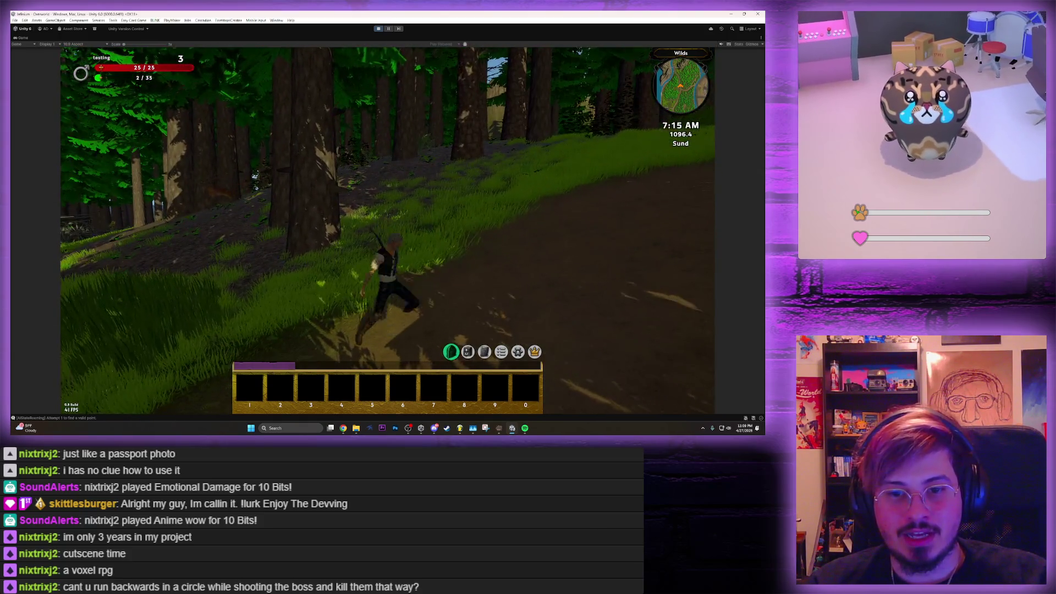
pyautogui.press('w')
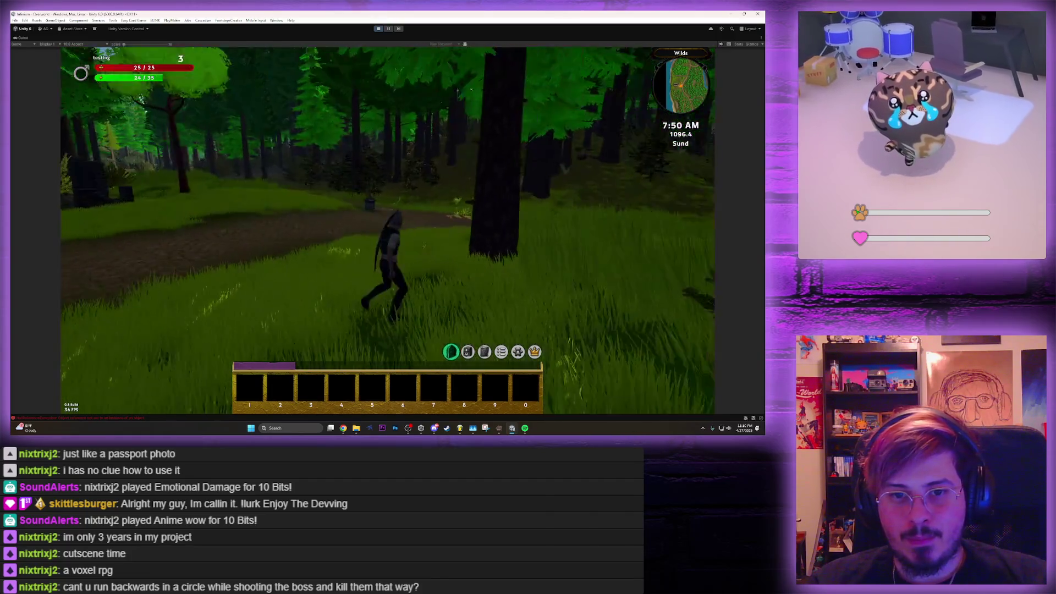
# Sprint through the forest toward the trader to watch the stamina drain, then stop the playtest
pyautogui.press('w')
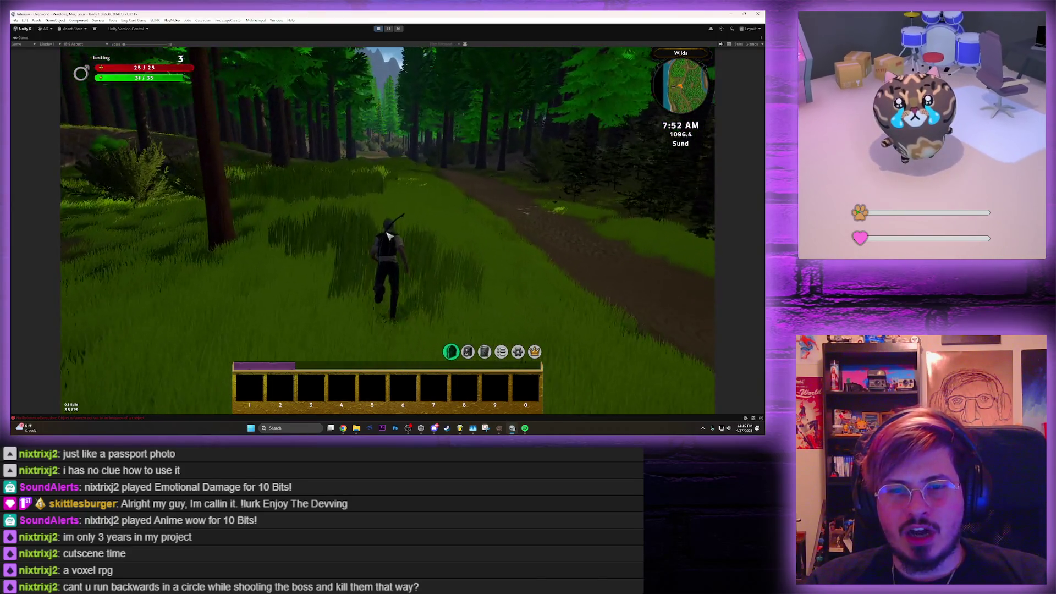
pyautogui.press('w')
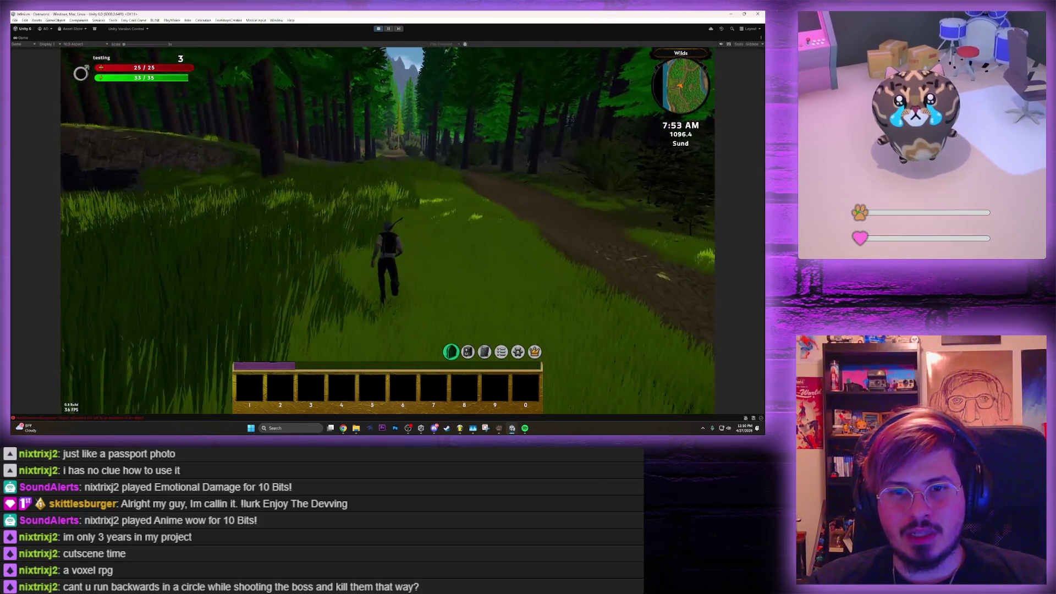
pyautogui.press('w')
pyautogui.press('w')
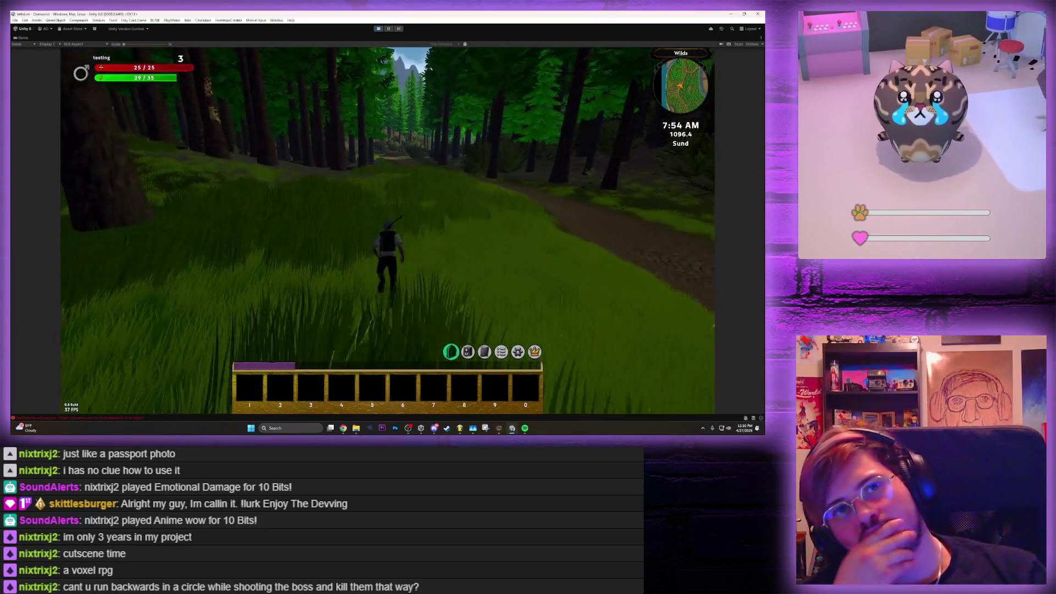
pyautogui.press('w')
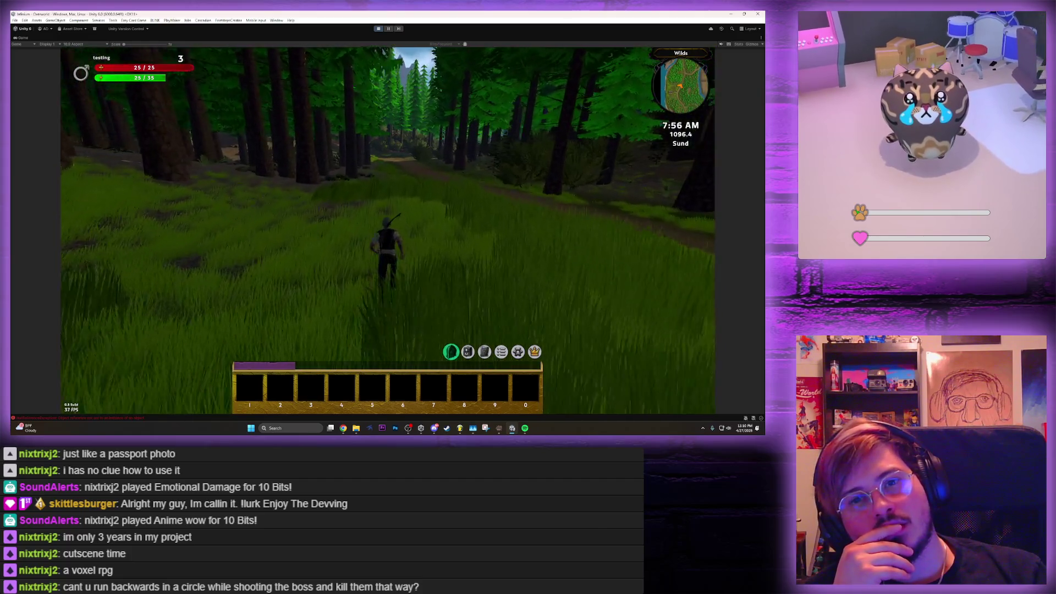
pyautogui.press('w')
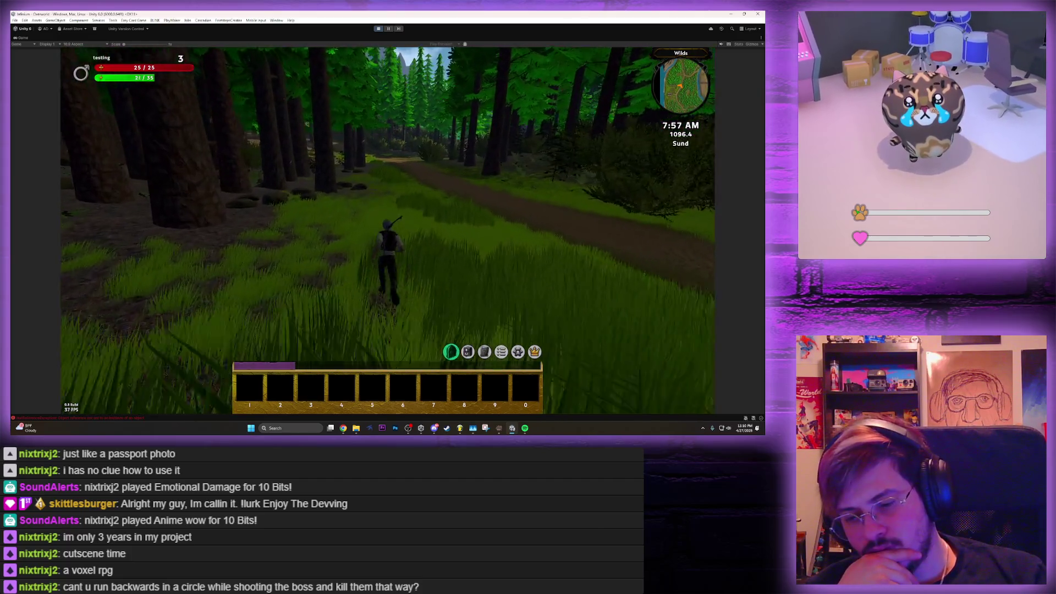
pyautogui.press('w')
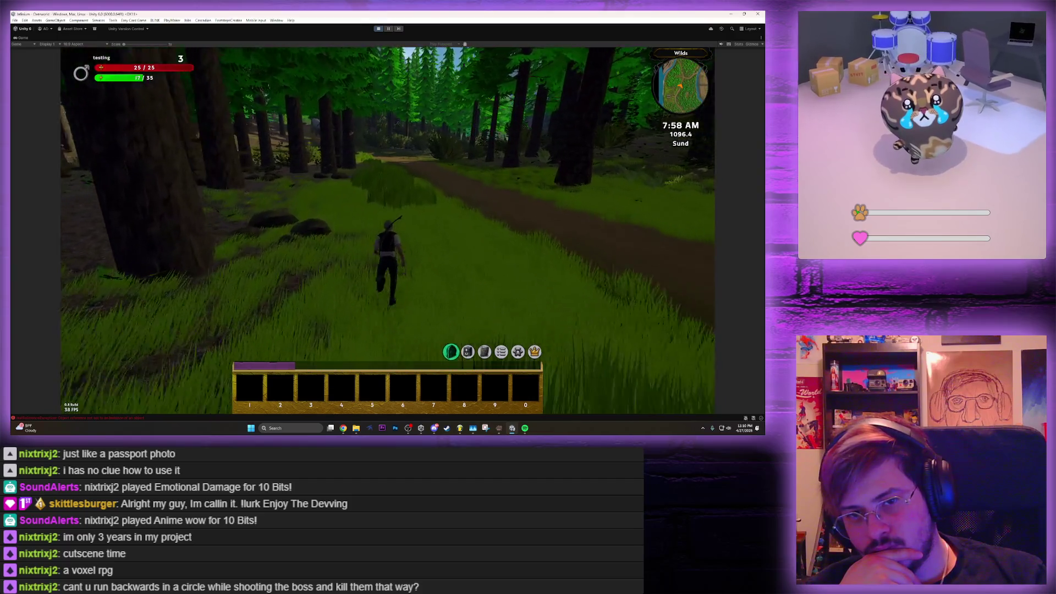
pyautogui.press('w')
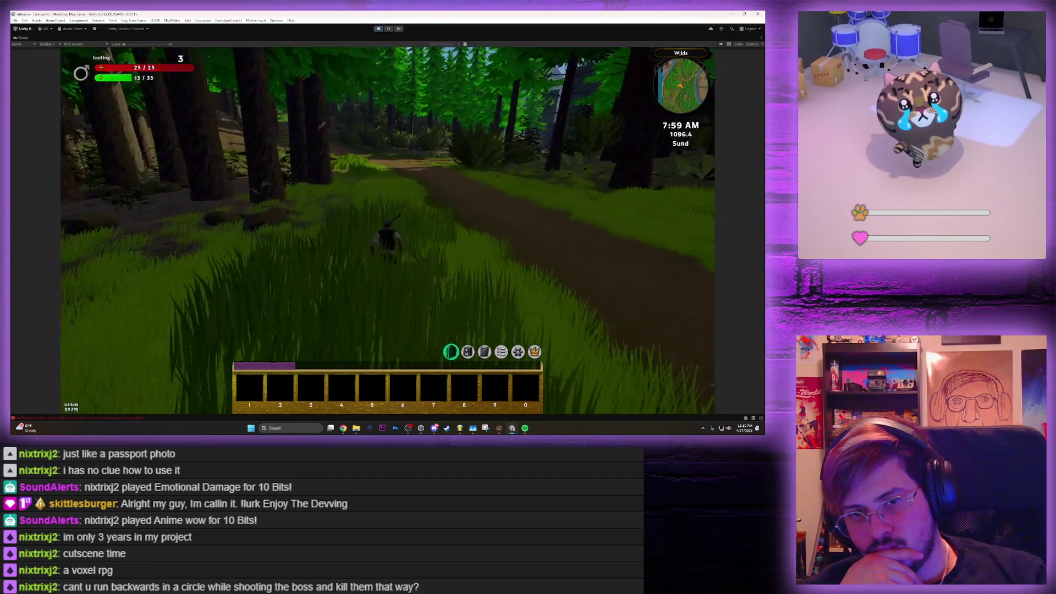
pyautogui.press('w')
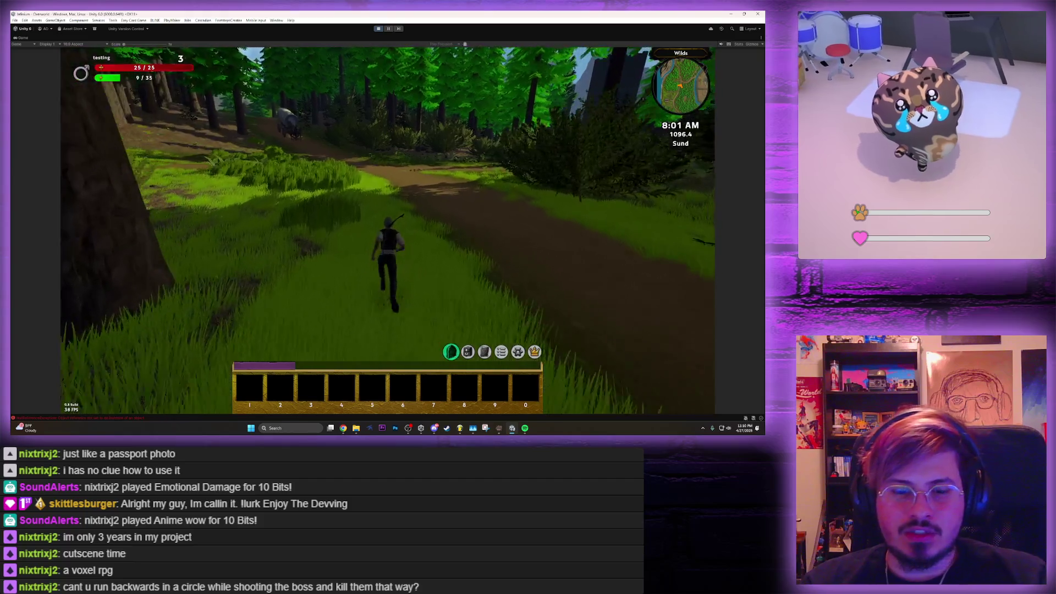
pyautogui.press('w')
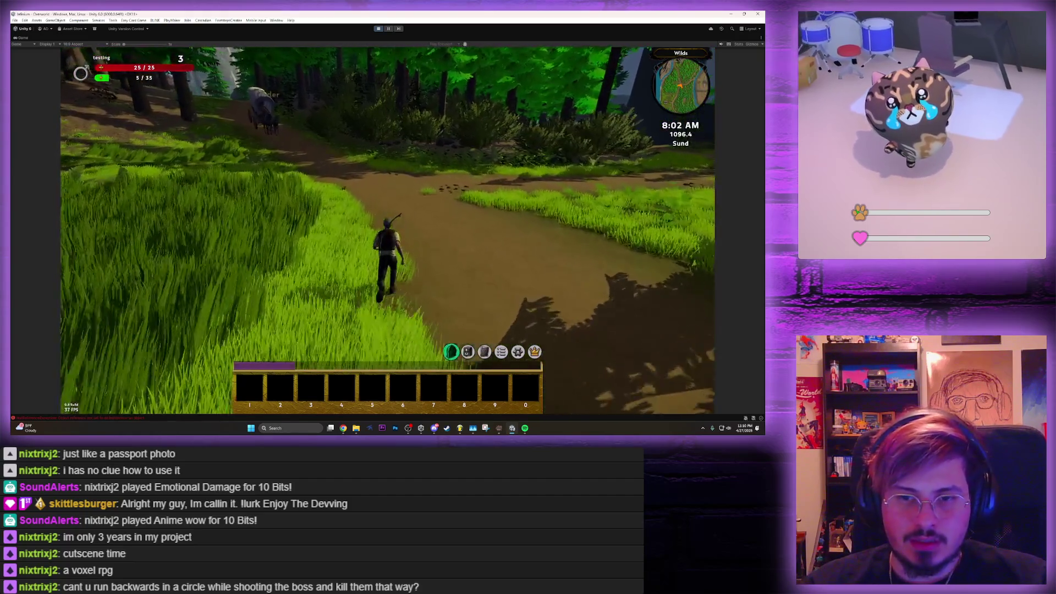
pyautogui.press('w')
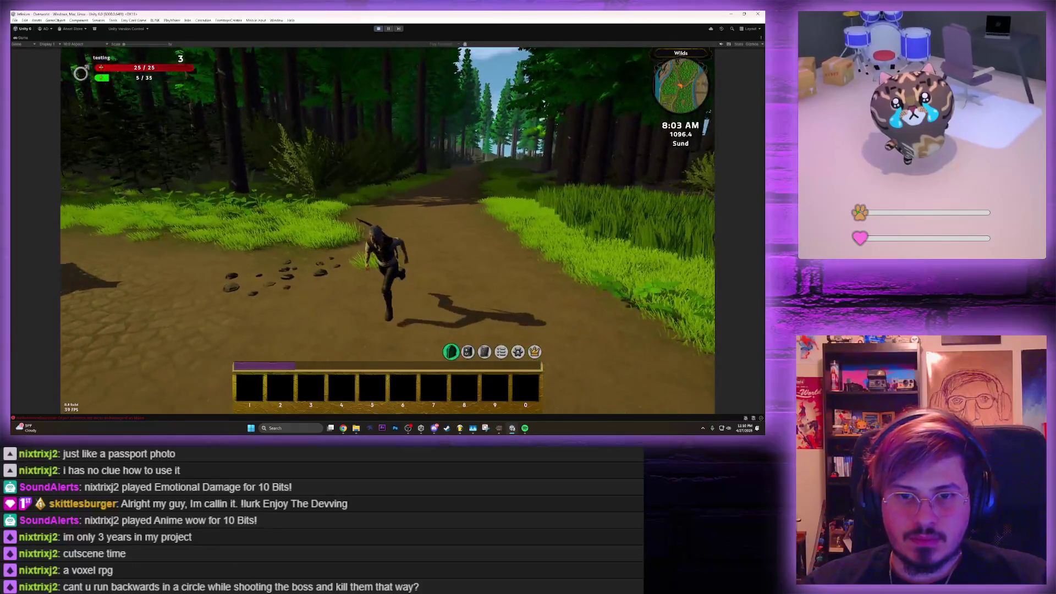
pyautogui.press('w')
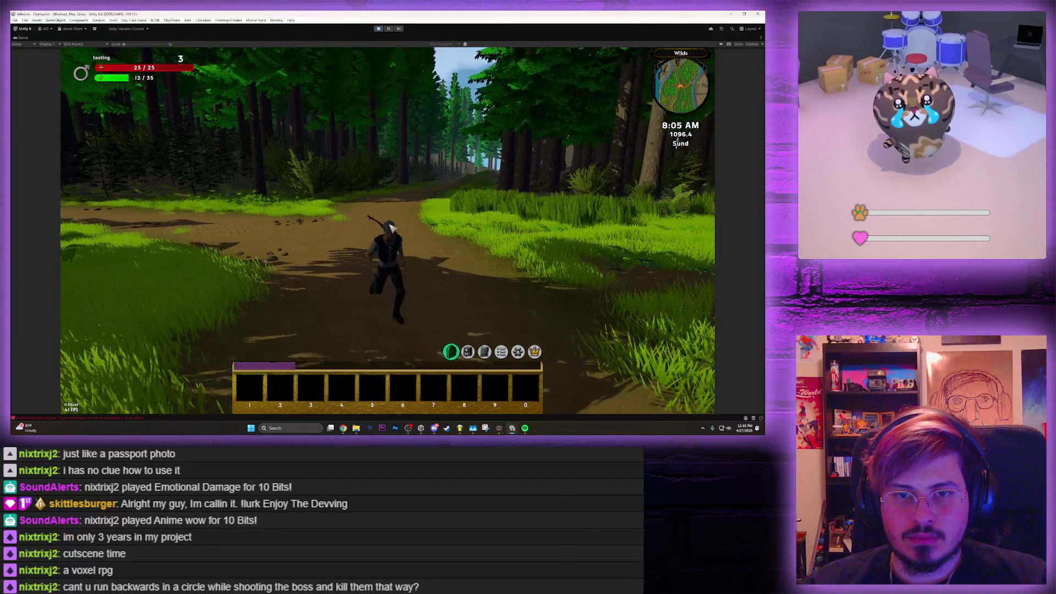
pyautogui.hotkey('ctrl', 'p')
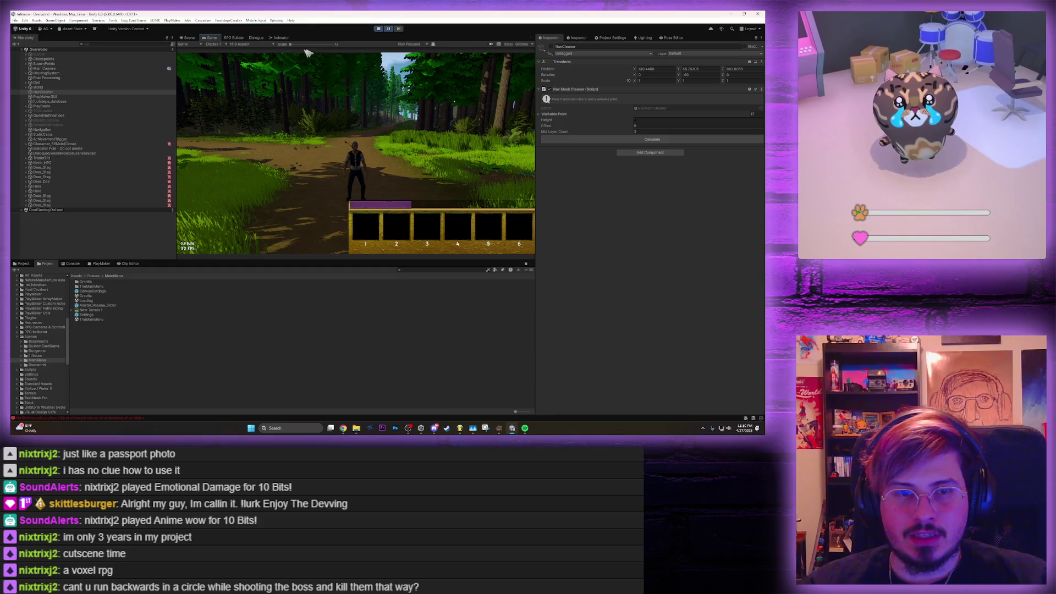
# Orbit the Scene view camera down to a lower angle over the Wilds forest terrain
pyautogui.moveTo(198, 52)
pyautogui.mouseDown()
pyautogui.moveTo(239, 73)
pyautogui.moveTo(244, 59)
pyautogui.moveTo(223, 116)
pyautogui.moveTo(203, 120)
pyautogui.moveTo(376, 159)
pyautogui.moveTo(396, 148)
pyautogui.mouseUp()
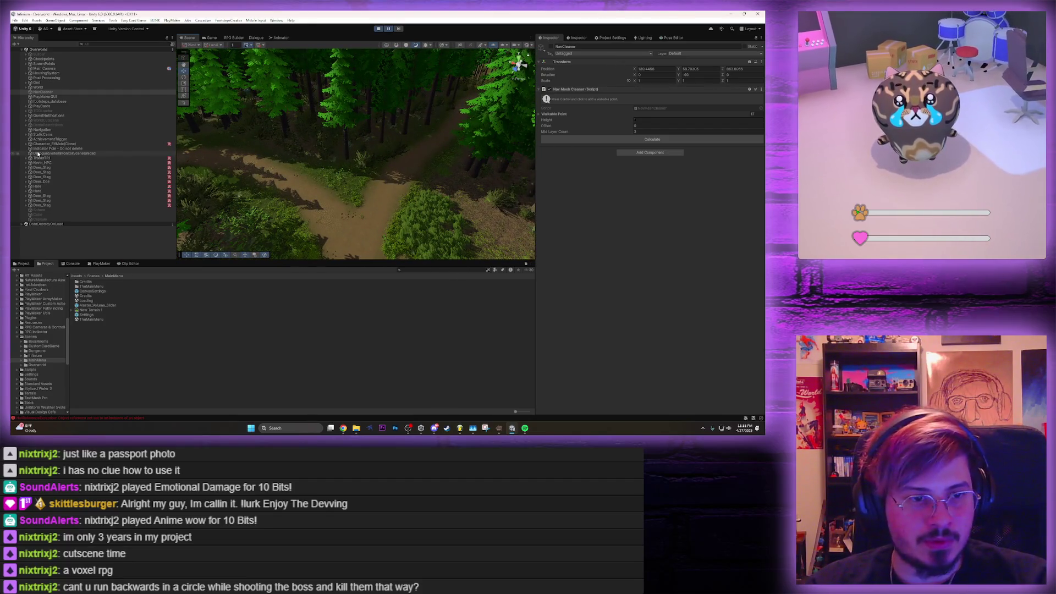
# Expand World, TheWild and WestportOutskirts, then WPOOpeningCutscene, and open its CutsceneController FSM
pyautogui.click(26, 87)
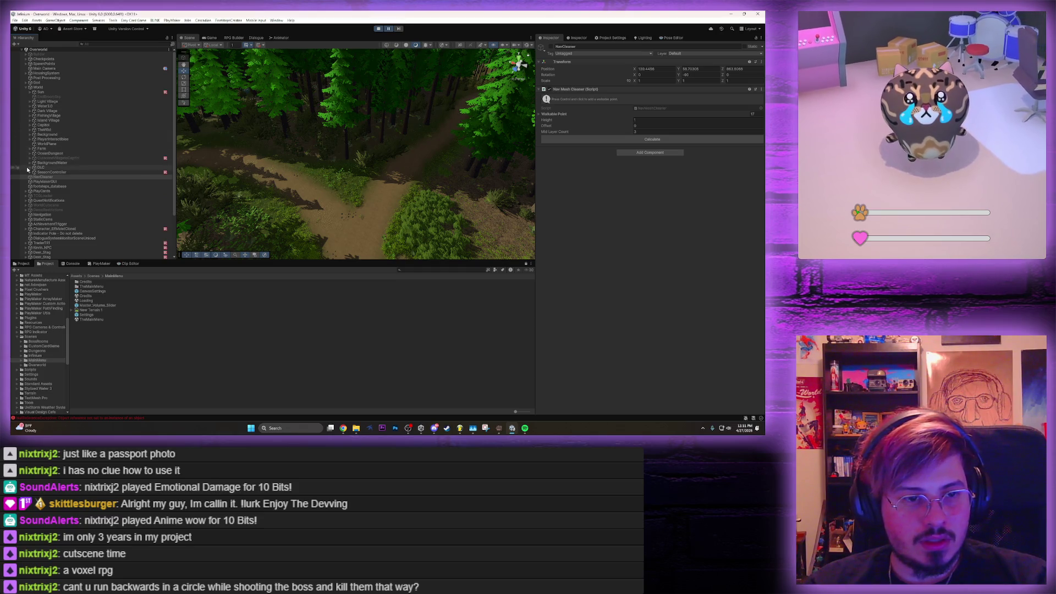
pyautogui.click(30, 130)
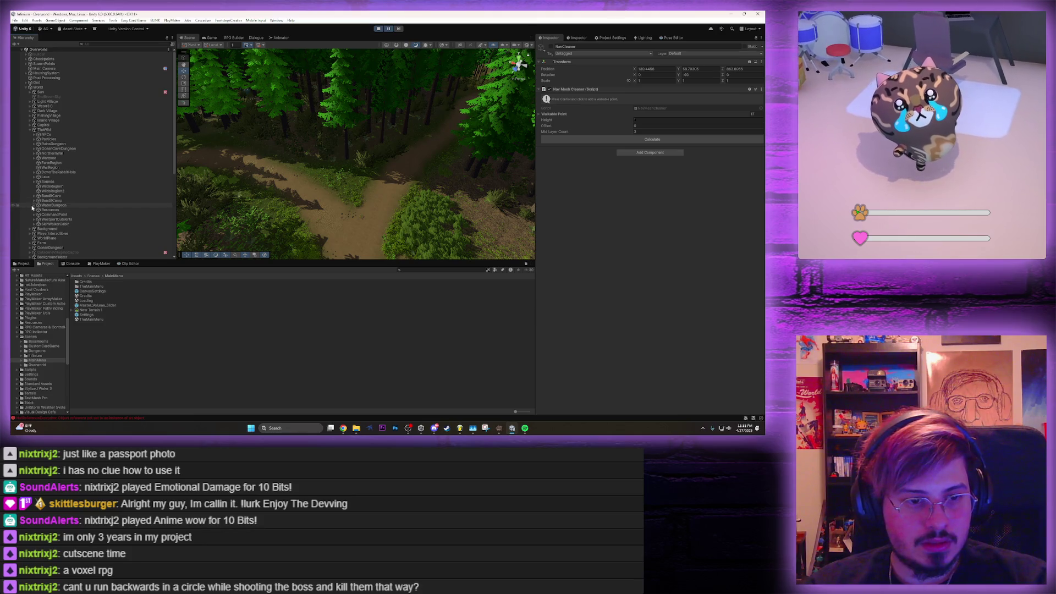
pyautogui.click(34, 220)
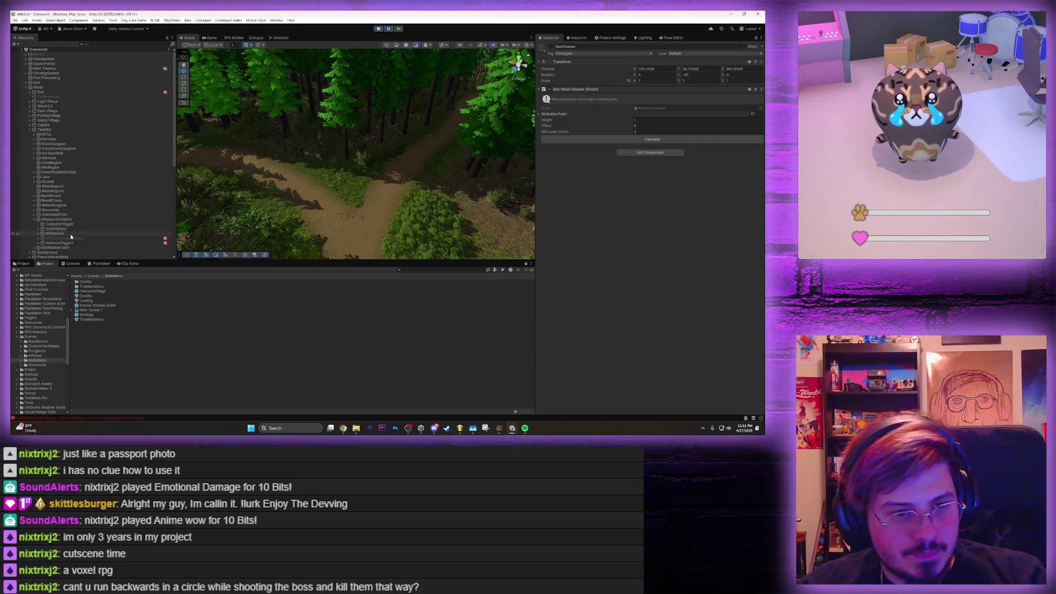
pyautogui.click(75, 239)
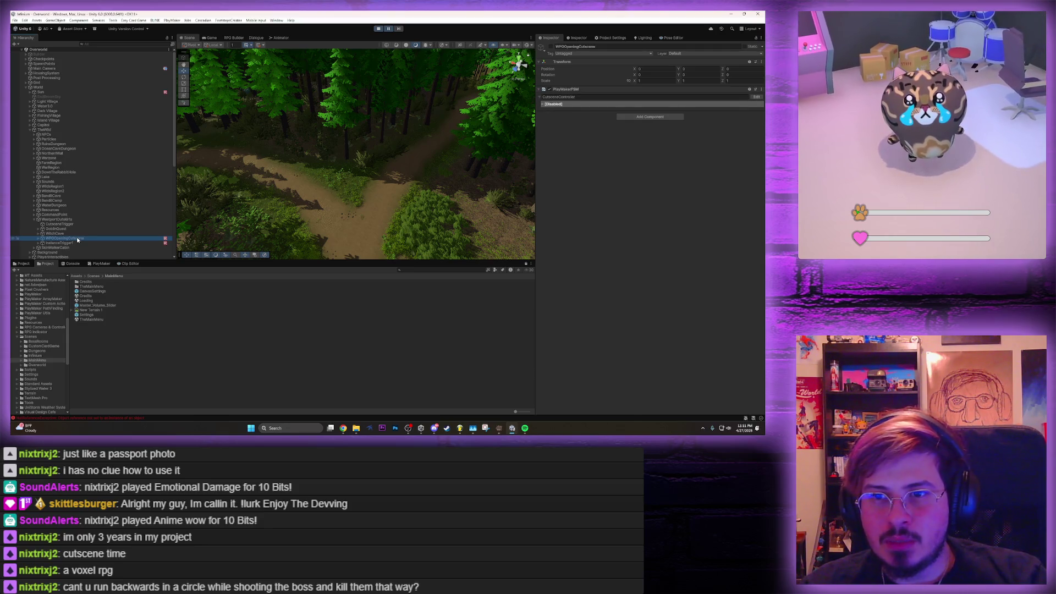
pyautogui.click(38, 240)
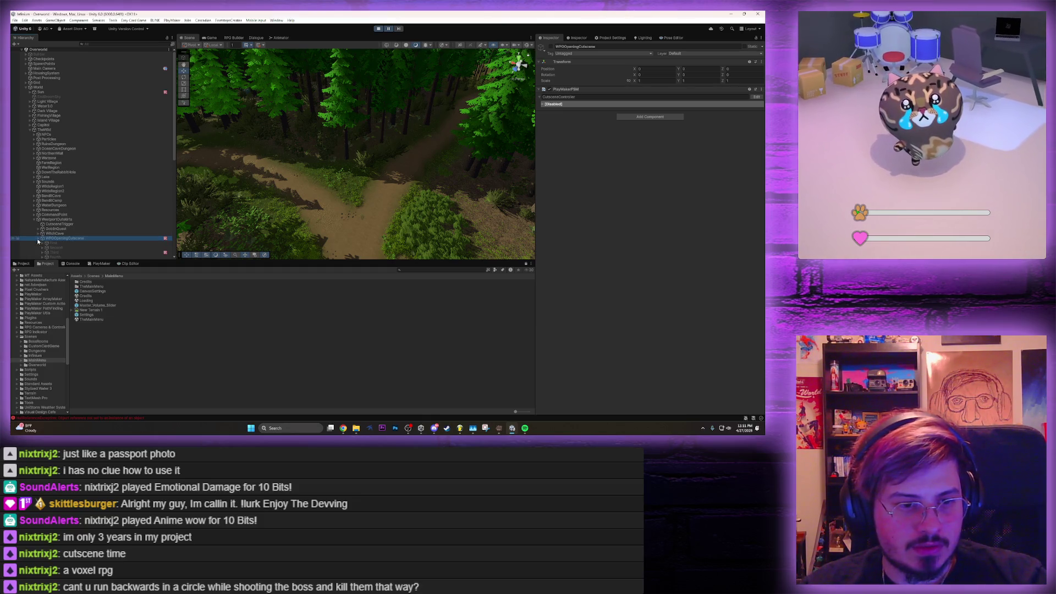
pyautogui.scroll(-2, 38, 241)
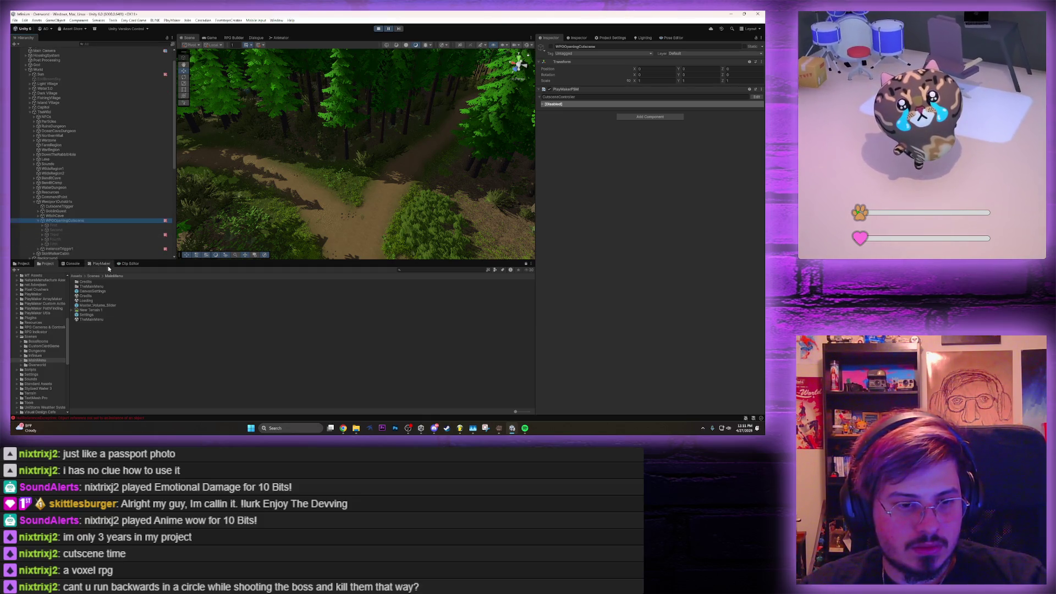
pyautogui.click(102, 265)
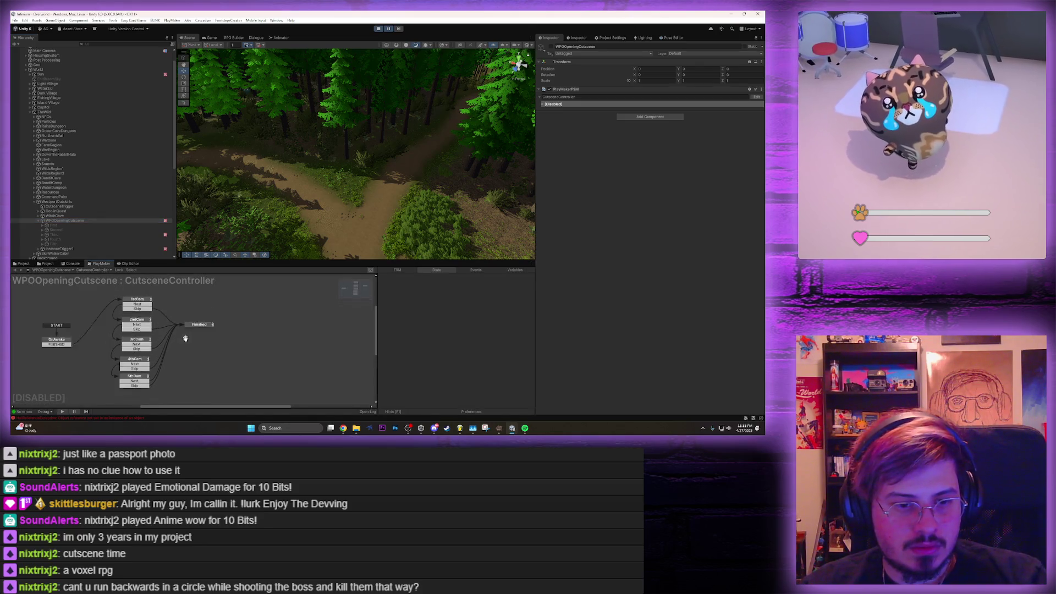
# Inspect the 1stCam and 2ndCam state actions and expand First to see its dolly parts
pyautogui.click(137, 301)
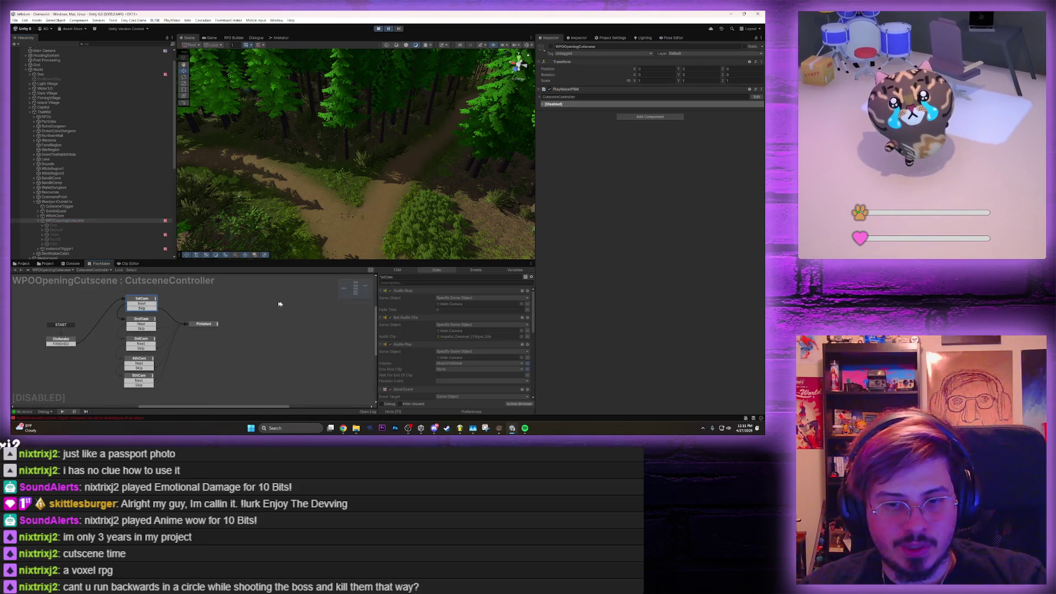
pyautogui.scroll(-6, 409, 322)
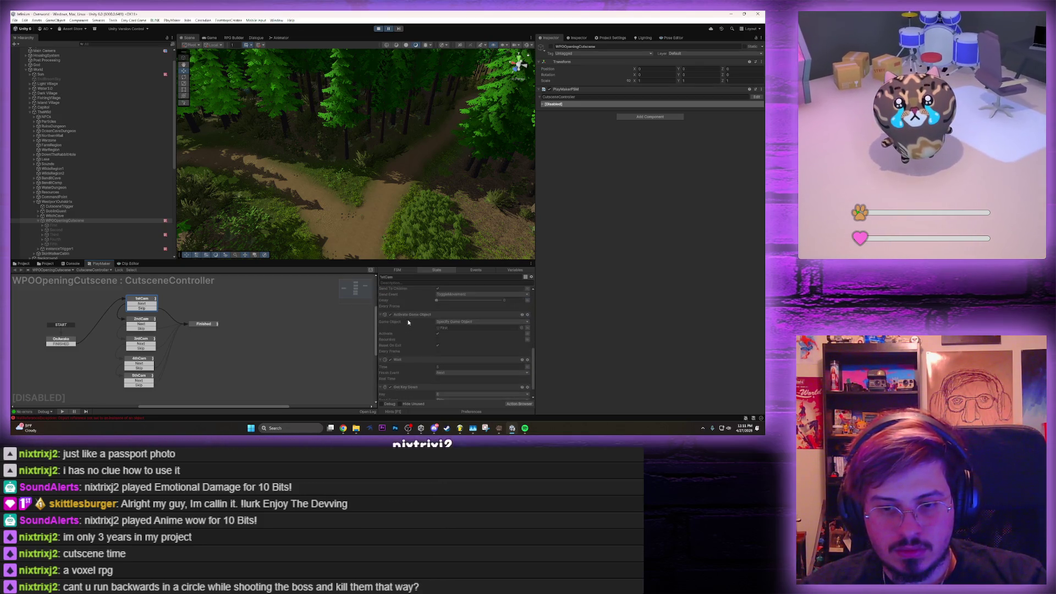
pyautogui.click(134, 322)
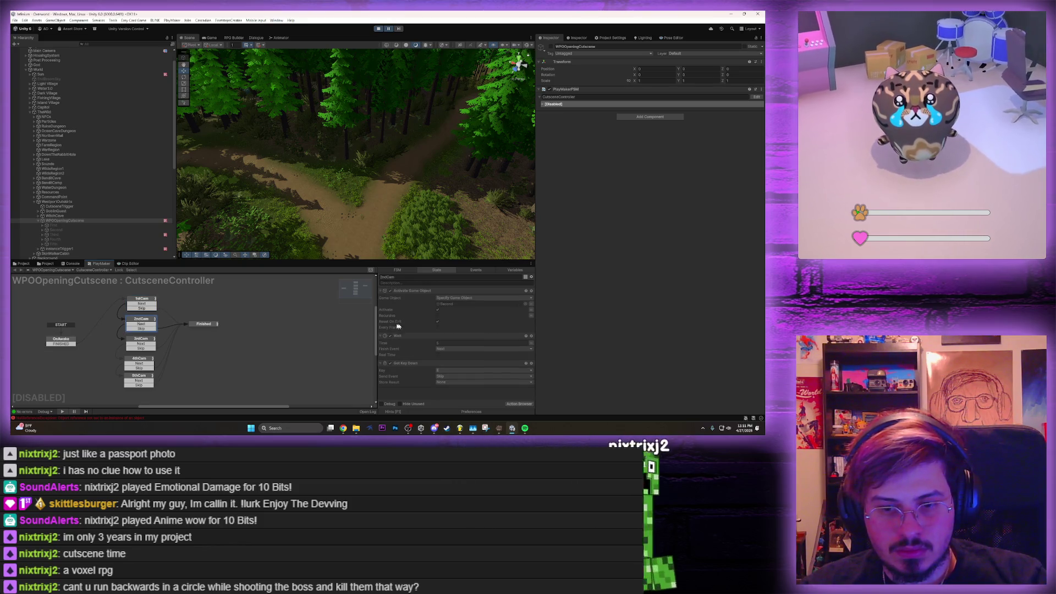
pyautogui.click(43, 225)
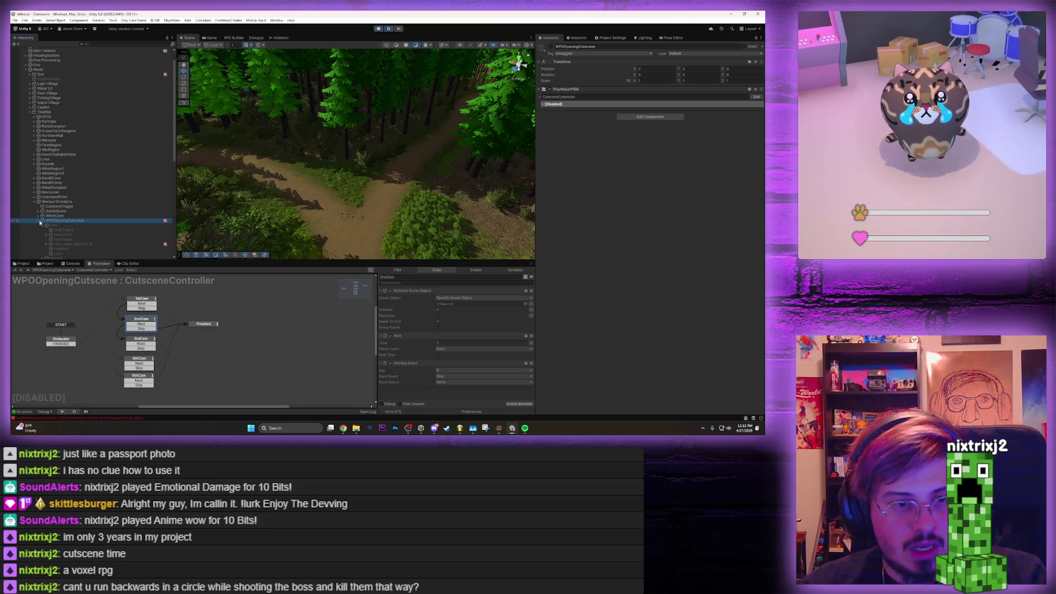
# Collapse WPOOpeningCutscene and select InstanceTrigger1 to show its Instancer FSM
pyautogui.click(40, 221)
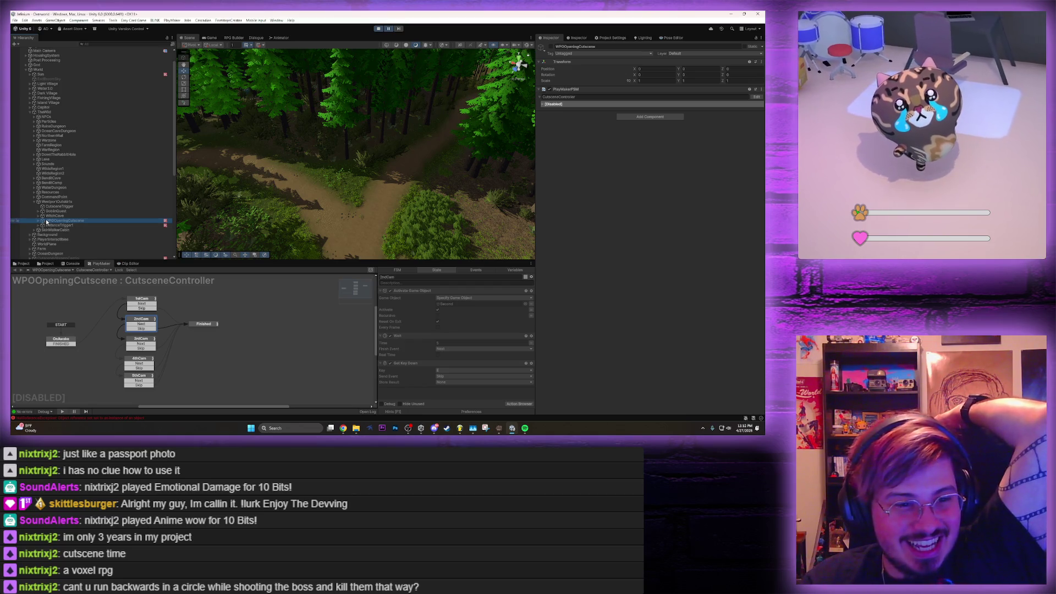
pyautogui.click(37, 225)
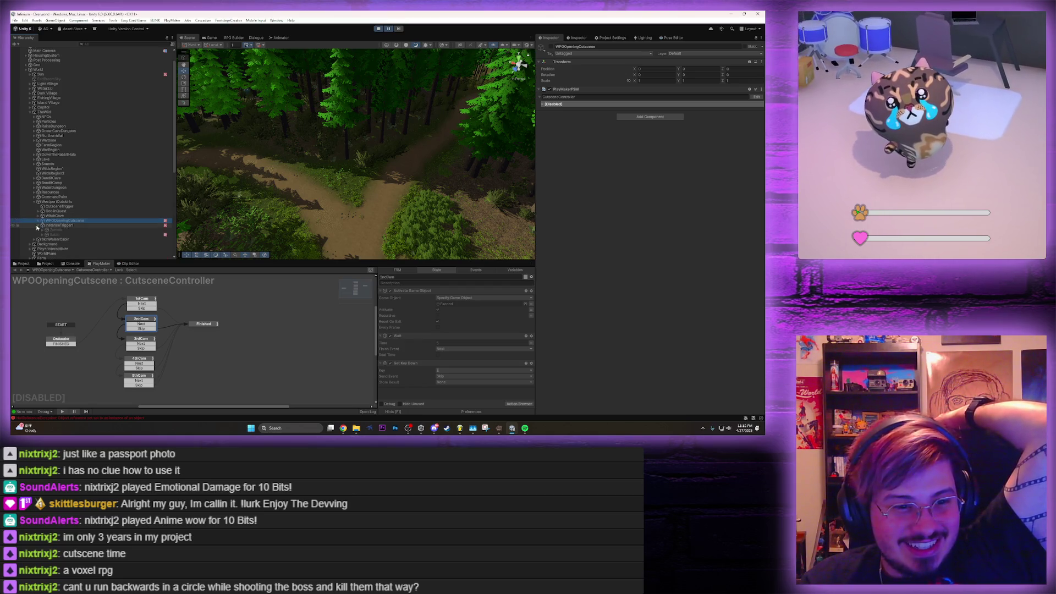
pyautogui.click(38, 226)
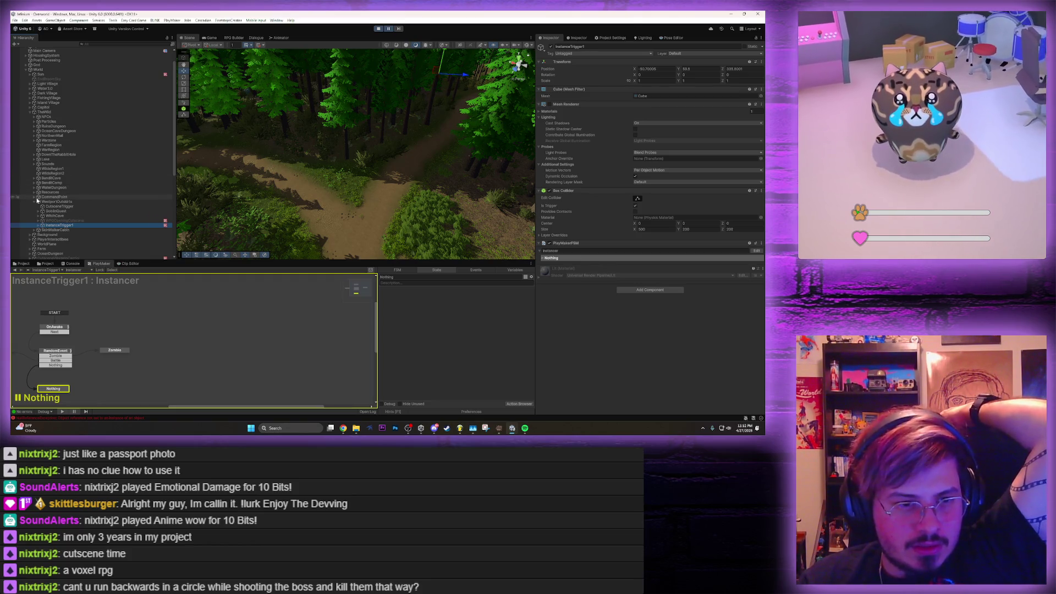
# Expand CommandPoint, scroll the wolf-filtered results and select an EndWolf object to inspect it
pyautogui.click(34, 197)
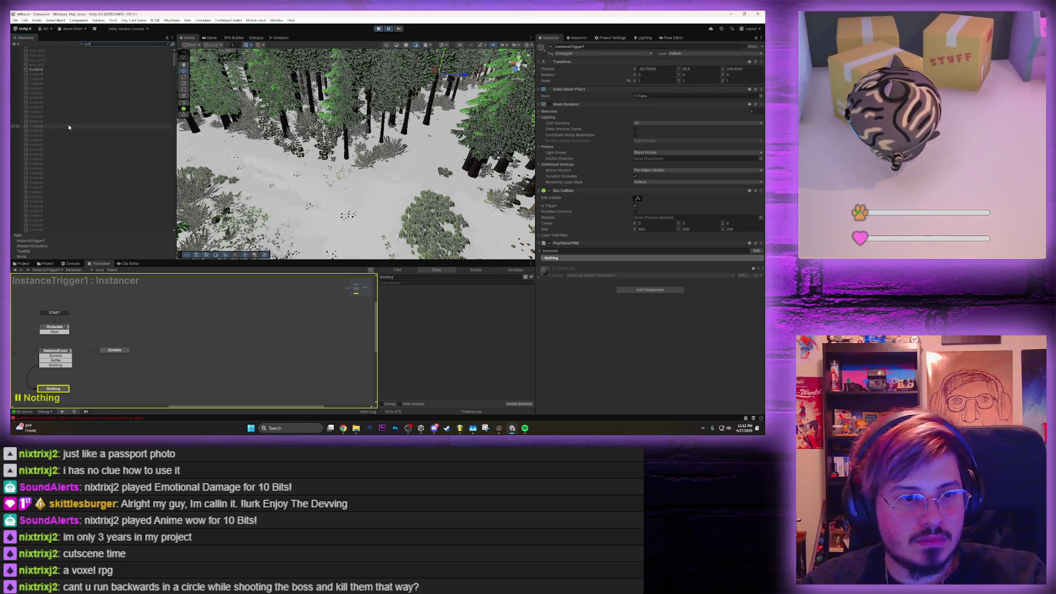
pyautogui.scroll(-3, 69, 130)
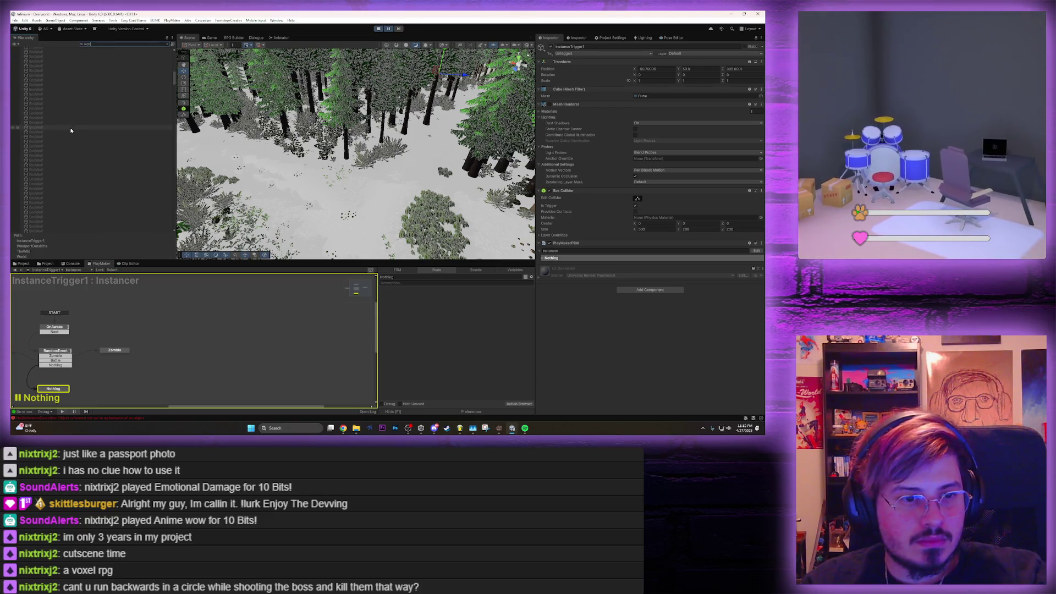
pyautogui.scroll(-5, 77, 125)
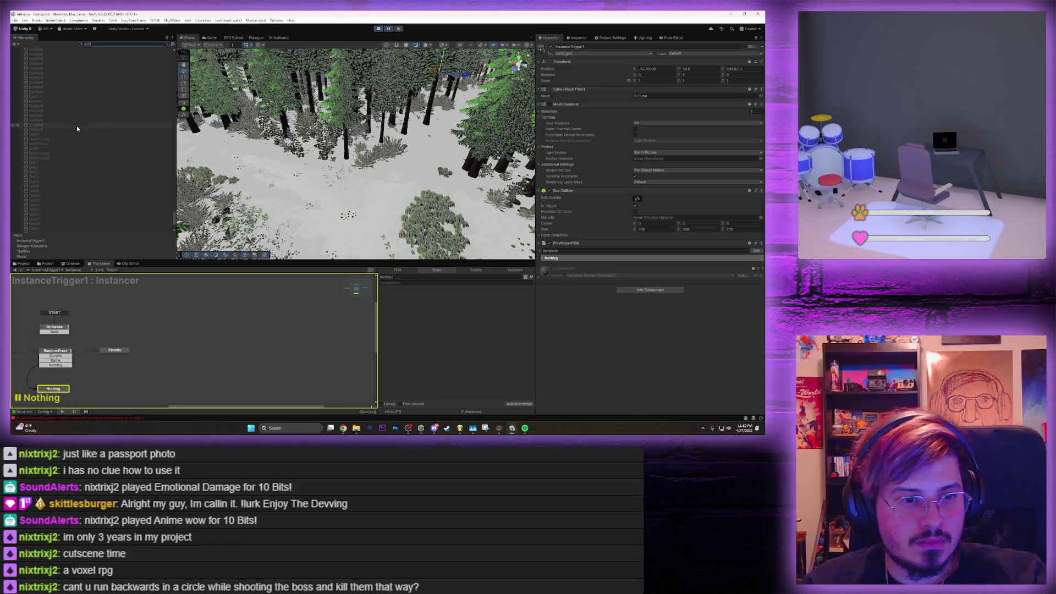
pyautogui.scroll(-4, 77, 127)
pyautogui.scroll(3, 75, 126)
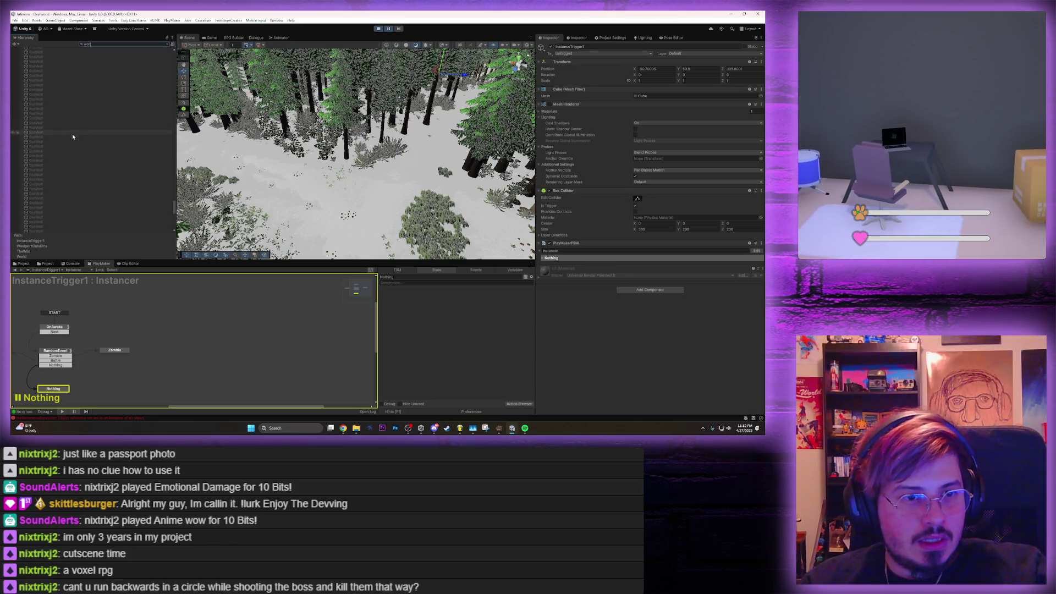
pyautogui.click(71, 136)
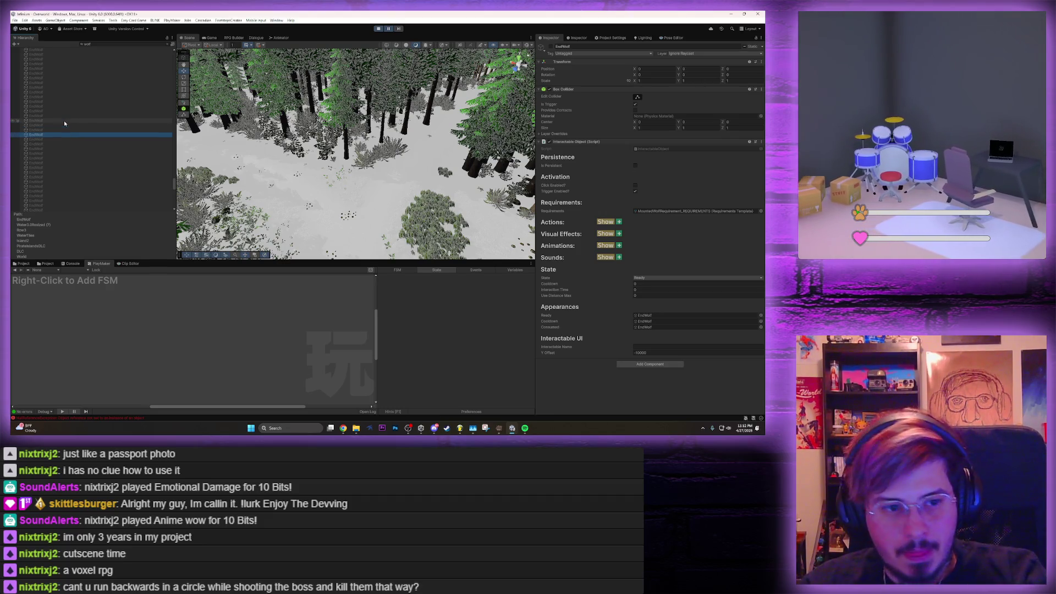
# Select WolfAttackTrigger, clear the wolf filter, locate its WolfCutscene reference and nest WolfCutscene under it
pyautogui.scroll(-5, 62, 125)
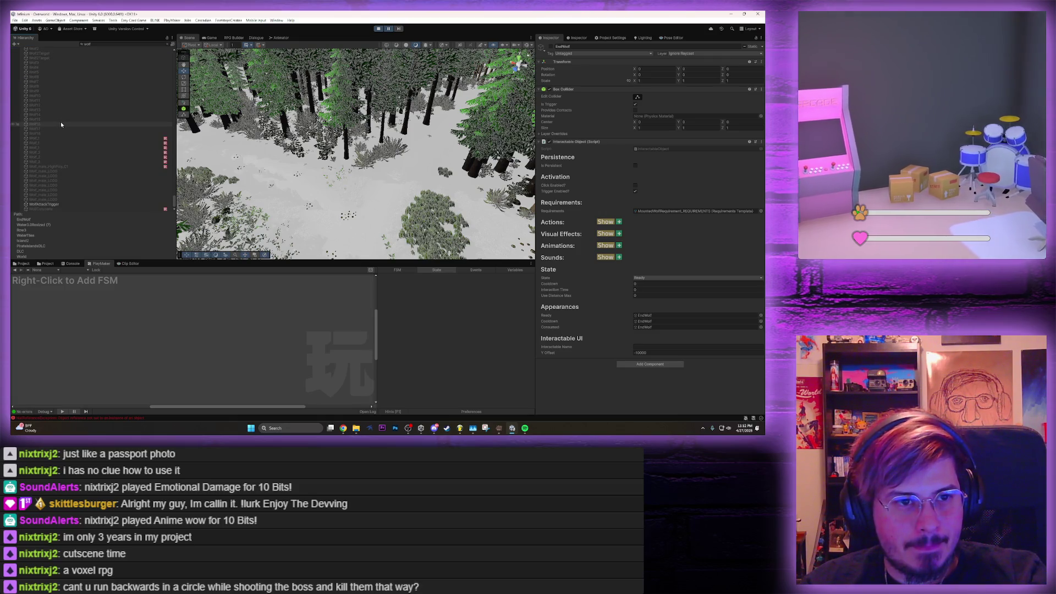
pyautogui.click(65, 205)
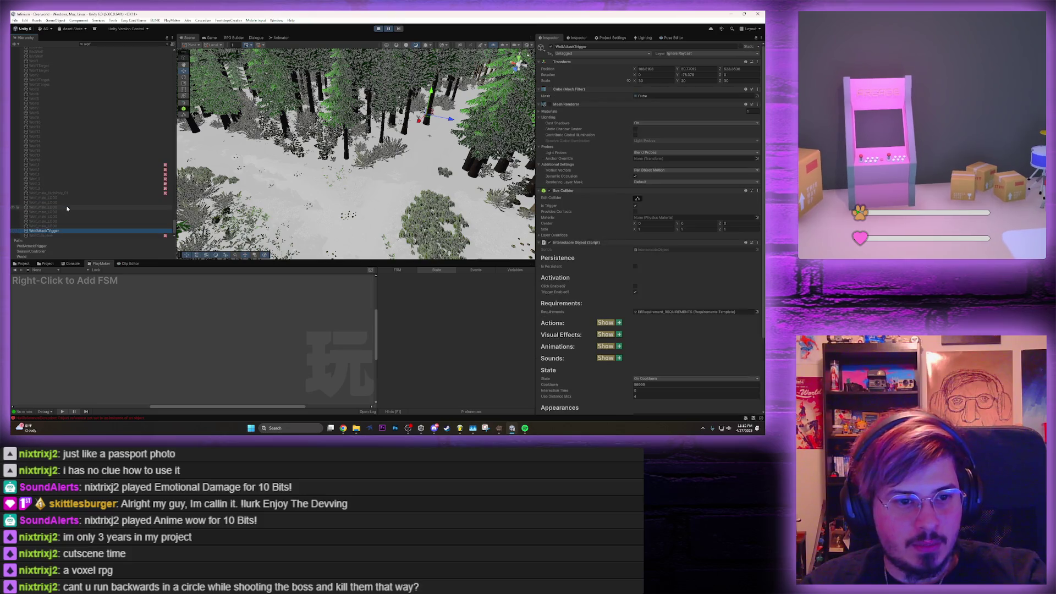
pyautogui.click(167, 45)
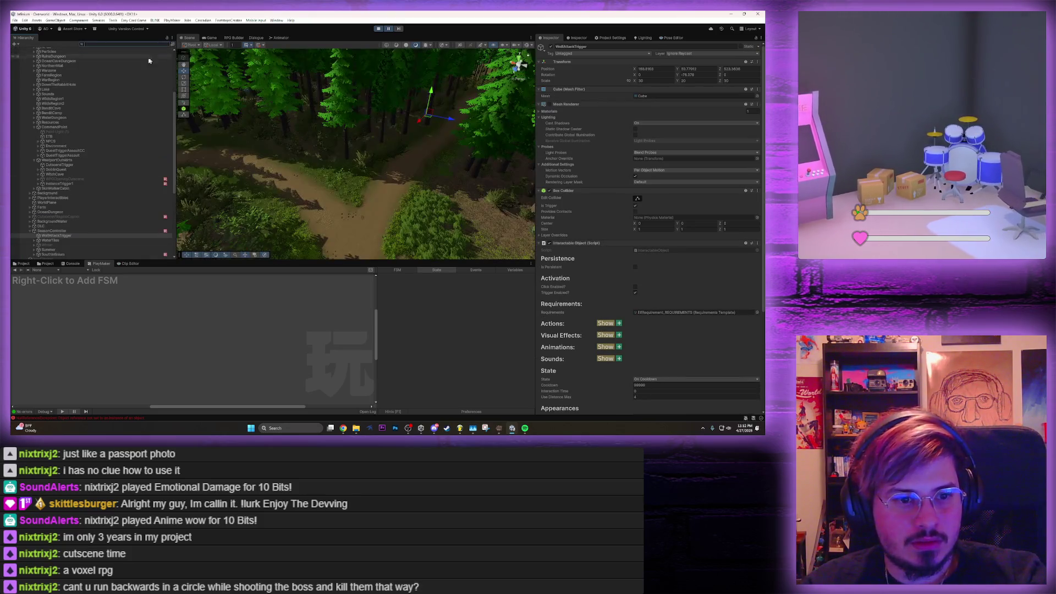
pyautogui.scroll(-3, 91, 203)
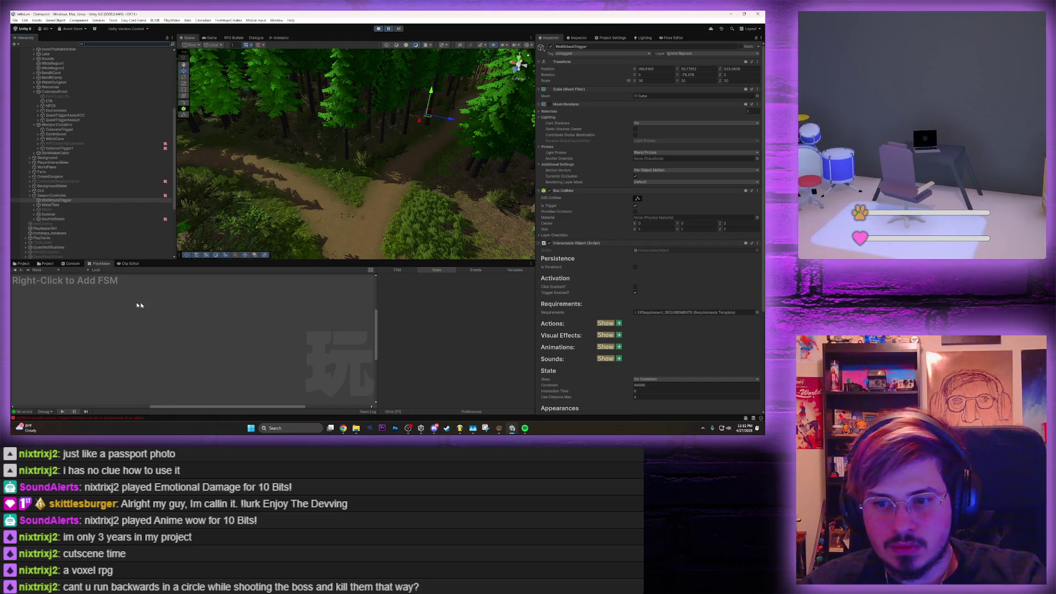
pyautogui.scroll(-5, 633, 330)
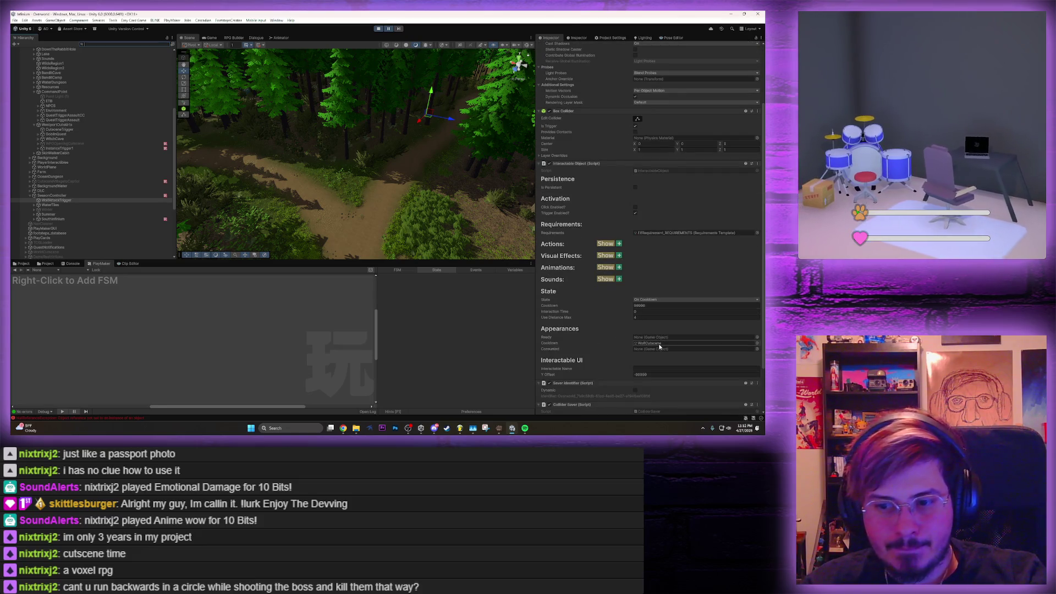
pyautogui.click(658, 344)
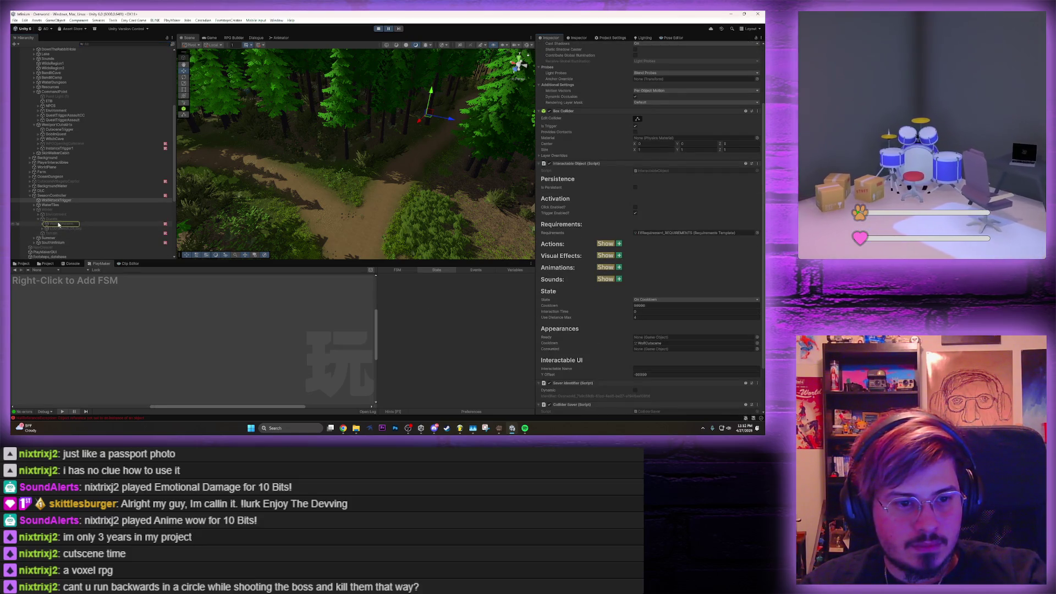
pyautogui.click(52, 224)
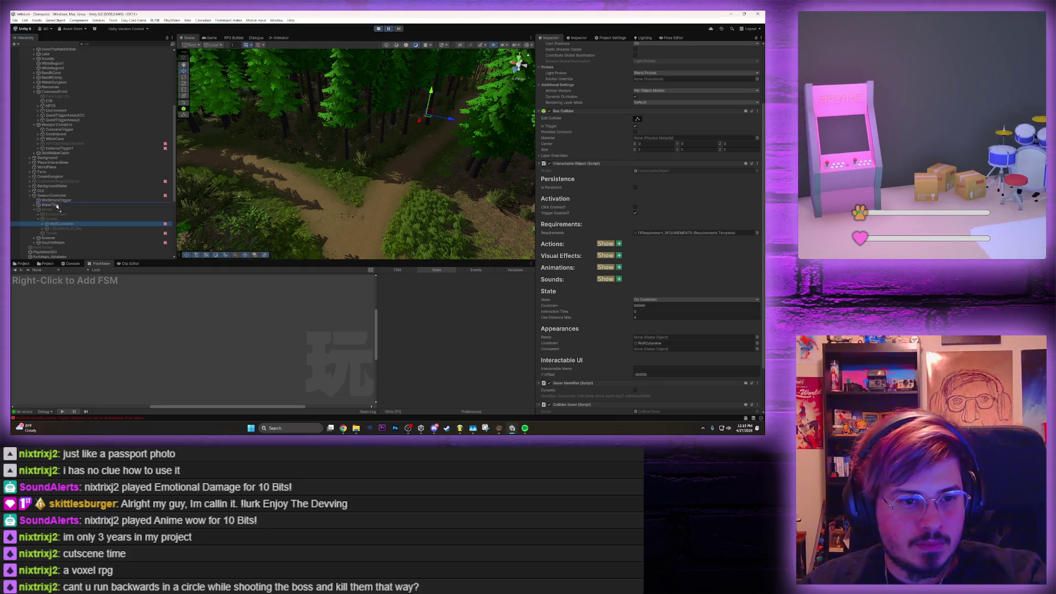
pyautogui.moveTo(57, 206); pyautogui.dragTo(57, 206)
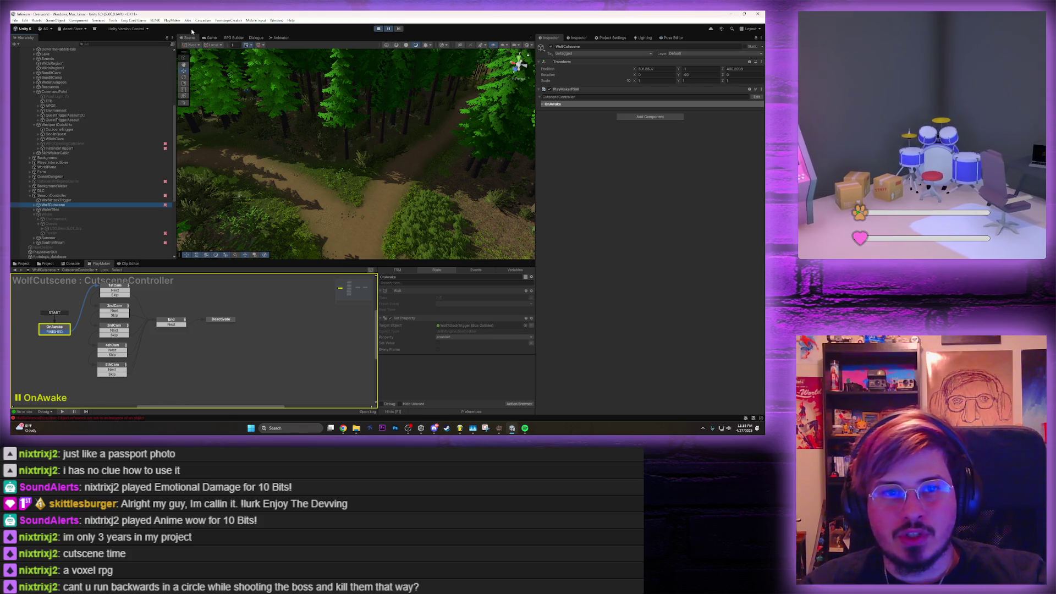
# Switch to the Game view and maximize it with Shift+Space
pyautogui.click(207, 38)
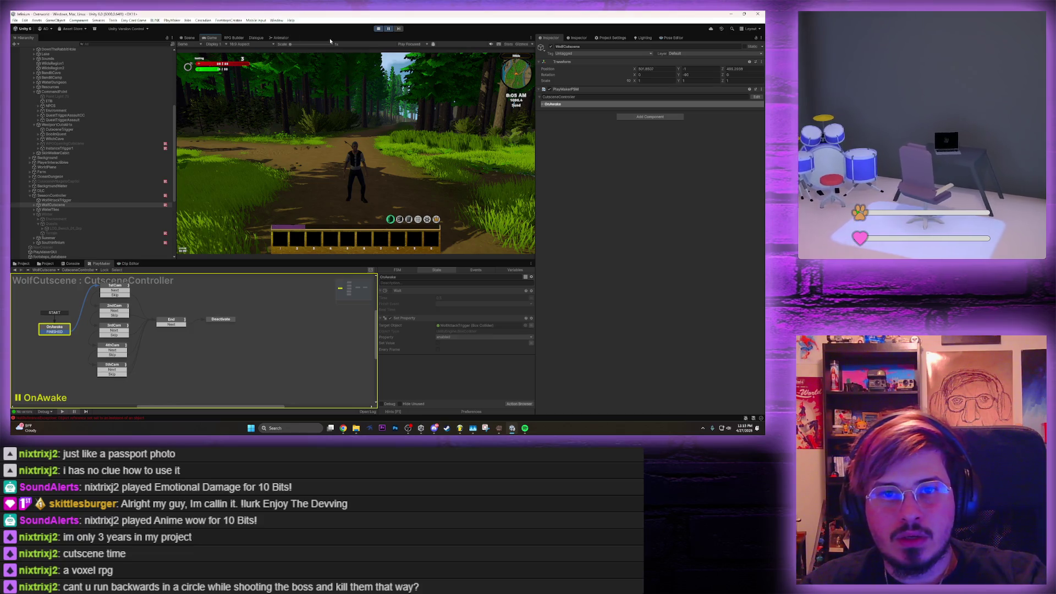
pyautogui.hotkey('shift', 'space')
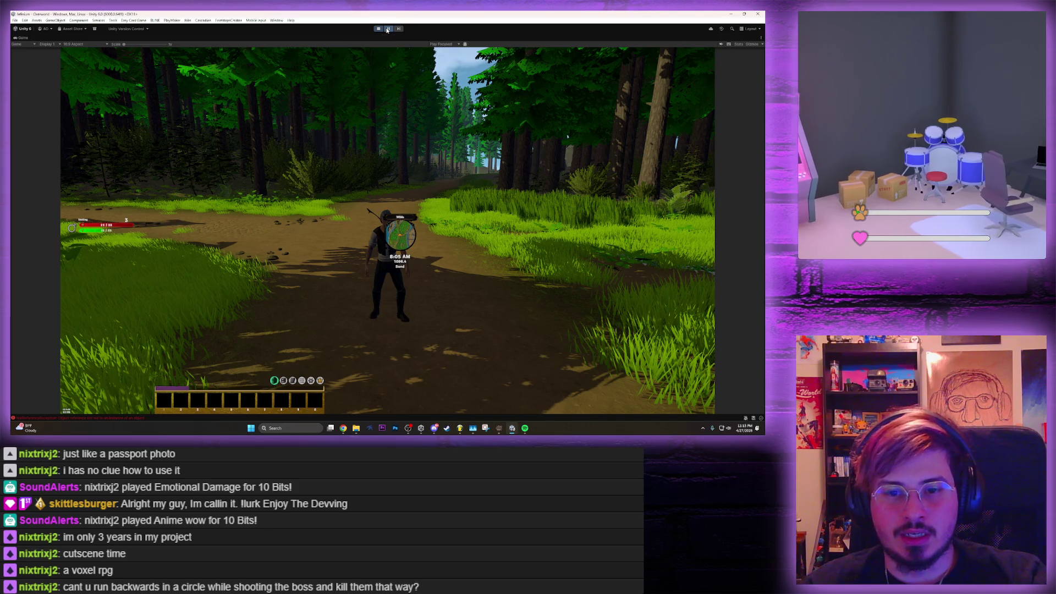
# Unpause the playtest and play on until Nutira's wake-up dialogue opens
pyautogui.click(388, 29)
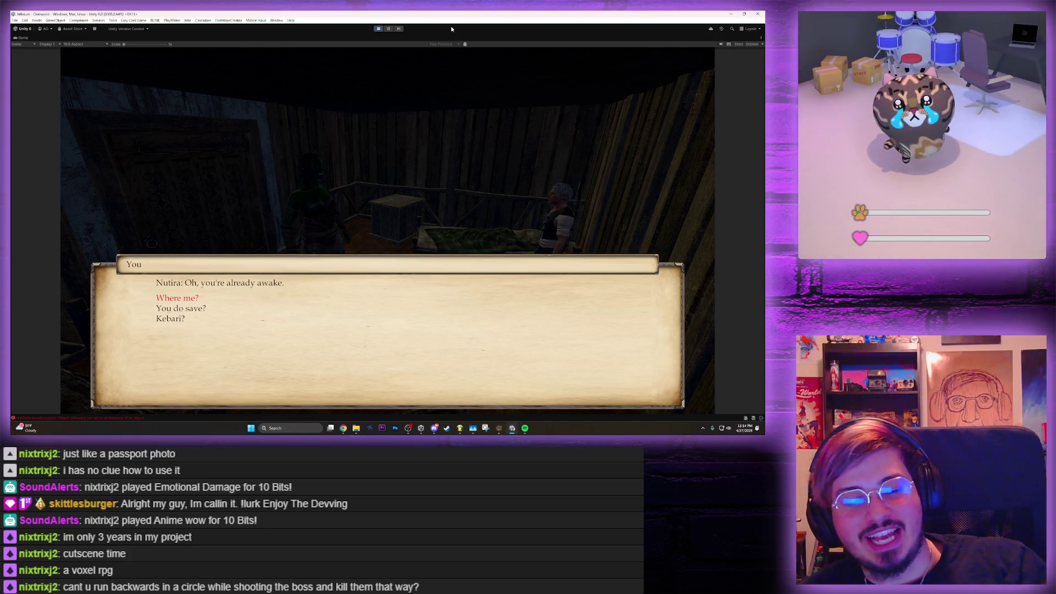
# Advance Nutira's wake-up dialogue, choosing the You do save?, You healer? and You boss? replies
pyautogui.press('Return')
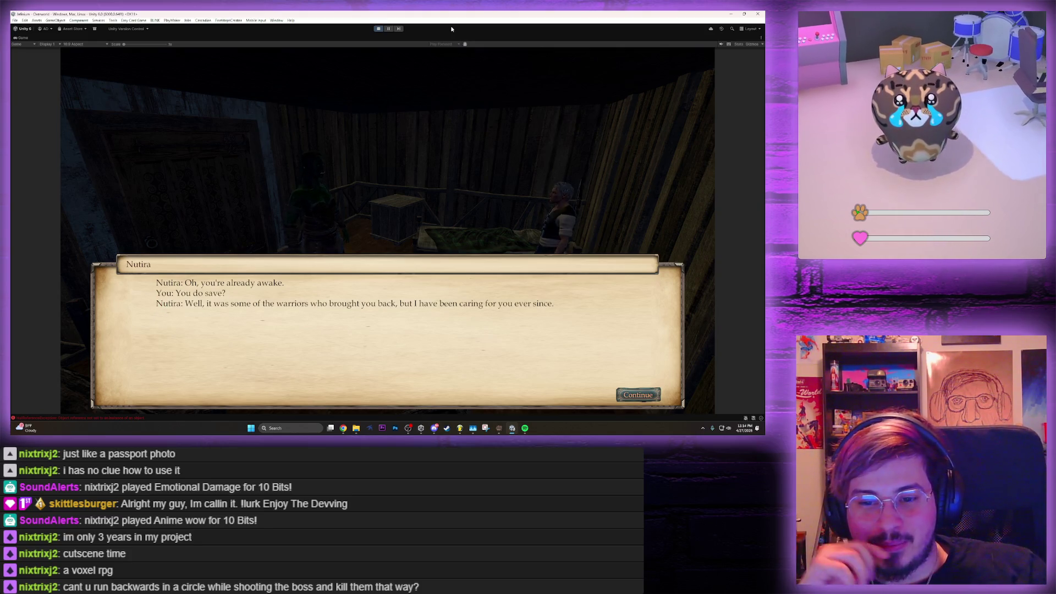
pyautogui.press('Return')
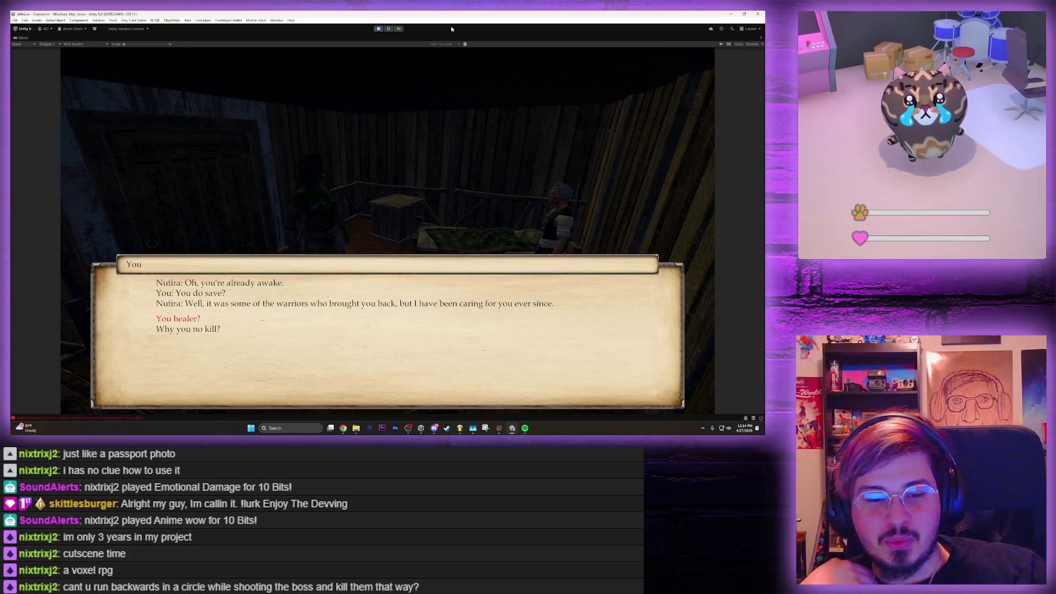
pyautogui.press('Return')
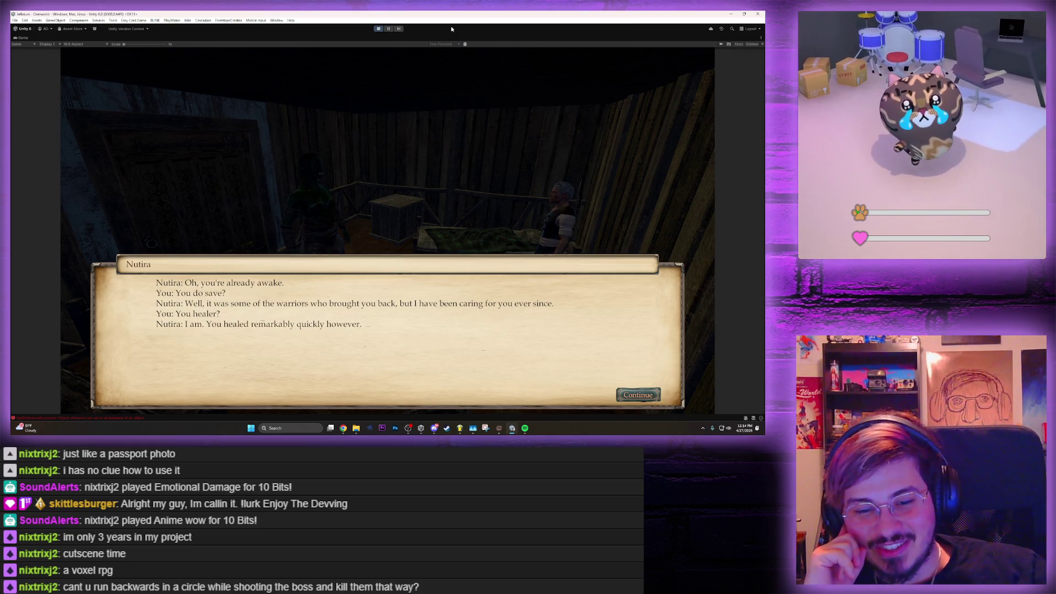
pyautogui.press('Return')
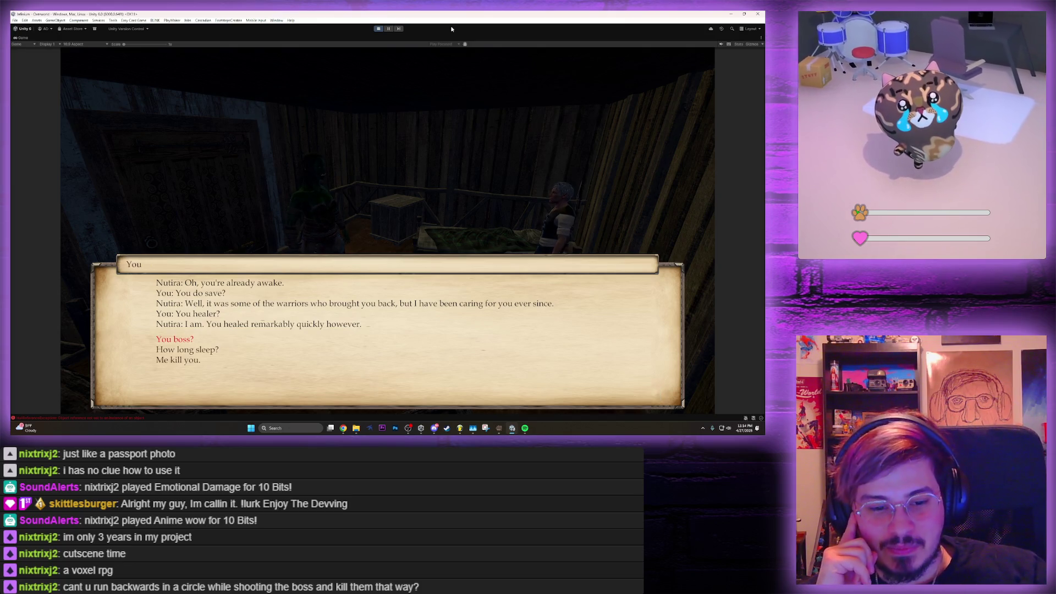
pyautogui.press('Return')
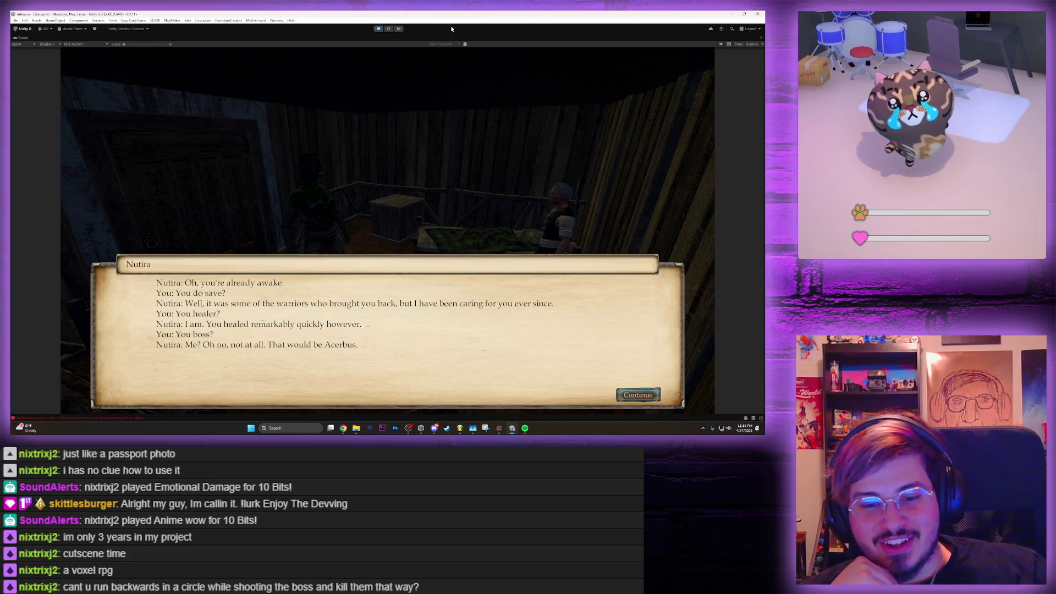
pyautogui.press('Return')
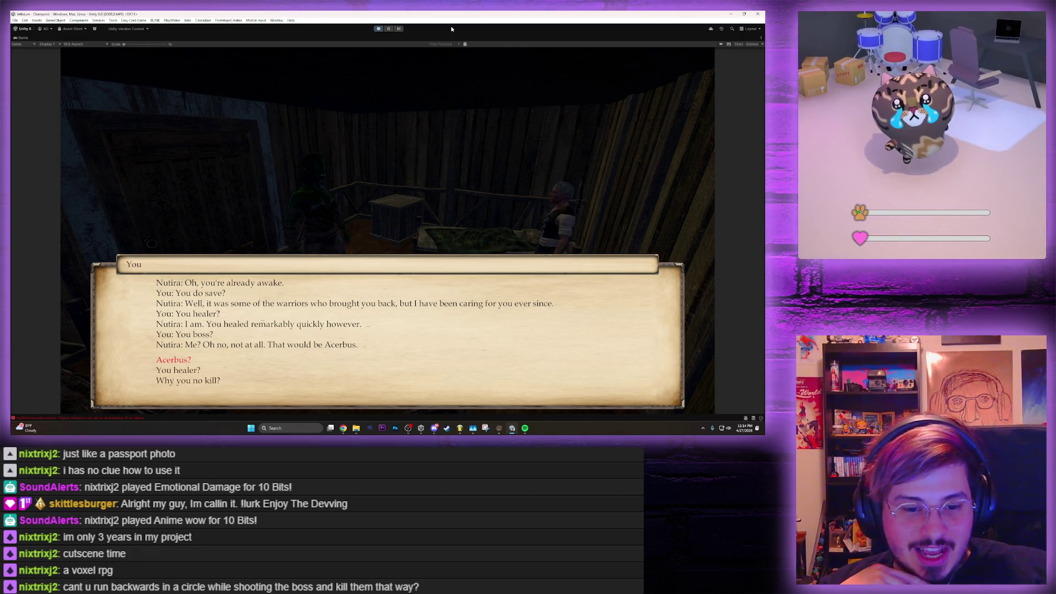
pyautogui.press('Return')
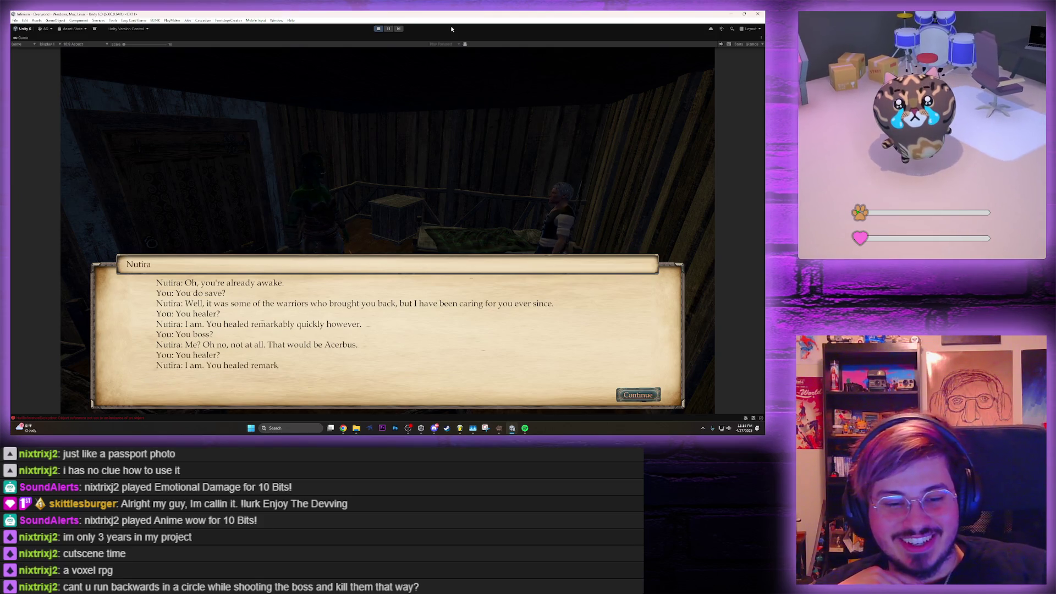
pyautogui.press('Return')
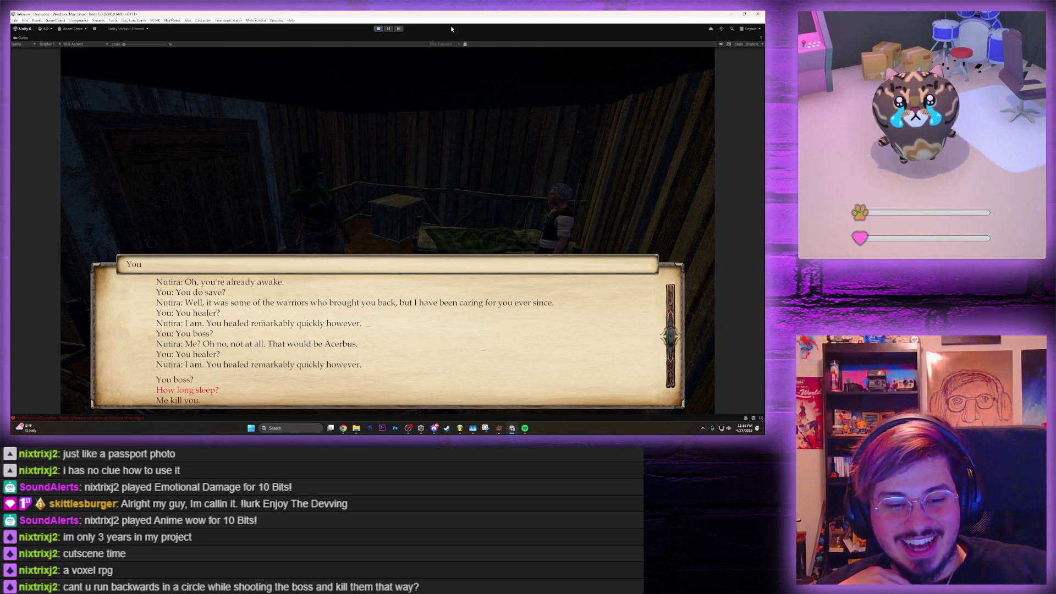
# Ask how long the player slept, then restore the full editor on the Scene view
pyautogui.press('Return')
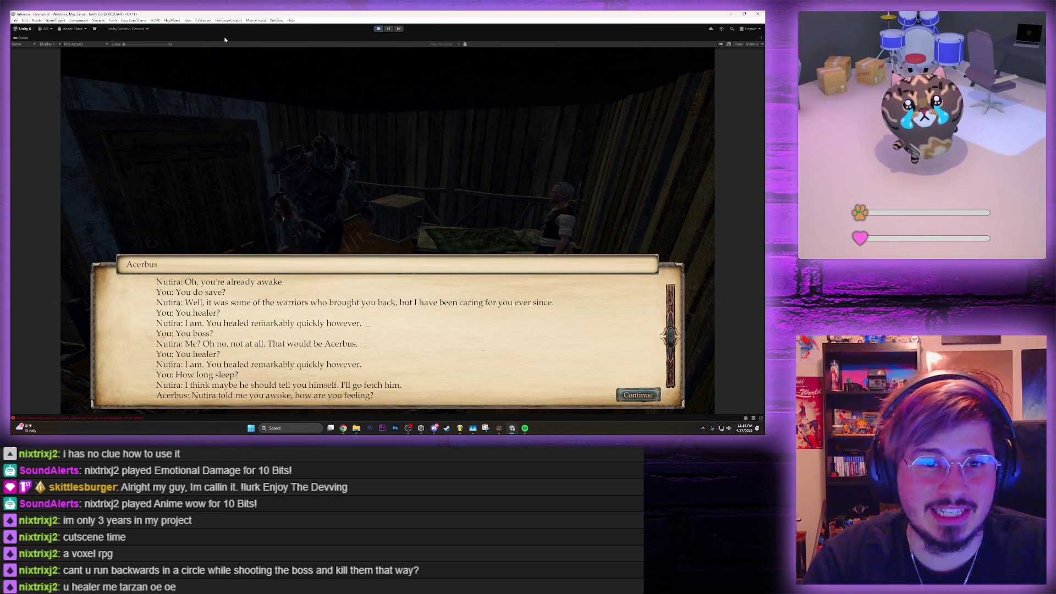
pyautogui.hotkey('shift', 'space')
pyautogui.click(190, 38)
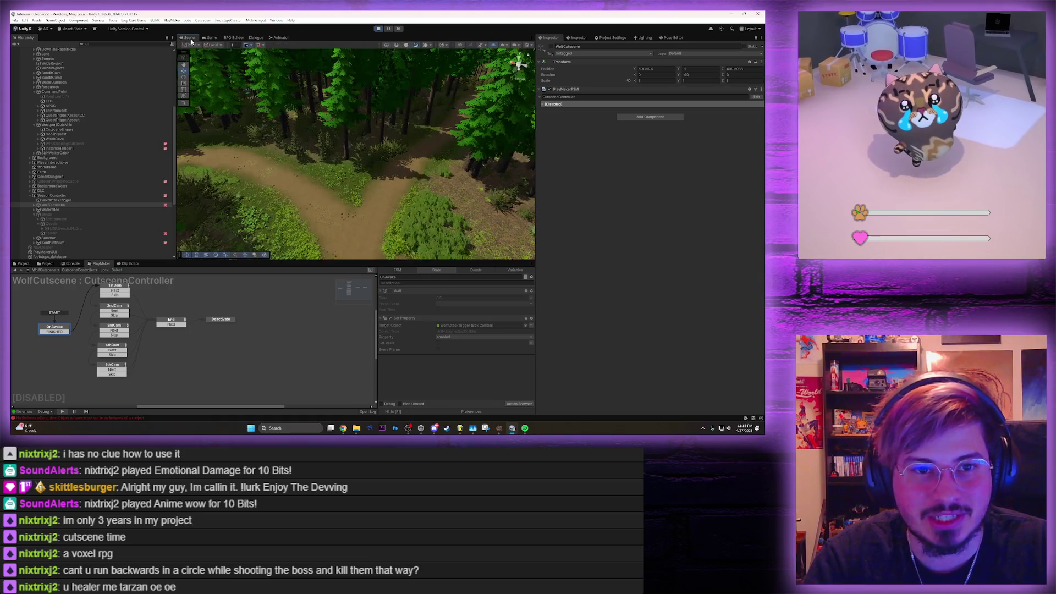
# Select and frame Acerbus in the cabin and set the Float Compare tolerance to 0.5
pyautogui.moveTo(308, 110)
pyautogui.mouseDown()
pyautogui.moveTo(432, 57)
pyautogui.moveTo(394, 68)
pyautogui.moveTo(485, 106)
pyautogui.moveTo(463, 116)
pyautogui.mouseUp()
pyautogui.click(308, 113)
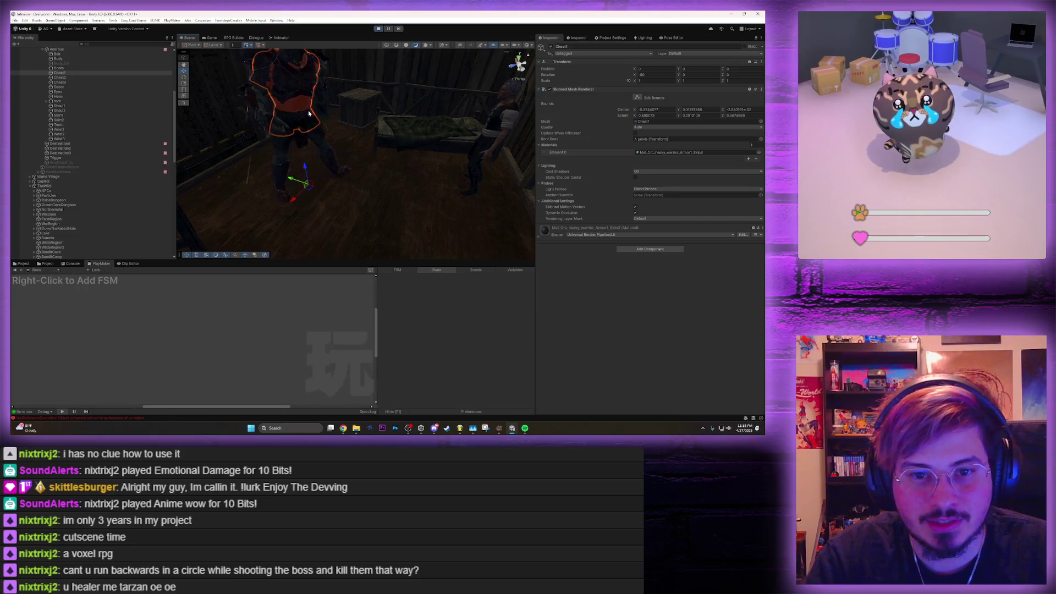
pyautogui.press('f')
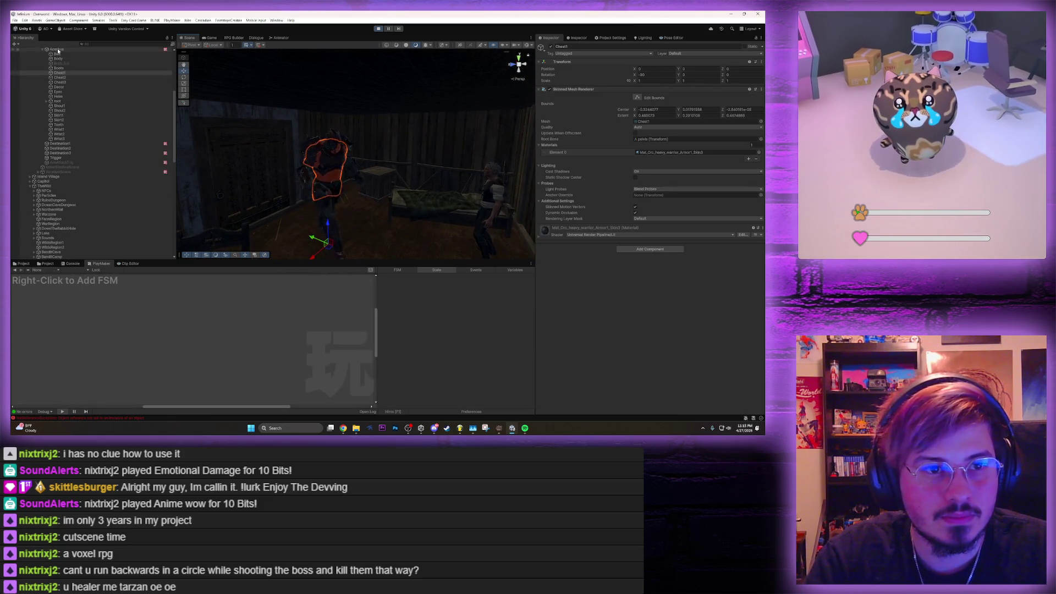
pyautogui.click(58, 50)
pyautogui.moveTo(299, 215); pyautogui.dragTo(355, 203)
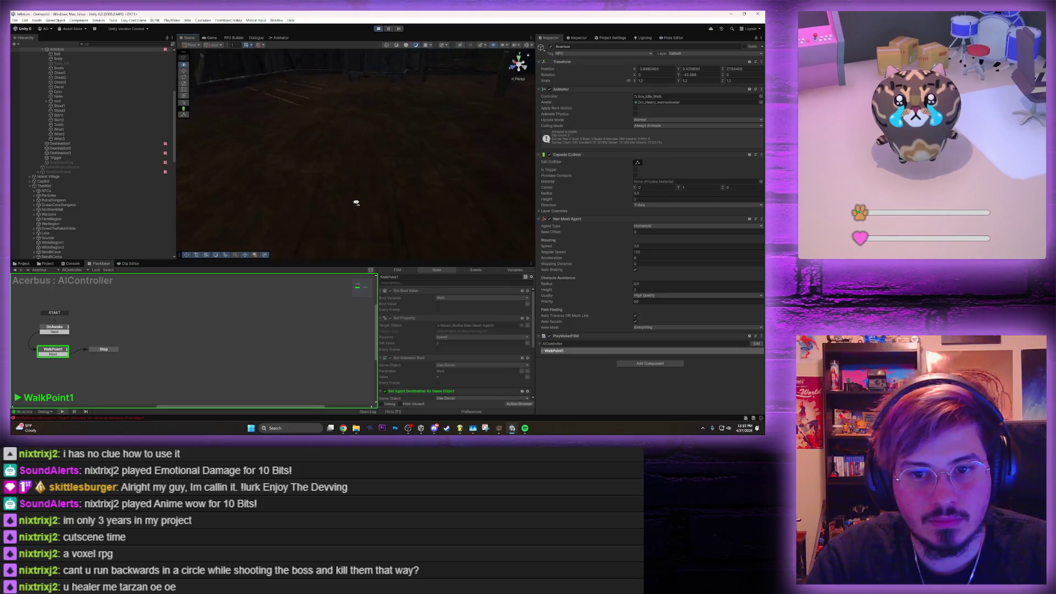
pyautogui.press('f')
pyautogui.scroll(-5, 407, 346)
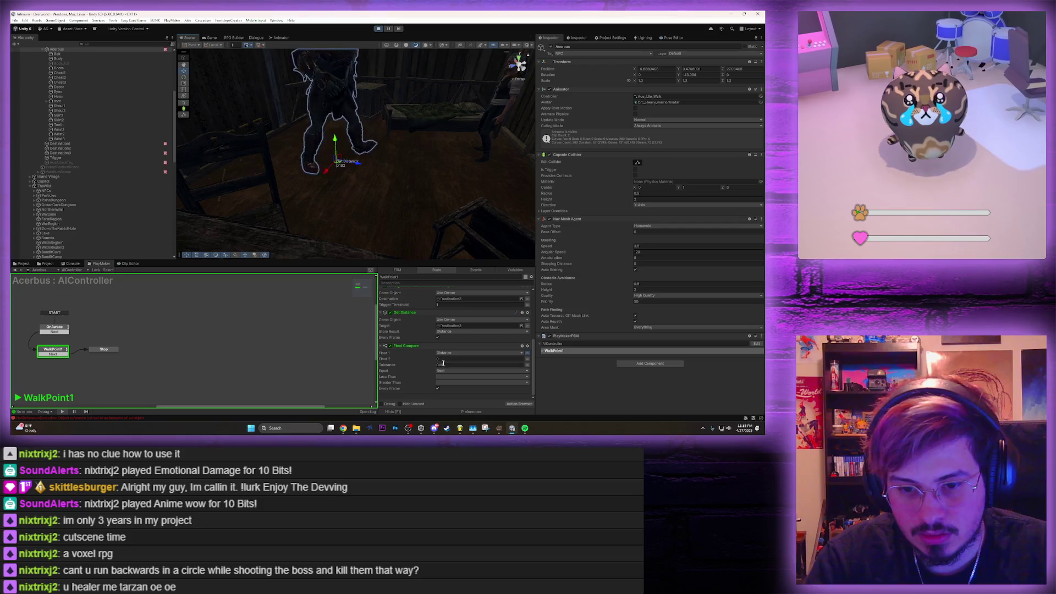
pyautogui.write('0.5')
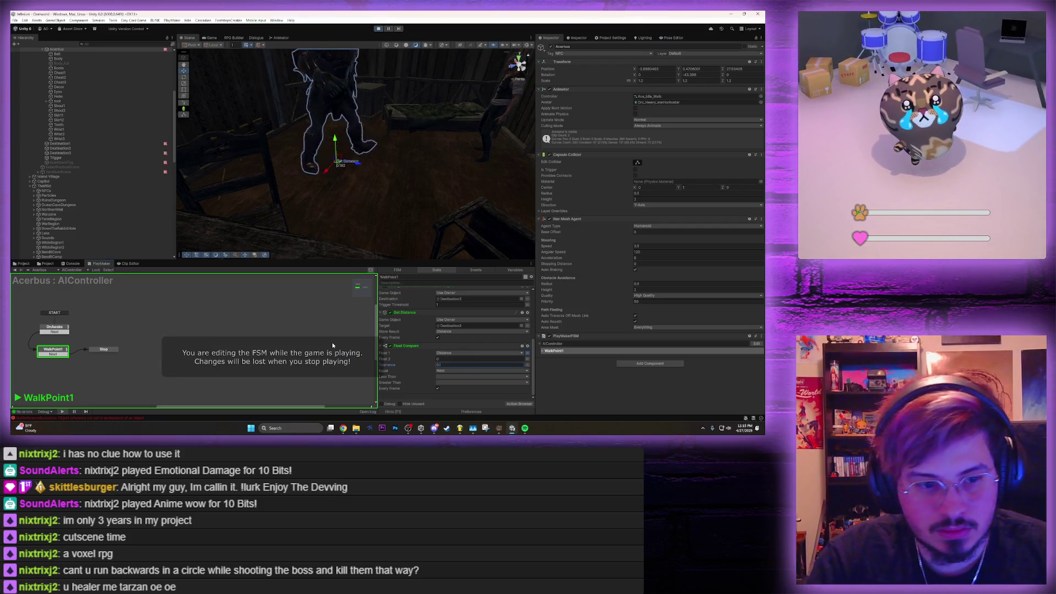
# Restart Acerbus by toggling it off and on, and turn on the FSM's Walk variable
pyautogui.click(551, 47)
pyautogui.click(551, 46)
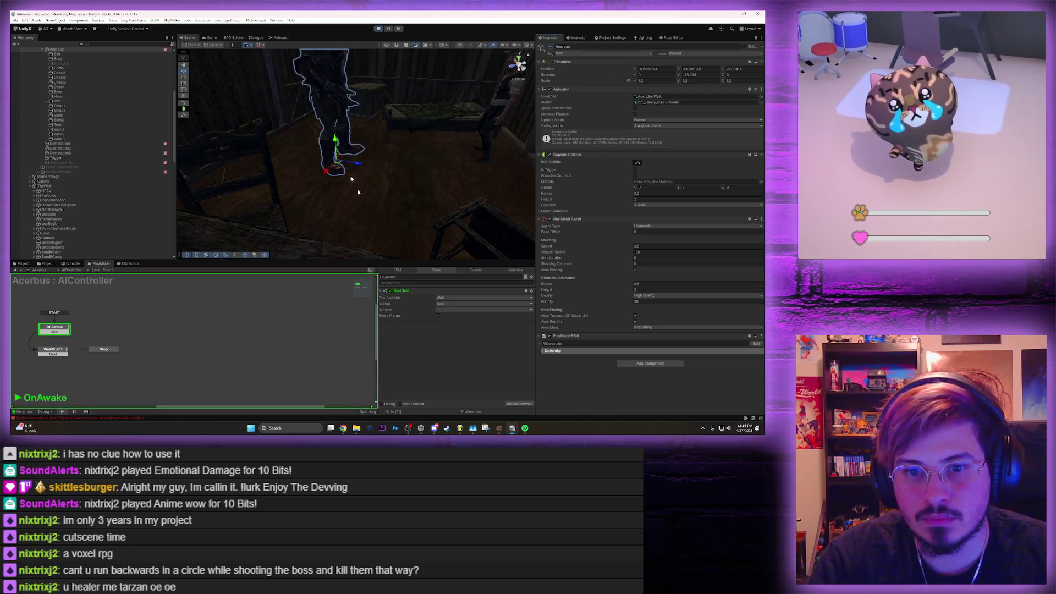
pyautogui.click(54, 353)
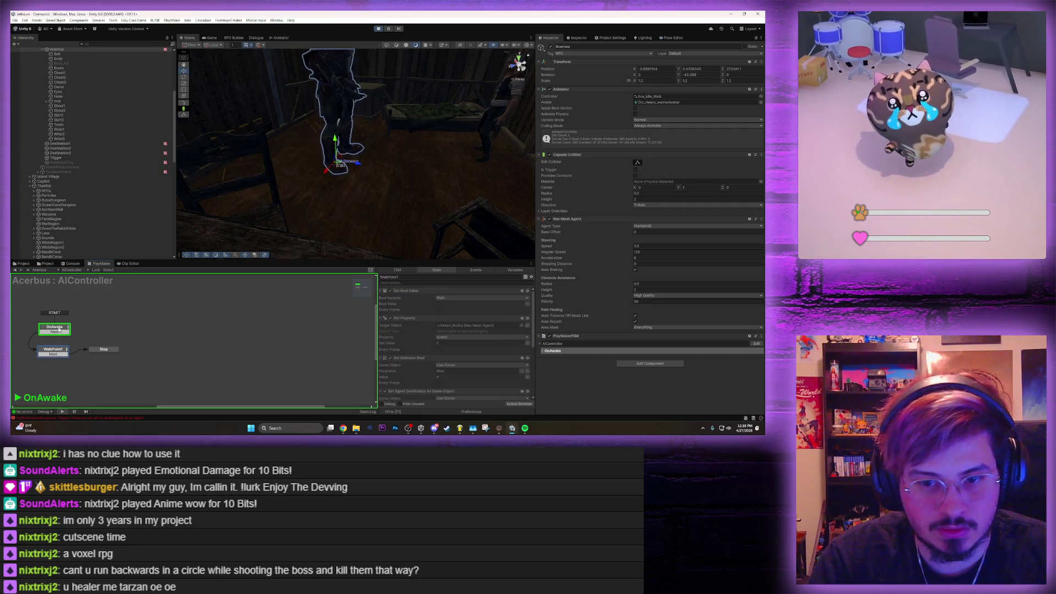
pyautogui.click(60, 332)
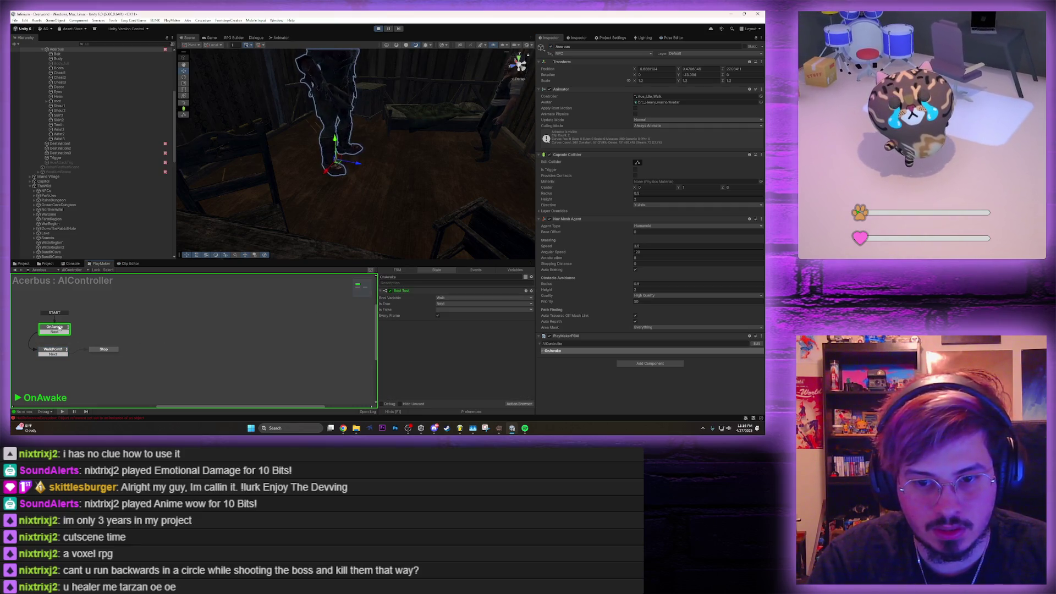
pyautogui.click(514, 271)
pyautogui.click(390, 296)
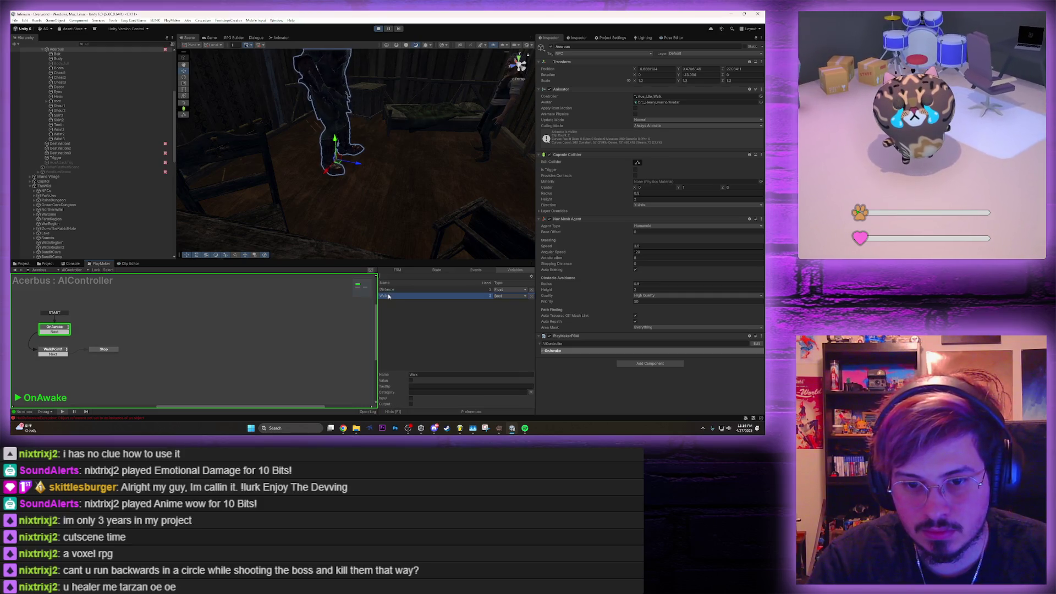
pyautogui.click(411, 380)
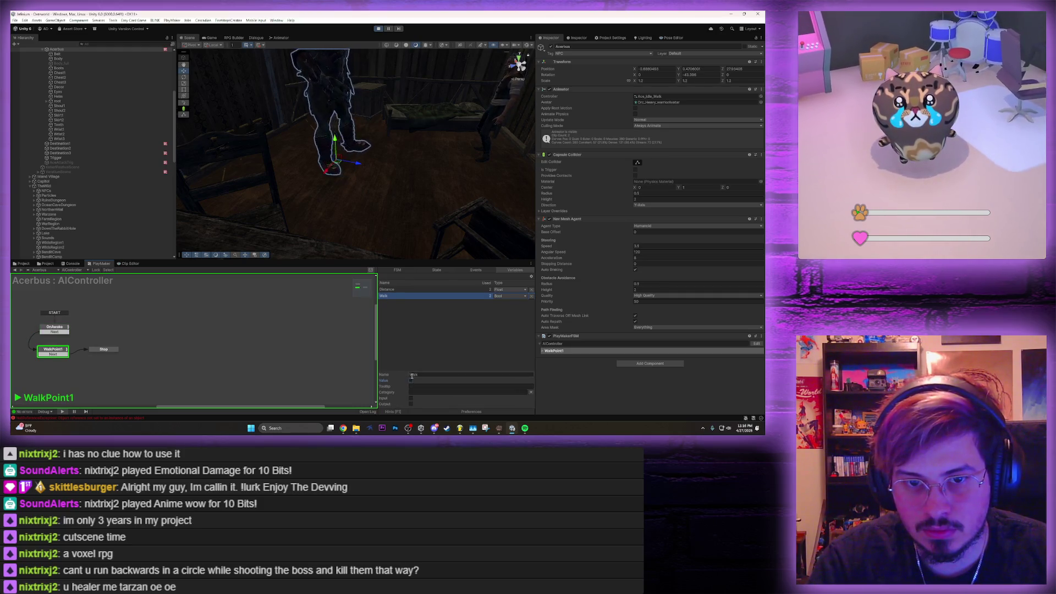
# In the WalkPoint1 state, set the distance comparison's Less Than event to Next
pyautogui.click(435, 269)
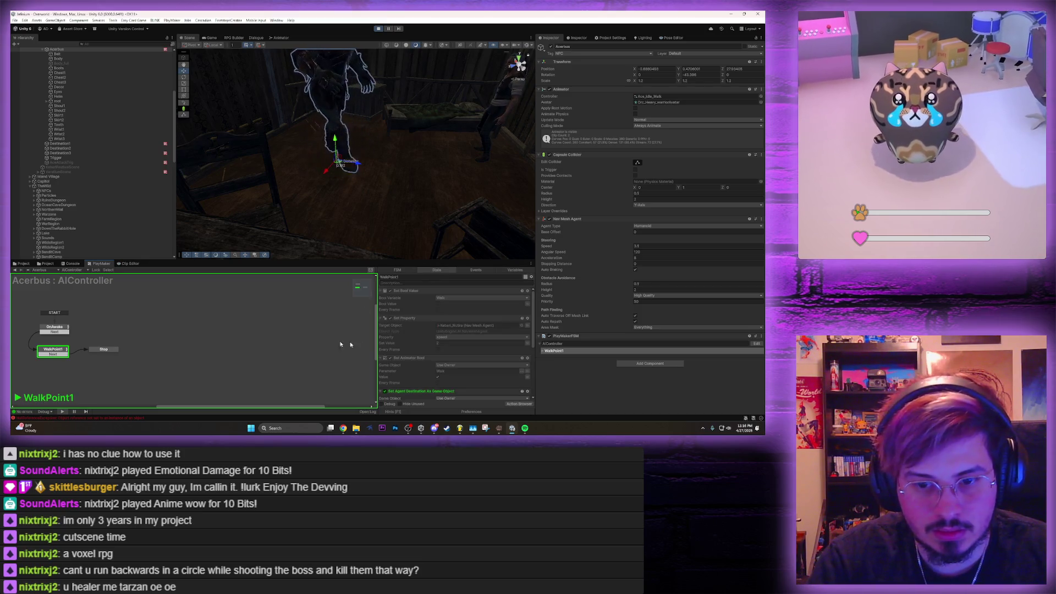
pyautogui.scroll(-3, 418, 348)
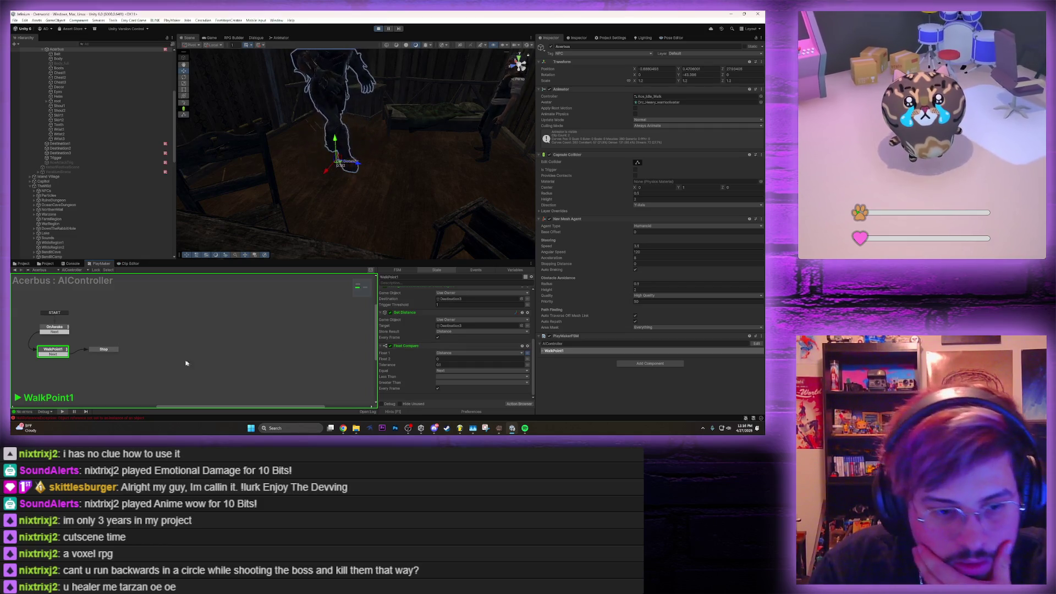
pyautogui.click(105, 350)
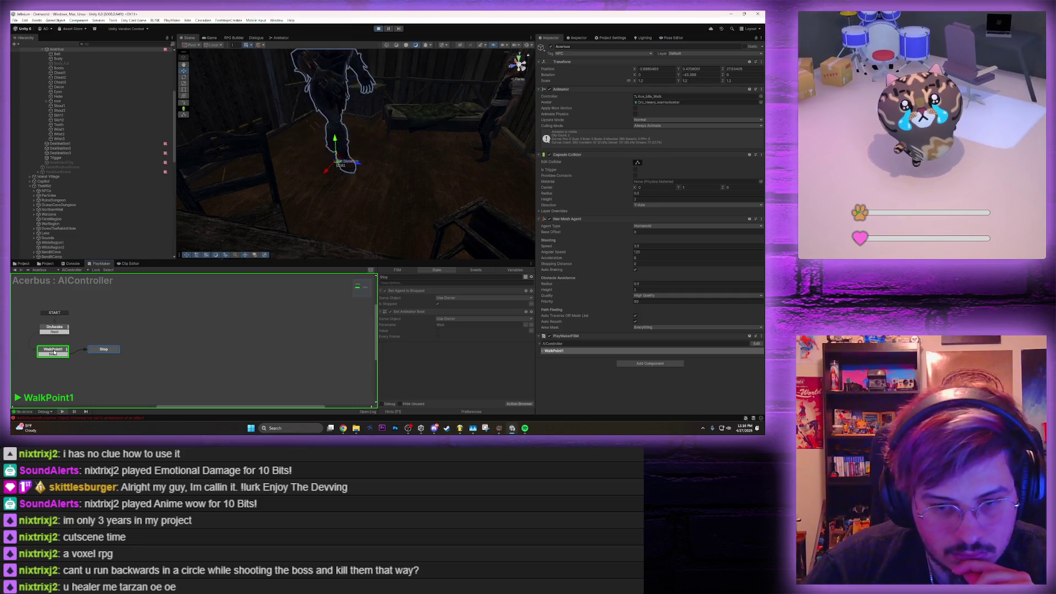
pyautogui.click(53, 351)
pyautogui.scroll(-4, 413, 350)
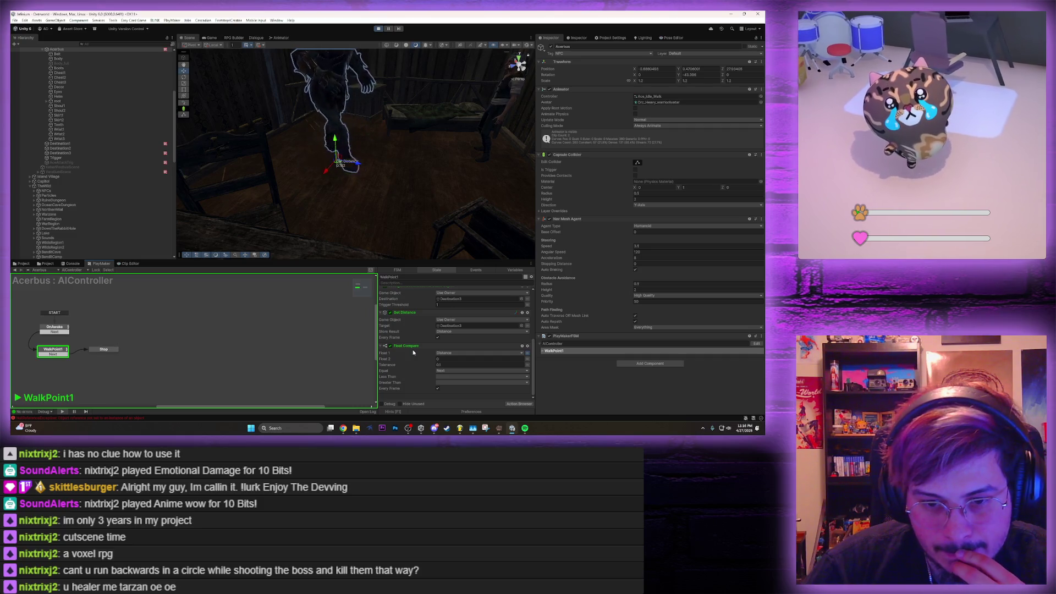
pyautogui.click(446, 376)
pyautogui.click(459, 348)
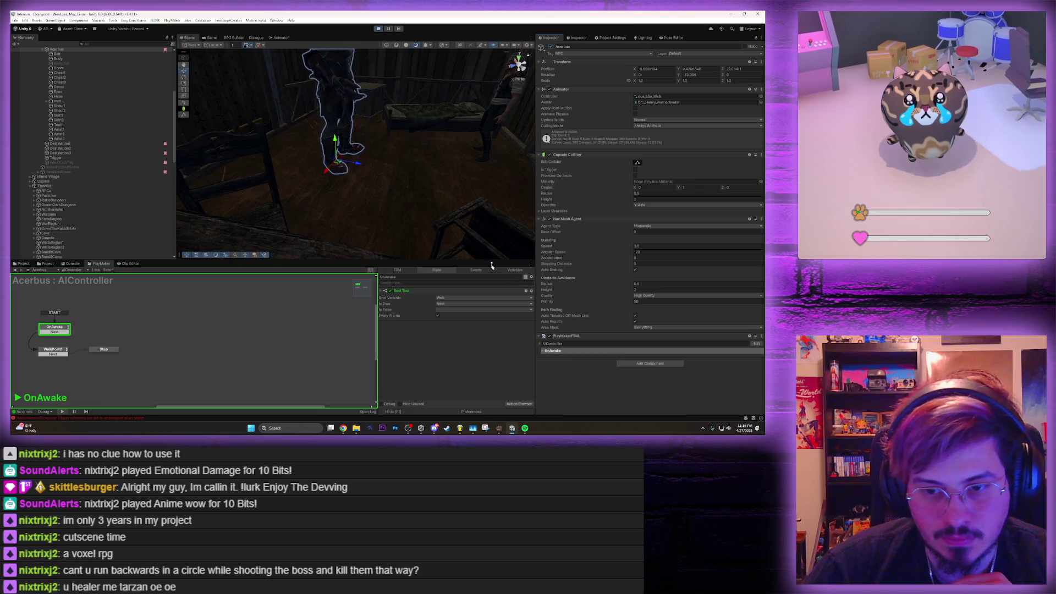
# Tick the Walk variable, inspect the Greater Than event choices, then toggle Acerbus off and on
pyautogui.click(515, 270)
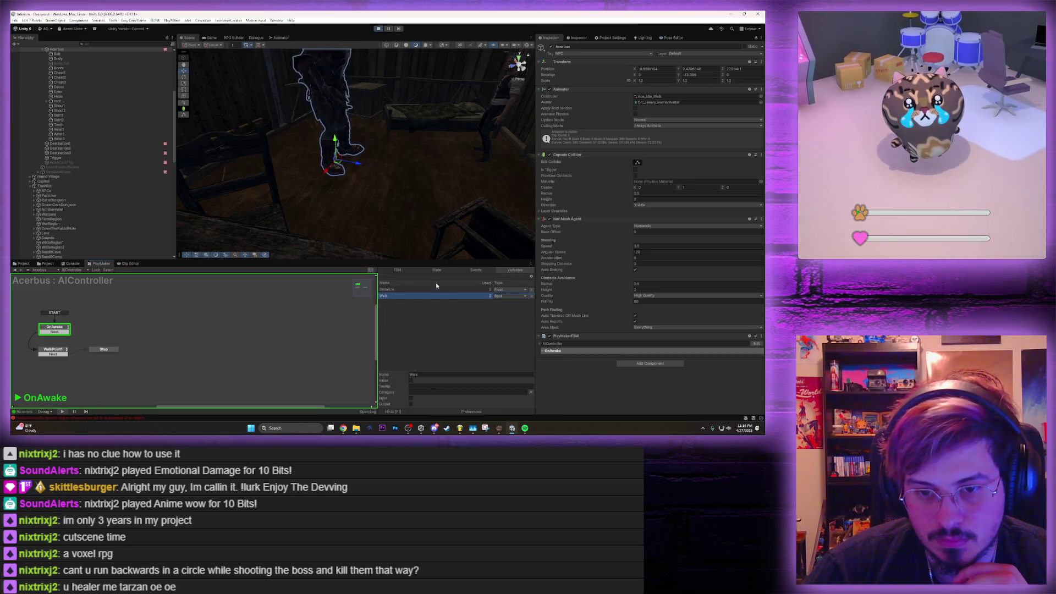
pyautogui.click(411, 380)
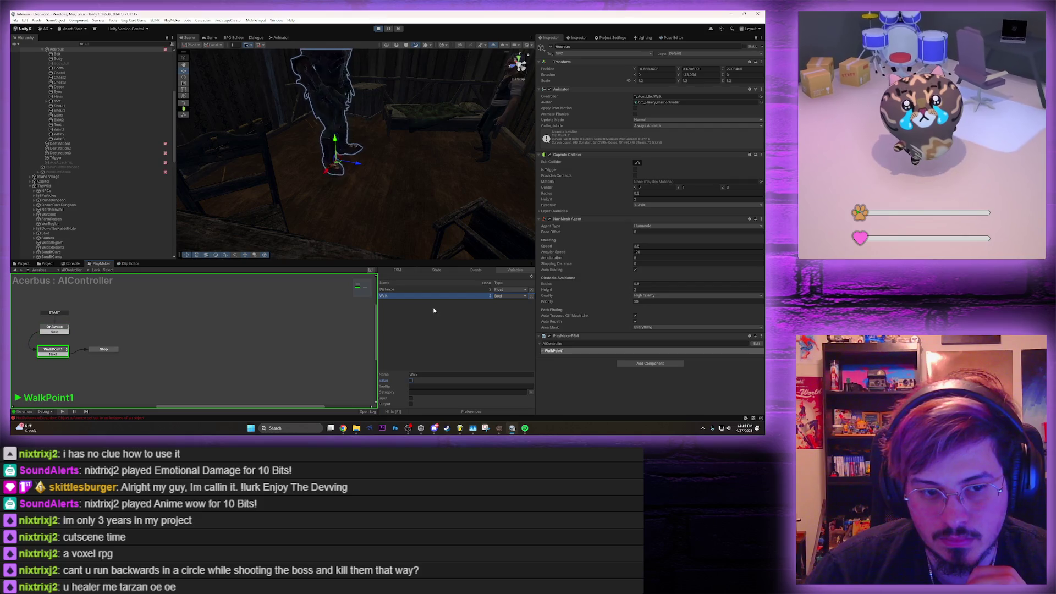
pyautogui.click(433, 270)
pyautogui.scroll(-5, 426, 330)
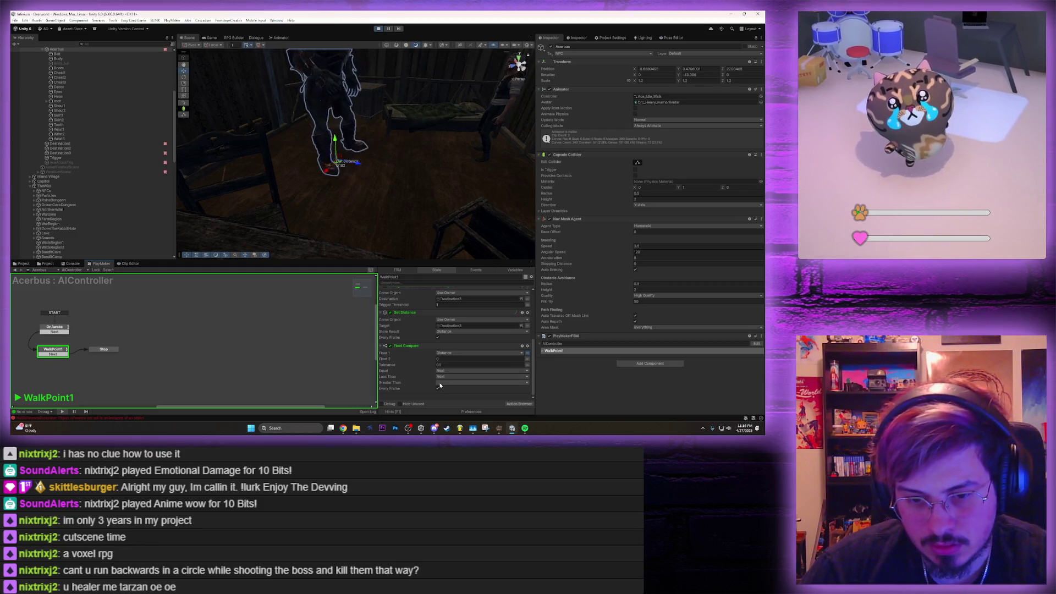
pyautogui.click(440, 384)
pyautogui.click(450, 349)
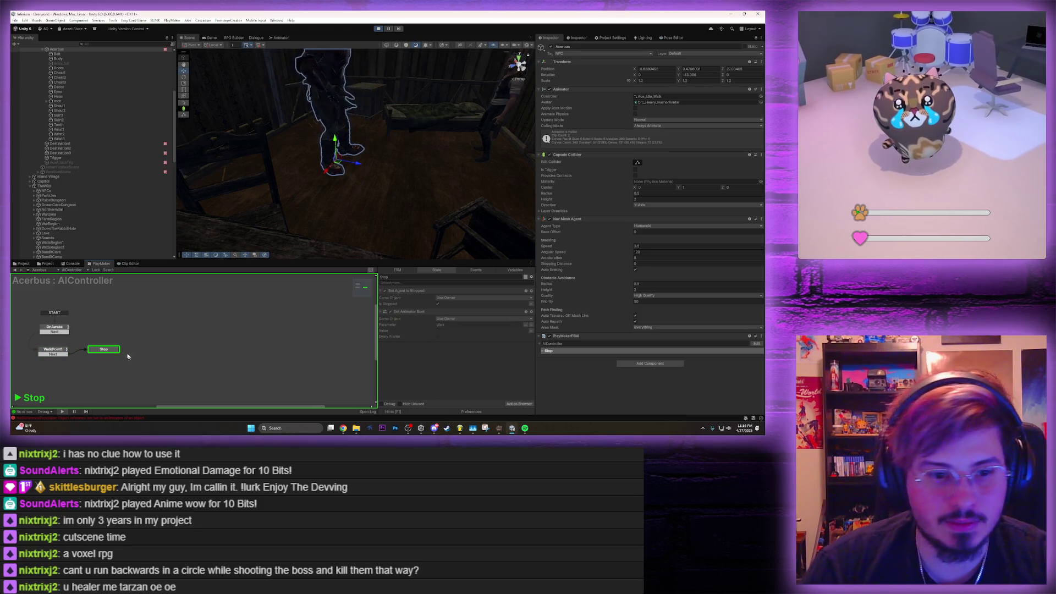
pyautogui.click(550, 47)
pyautogui.click(550, 47)
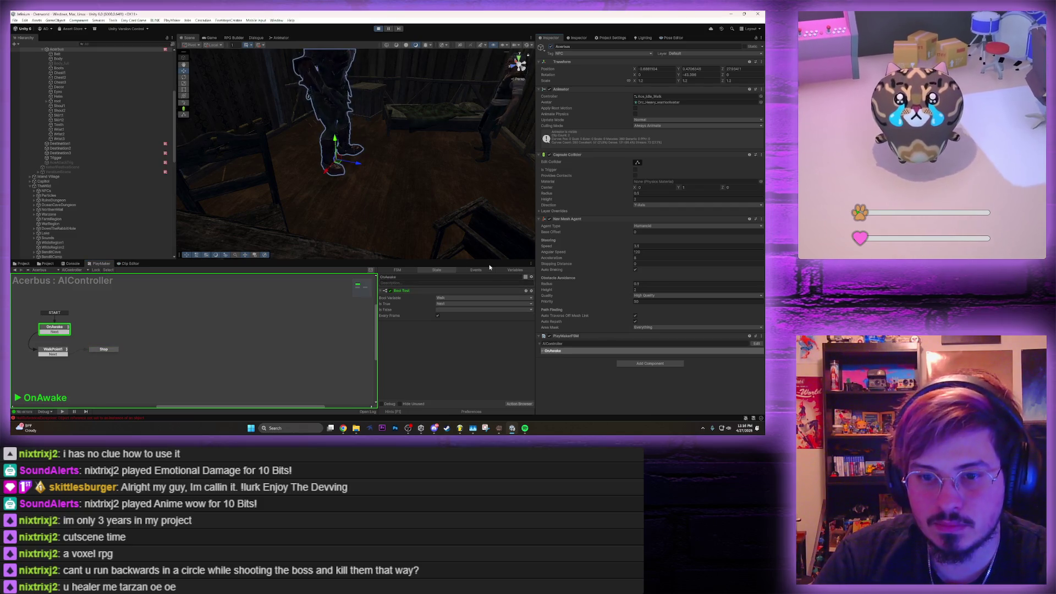
# Review WalkPoint1's actions down to Float Compare, edit its Tolerance, and bring up its event choices
pyautogui.click(515, 270)
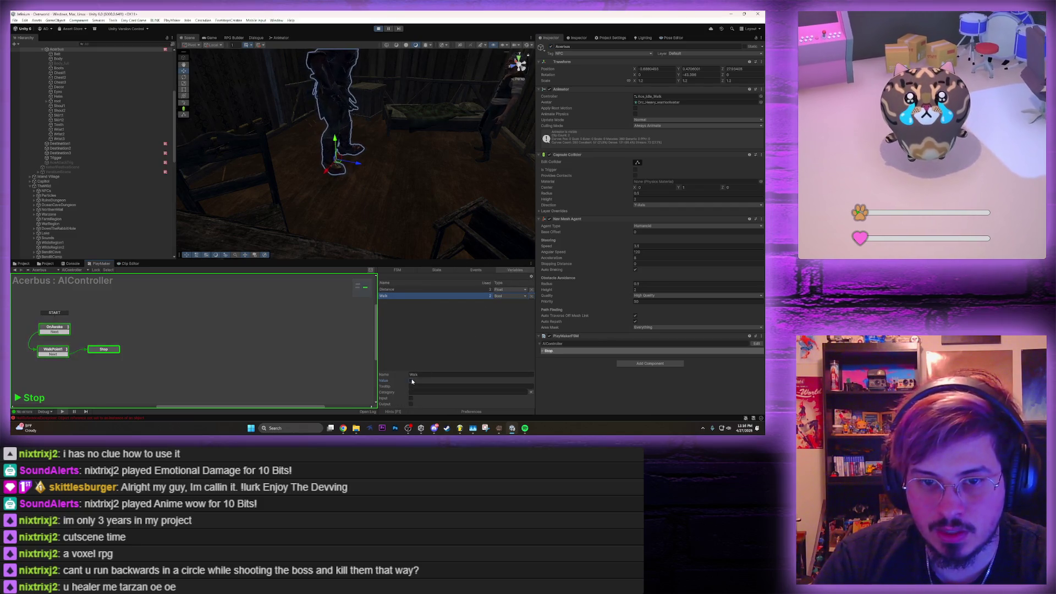
pyautogui.click(47, 354)
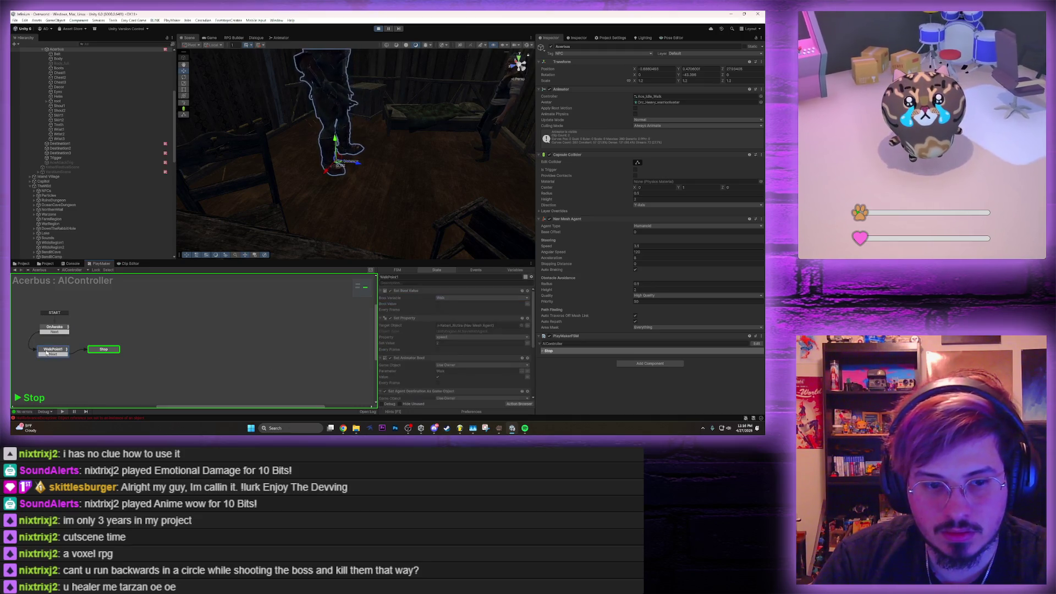
pyautogui.scroll(-5, 432, 338)
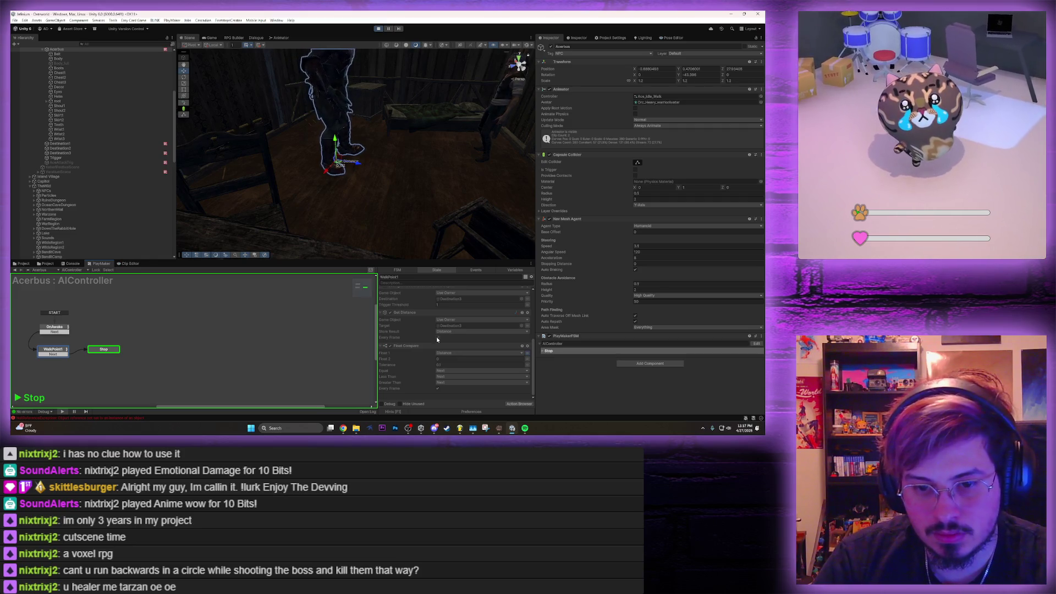
pyautogui.scroll(5, 437, 339)
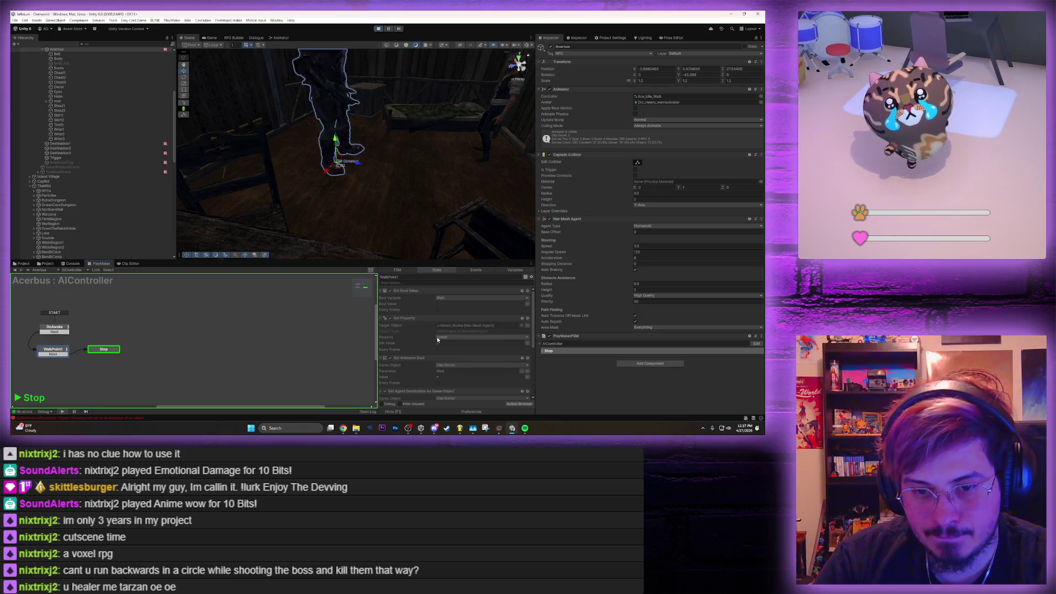
pyautogui.scroll(-1, 424, 324)
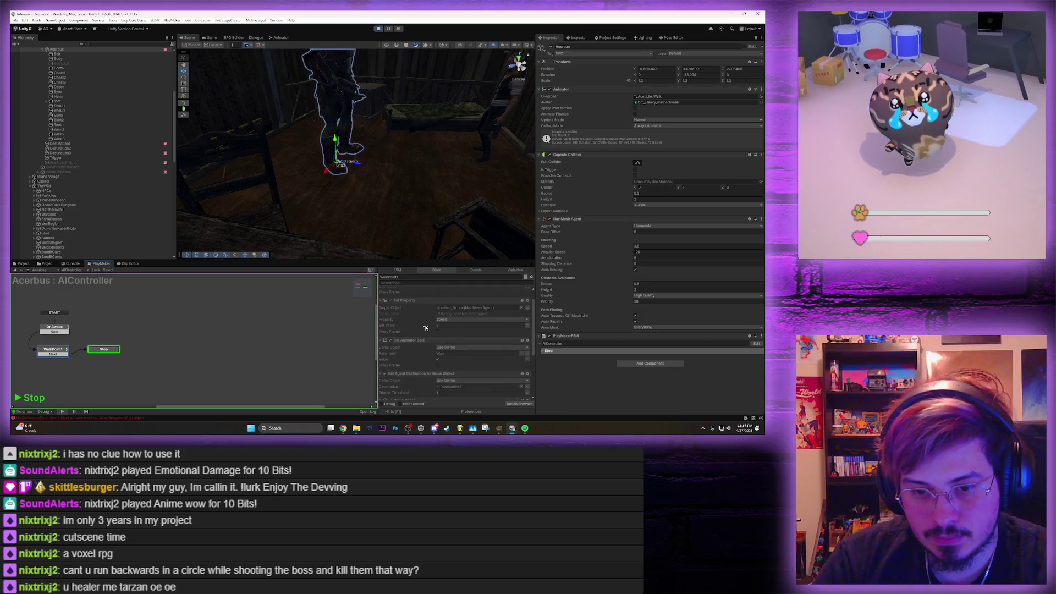
pyautogui.scroll(-3, 425, 325)
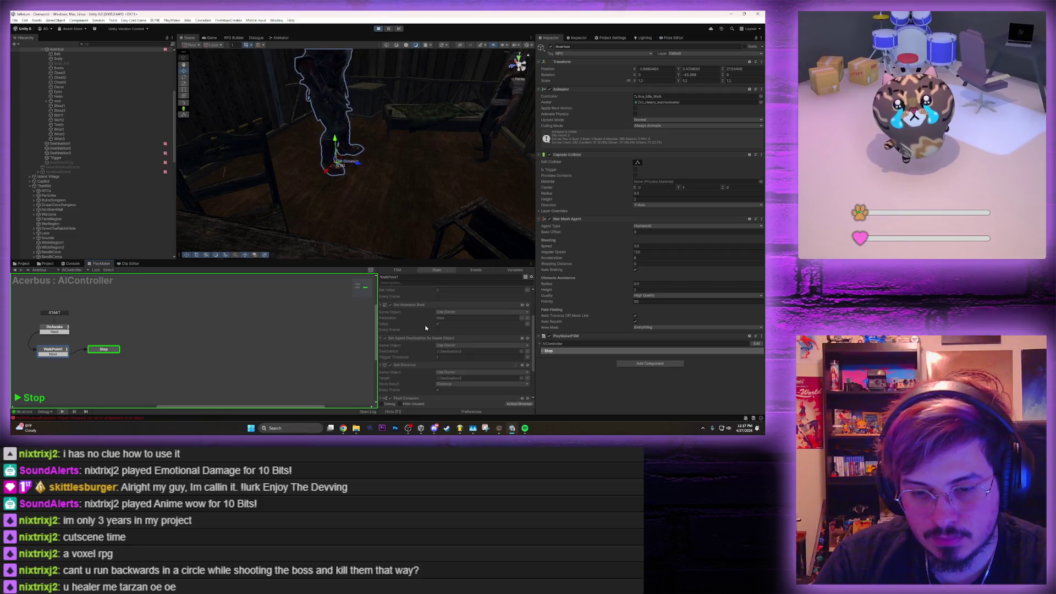
pyautogui.scroll(-1, 425, 325)
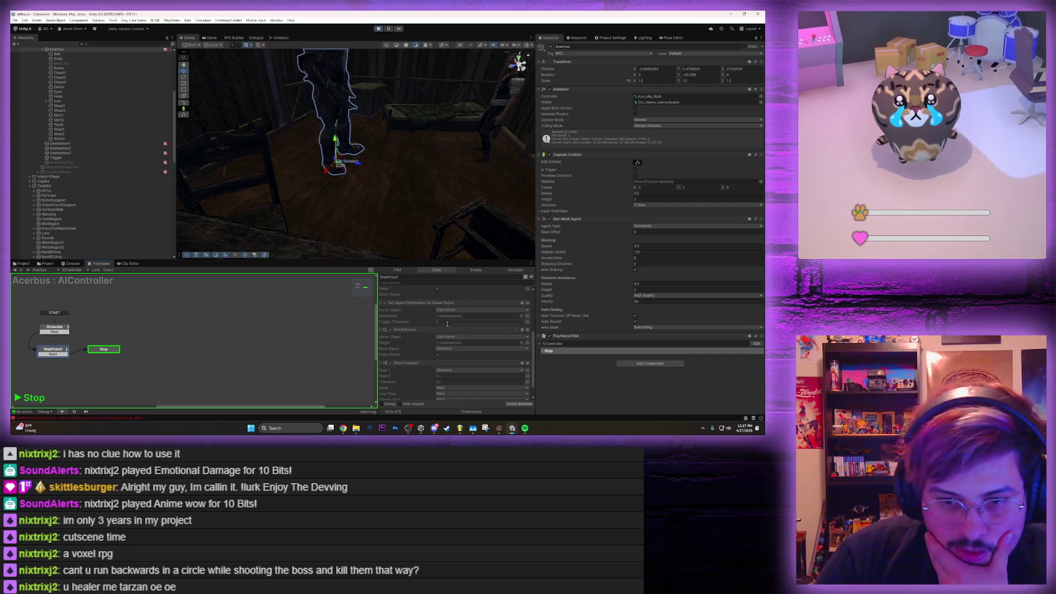
pyautogui.scroll(-1, 442, 358)
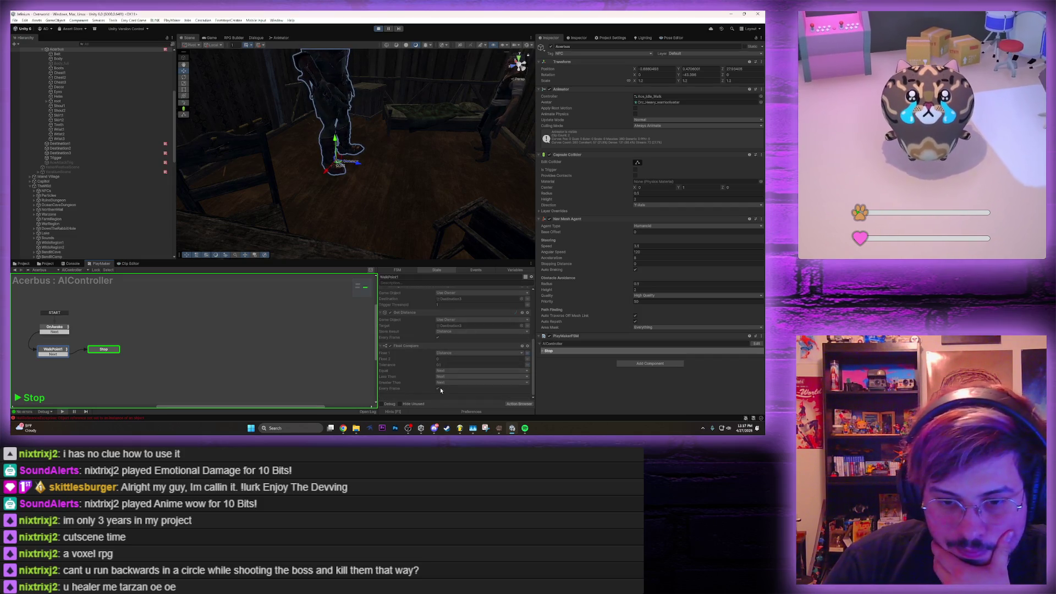
pyautogui.click(446, 365)
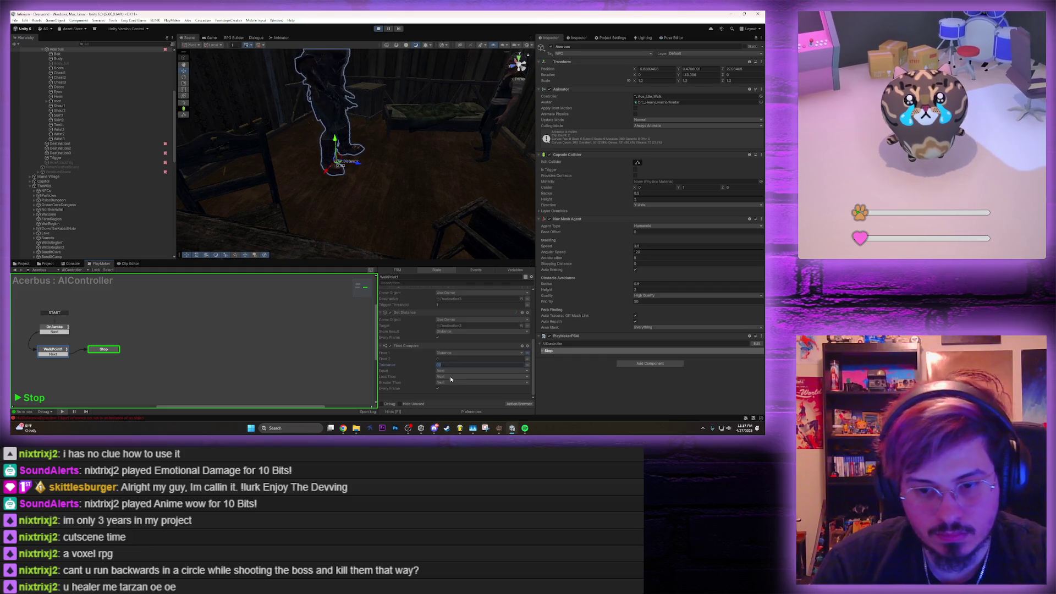
pyautogui.click(447, 379)
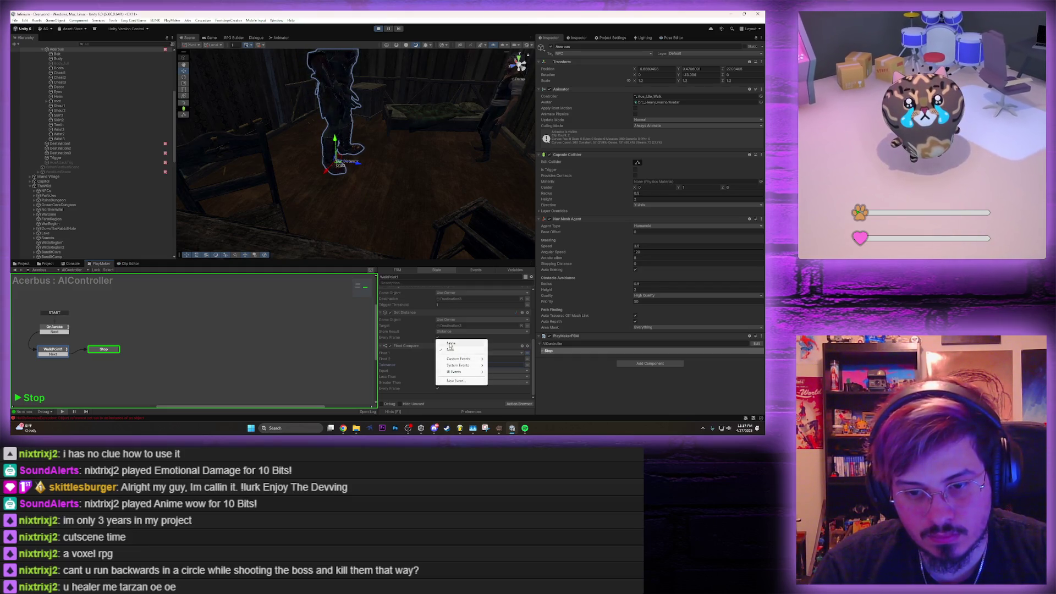
# Apply the chosen event to Float Compare and switch Acerbus's Walk variable on
pyautogui.click(451, 346)
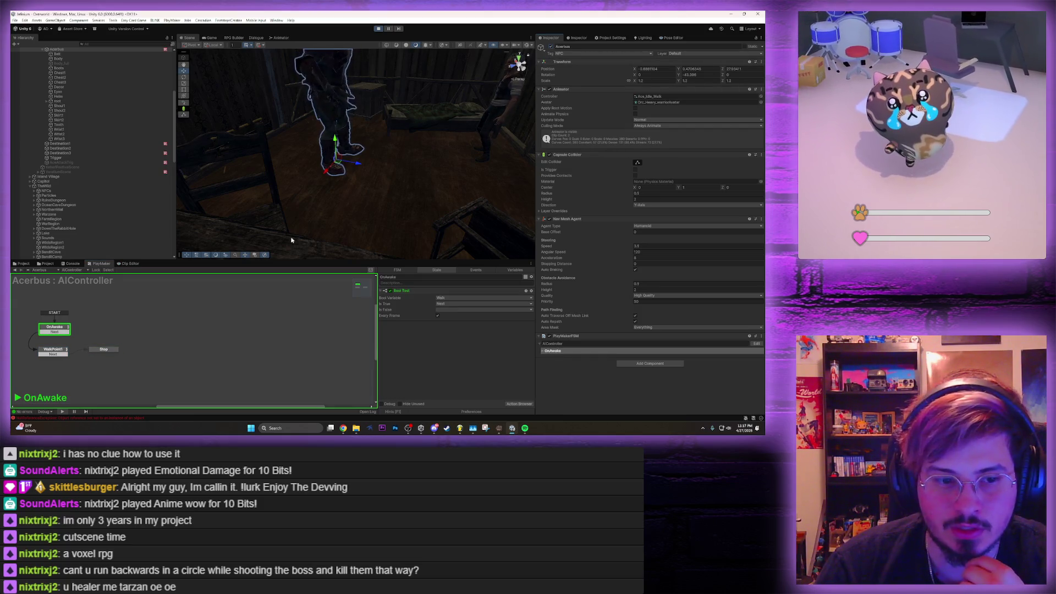
pyautogui.click(515, 270)
pyautogui.click(434, 295)
pyautogui.click(411, 380)
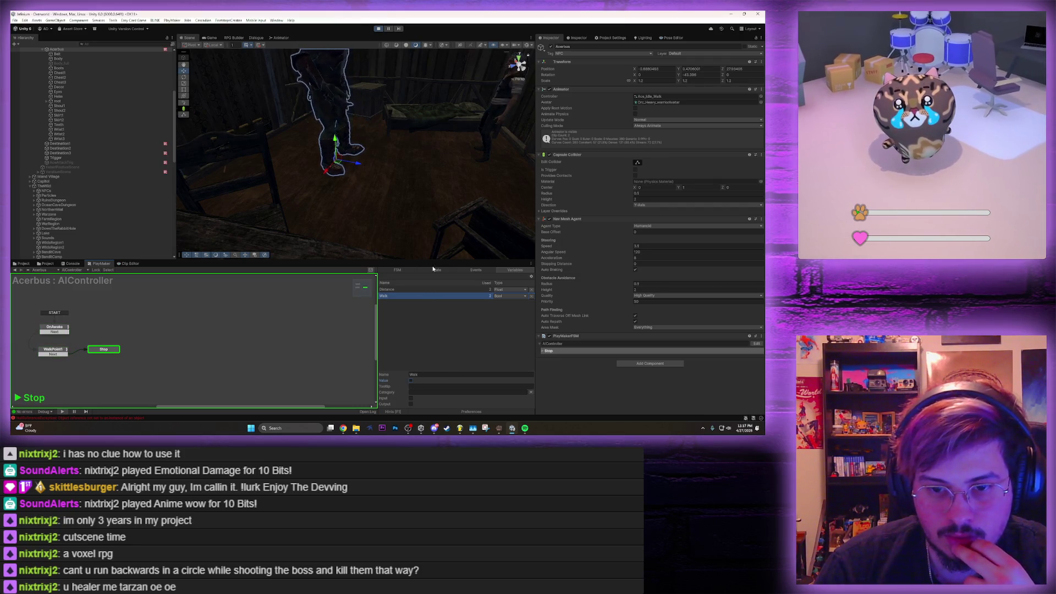
# Briefly maximize the FSM graph, then check the Events list before returning to Variables
pyautogui.hotkey('shift', 'space')
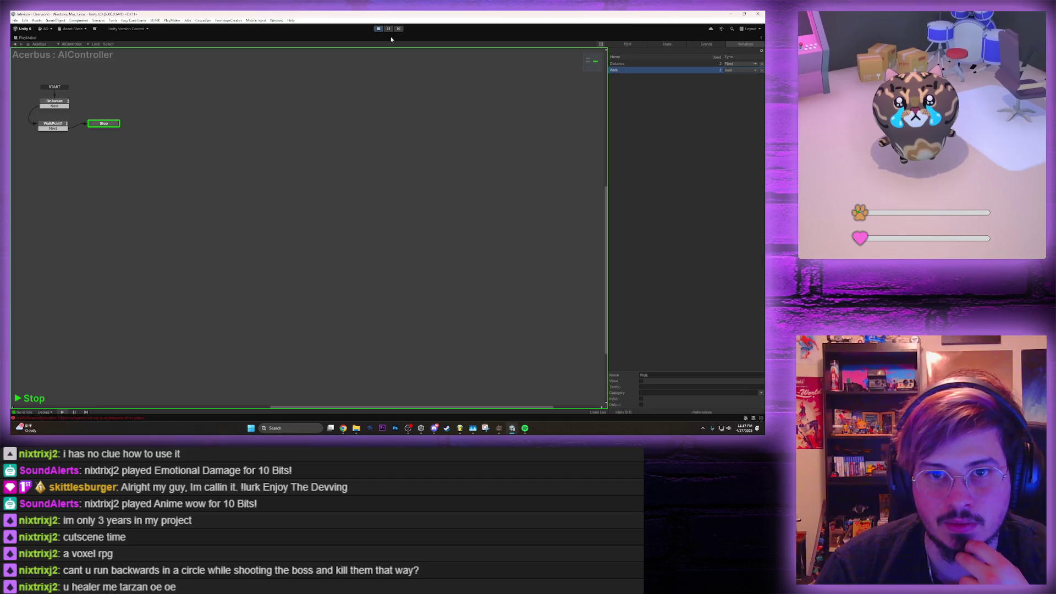
pyautogui.hotkey('shift', 'space')
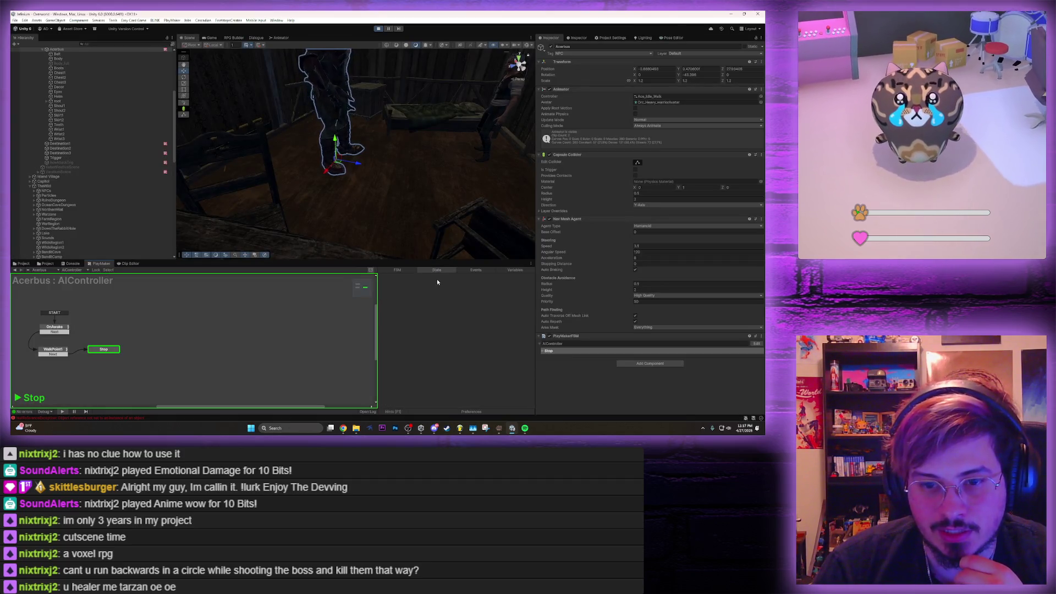
pyautogui.click(467, 270)
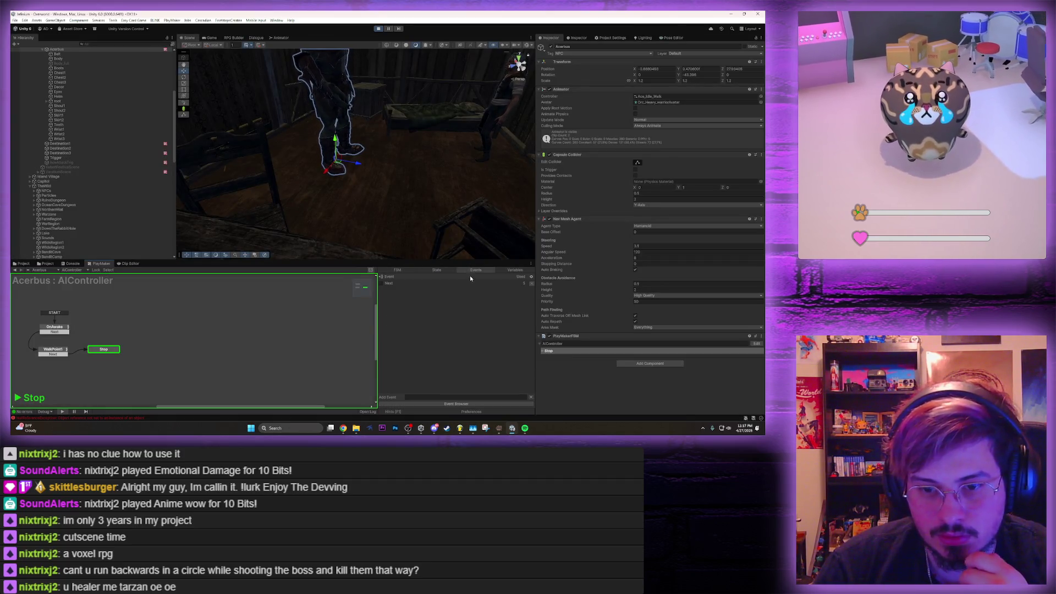
pyautogui.click(515, 270)
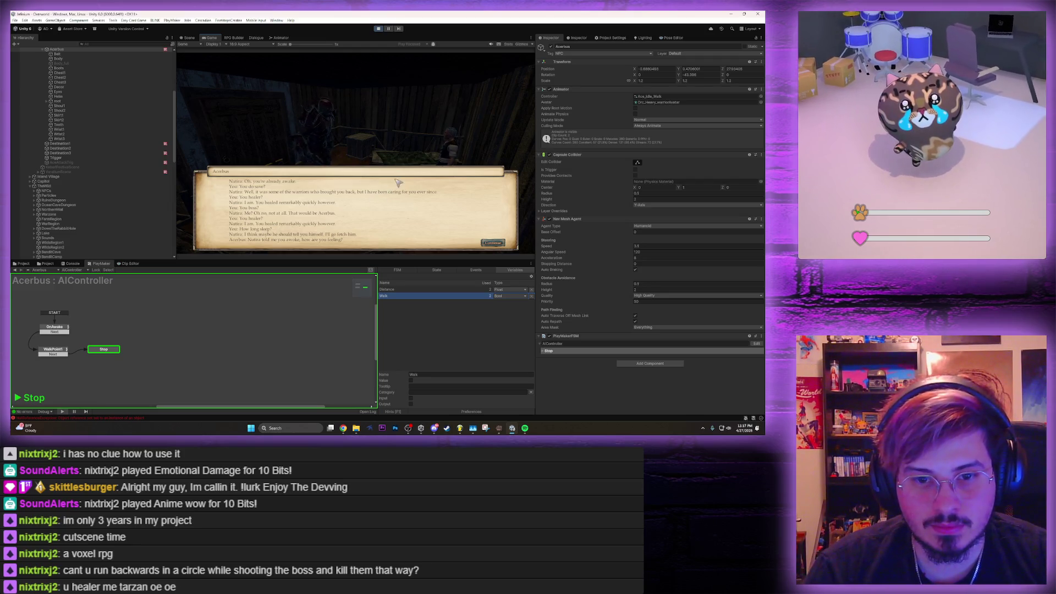
# Talk with Acerbus in a maximized Game view, replying 'Less talk. You explain.', 'You save cuz pointy ear.', 'I do.'
pyautogui.press('Return')
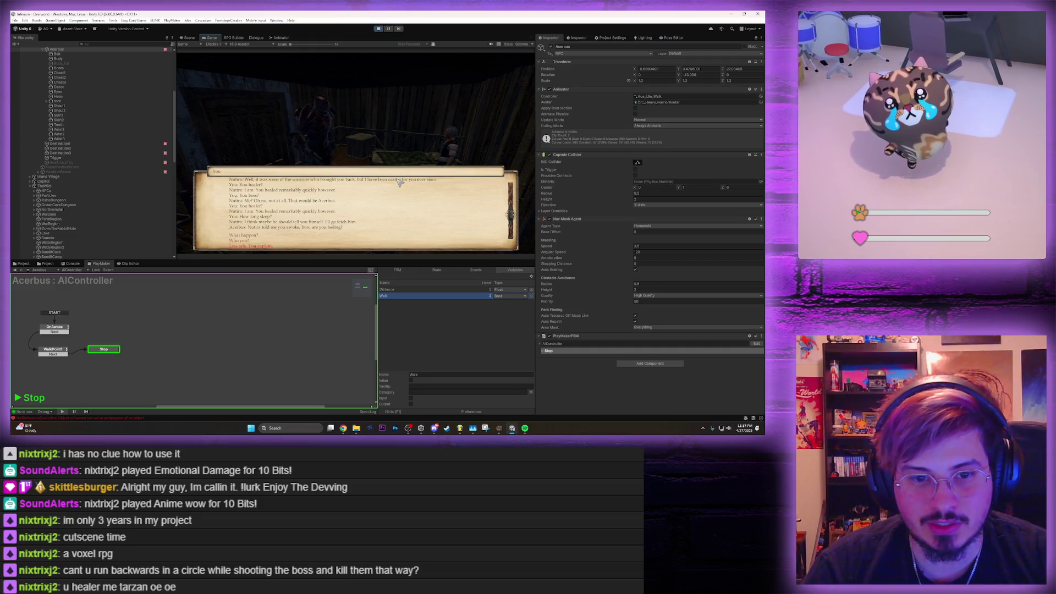
pyautogui.press('Return')
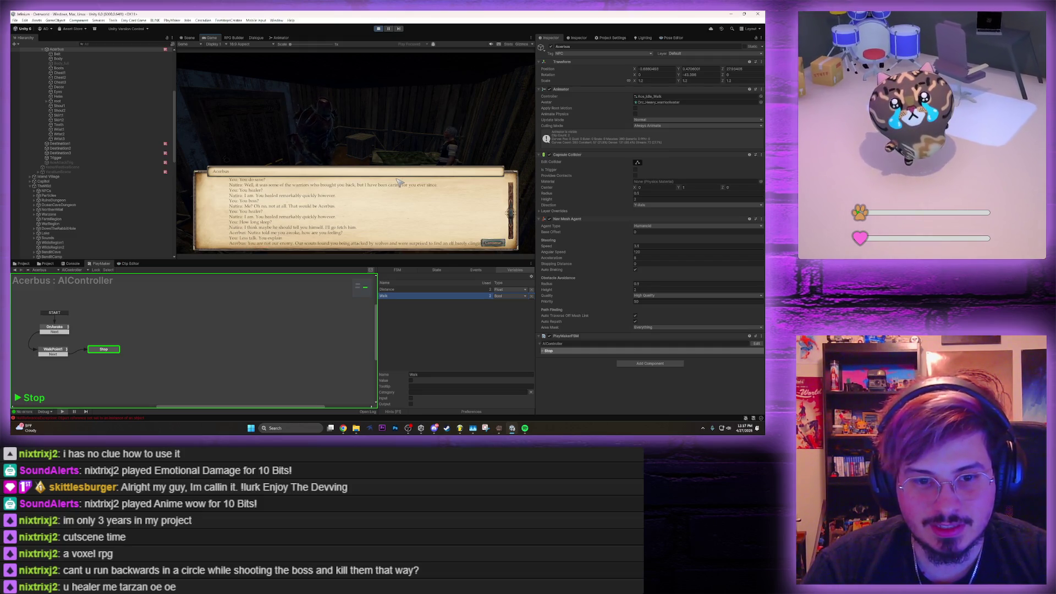
pyautogui.press('Return')
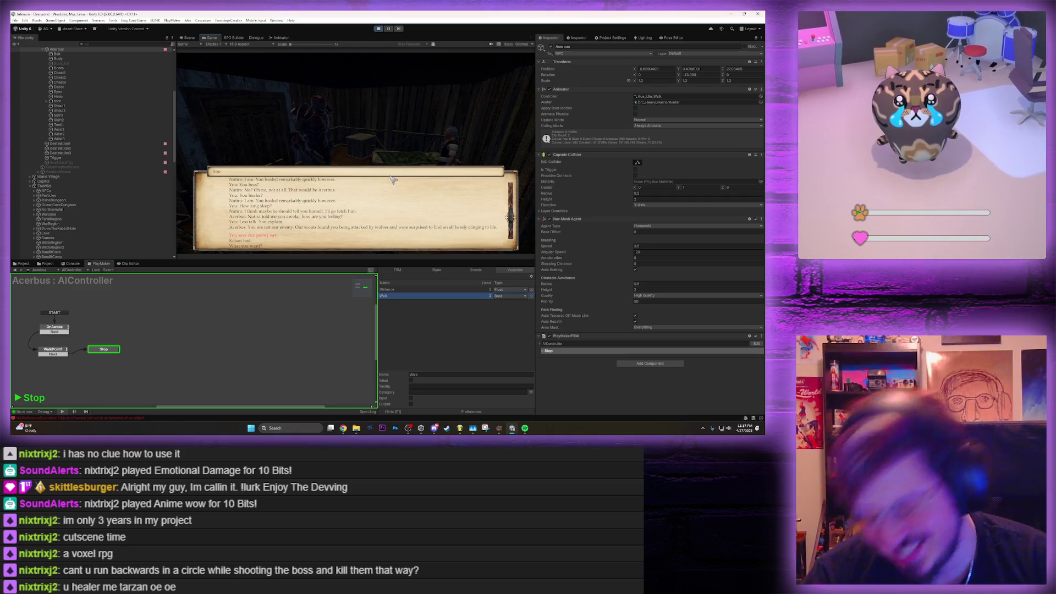
pyautogui.doubleClick(335, 39)
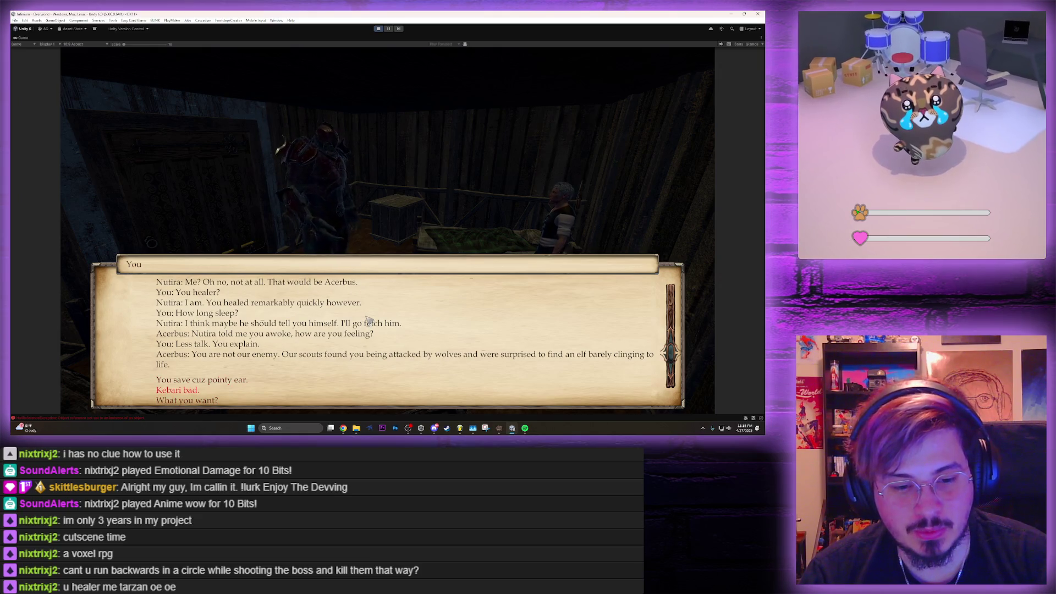
pyautogui.press('Return')
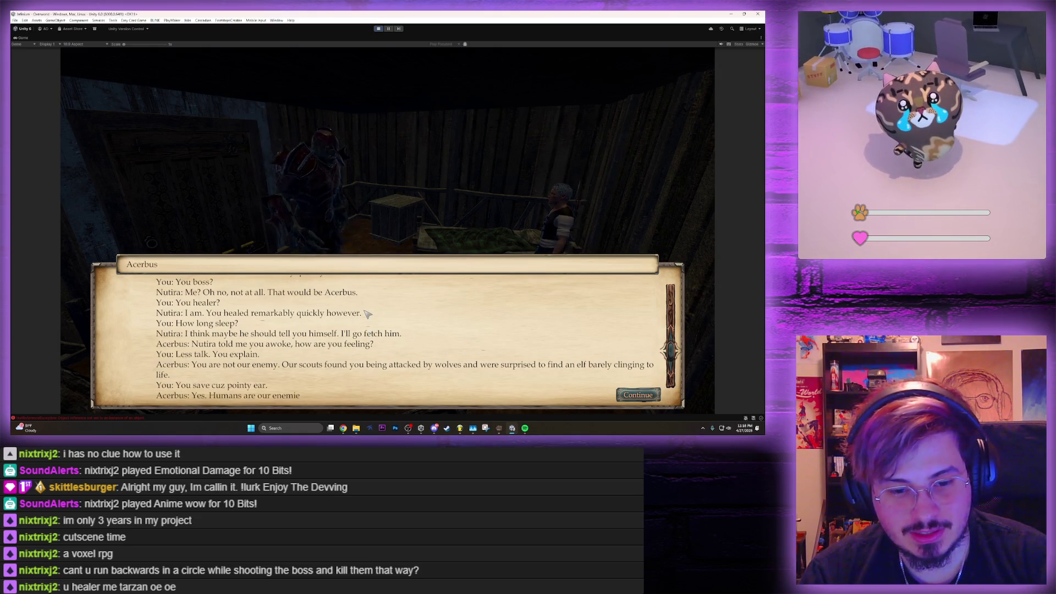
pyautogui.press('Return')
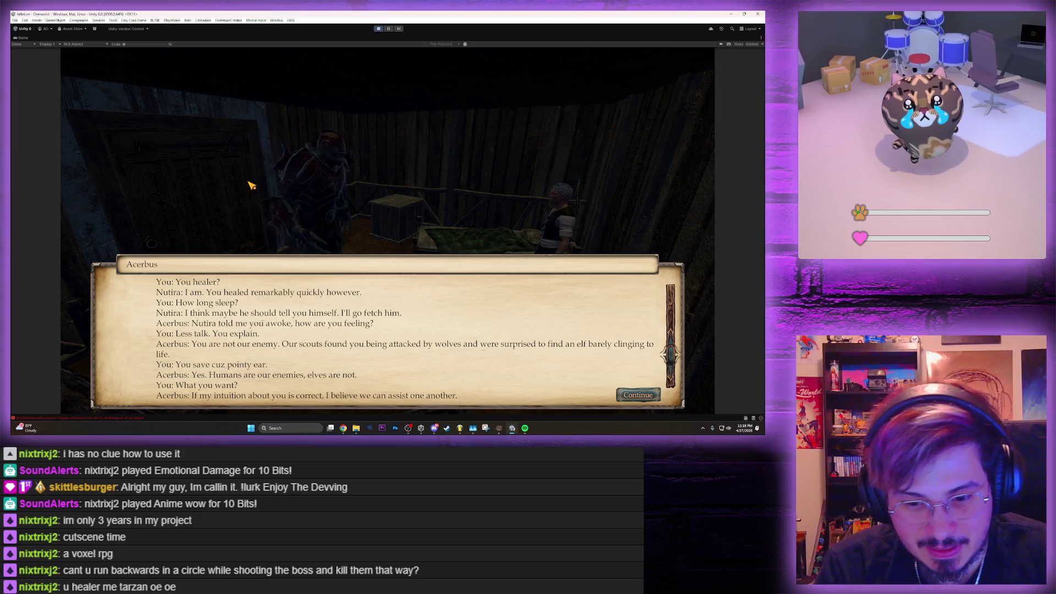
pyautogui.press('space')
pyautogui.press('space')
pyautogui.press('space')
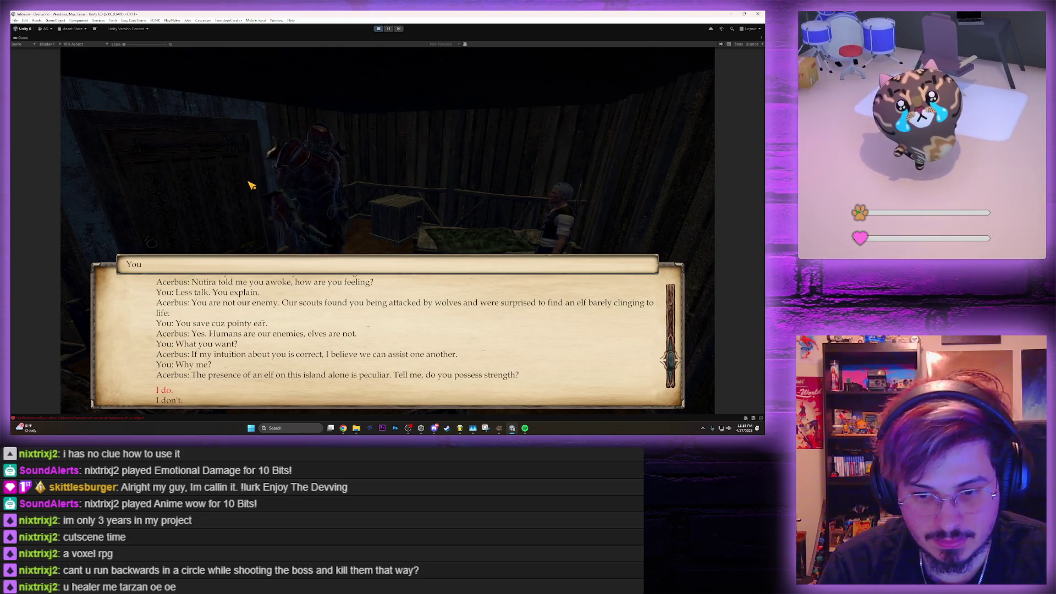
pyautogui.press('Return')
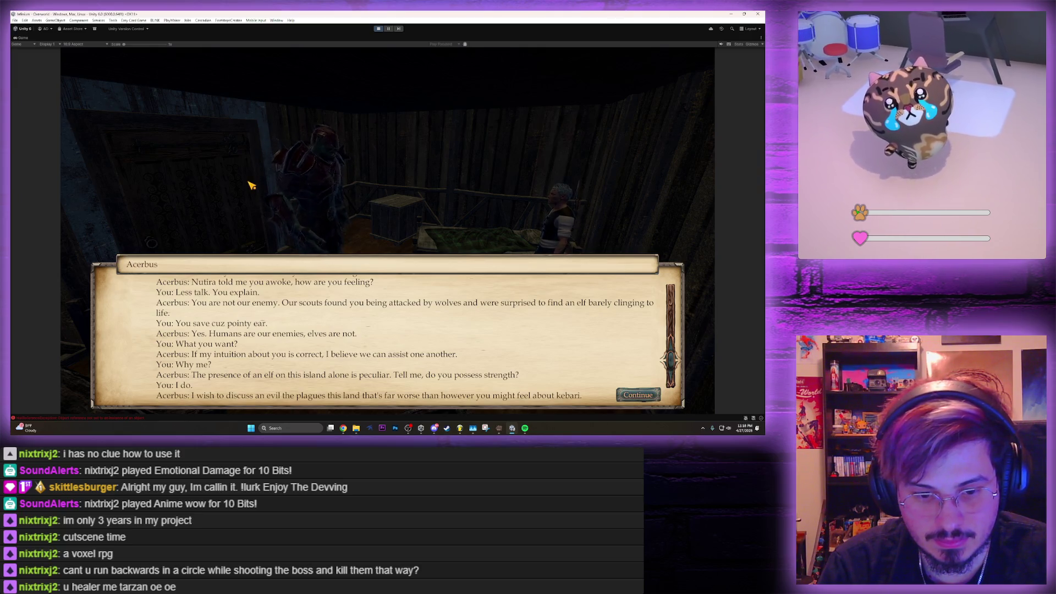
pyautogui.press('Return')
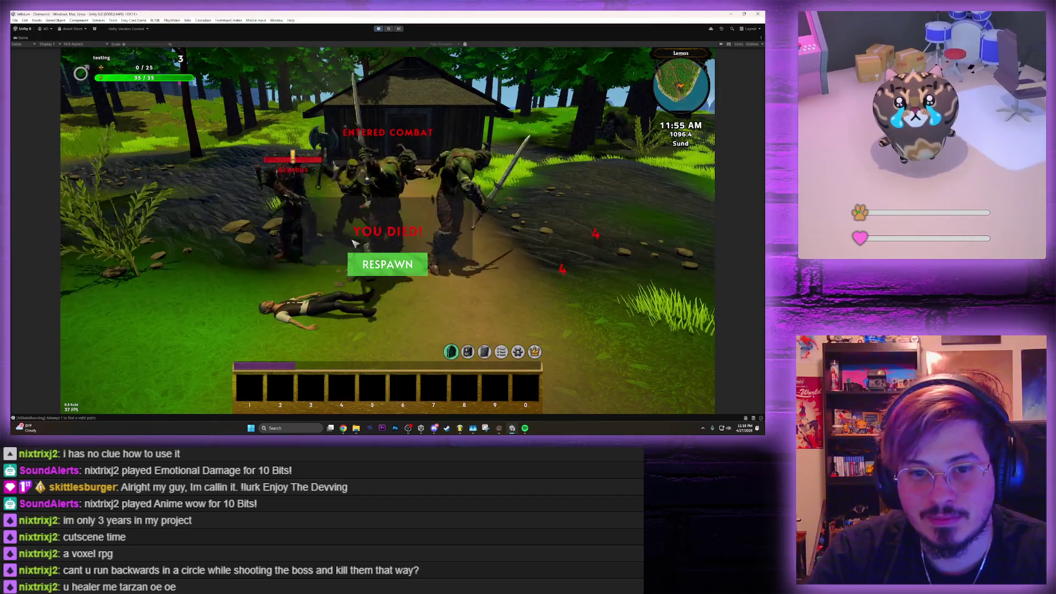
# Use the RESPAWN button on the death screen to revive the character
pyautogui.click(378, 265)
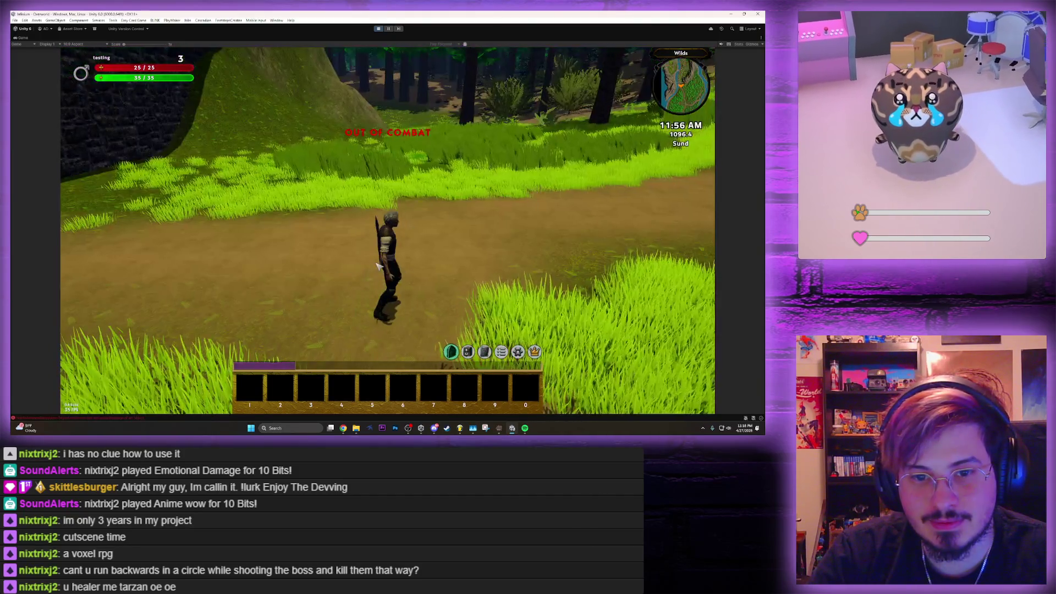
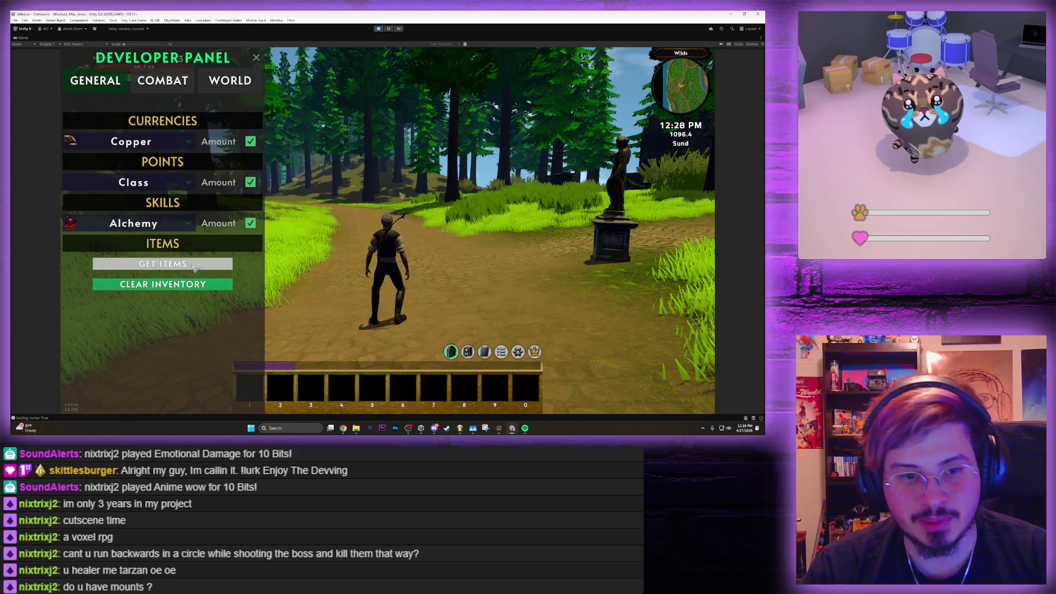
# Use Get Items to search 'horse' and add the Horse Whistle to the inventory
pyautogui.click(193, 266)
pyautogui.click(333, 57)
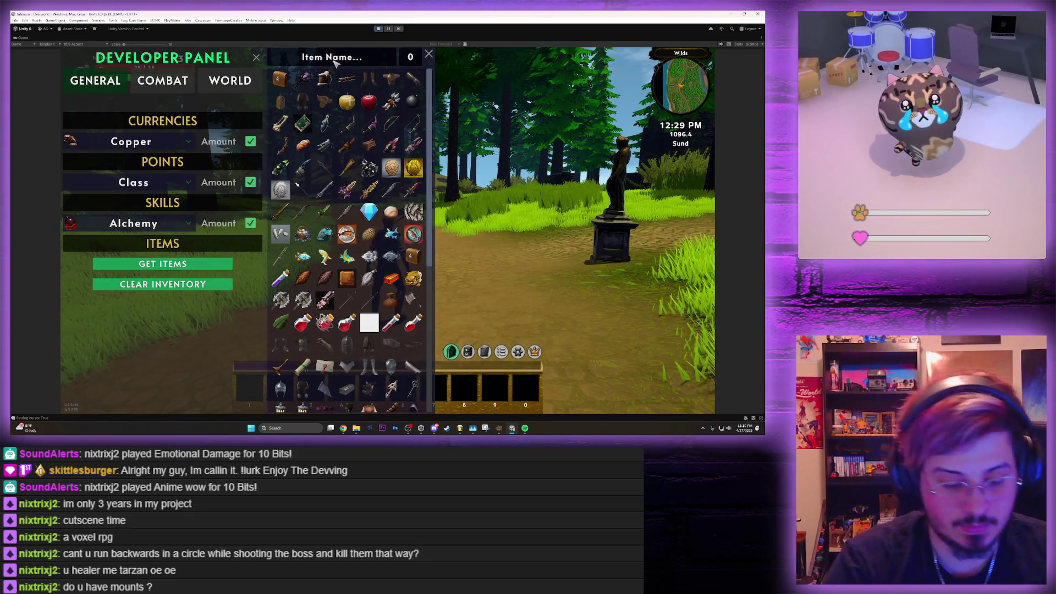
pyautogui.write('horse')
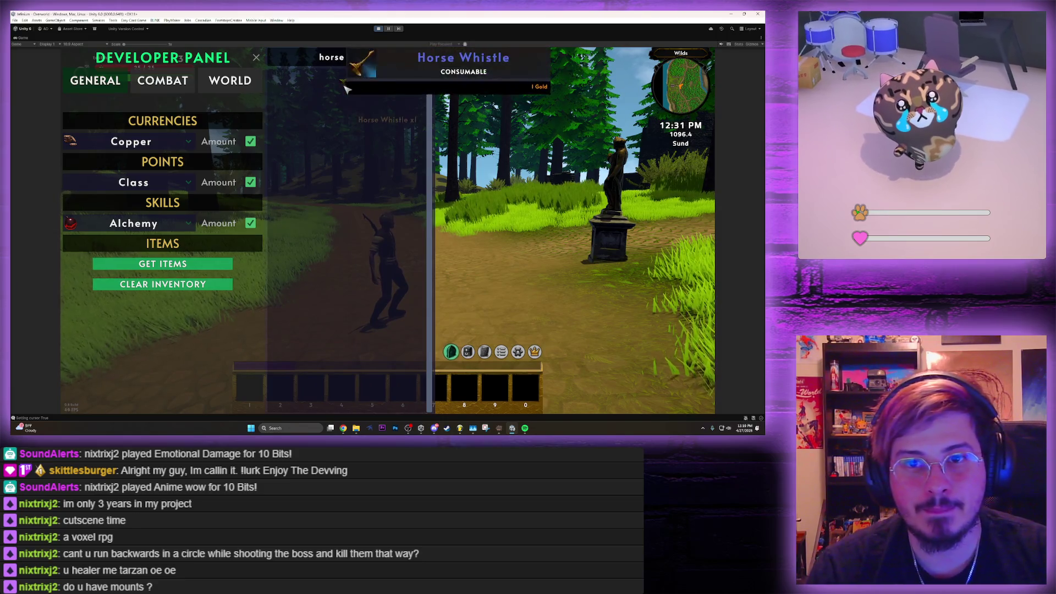
pyautogui.click(346, 78)
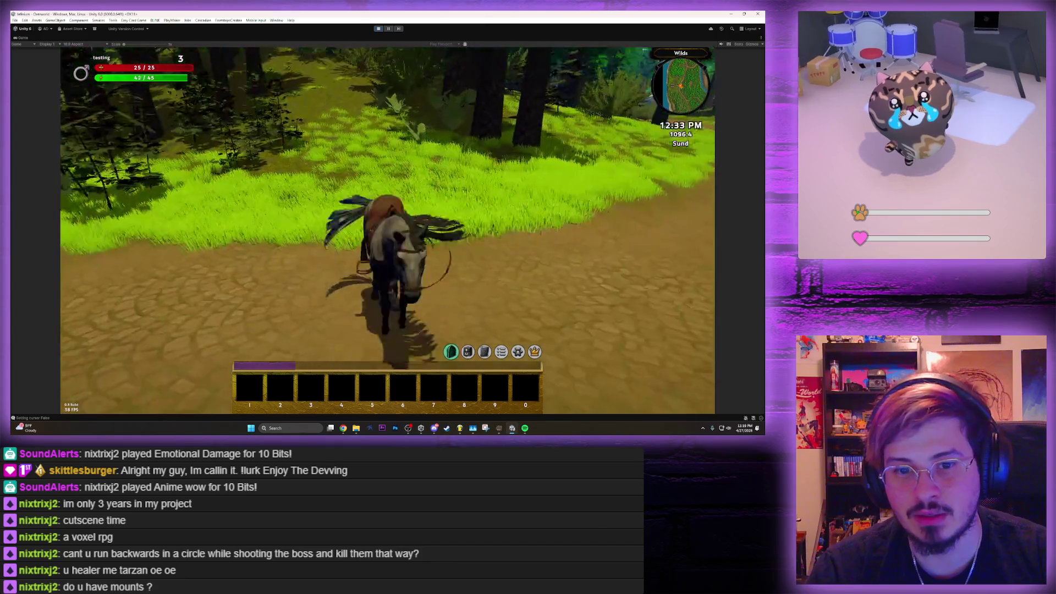
# Summon and ride the horse, dismount and remount, ride to the cobblestone path, and test an ability
pyautogui.press('e')
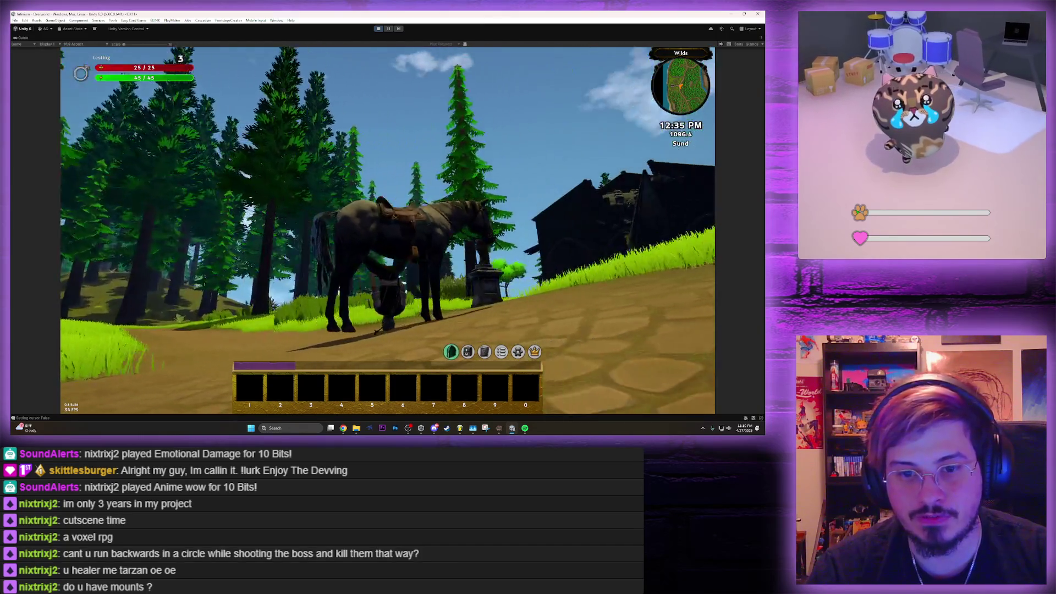
pyautogui.press('w')
pyautogui.press('e')
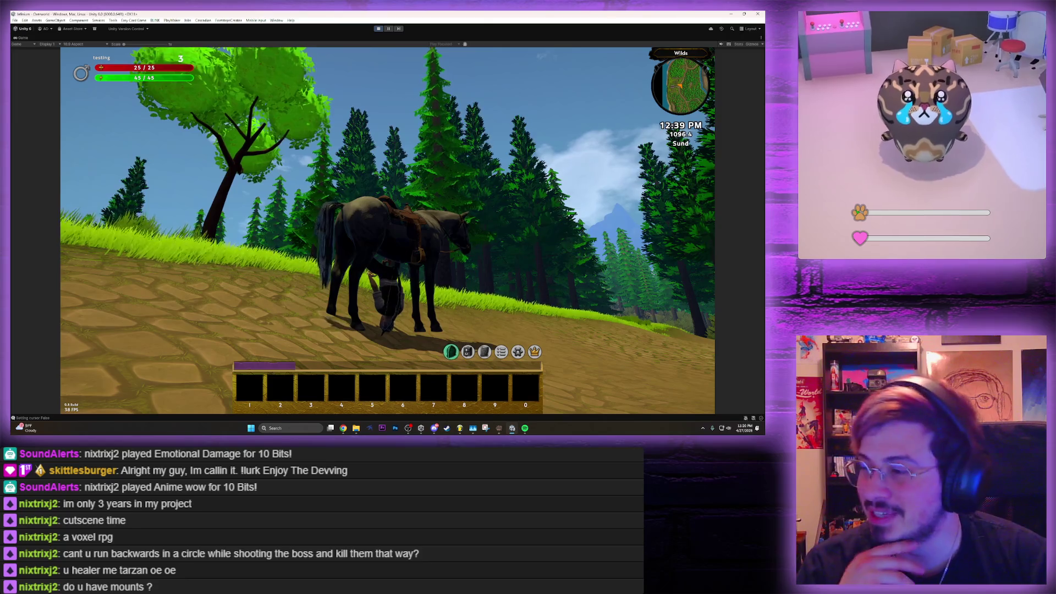
pyautogui.press('e')
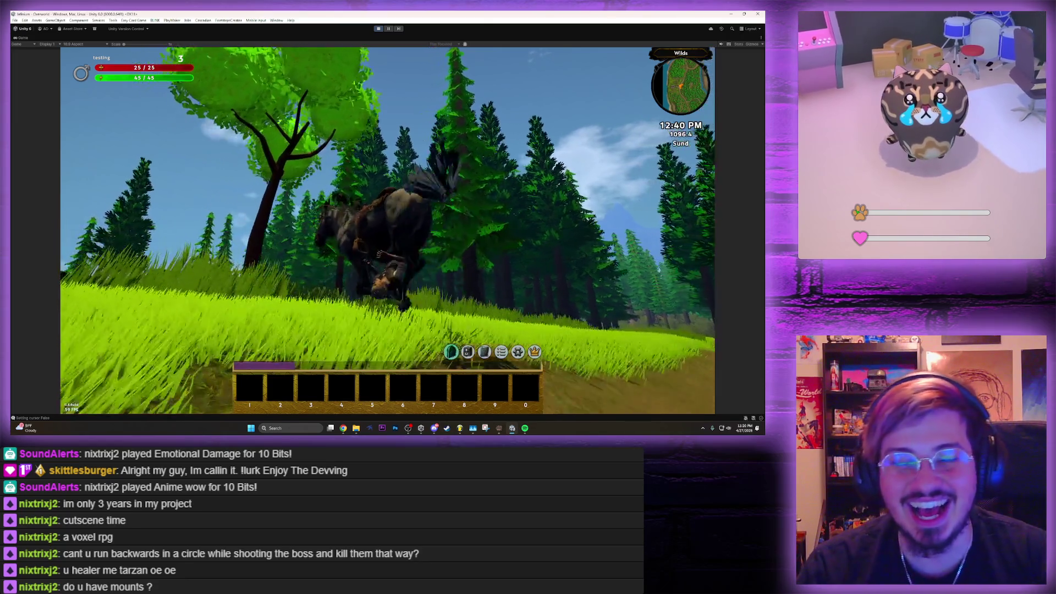
pyautogui.press('w')
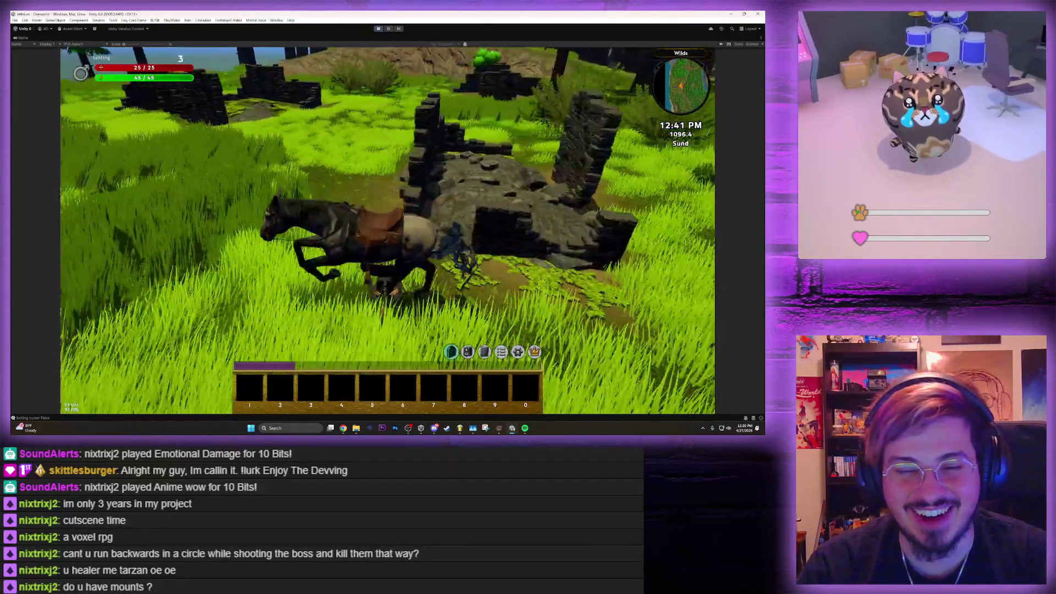
pyautogui.press('w')
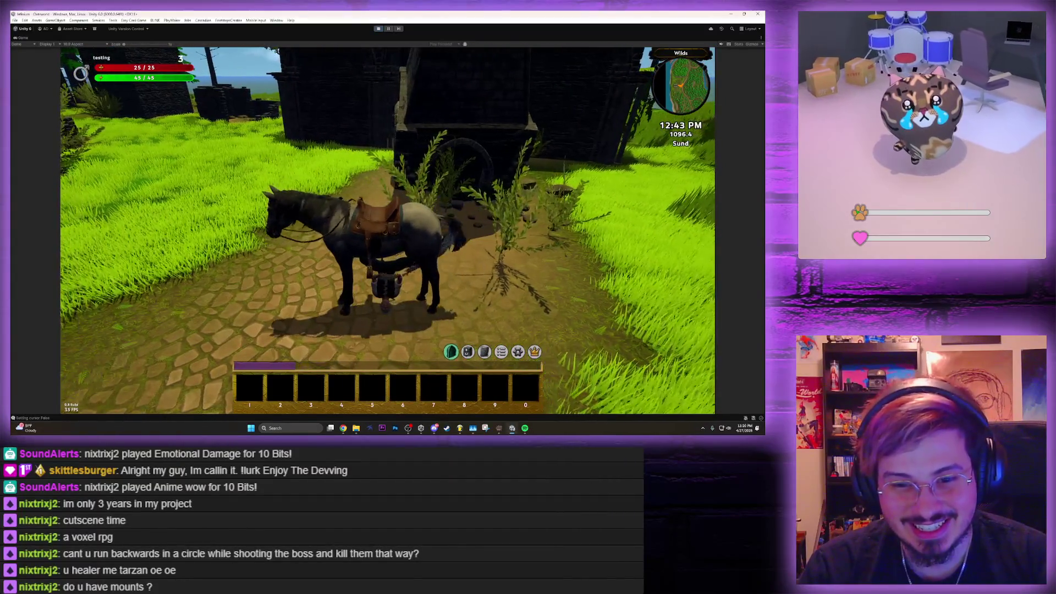
pyautogui.press('1')
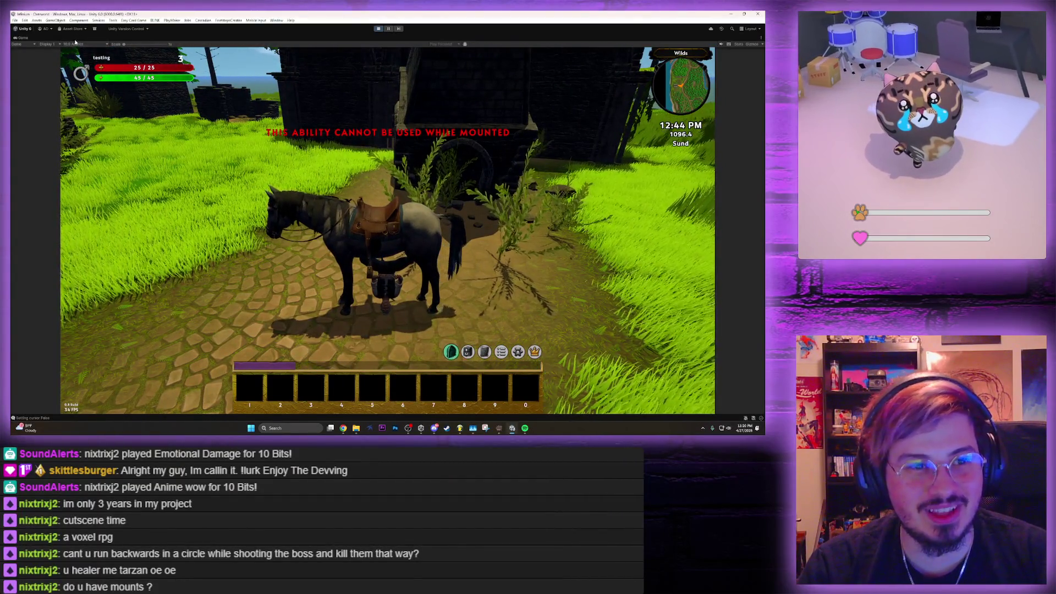
pyautogui.hotkey('ctrl', 'p')
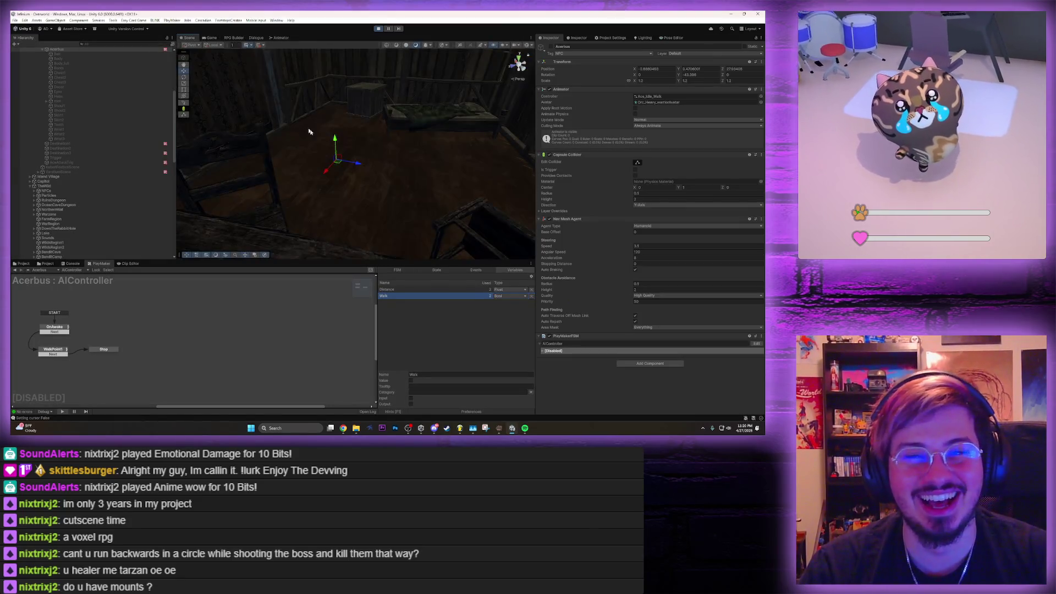
# Frame Character_ElfMale(Clone) in the Scene view and orbit around the horse and rider
pyautogui.scroll(-10, 92, 201)
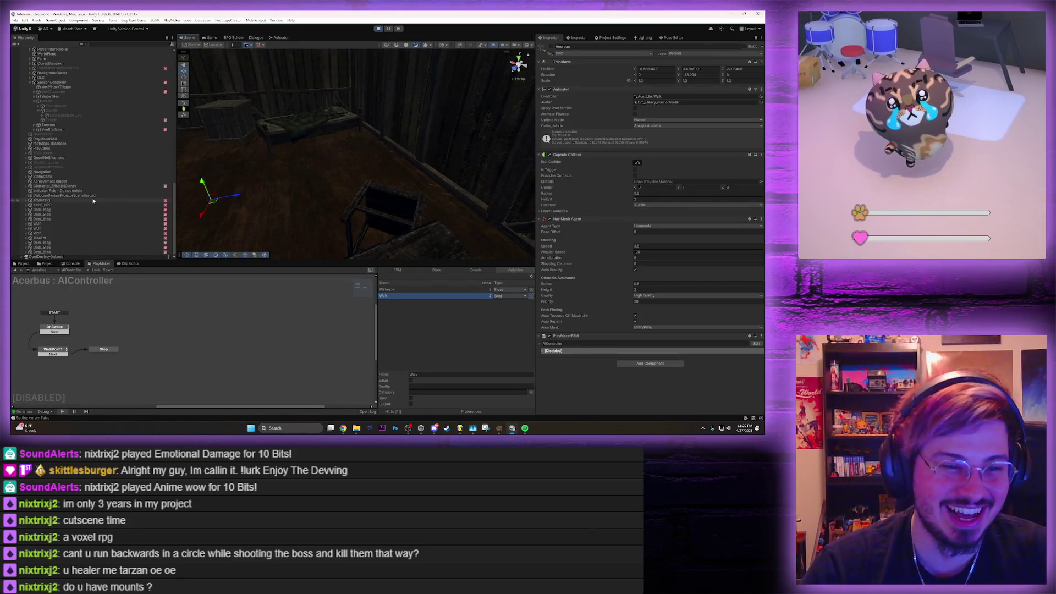
pyautogui.click(62, 186)
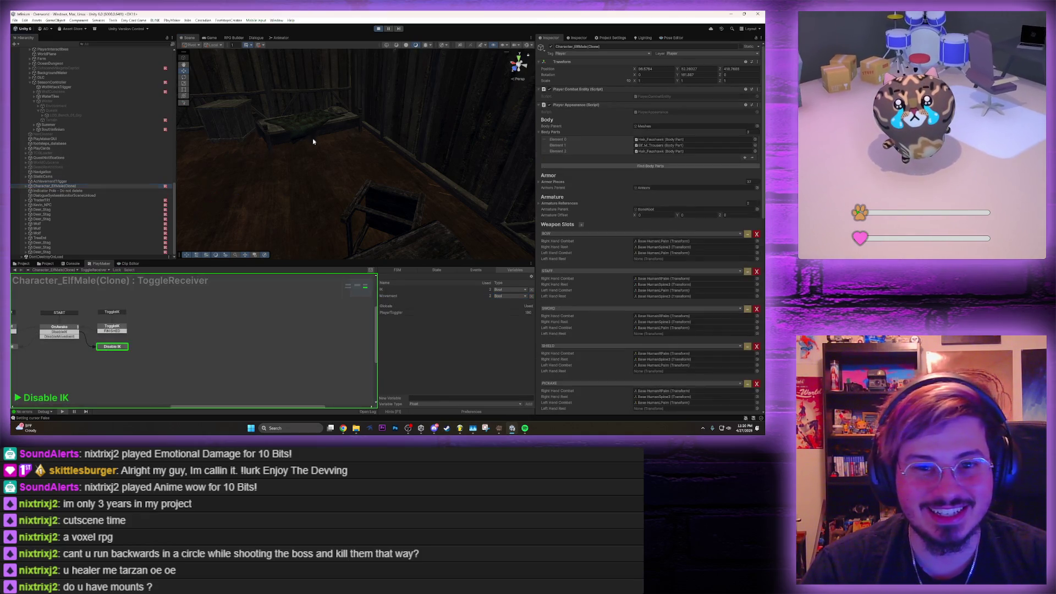
pyautogui.press('f')
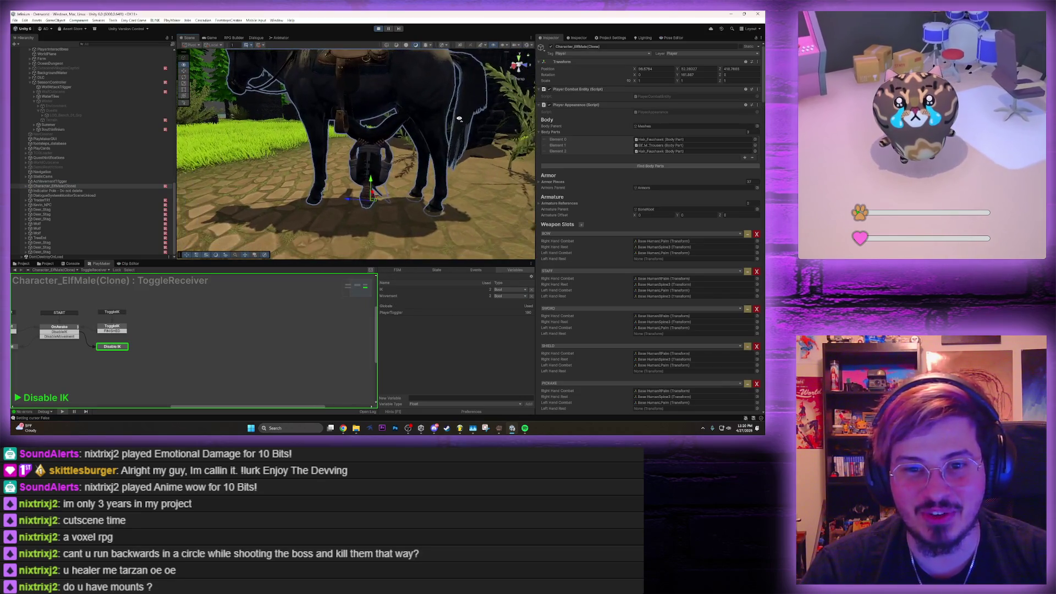
pyautogui.moveTo(463, 109); pyautogui.dragTo(403, 45)
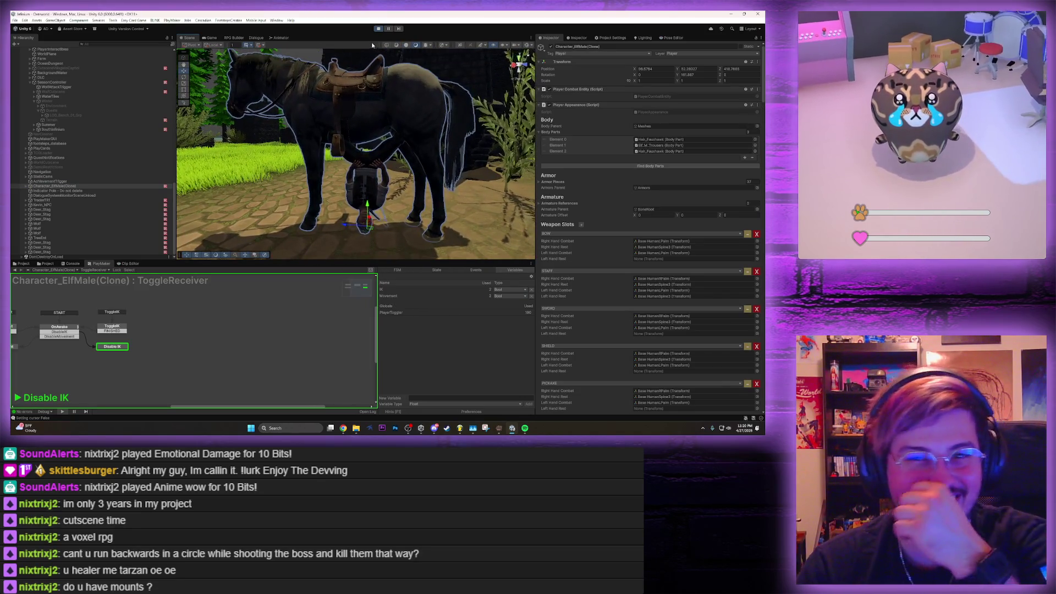
pyautogui.hotkey('shift', 'space')
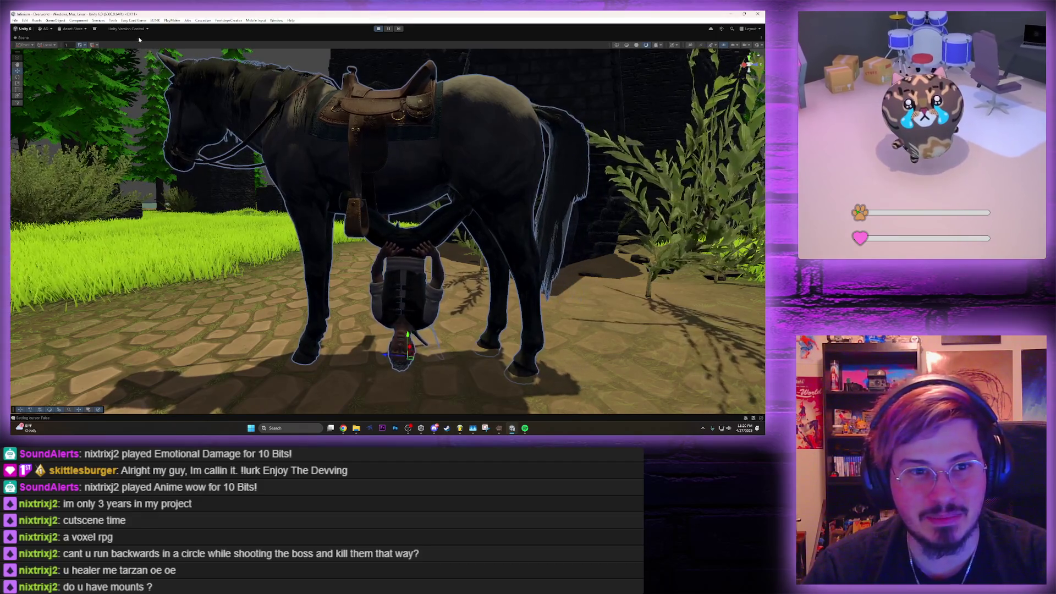
pyautogui.hotkey('shift', 'space')
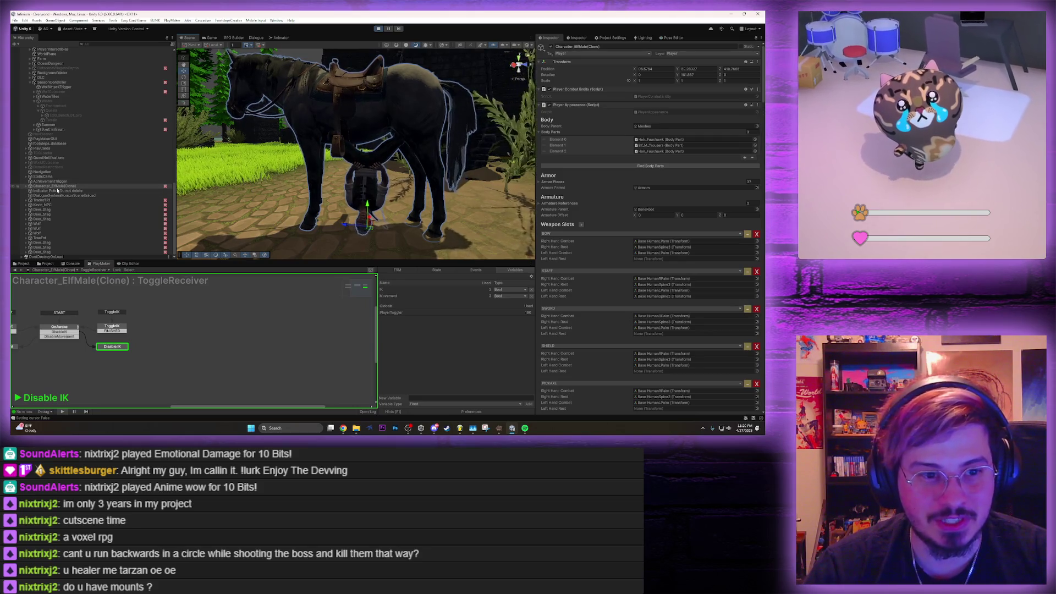
pyautogui.press('e')
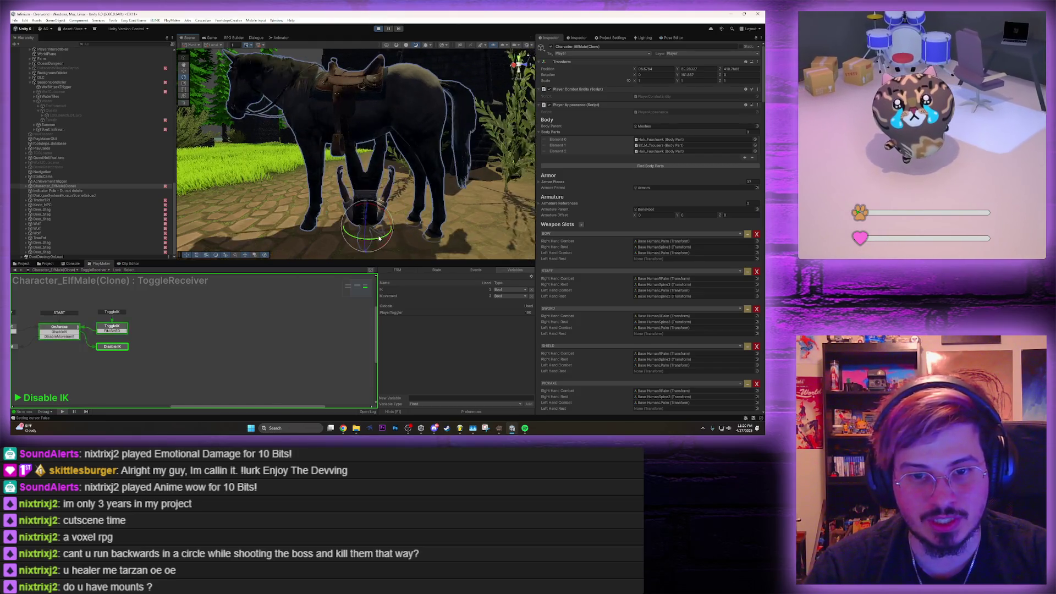
# Expand the Elf clone's children and select its Pants mesh, then the Meshes object
pyautogui.click(27, 186)
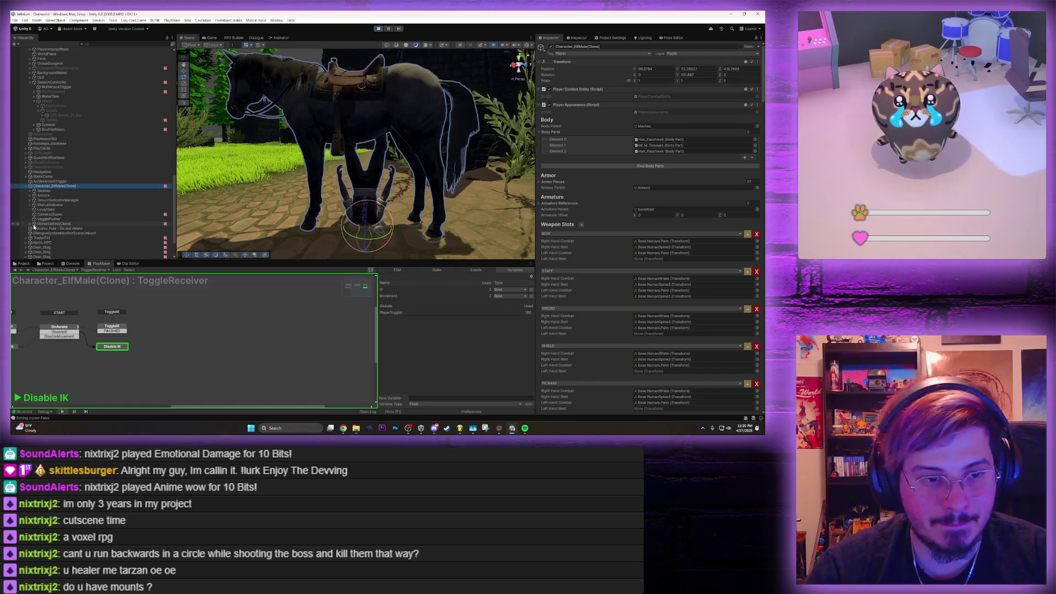
pyautogui.click(372, 179)
pyautogui.click(372, 178)
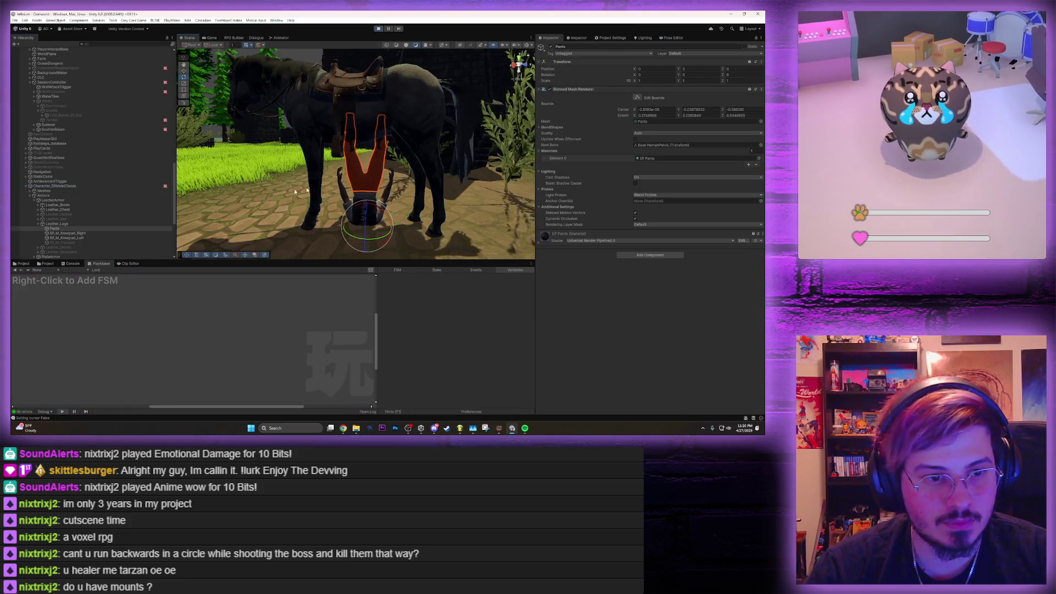
pyautogui.click(50, 187)
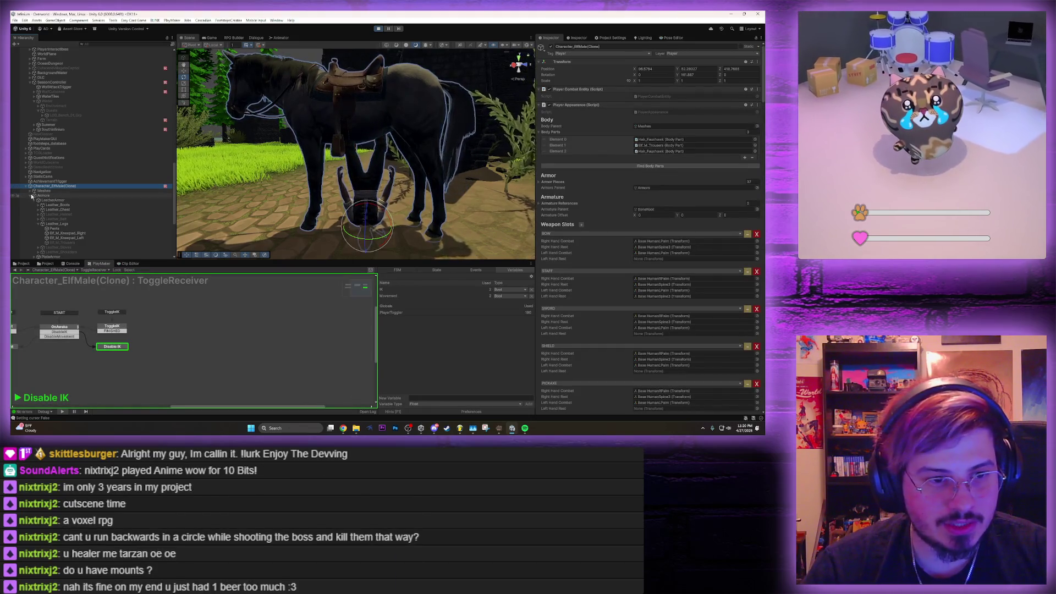
pyautogui.click(31, 196)
pyautogui.click(43, 191)
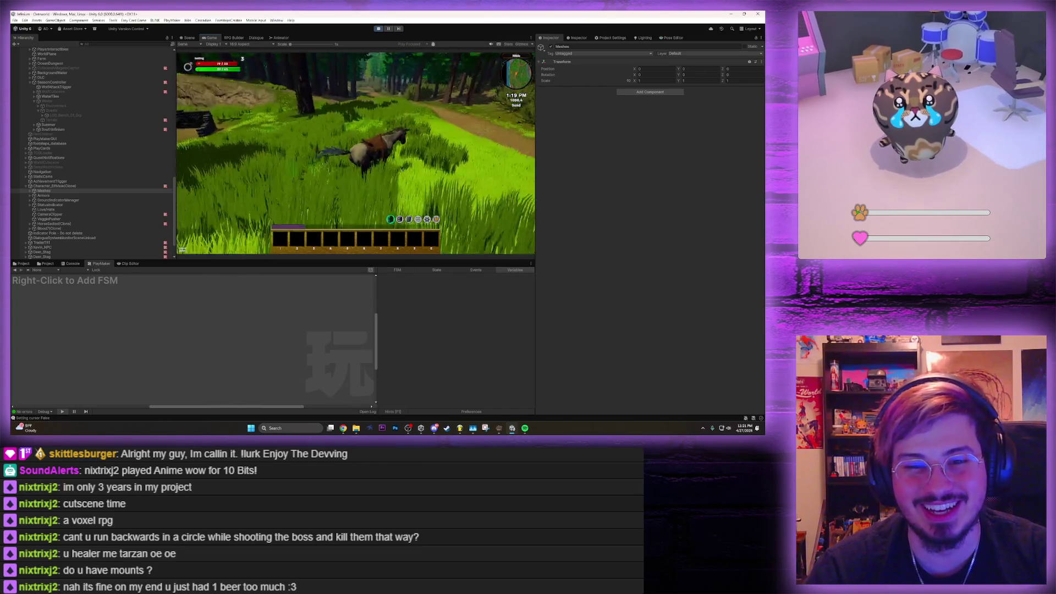
# From the inventory, send the horse away and walk along the forest path past the cart
pyautogui.press('i')
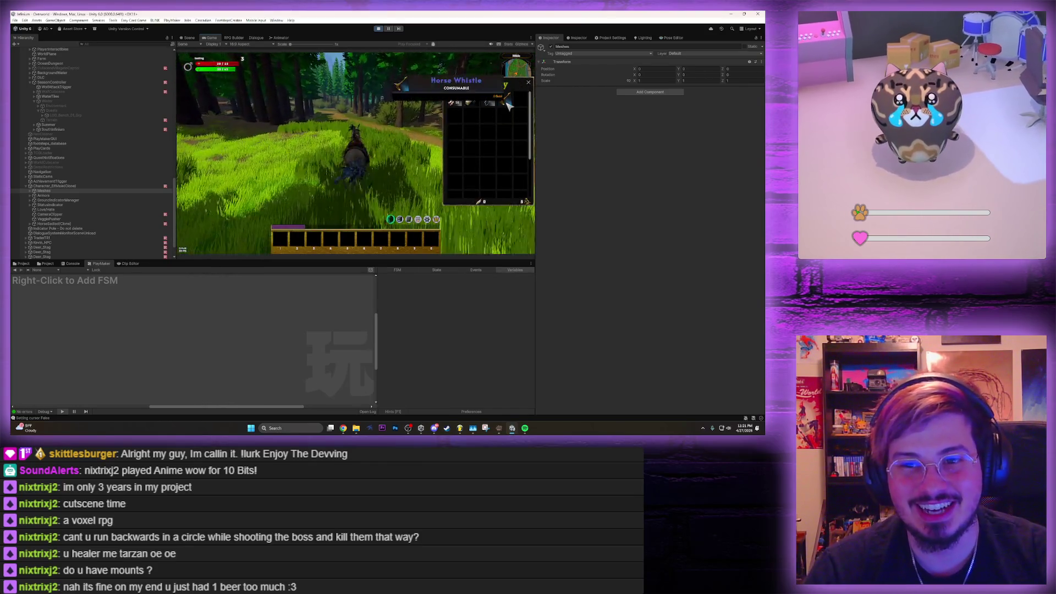
pyautogui.click(510, 102)
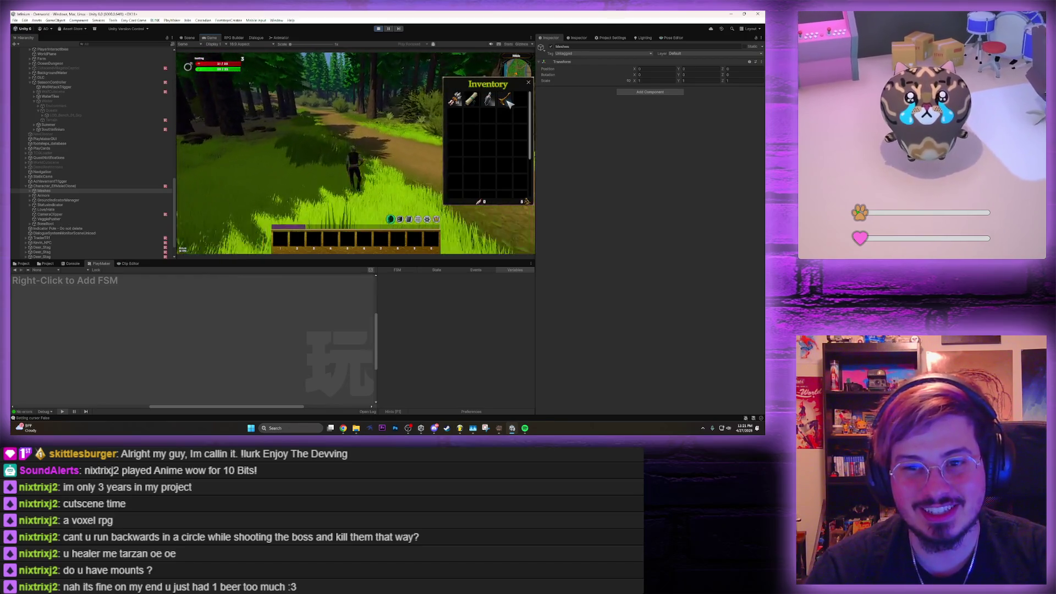
pyautogui.press('w')
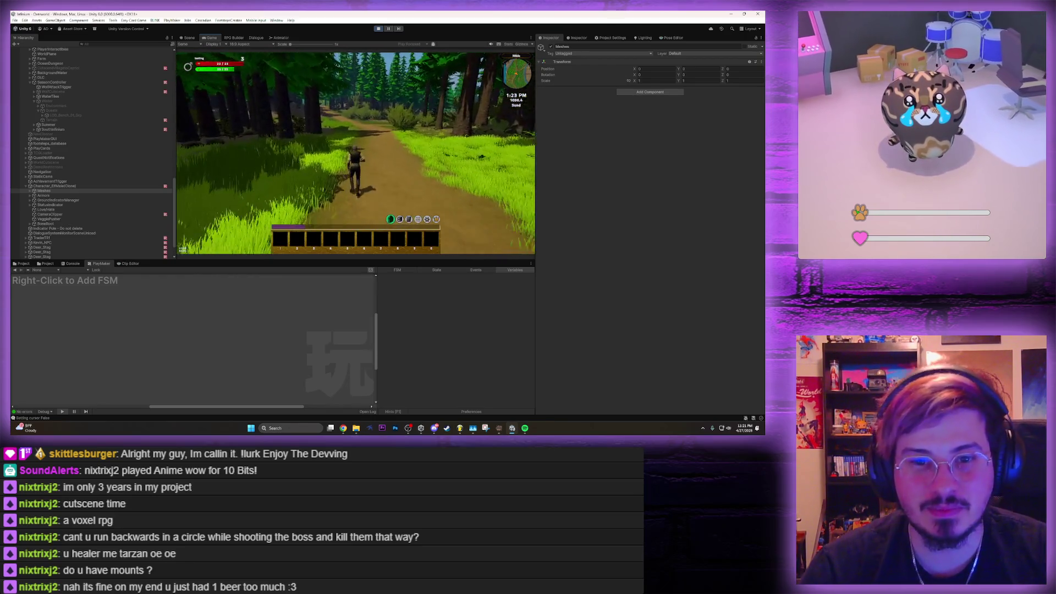
pyautogui.press('w')
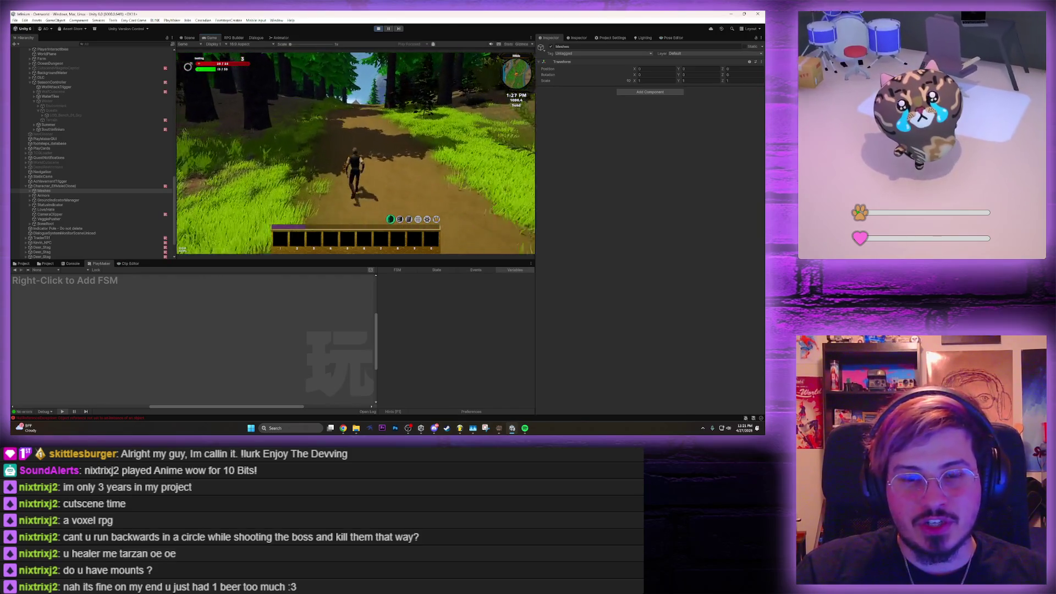
pyautogui.press('w')
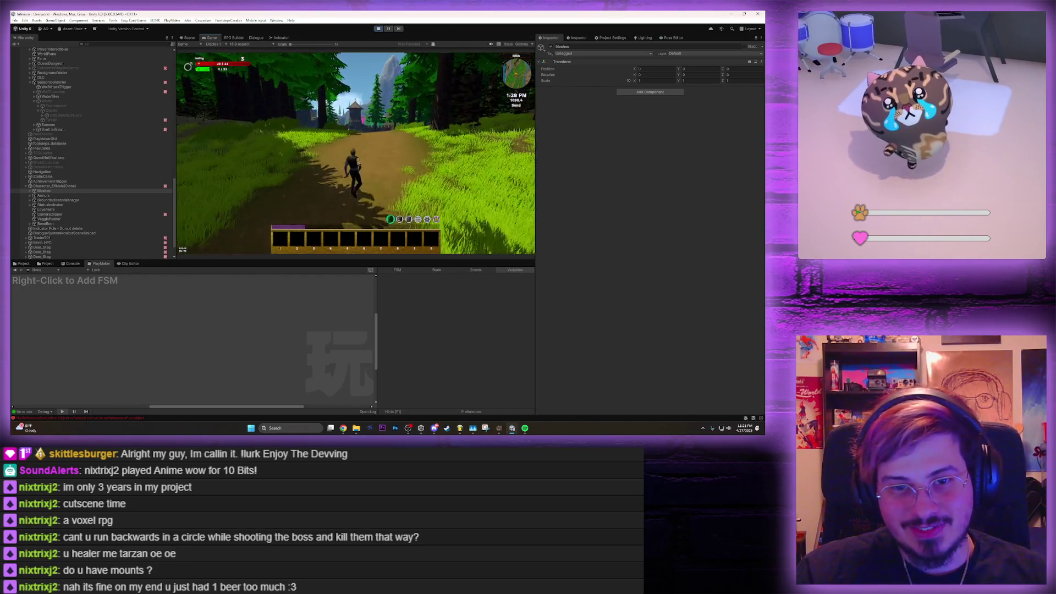
pyautogui.press('w')
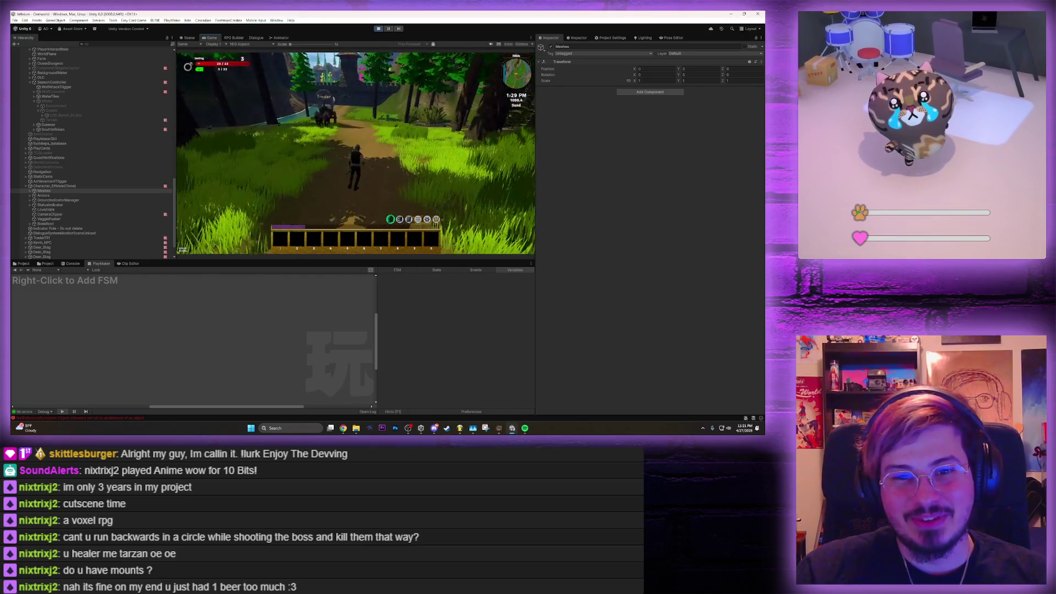
pyautogui.press('w')
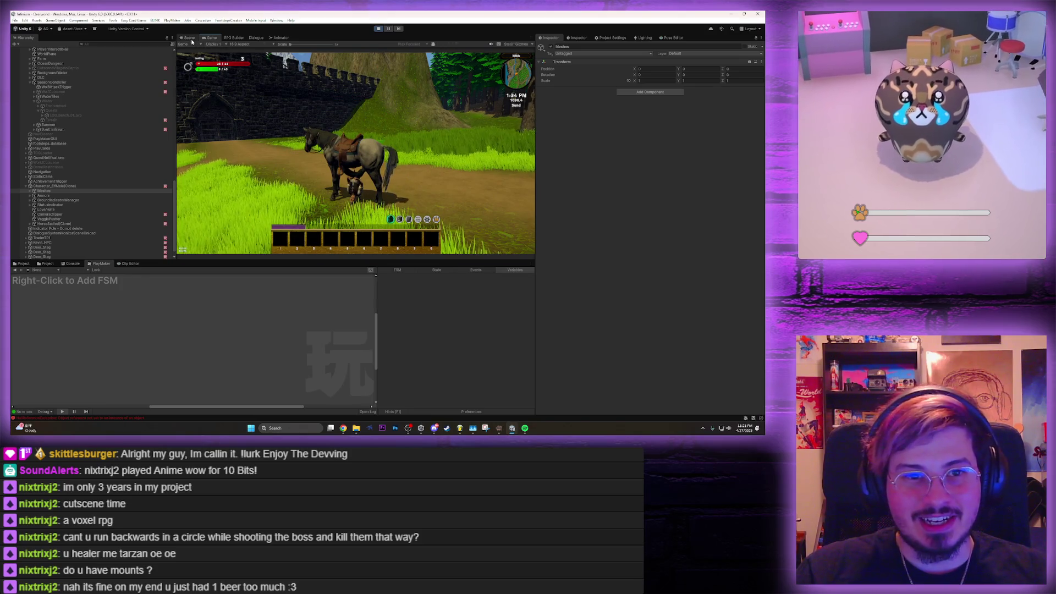
# Frame the character and horse in the Scene view
pyautogui.hotkey('ctrl', '1')
pyautogui.press('f')
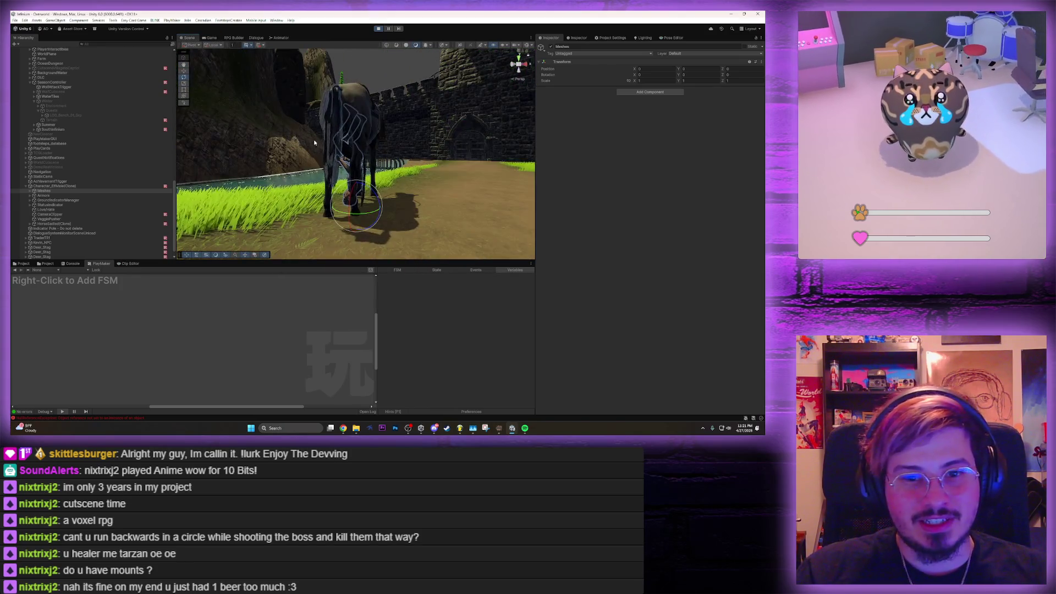
pyautogui.scroll(3, 484, 149)
pyautogui.scroll(-2, 473, 163)
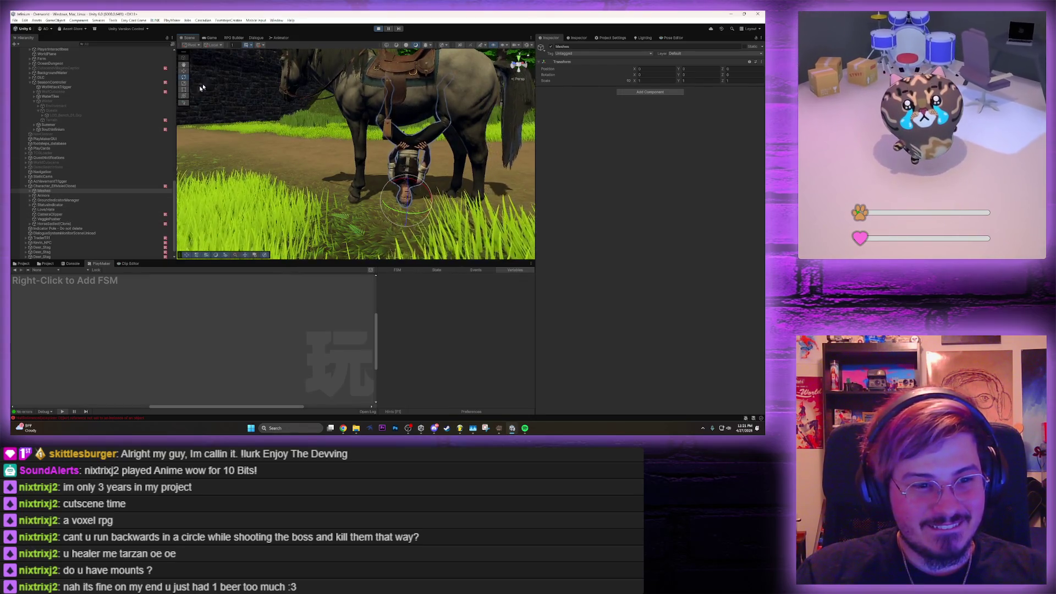
# Open the RPG Builder editor on its Combat section
pyautogui.click(213, 45)
pyautogui.click(213, 37)
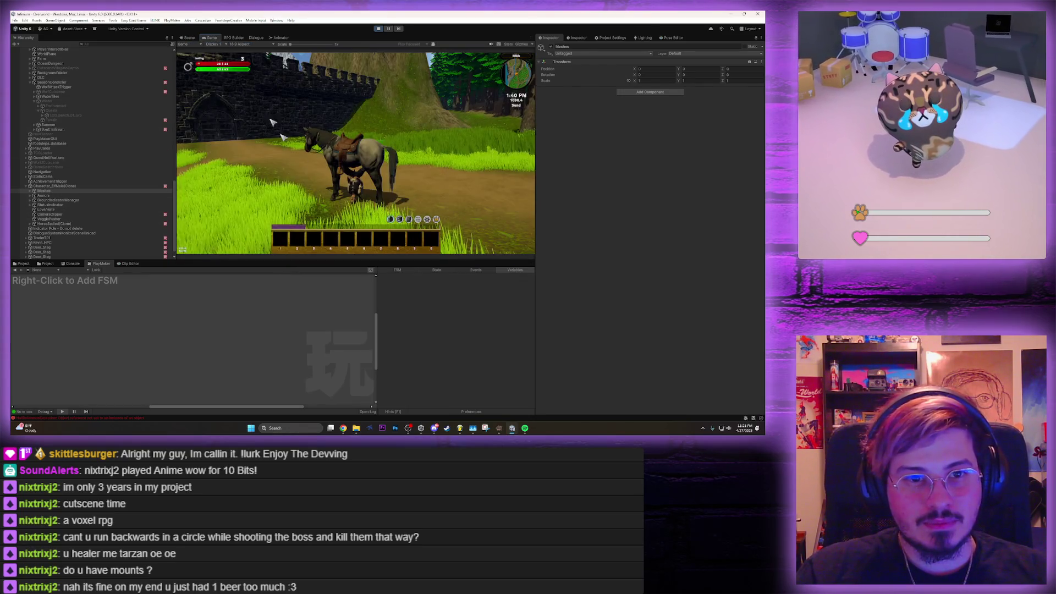
pyautogui.click(234, 37)
pyautogui.click(189, 58)
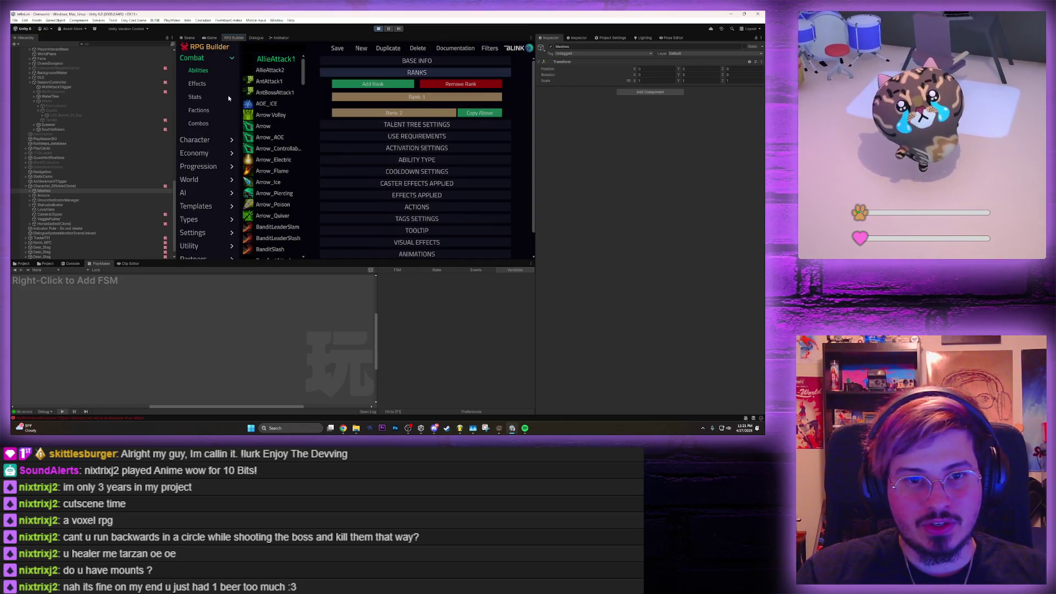
# Search Combat Effects for 'horse' and scroll through MountHorse's RANKS settings
pyautogui.click(203, 84)
pyautogui.click(299, 47)
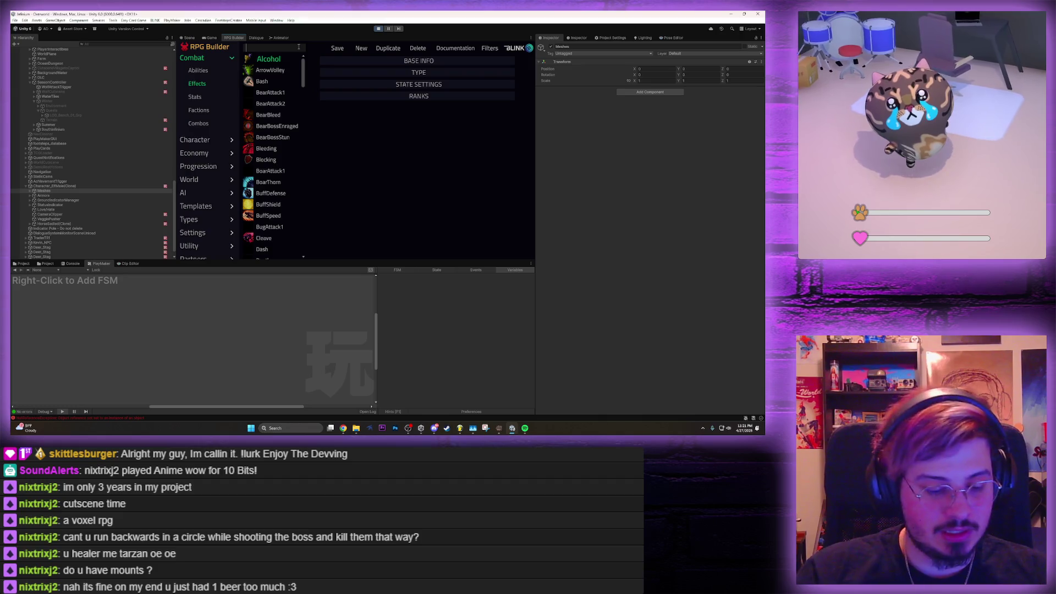
pyautogui.write('horse')
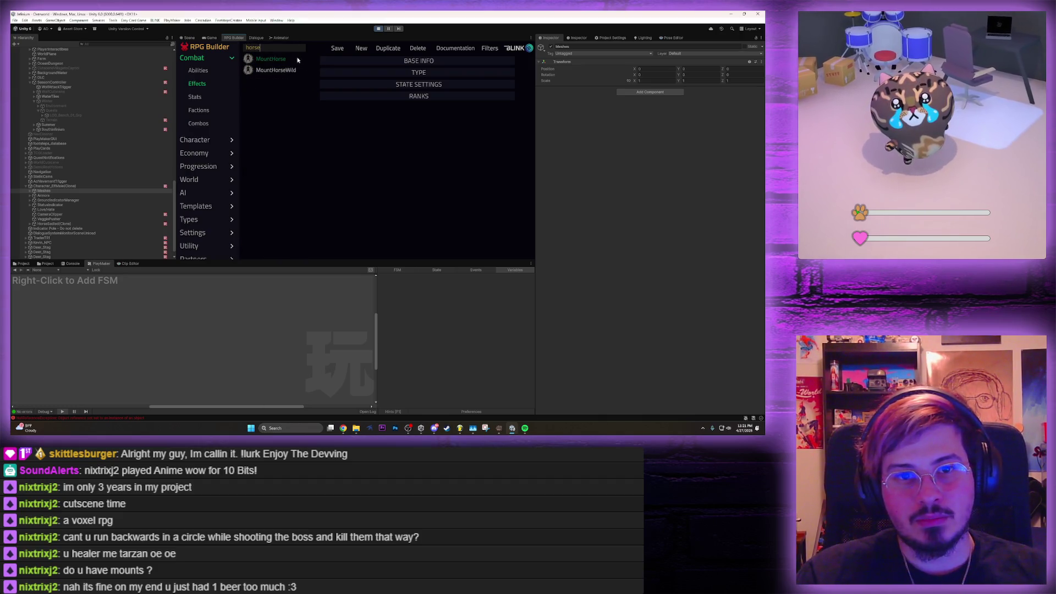
pyautogui.click(384, 97)
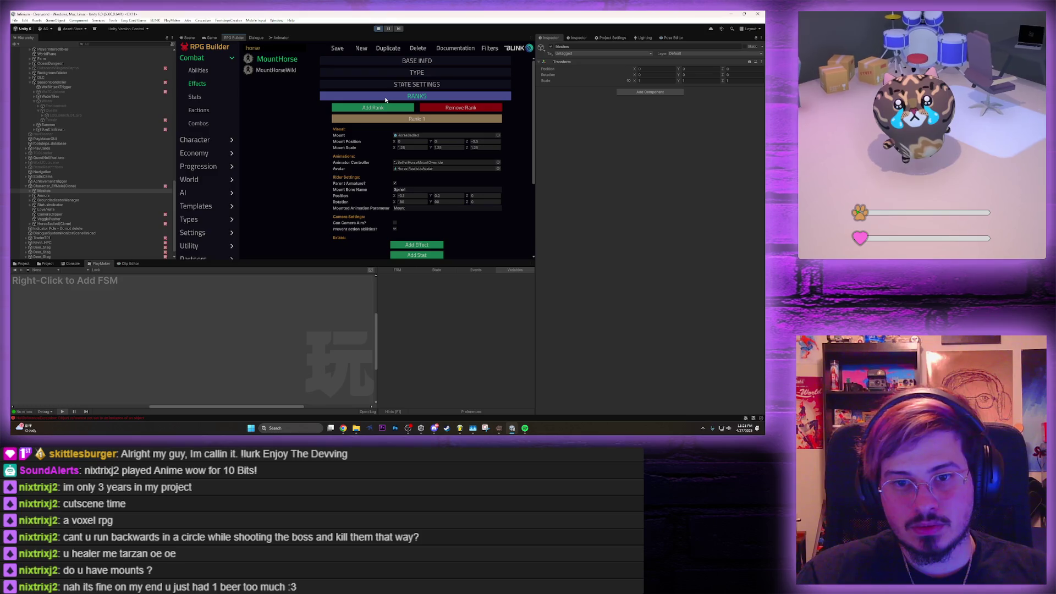
pyautogui.scroll(-3, 379, 137)
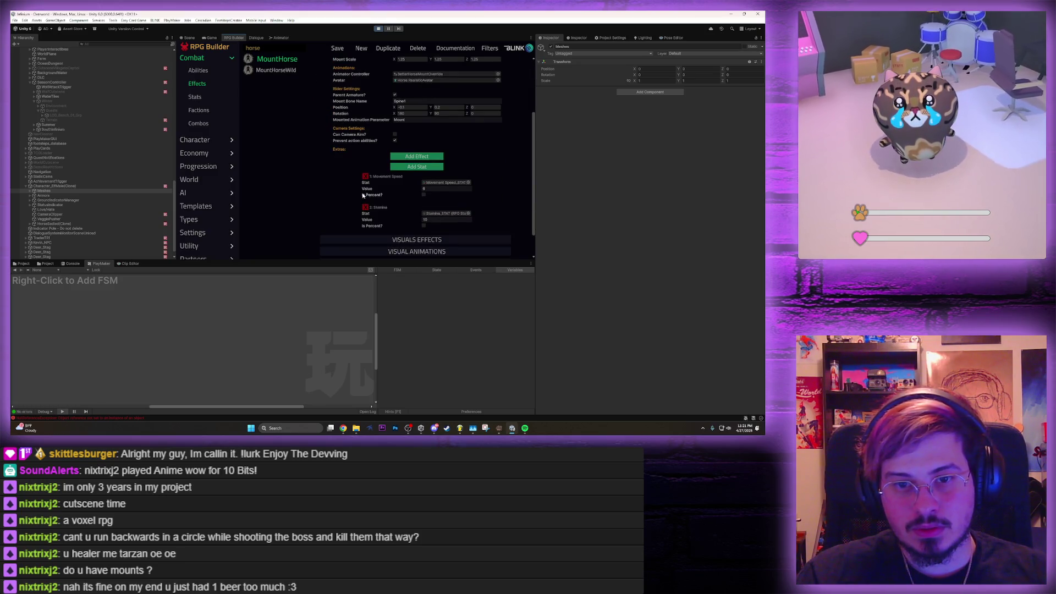
pyautogui.scroll(-1, 363, 196)
pyautogui.scroll(-1, 363, 198)
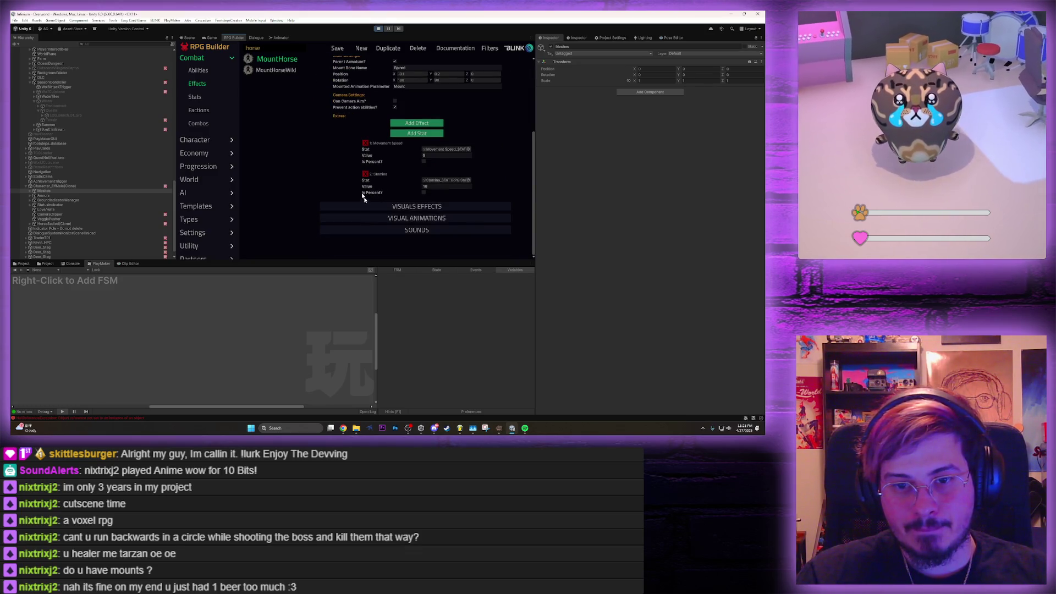
pyautogui.scroll(3, 364, 207)
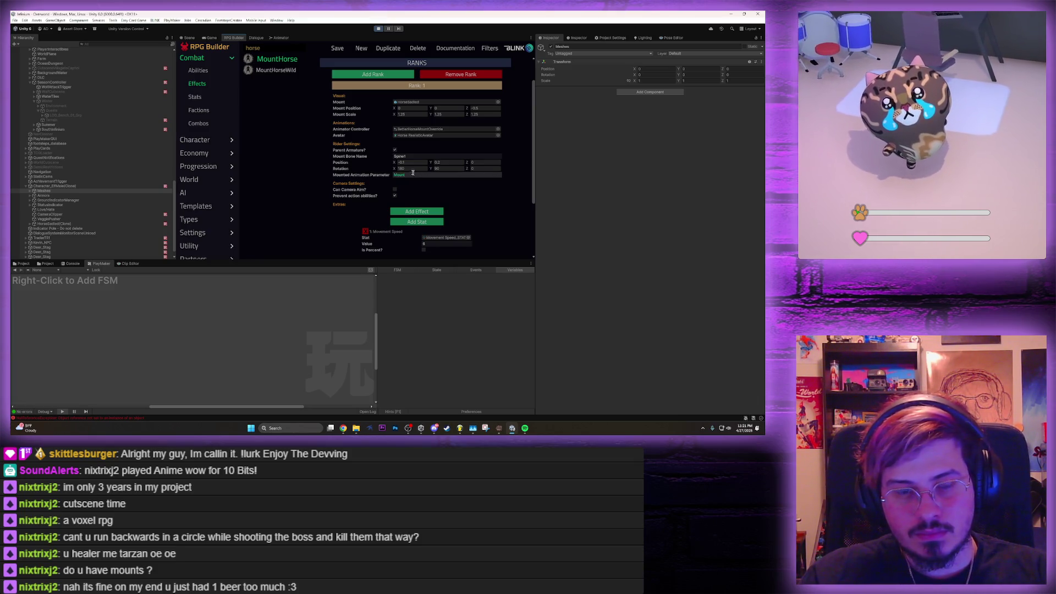
pyautogui.click(211, 37)
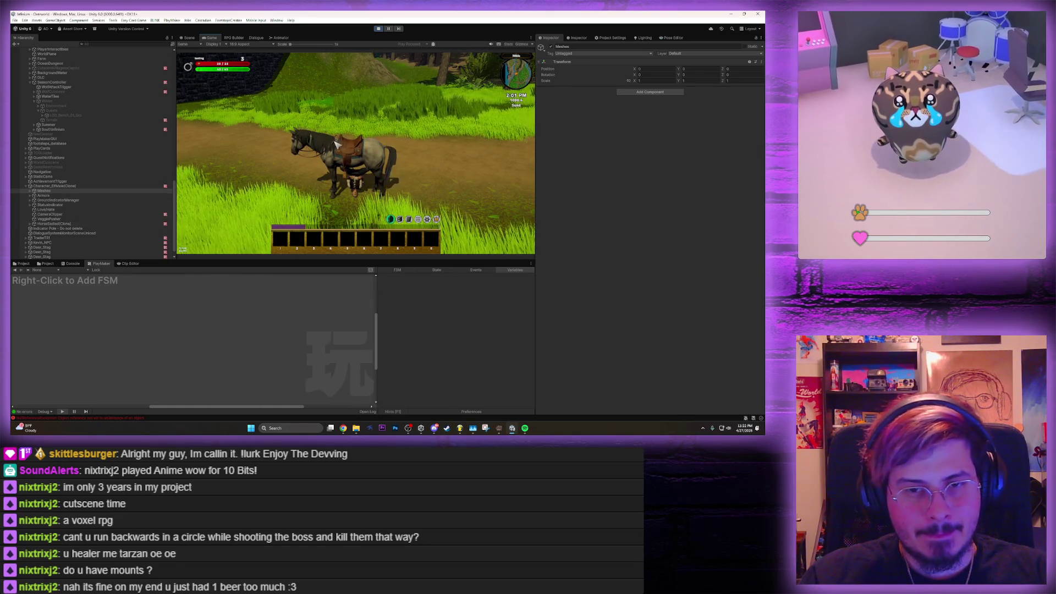
# Mount and ride the horse along the path, dismount, and open the Escape menu to leave
pyautogui.press('e')
pyautogui.press('w')
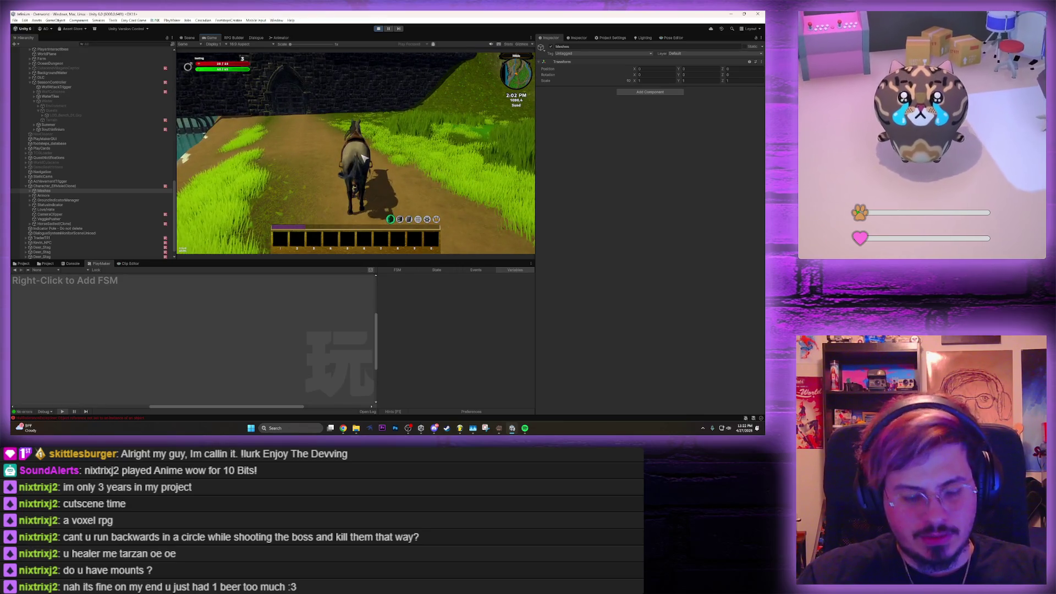
pyautogui.press('i')
pyautogui.press('e')
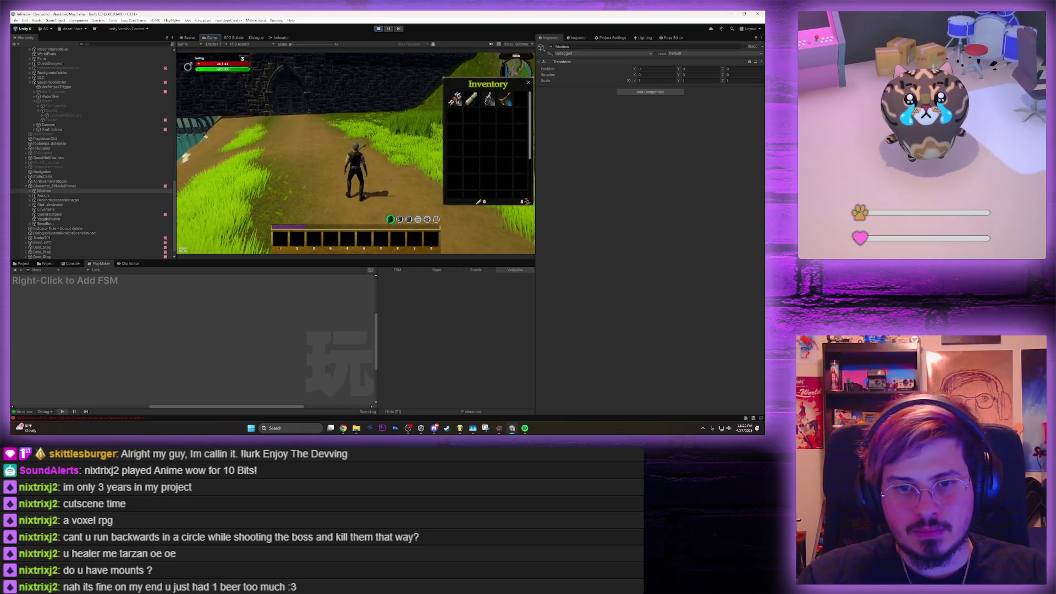
pyautogui.press('i')
pyautogui.press('Escape')
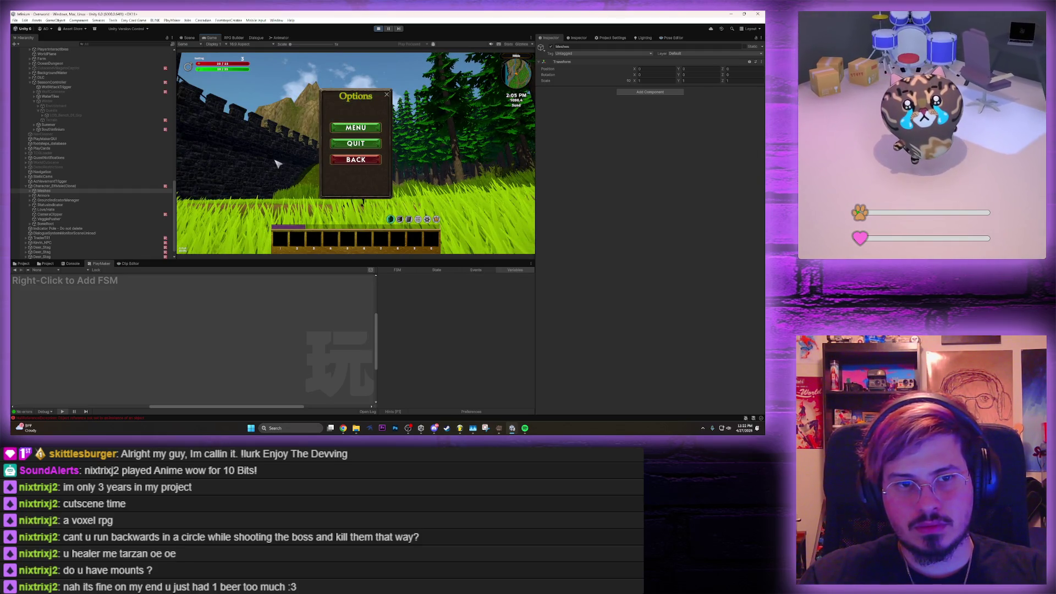
pyautogui.press('Return')
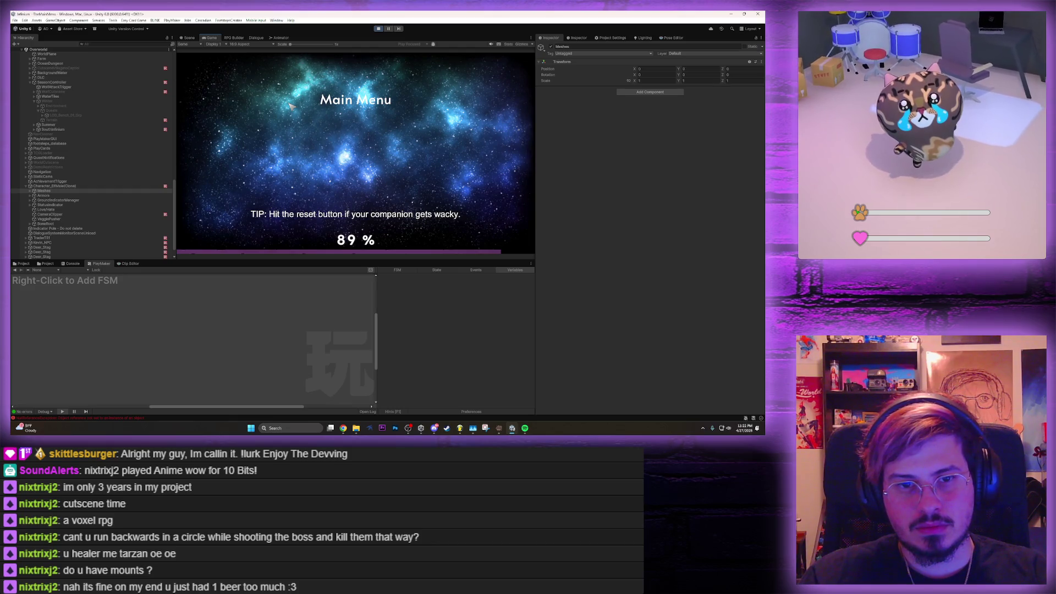
# Create a new Elf Sorcerer past the empty-name warning and skip the intro cutscenes
pyautogui.press('Return')
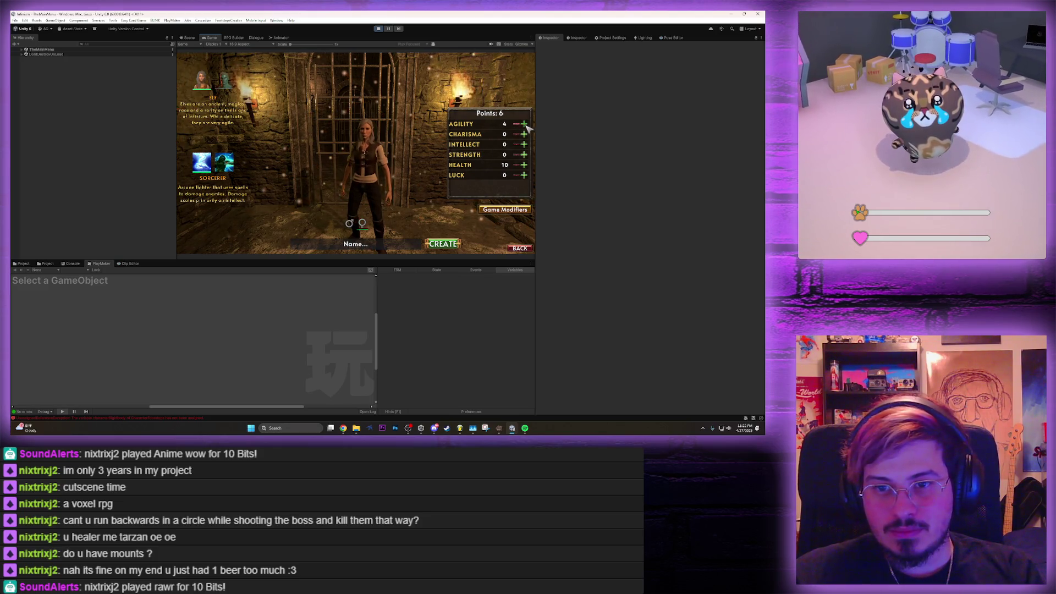
pyautogui.click(443, 244)
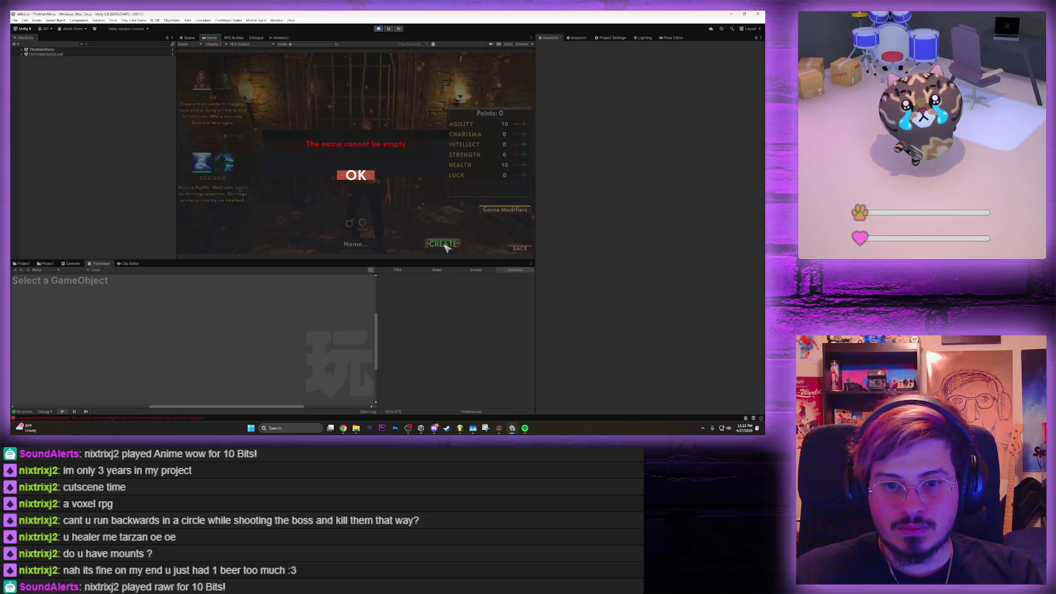
pyautogui.click(358, 176)
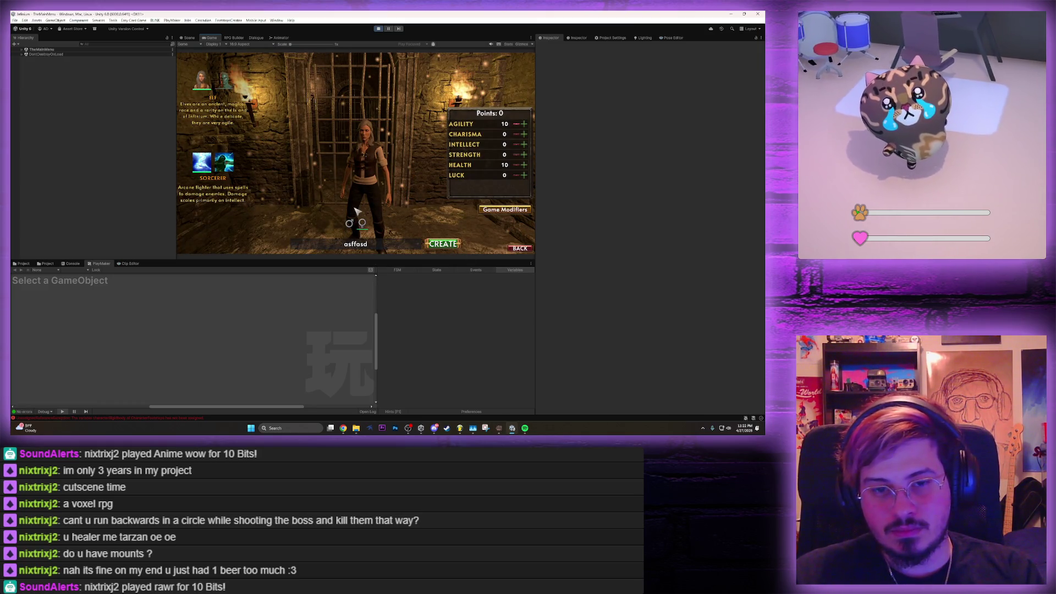
pyautogui.press('Return')
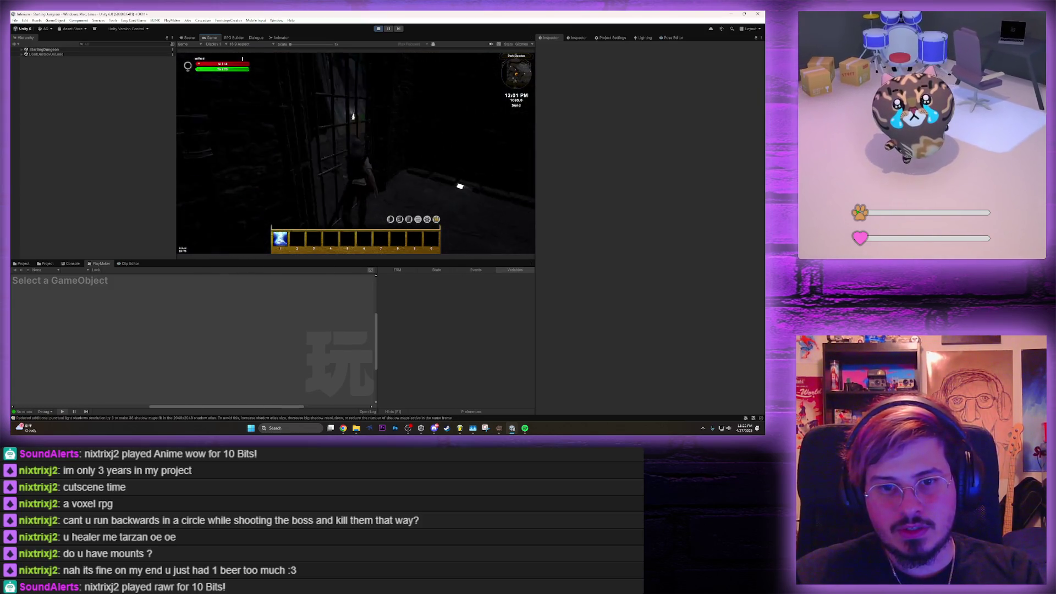
pyautogui.press('e')
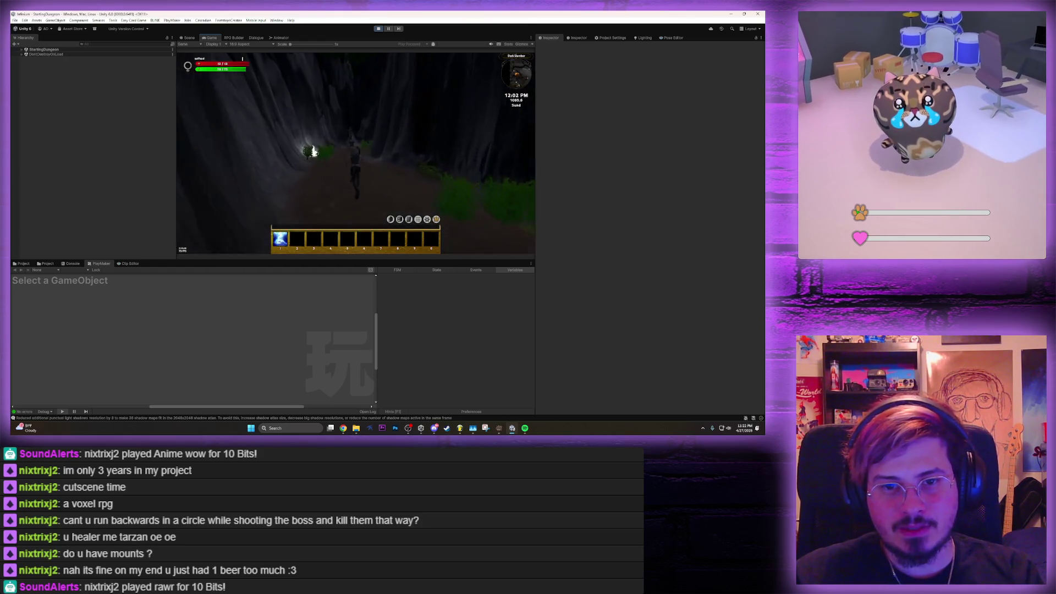
pyautogui.press('e')
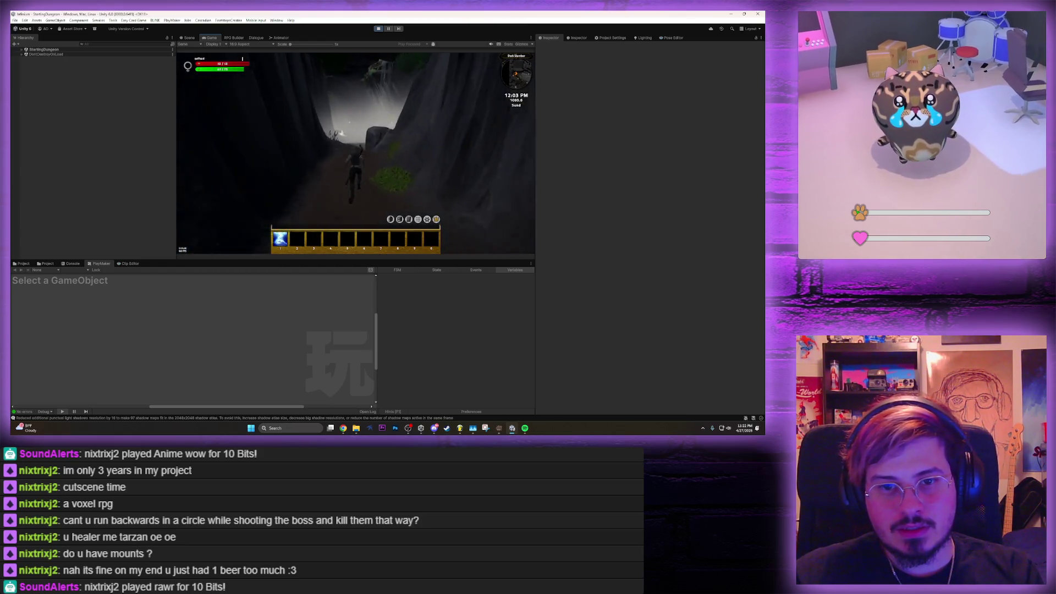
# Summon the horse in the cave and ride it down the rock, up the slope, and around
pyautogui.press('w')
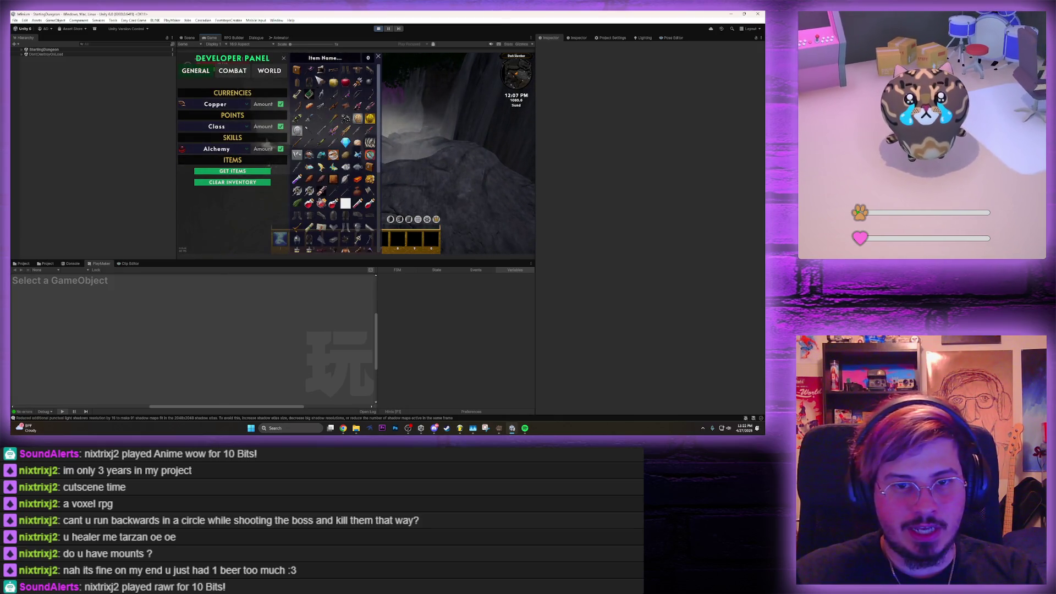
pyautogui.write('horse')
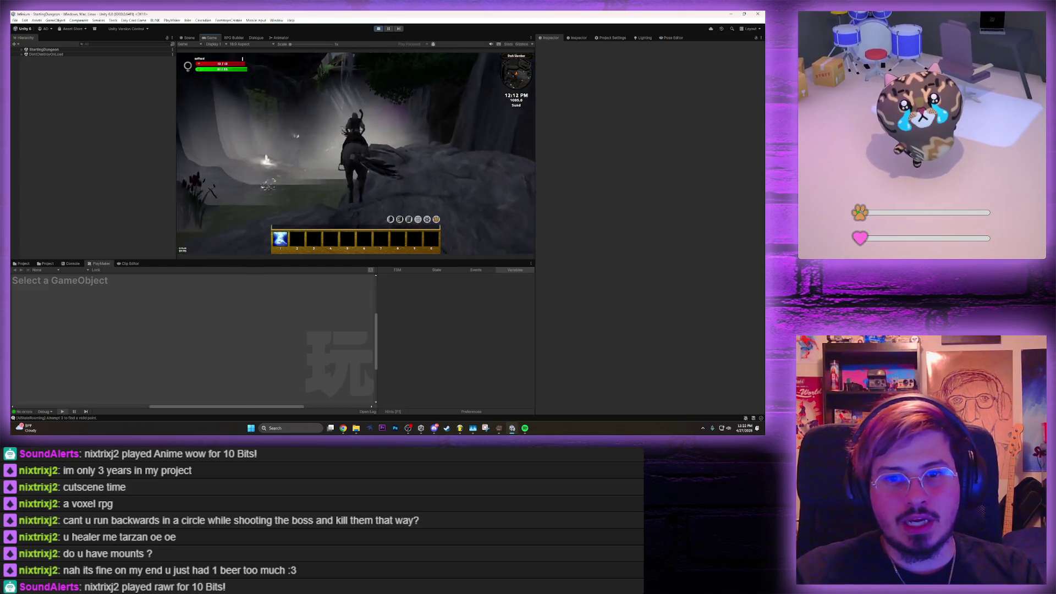
pyautogui.press('space')
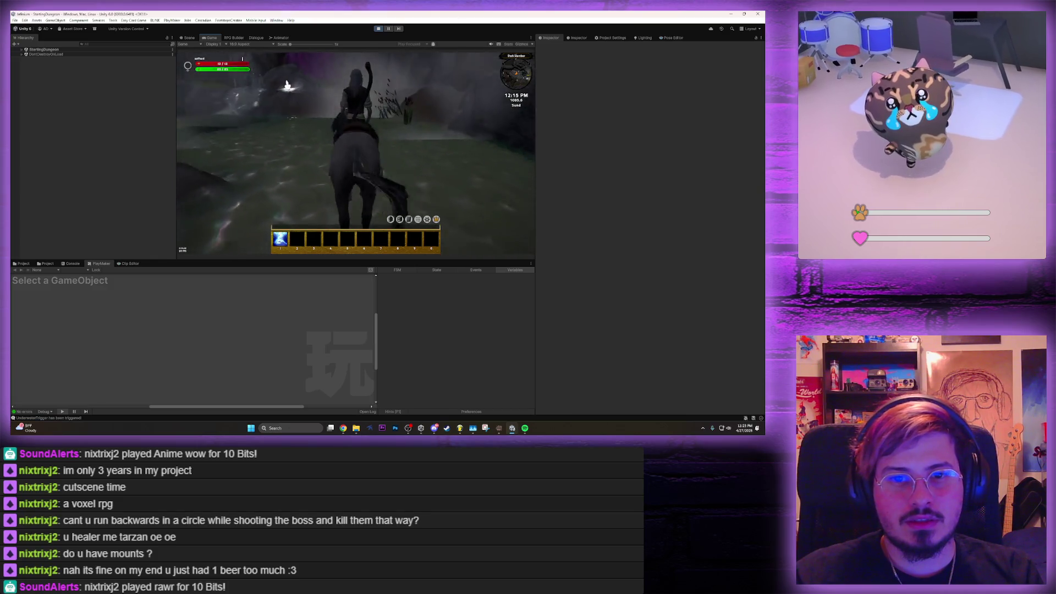
pyautogui.press('w')
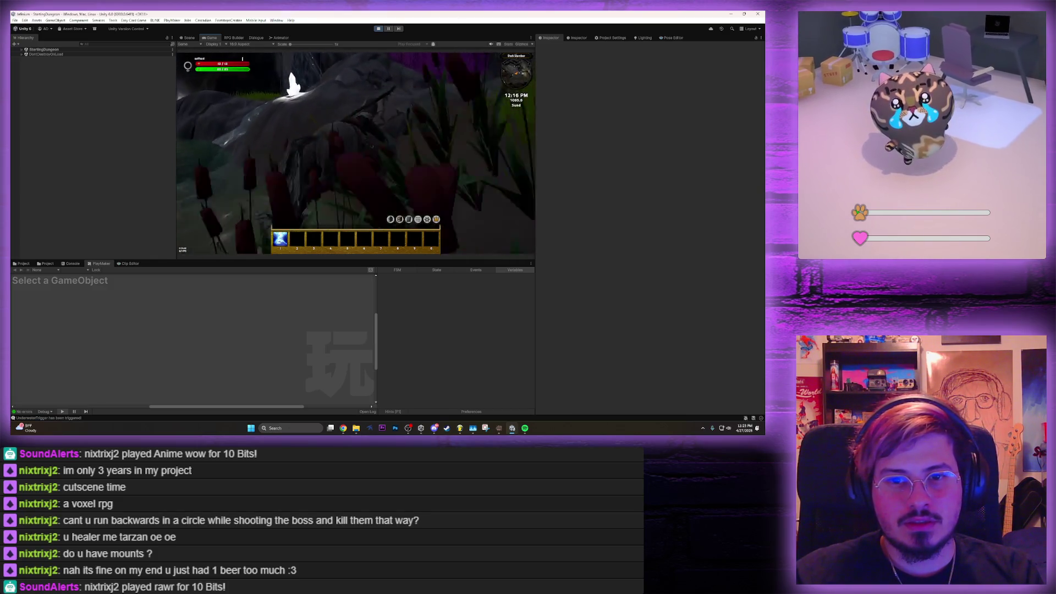
pyautogui.press('w')
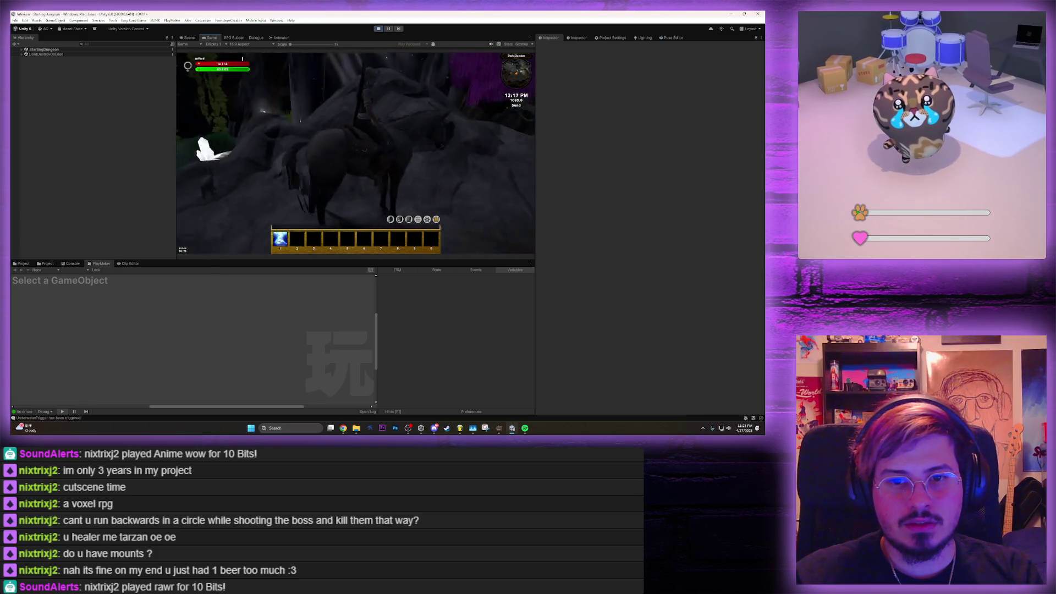
pyautogui.press('w')
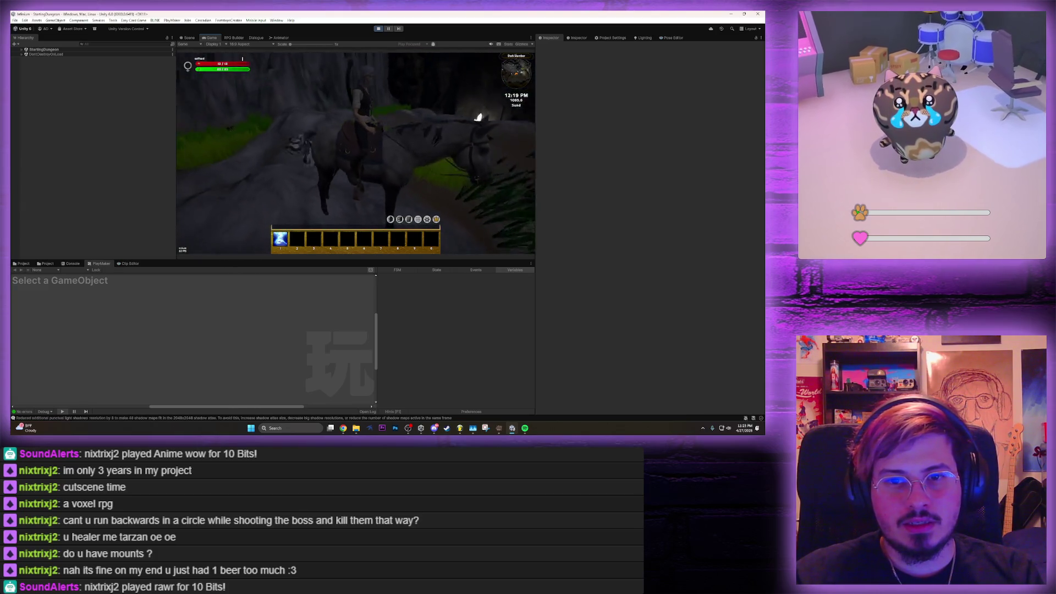
pyautogui.press('w')
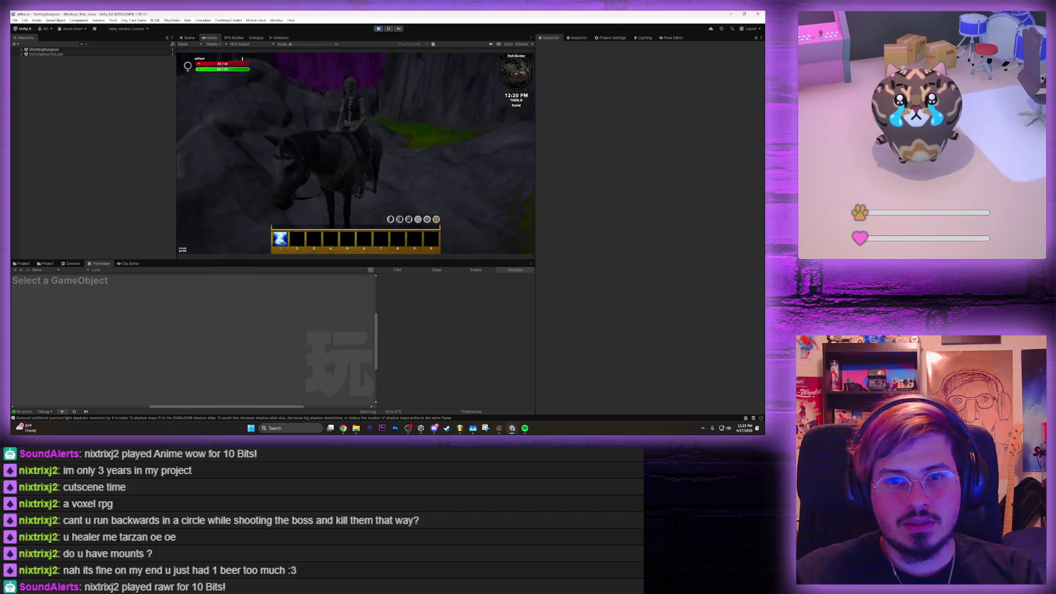
pyautogui.press('s')
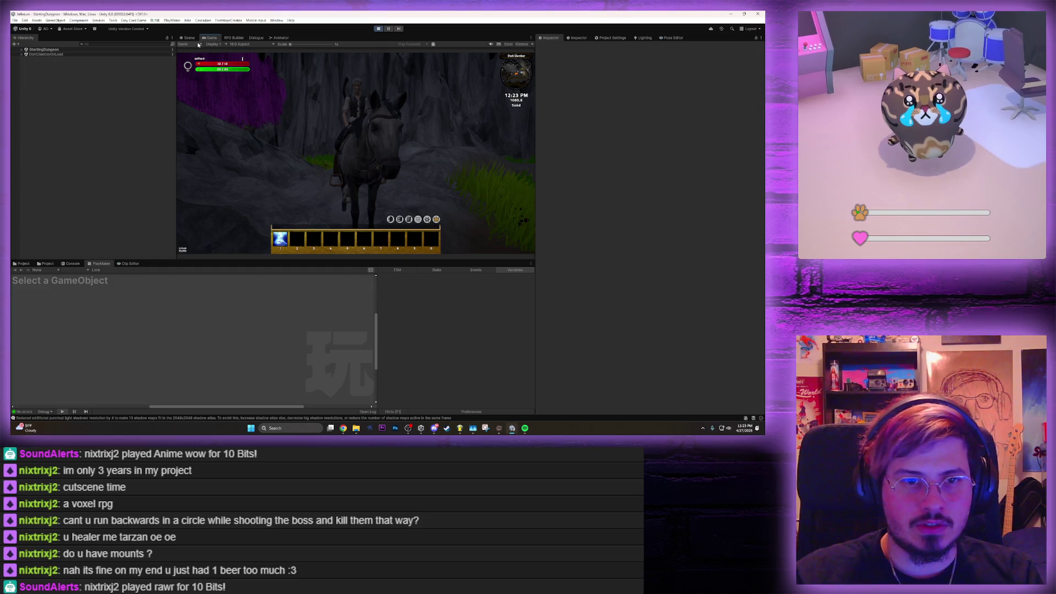
pyautogui.click(230, 37)
# Cycle through the Dialogue, Game and RPG Builder views and refocus the running game
pyautogui.click(254, 37)
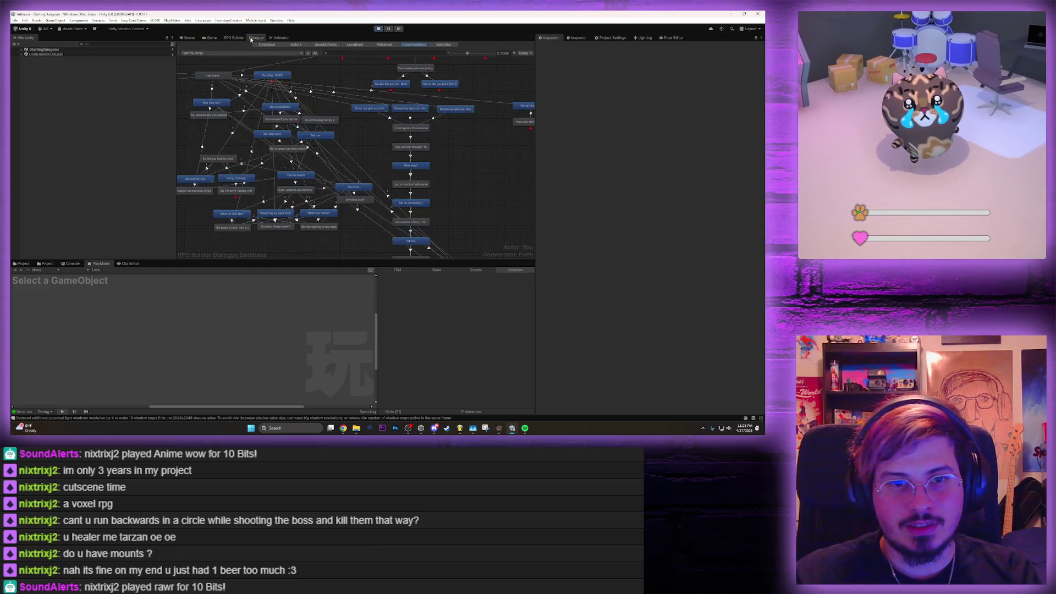
pyautogui.click(211, 37)
pyautogui.click(235, 37)
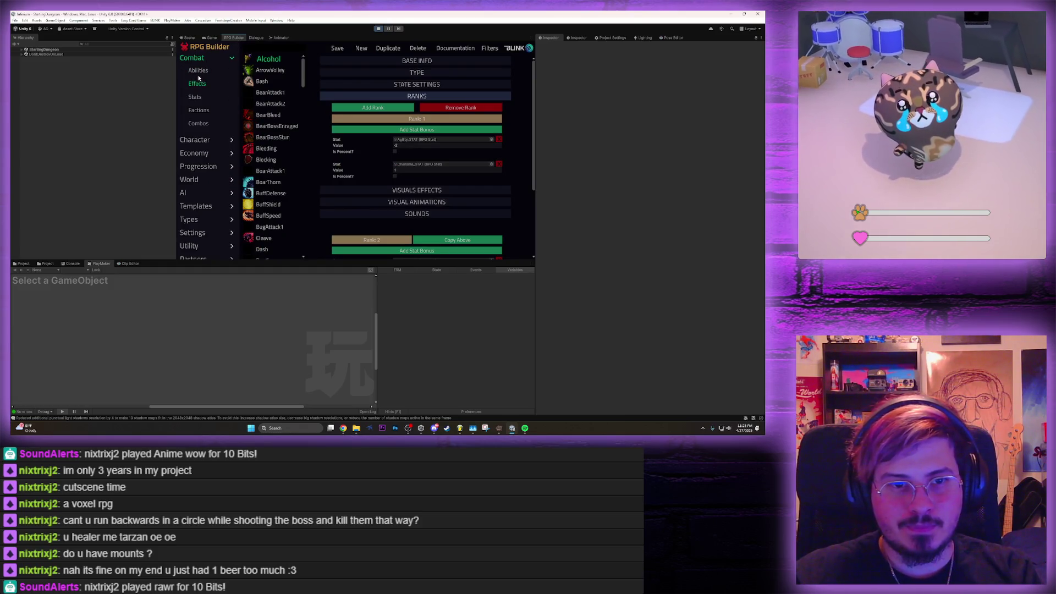
pyautogui.click(212, 38)
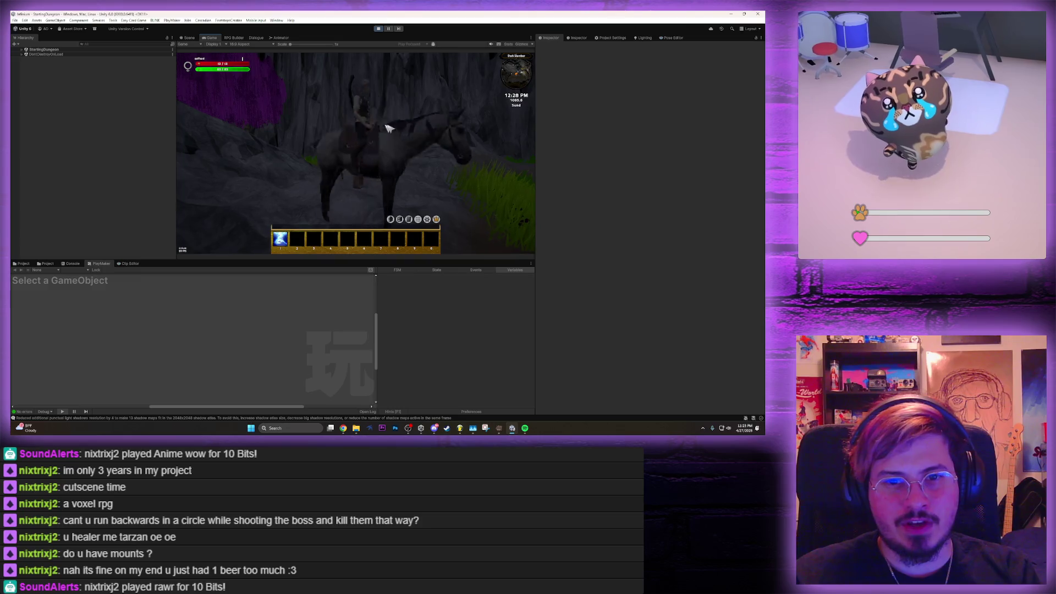
pyautogui.click(385, 128)
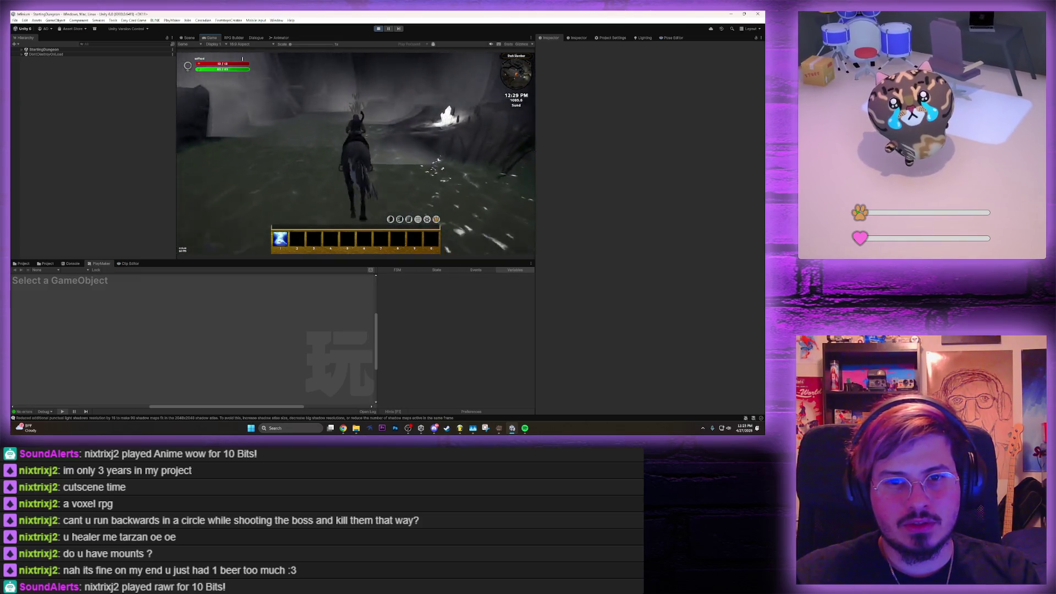
# Frame Character_ElfFemale(Clone) under StartingDungeon in the Scene view, then stop Play mode
pyautogui.click(187, 37)
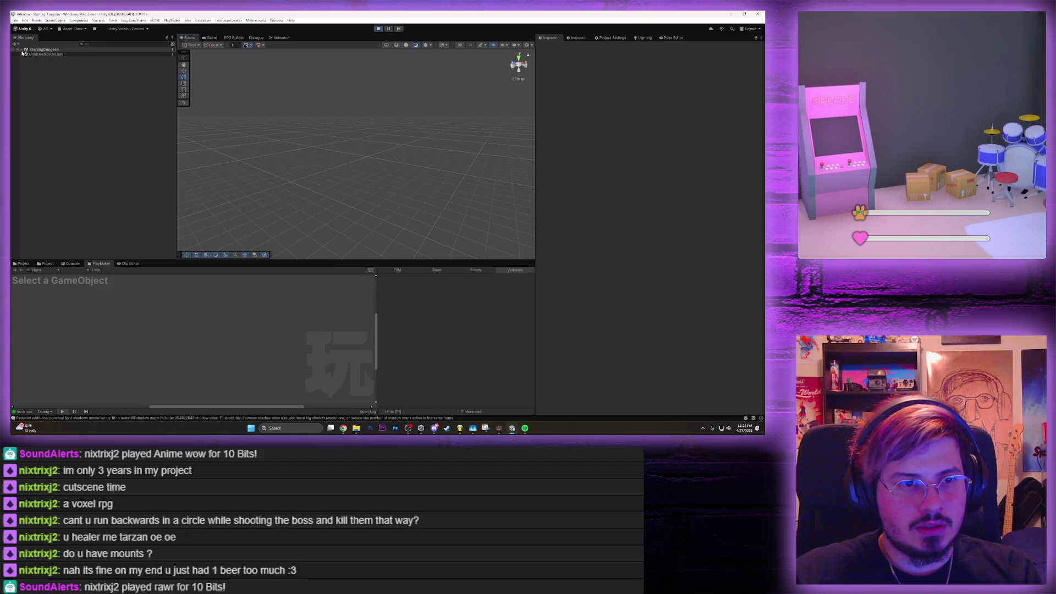
pyautogui.click(22, 50)
pyautogui.scroll(-1, 71, 209)
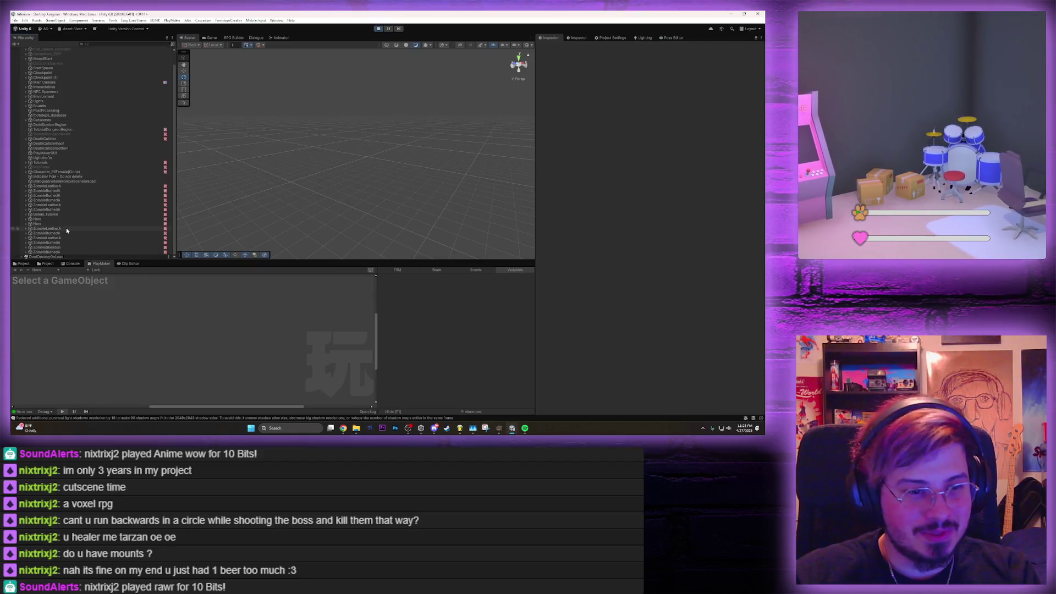
pyautogui.doubleClick(47, 171)
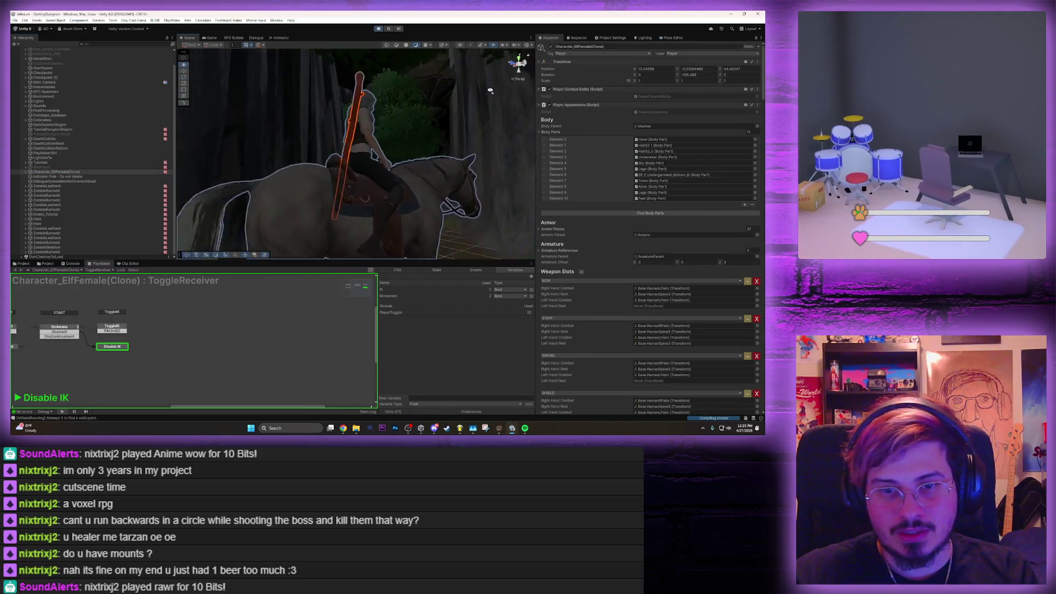
pyautogui.click(211, 38)
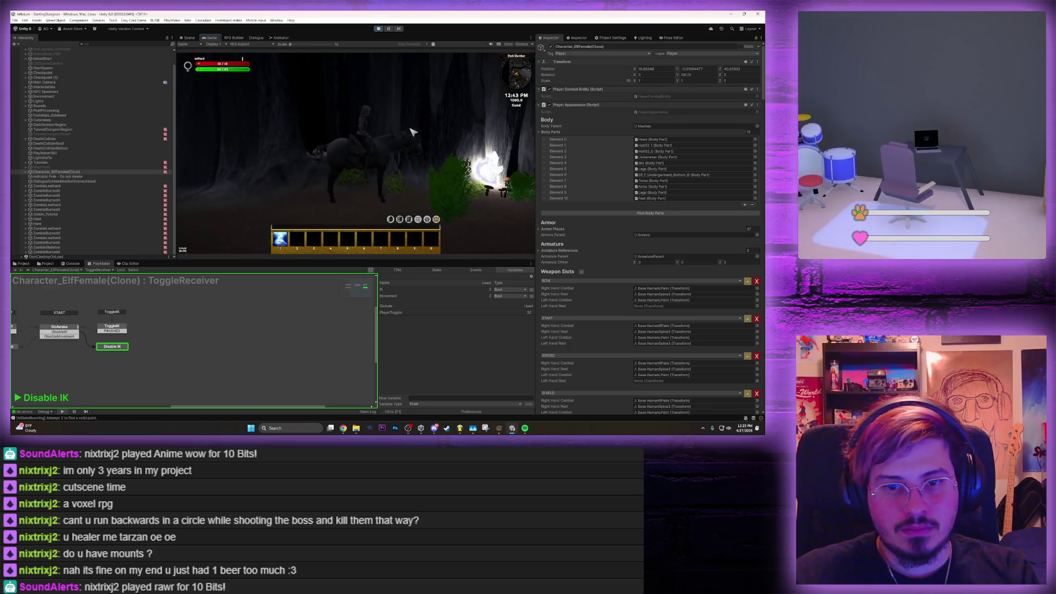
pyautogui.click(378, 28)
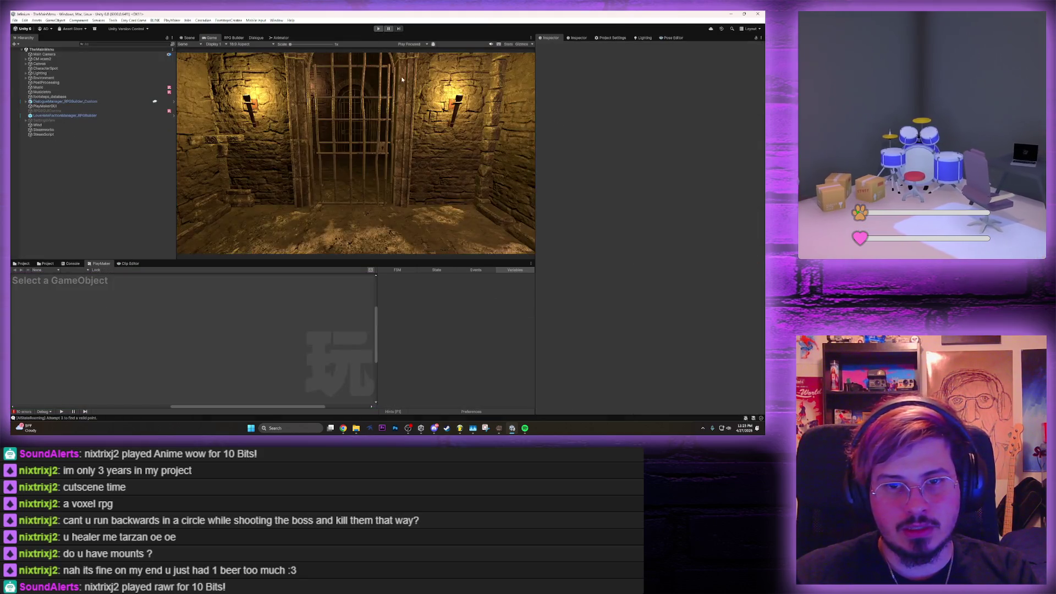
# Start the game and create a character named 'saffdasf' with five points in Agility
pyautogui.click(379, 28)
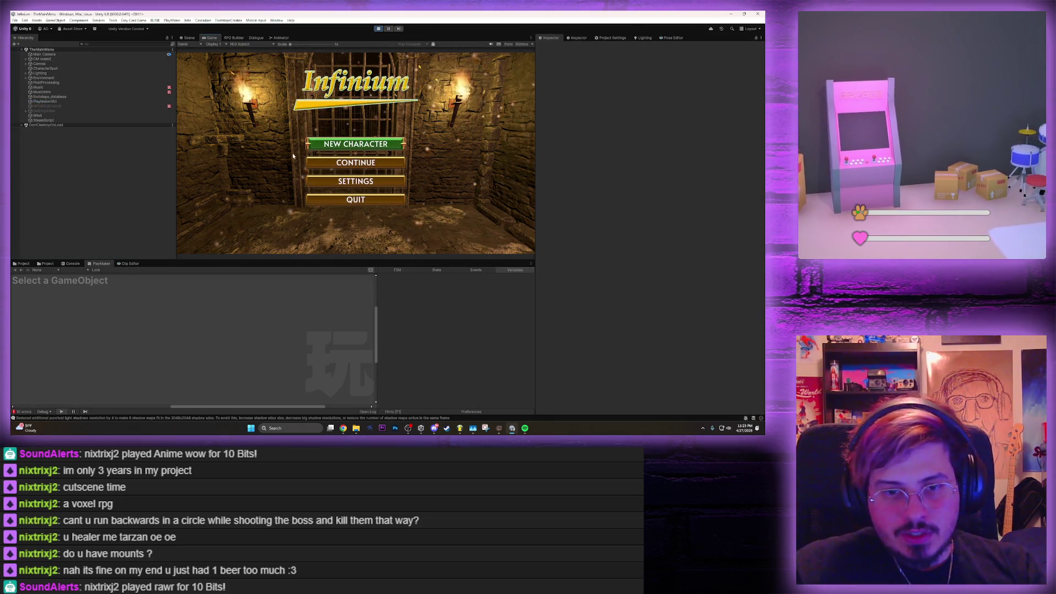
pyautogui.click(355, 143)
pyautogui.write('saffdasf')
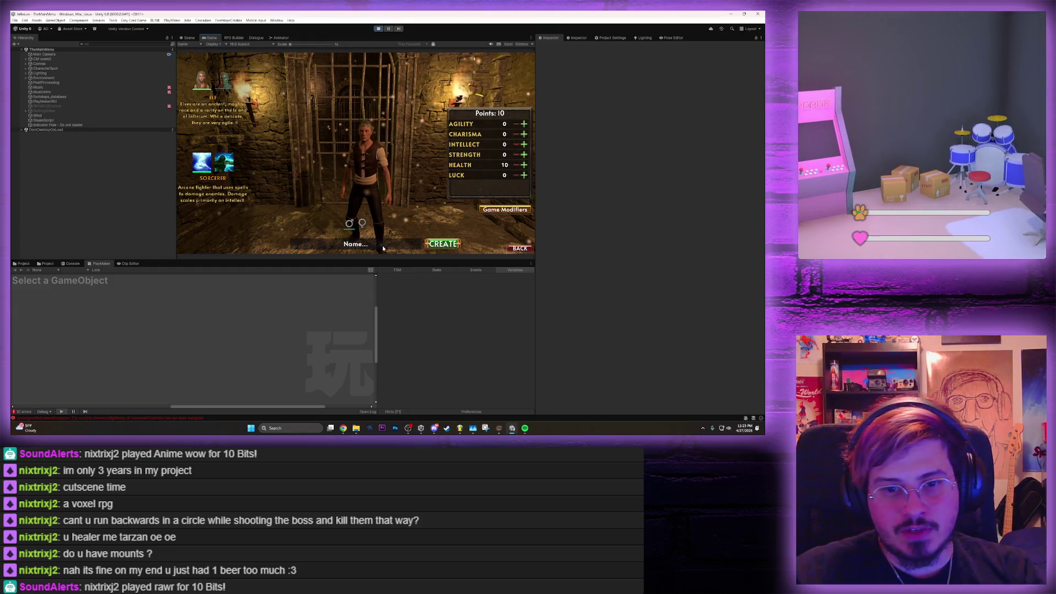
pyautogui.click(524, 124)
pyautogui.click(523, 124)
pyautogui.click(523, 124)
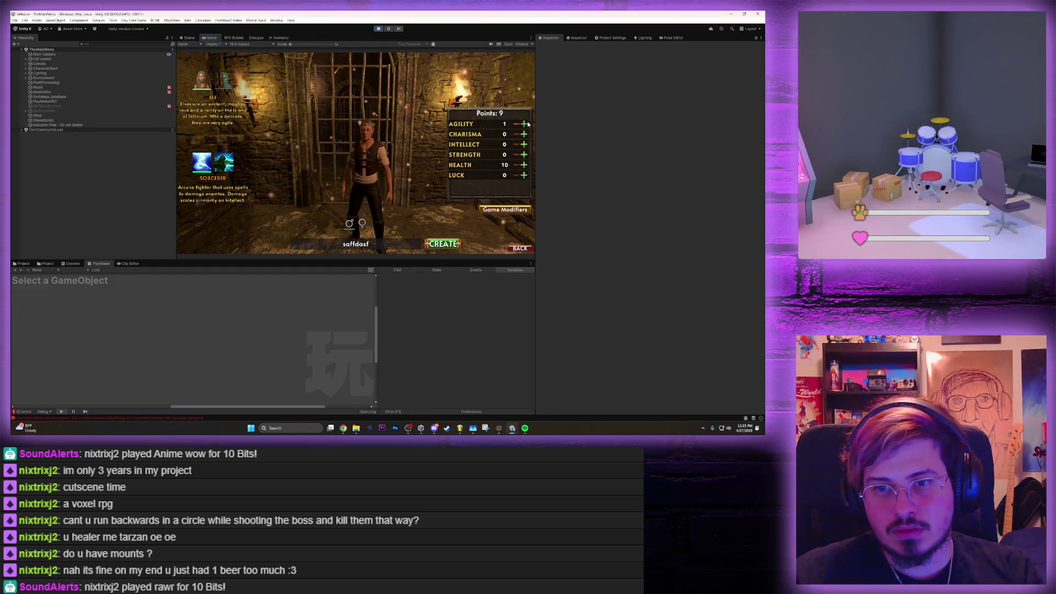
pyautogui.click(523, 124)
pyautogui.click(523, 124)
pyautogui.click(523, 124)
pyautogui.click(523, 124)
pyautogui.click(523, 124)
pyautogui.click(523, 124)
pyautogui.click(524, 124)
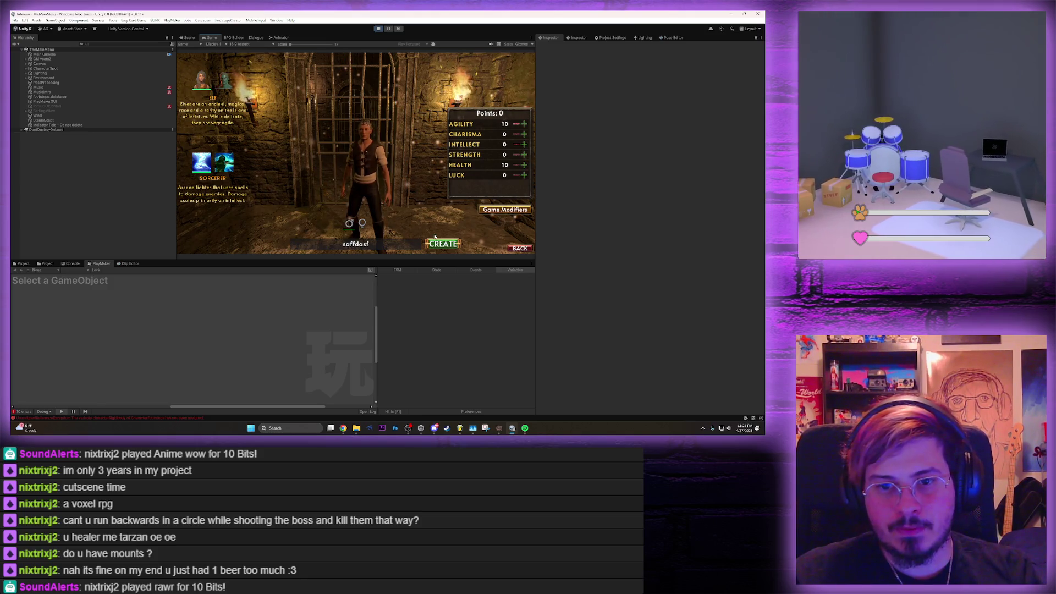
pyautogui.press('Return')
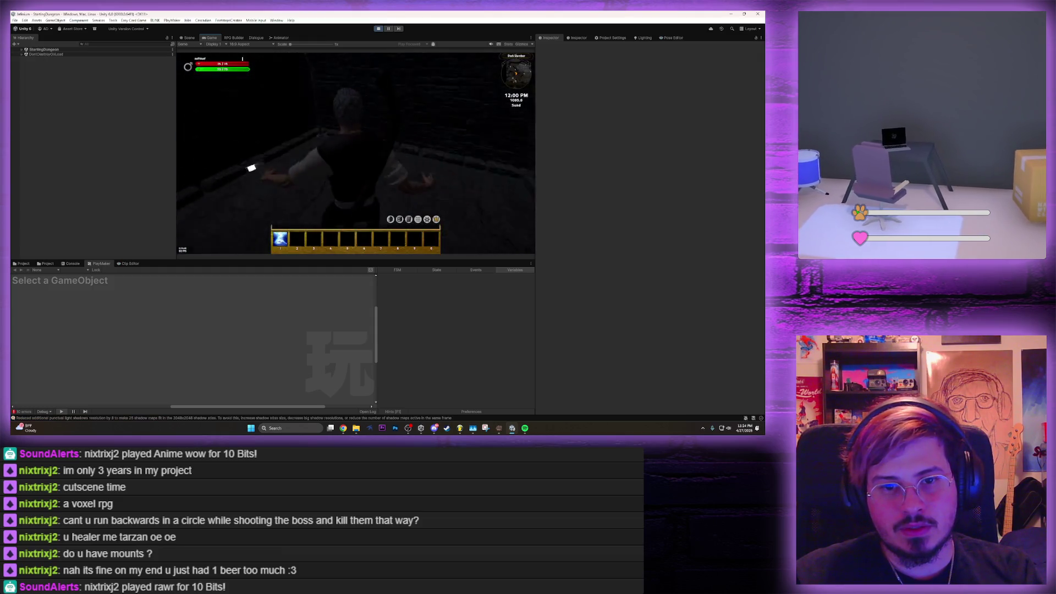
# Grant a Horse Whistle from the Developer Panel, use it to summon the horse, and view the rider
pyautogui.press('e')
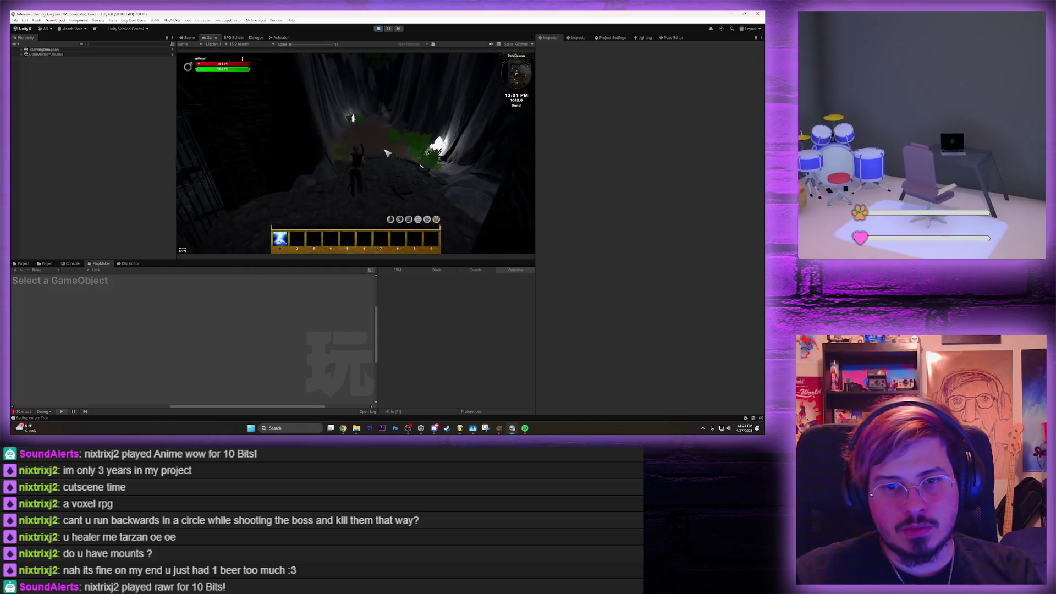
pyautogui.click(437, 220)
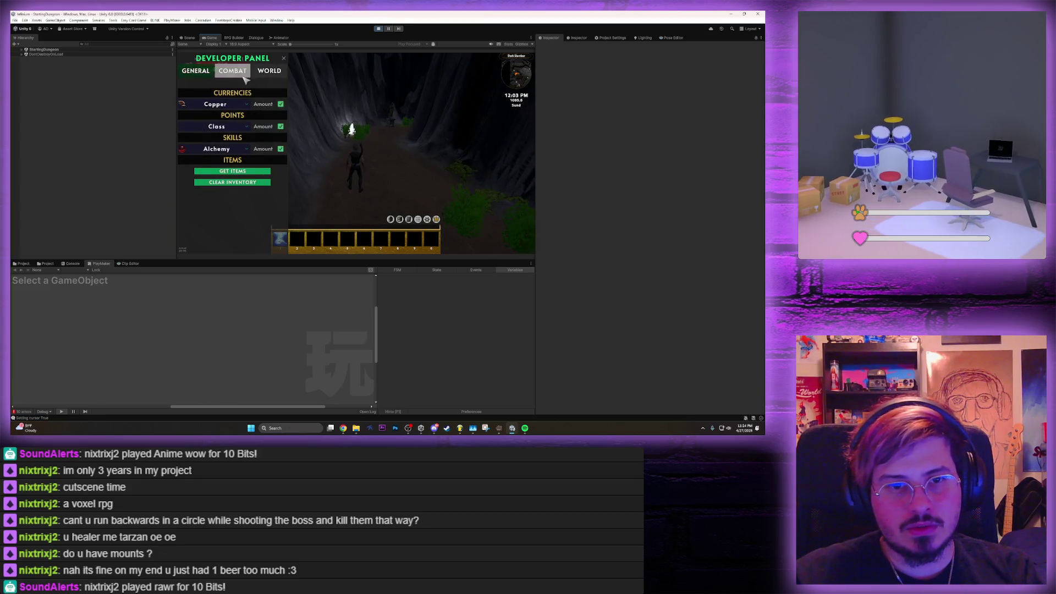
pyautogui.click(256, 170)
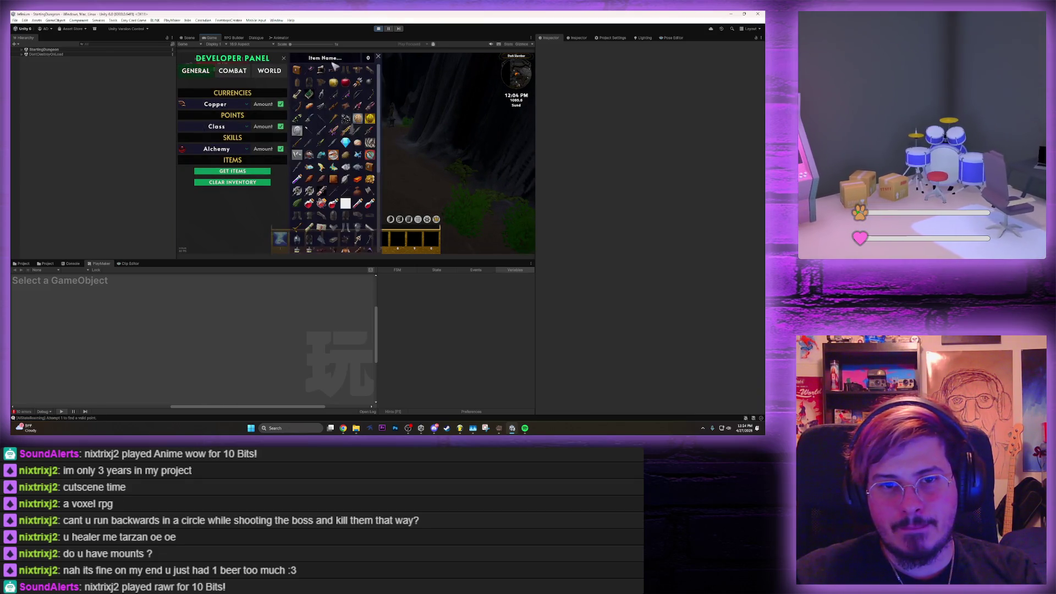
pyautogui.write('horse')
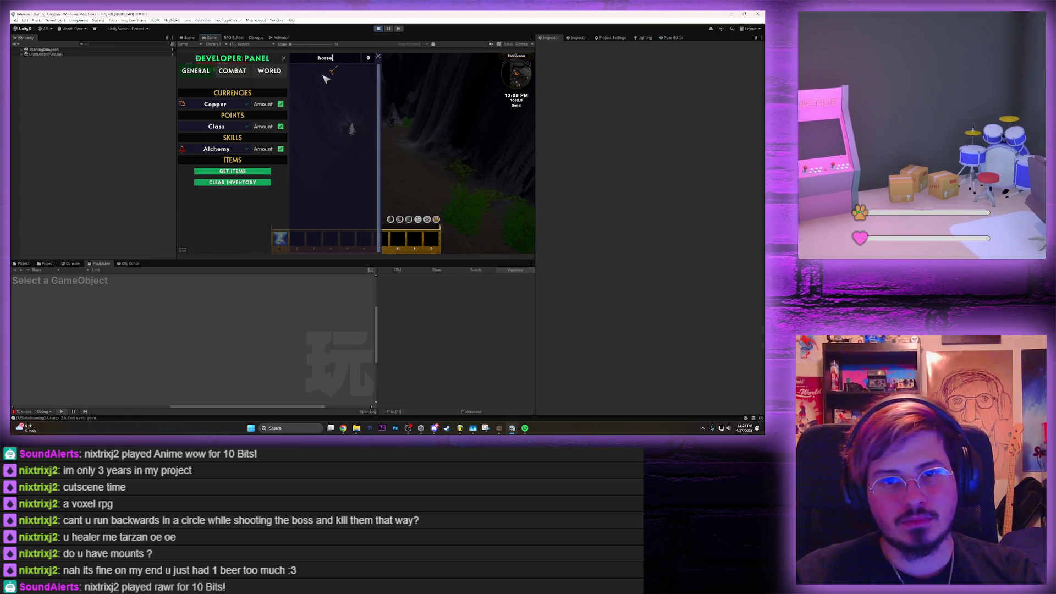
pyautogui.click(334, 79)
pyautogui.press('i')
pyautogui.rightClick(455, 99)
pyautogui.press('i')
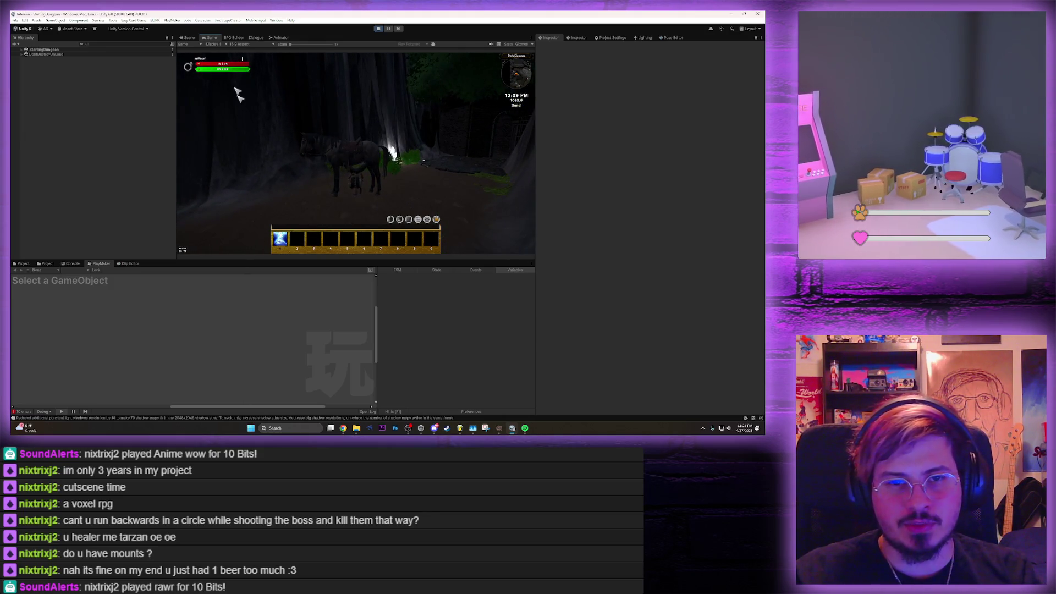
pyautogui.click(188, 37)
pyautogui.moveTo(215, 77)
pyautogui.mouseDown()
pyautogui.moveTo(297, 141)
pyautogui.moveTo(253, 139)
pyautogui.mouseUp()
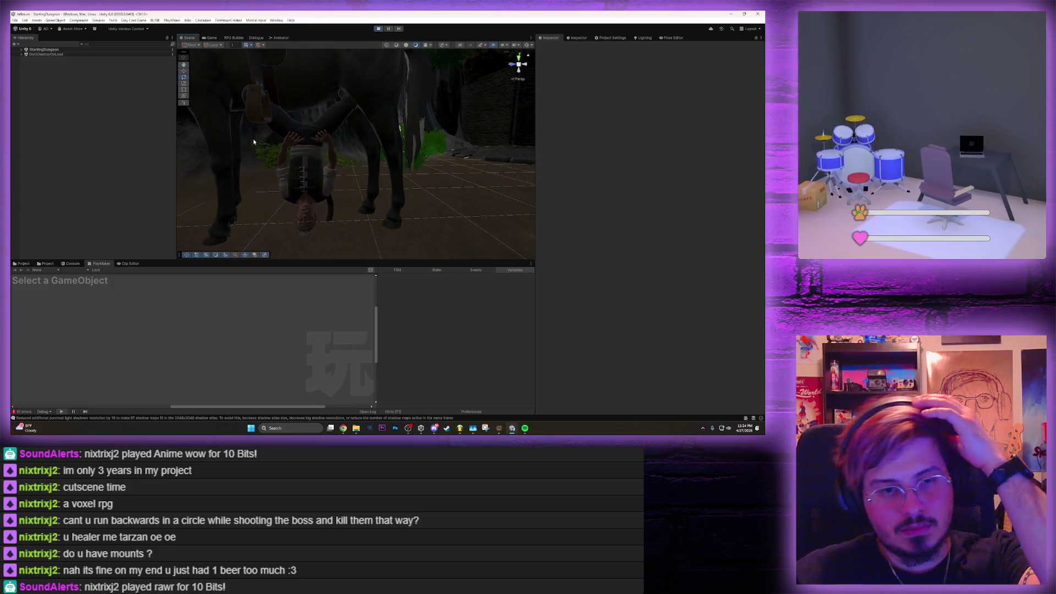
# Find MountHorse via a 'horse' search and save it with Rider Rotation X changed from 180 to 0
pyautogui.click(219, 38)
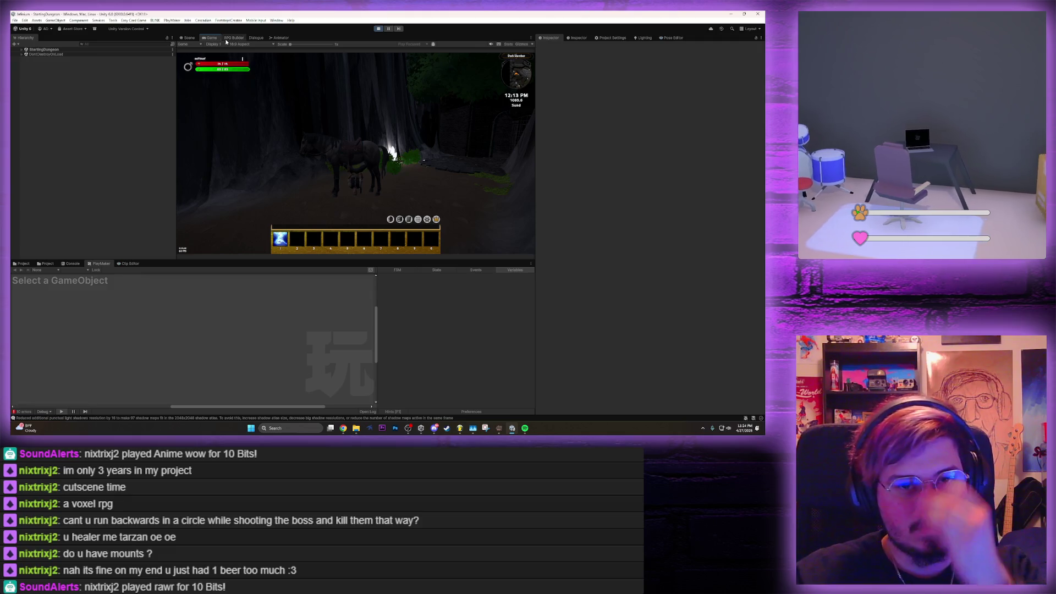
pyautogui.click(234, 37)
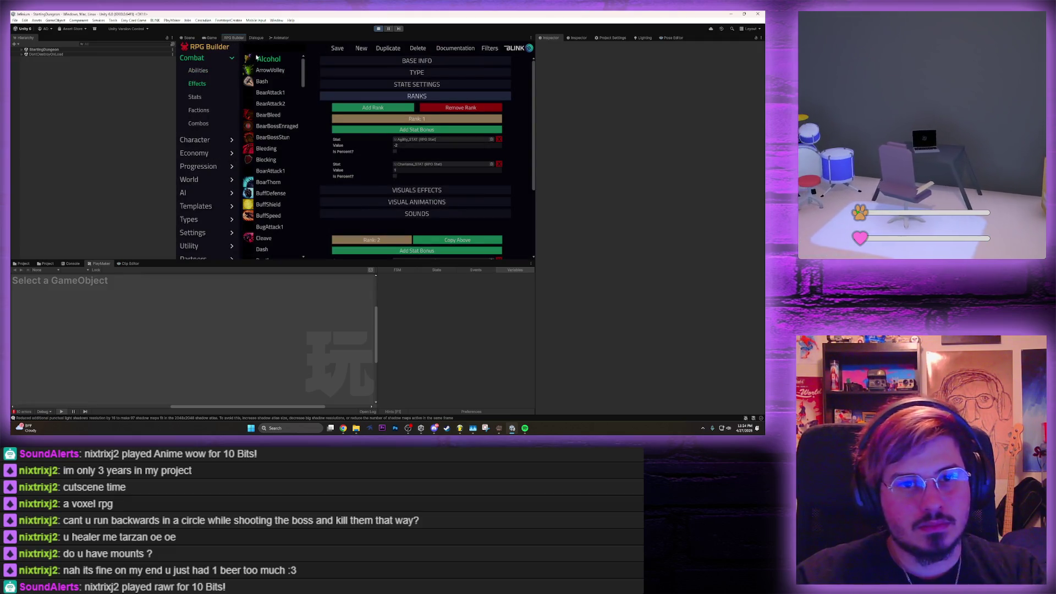
pyautogui.click(258, 49)
pyautogui.write('horse')
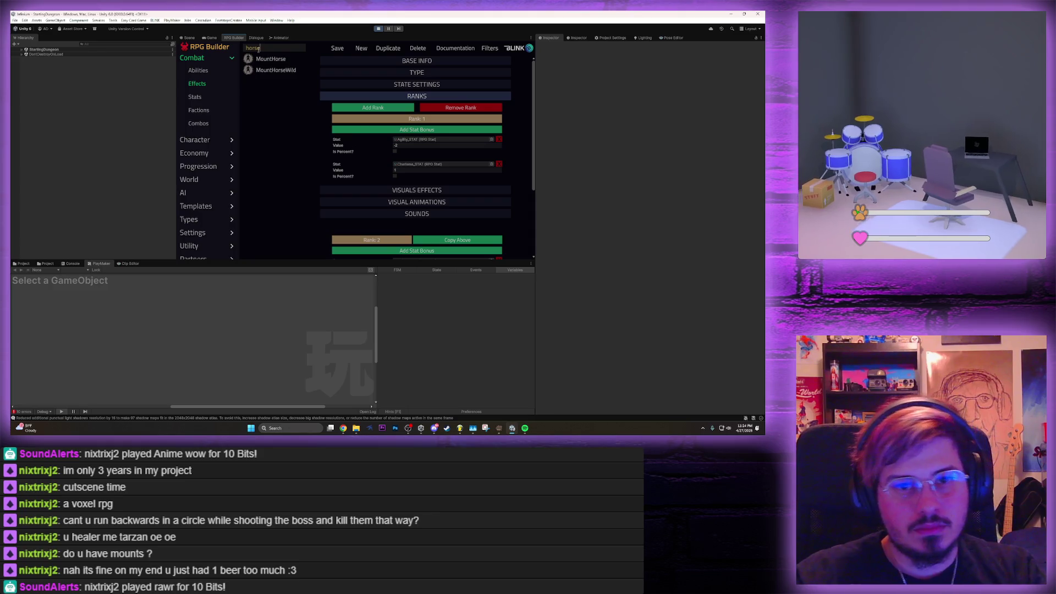
pyautogui.click(267, 58)
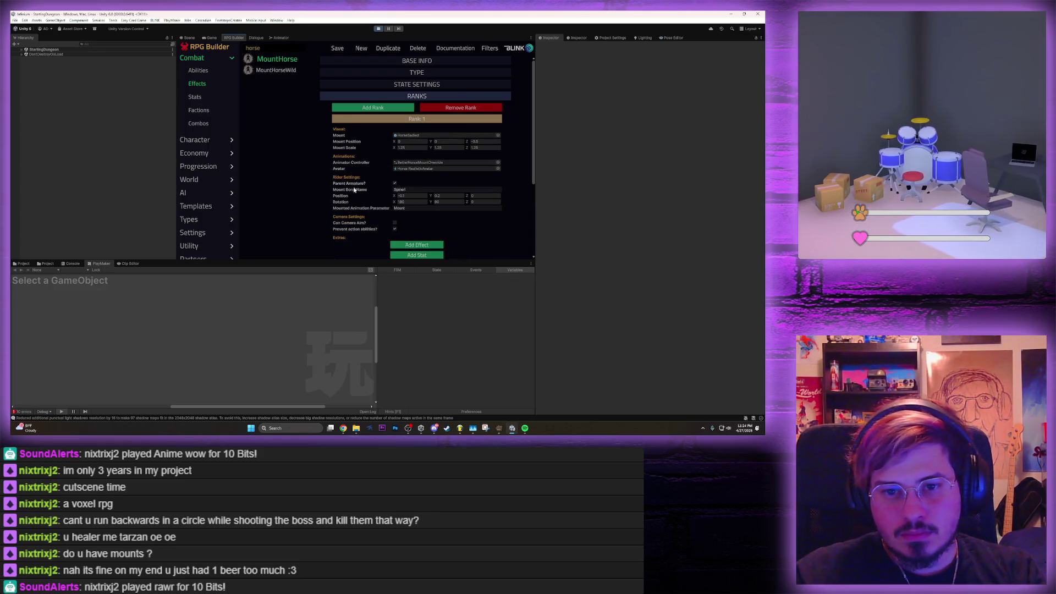
pyautogui.click(423, 202)
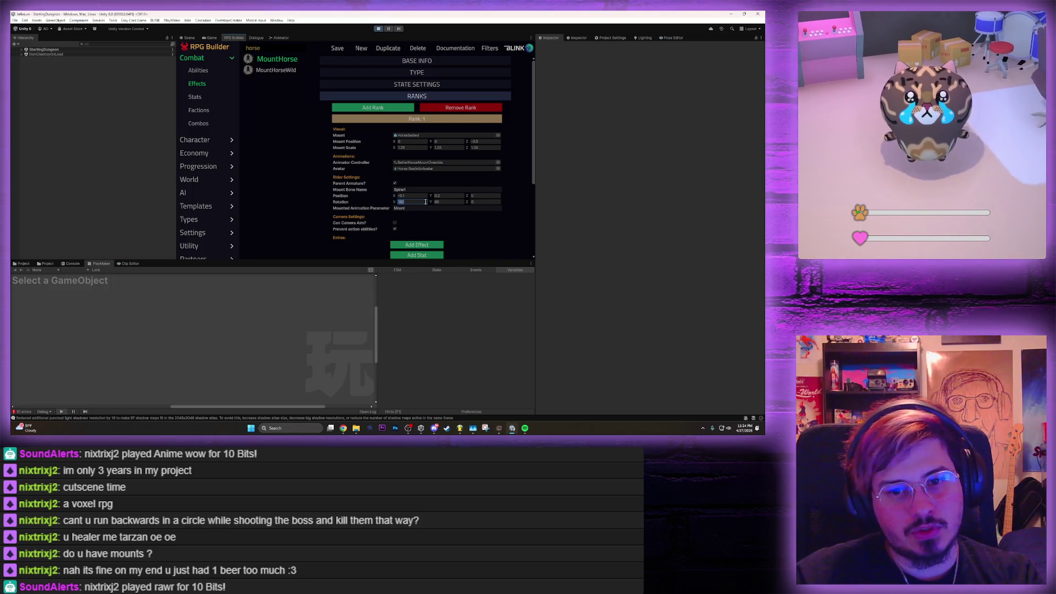
pyautogui.click(439, 201)
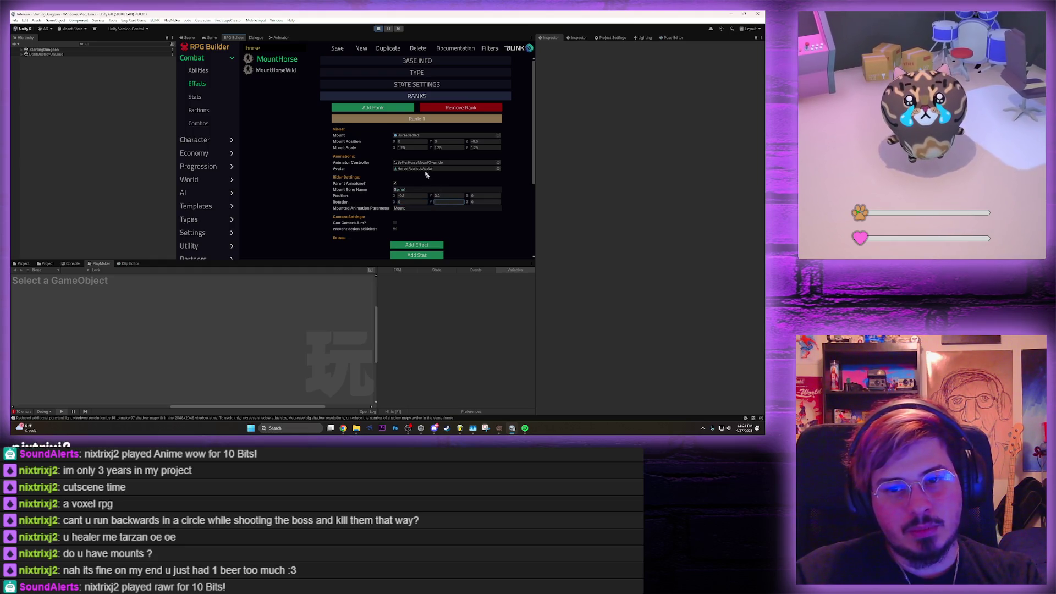
pyautogui.click(338, 49)
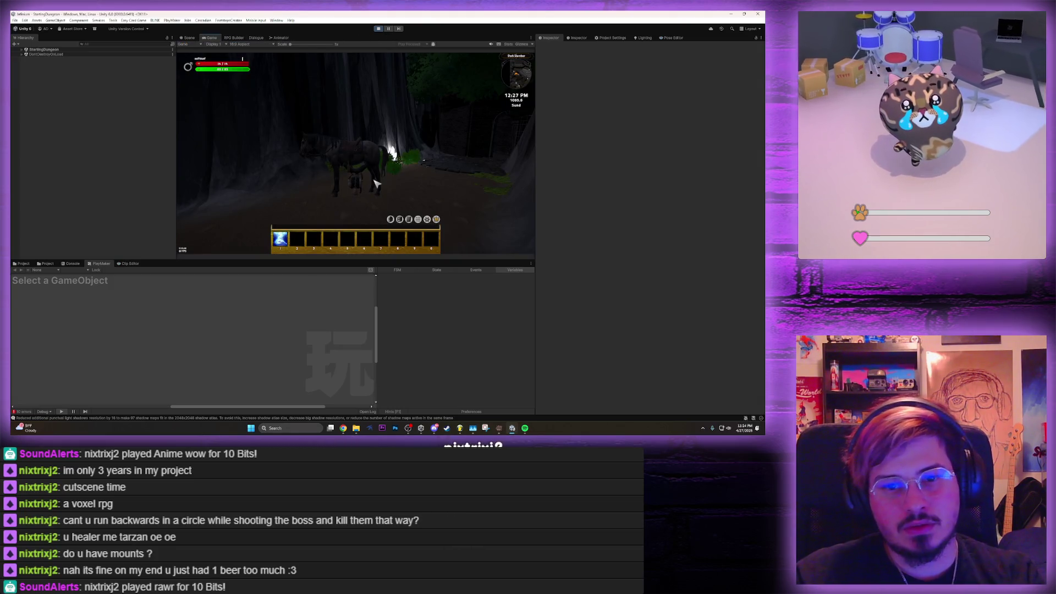
# Edit MountHorse's rider Rotation X again in RPG Builder and save
pyautogui.press('i')
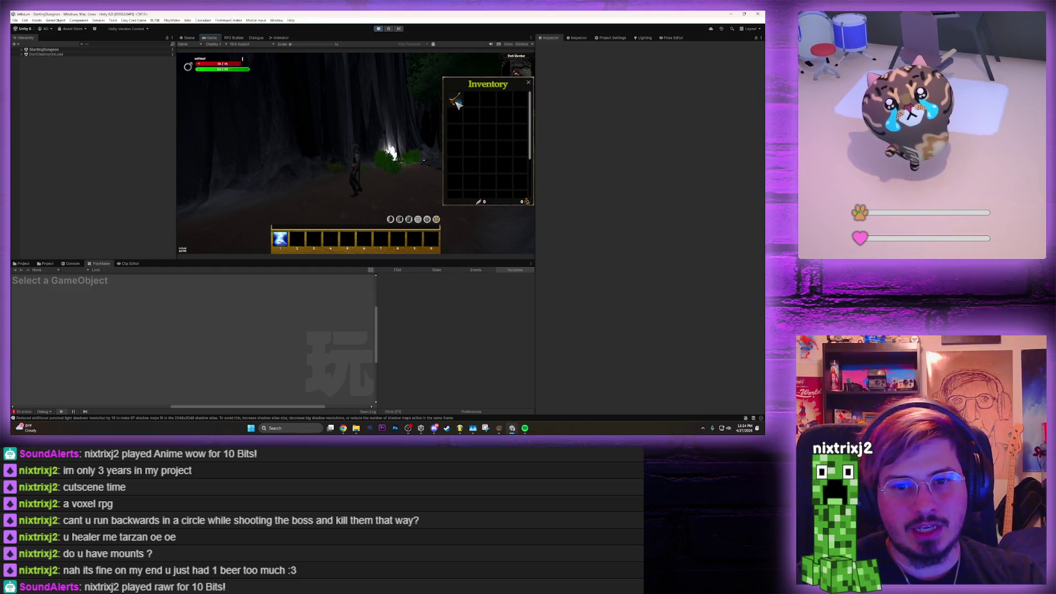
pyautogui.click(234, 38)
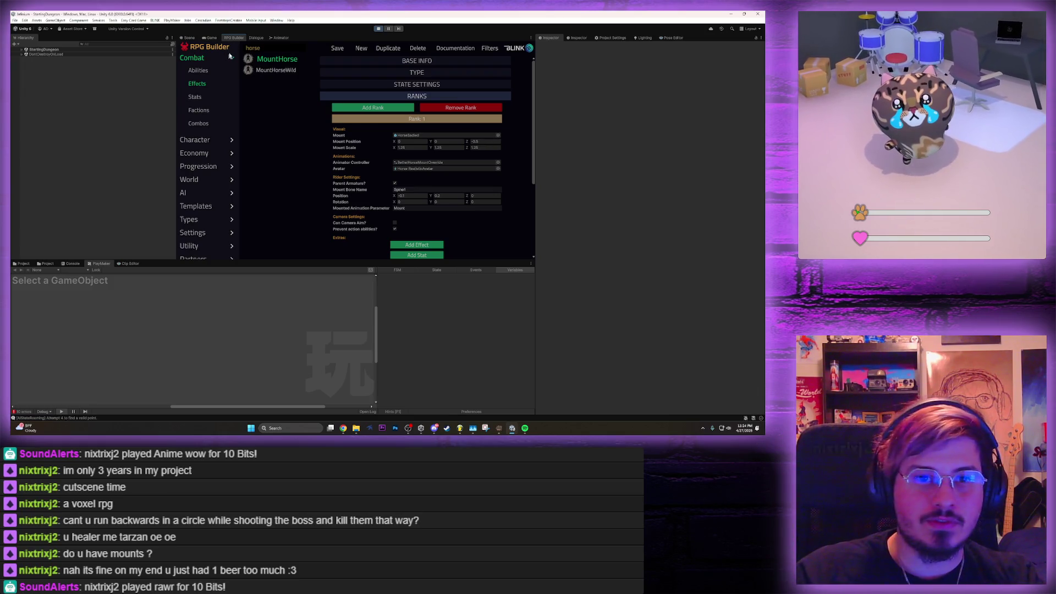
pyautogui.click(255, 38)
pyautogui.click(232, 38)
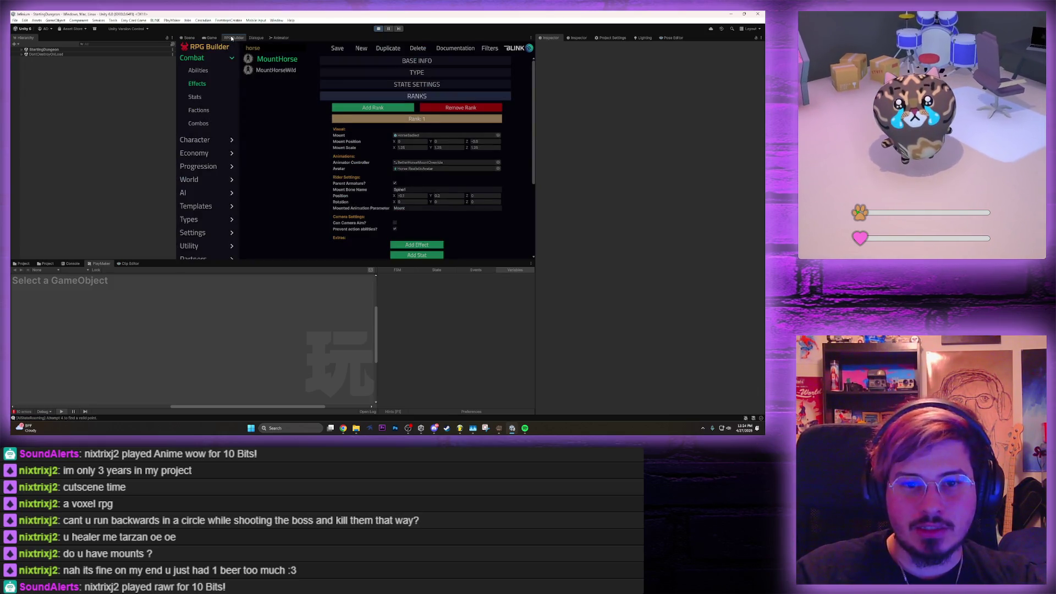
pyautogui.click(409, 202)
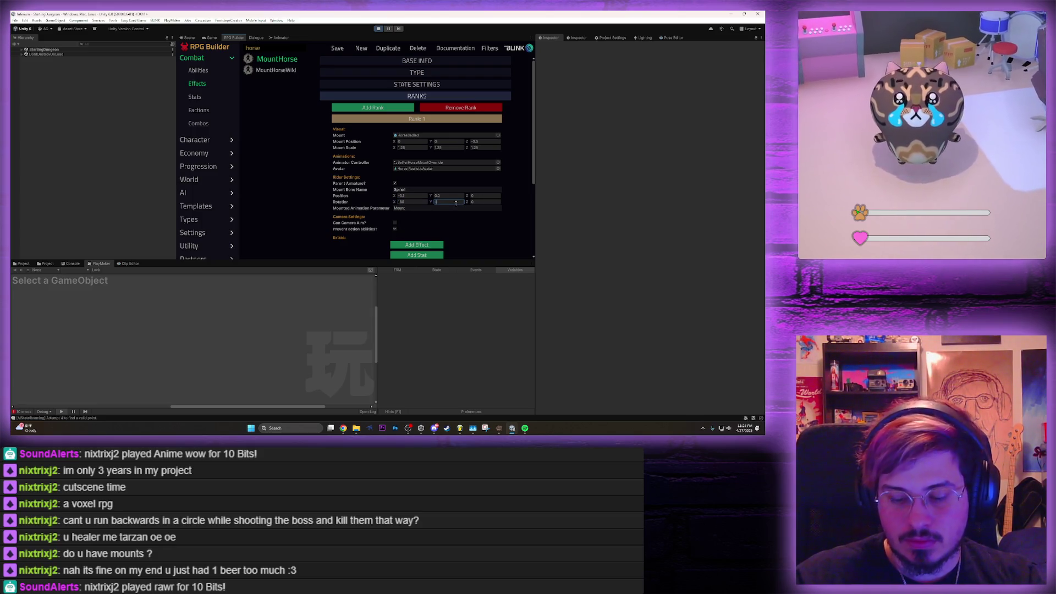
pyautogui.click(337, 49)
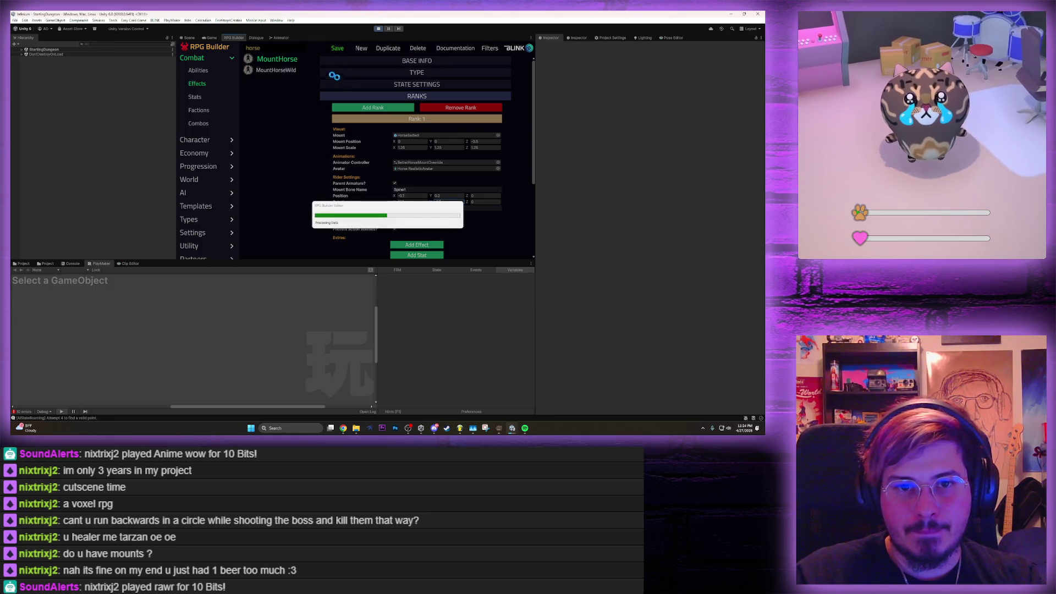
# Re-save the MountHorse effect and start editing its Mounted Animation Parameter name
pyautogui.click(276, 71)
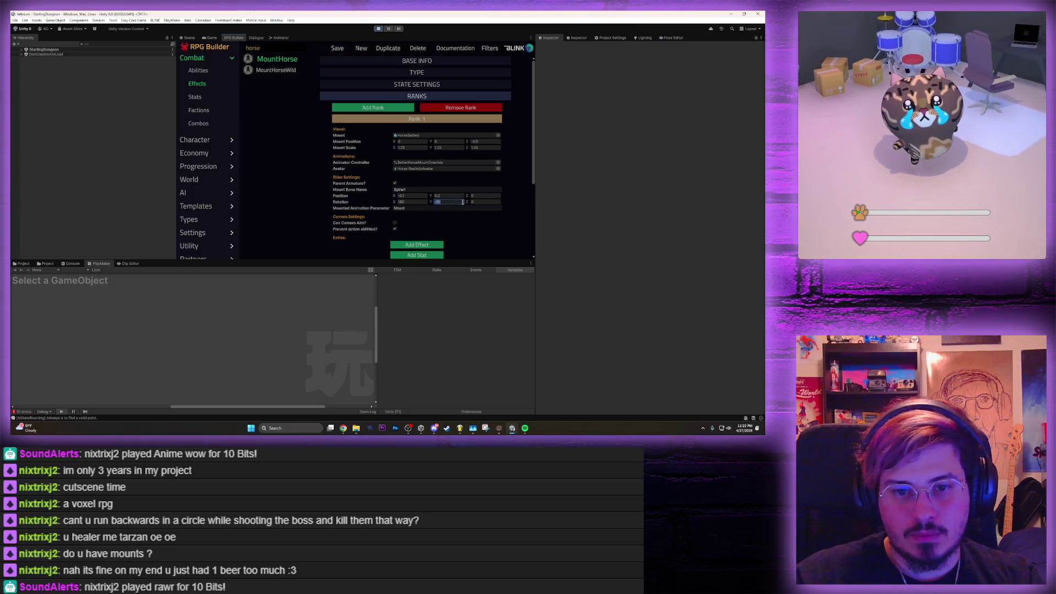
pyautogui.click(340, 47)
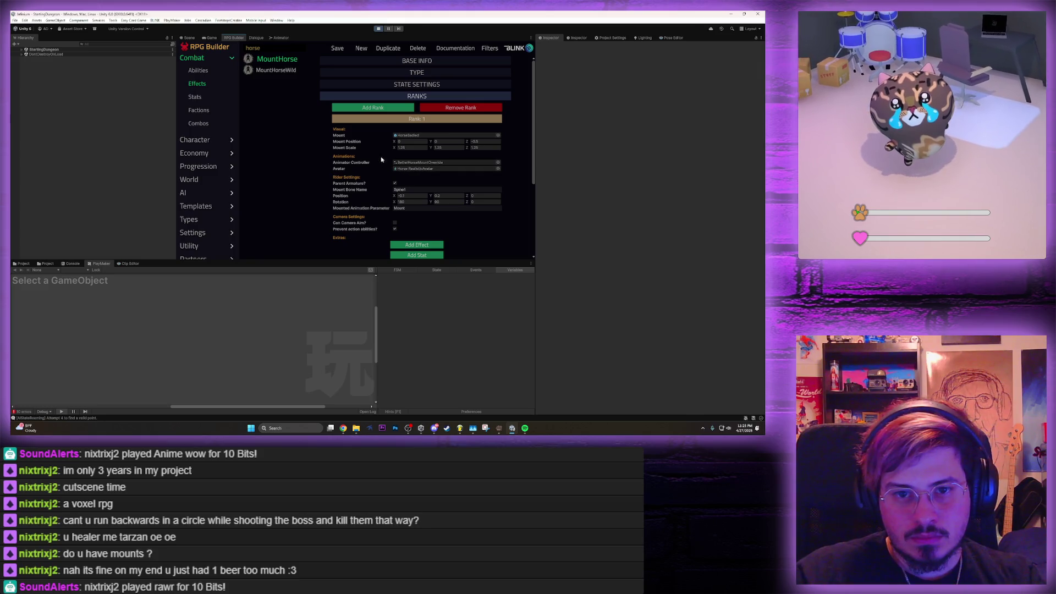
pyautogui.click(416, 207)
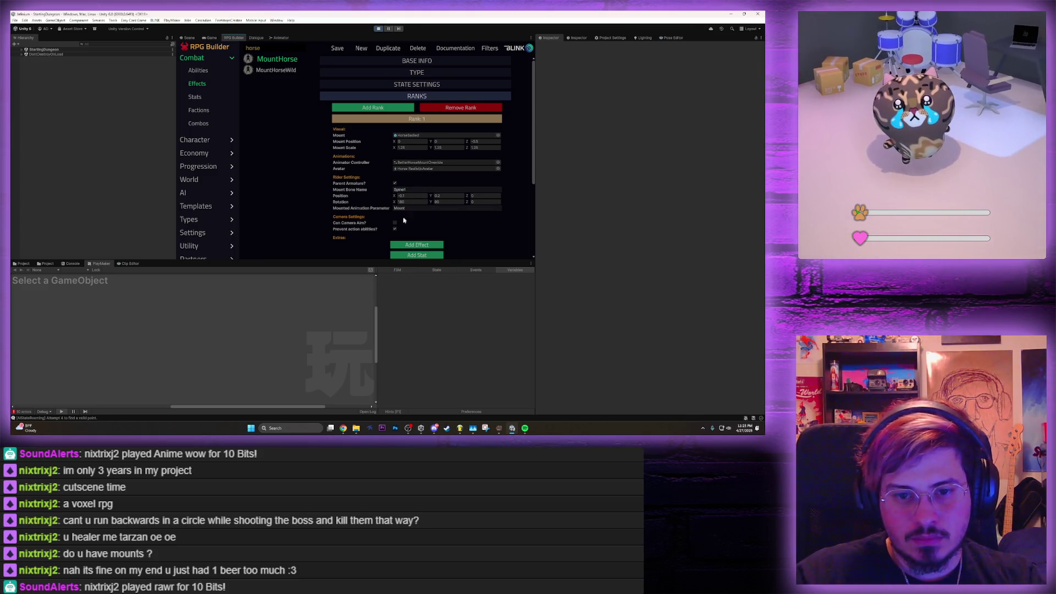
# In the Scene view, select Character_ElfMale(Clone) in the Hierarchy after collapsing its armor entries
pyautogui.click(188, 38)
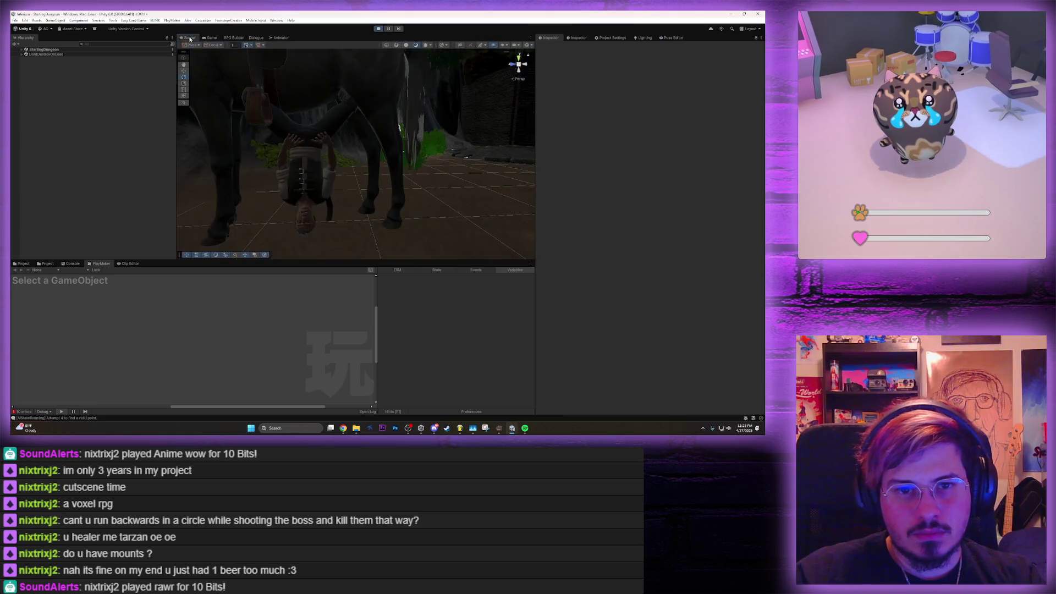
pyautogui.click(302, 163)
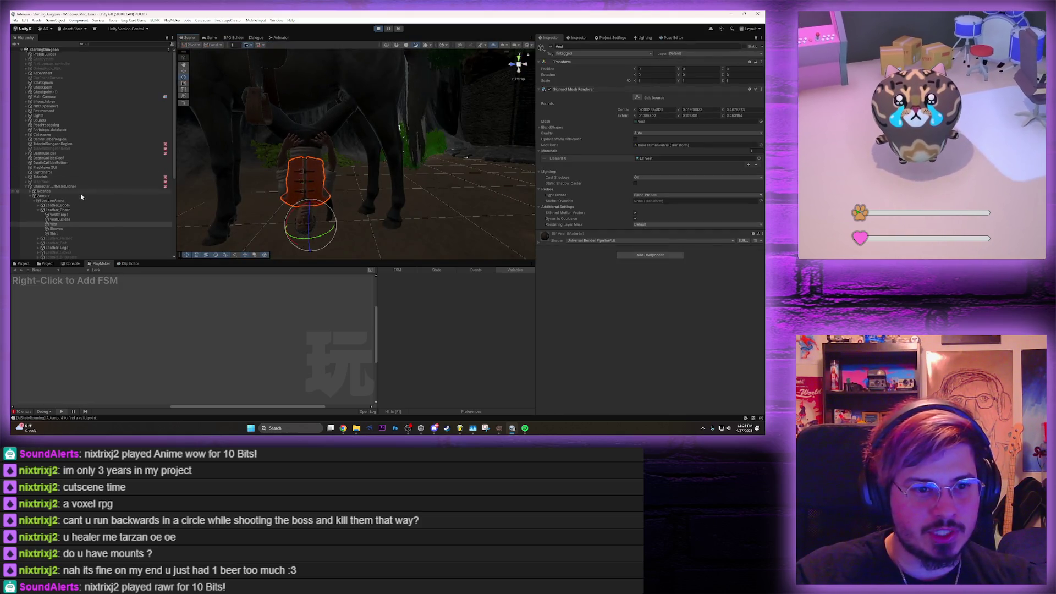
pyautogui.scroll(-5, 57, 220)
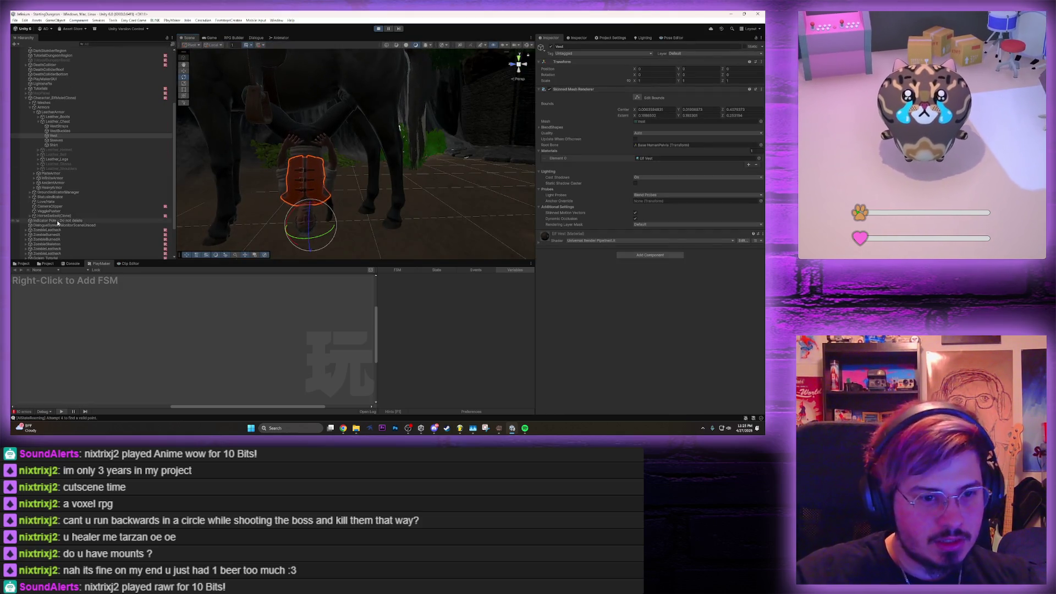
pyautogui.click(34, 113)
pyautogui.click(28, 121)
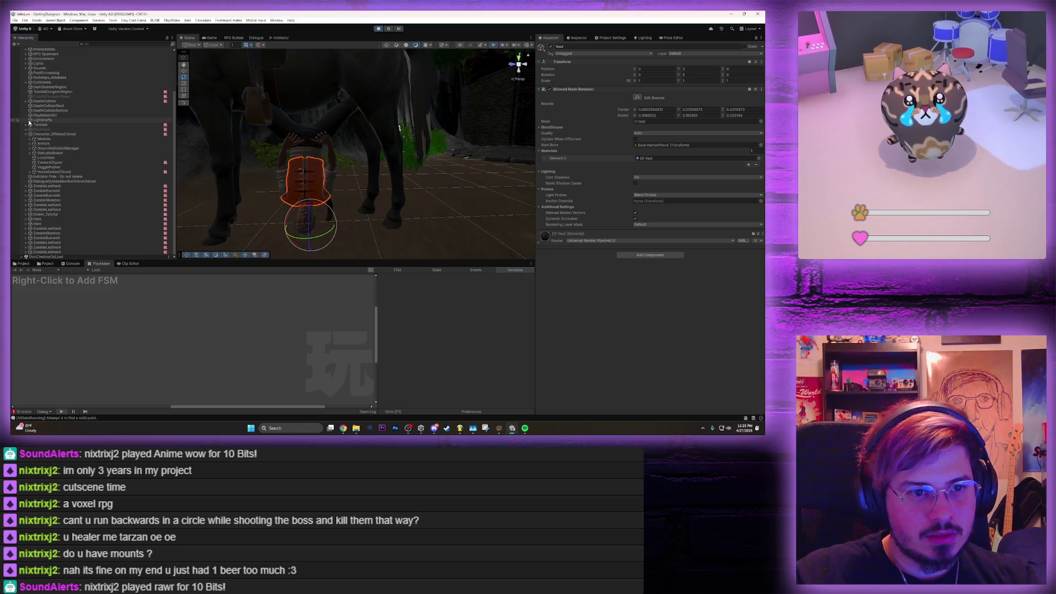
pyautogui.click(39, 134)
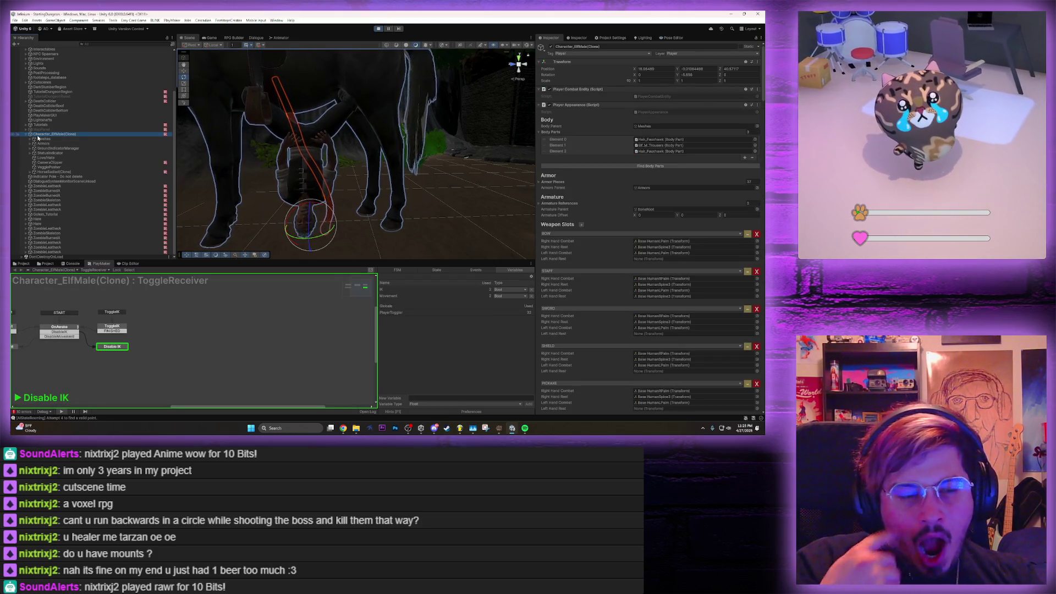
# Toggle the clone's Animator component to clear its warning, then return to the MountHorse effect
pyautogui.scroll(-10, 630, 219)
pyautogui.scroll(-15, 630, 219)
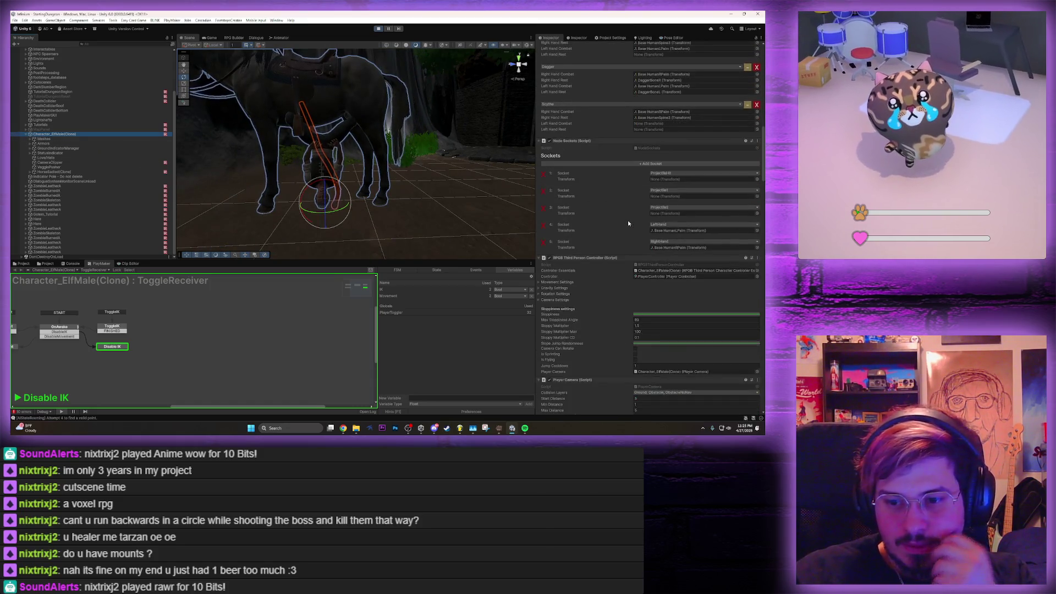
pyautogui.scroll(-1, 628, 225)
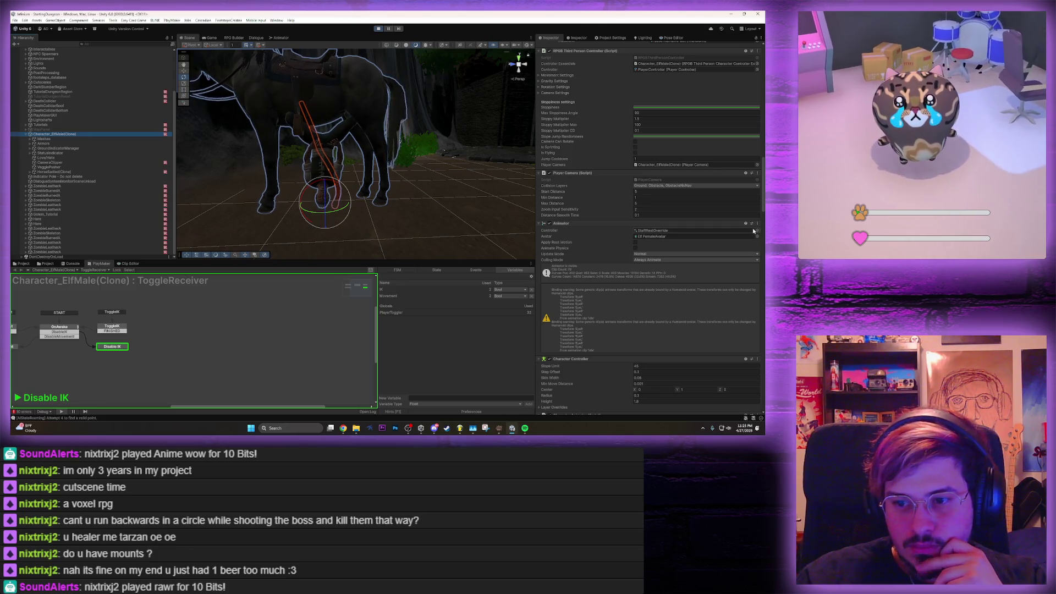
pyautogui.click(550, 225)
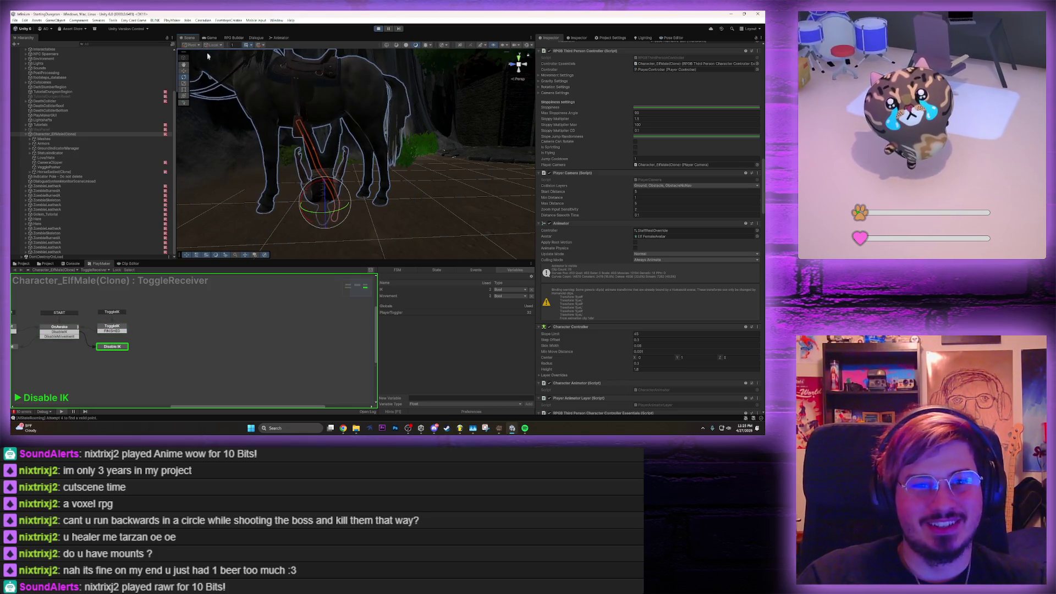
pyautogui.click(211, 38)
pyautogui.click(234, 38)
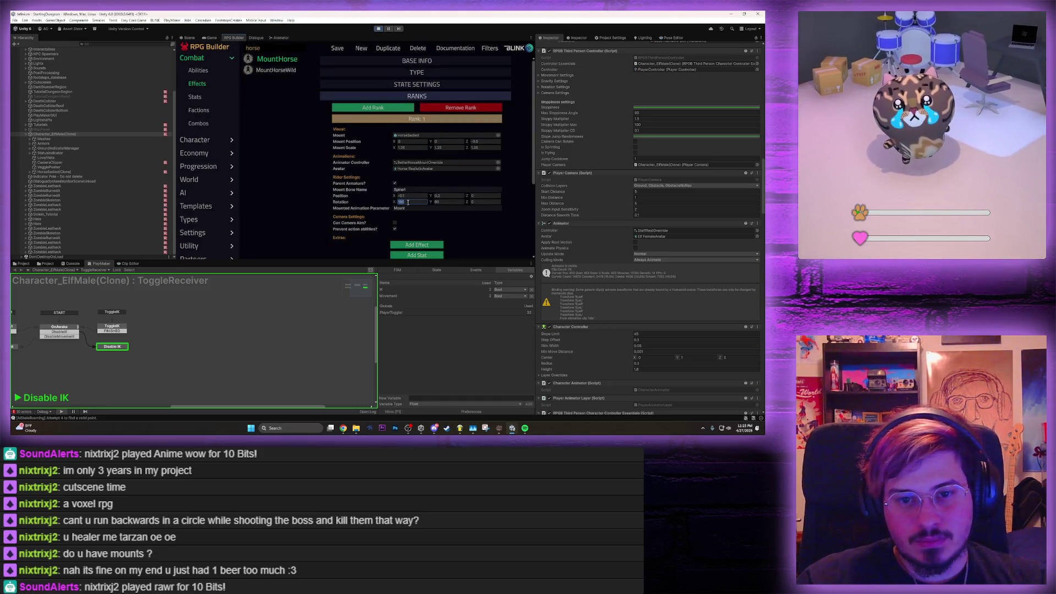
# Save the mount effect and summon the horse in the running game with key 1
pyautogui.click(332, 49)
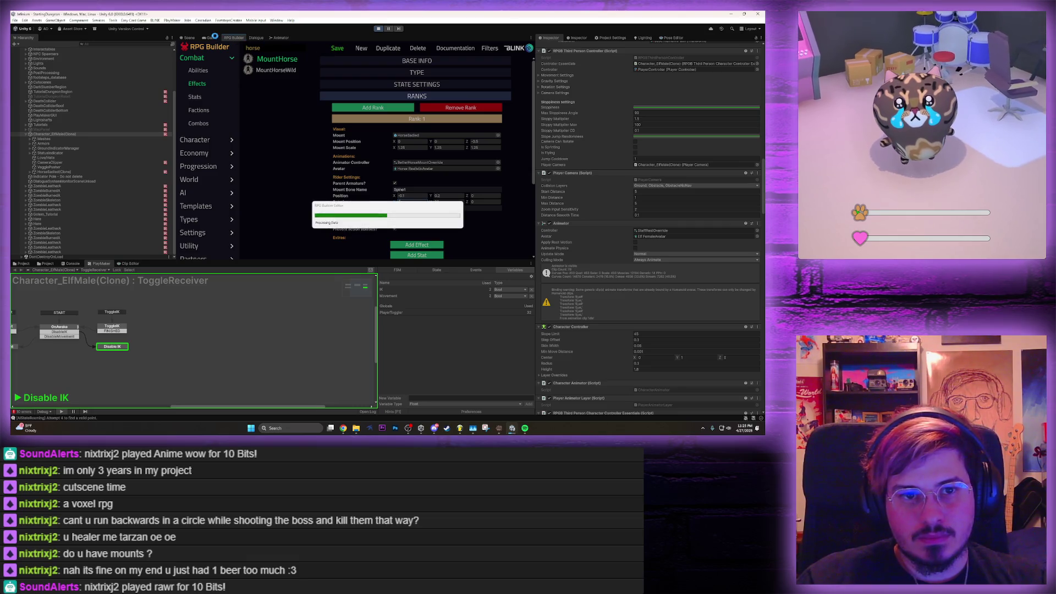
pyautogui.click(208, 38)
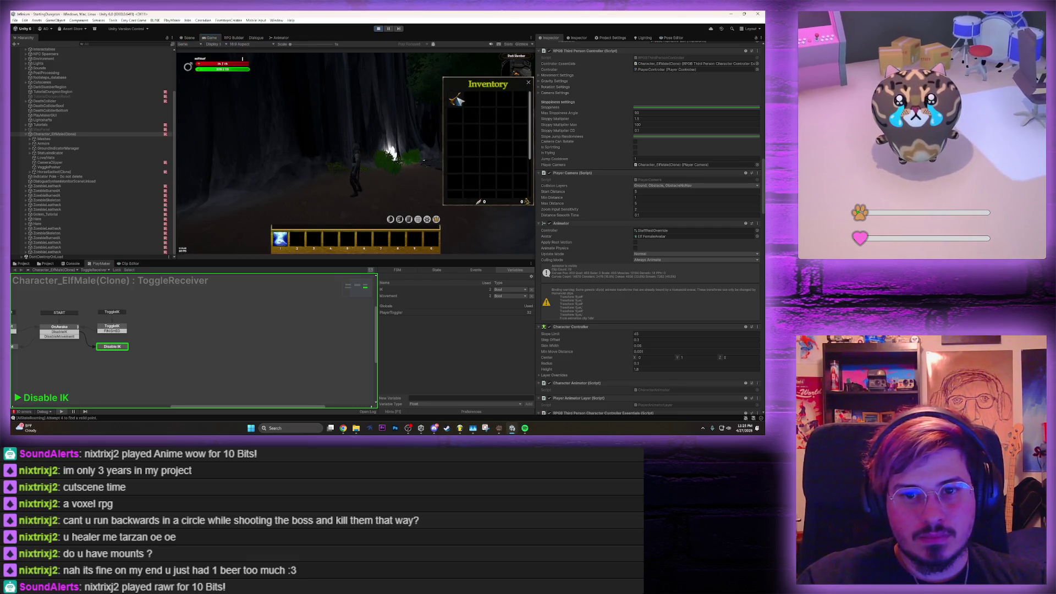
pyautogui.press('1')
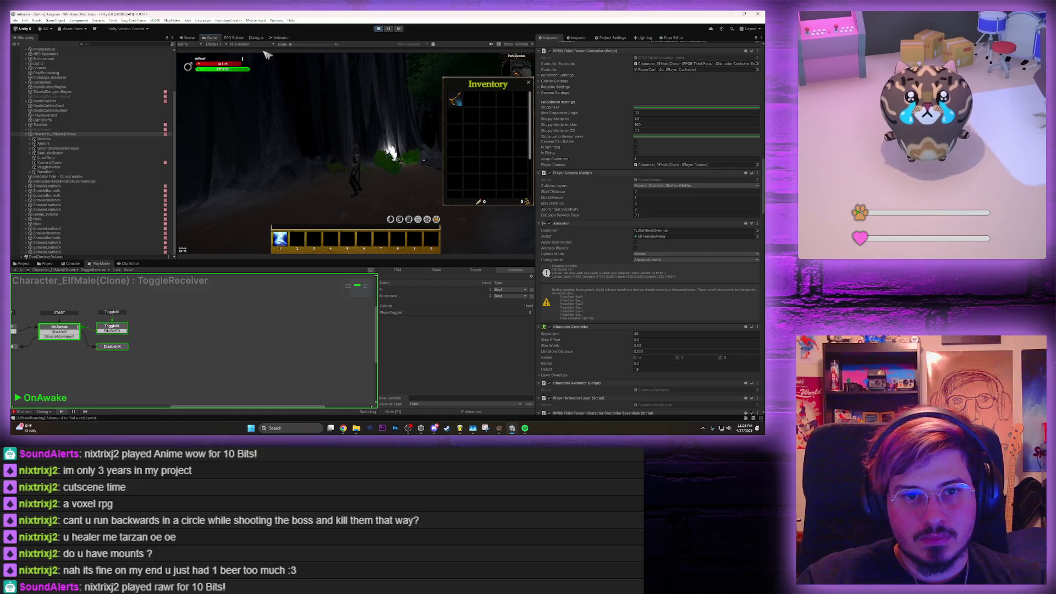
# Adjust the rider's Rotation X, save it, and check the result in the game
pyautogui.click(234, 38)
pyautogui.click(417, 203)
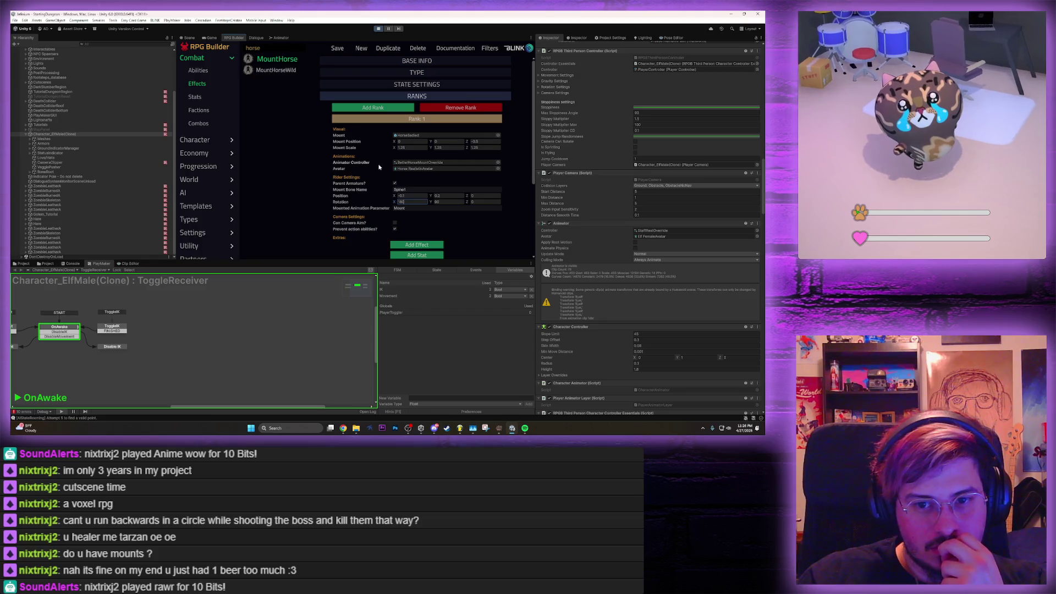
pyautogui.click(337, 48)
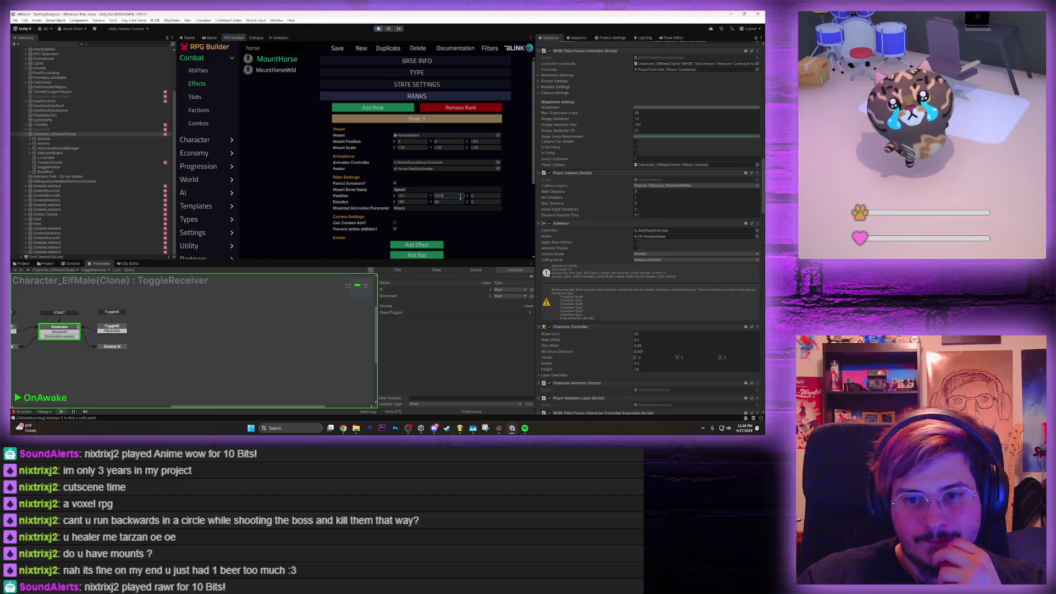
pyautogui.click(337, 48)
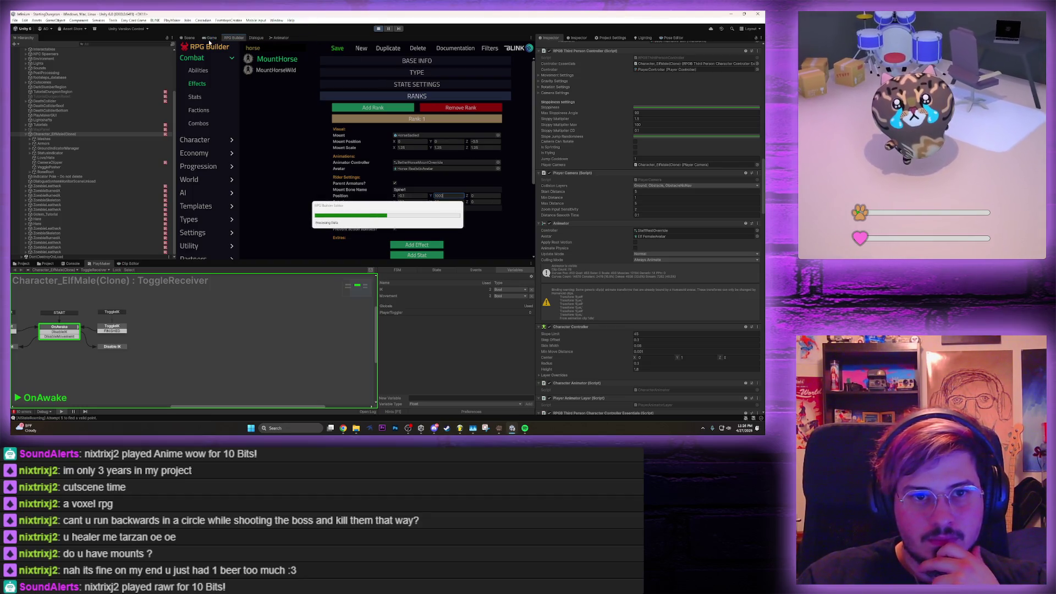
pyautogui.click(210, 39)
pyautogui.moveTo(457, 101)
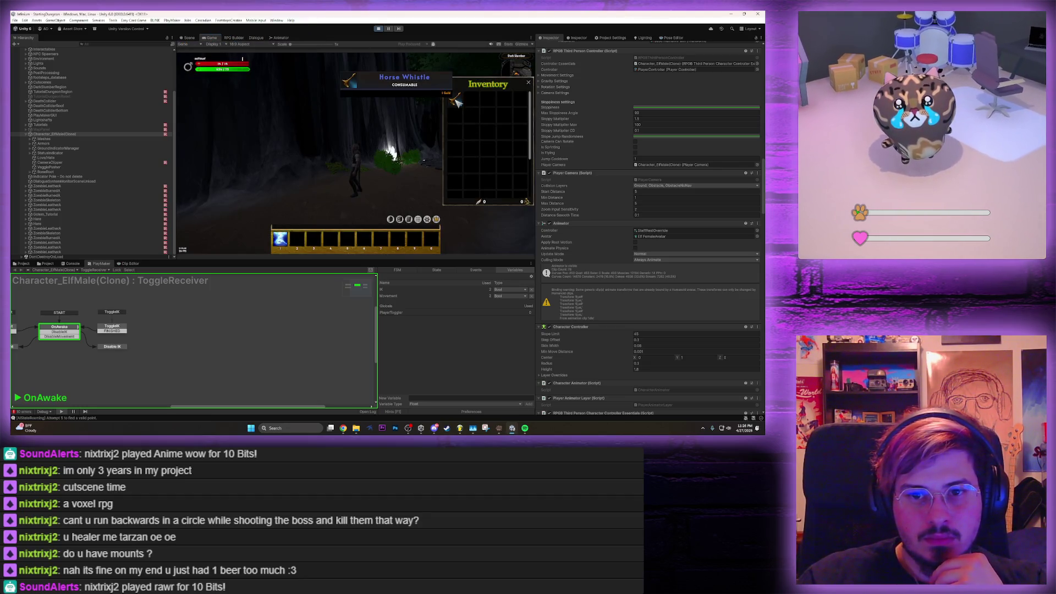
pyautogui.click(223, 38)
# Set the rider's Position Y offset to 2, save, and open Character Races
pyautogui.click(454, 195)
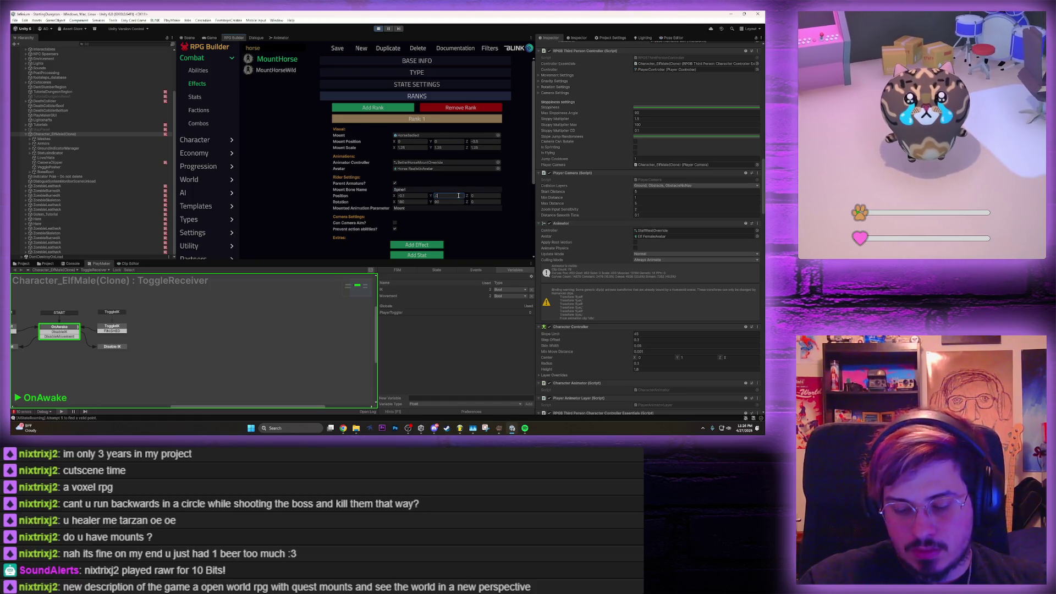
pyautogui.write('2')
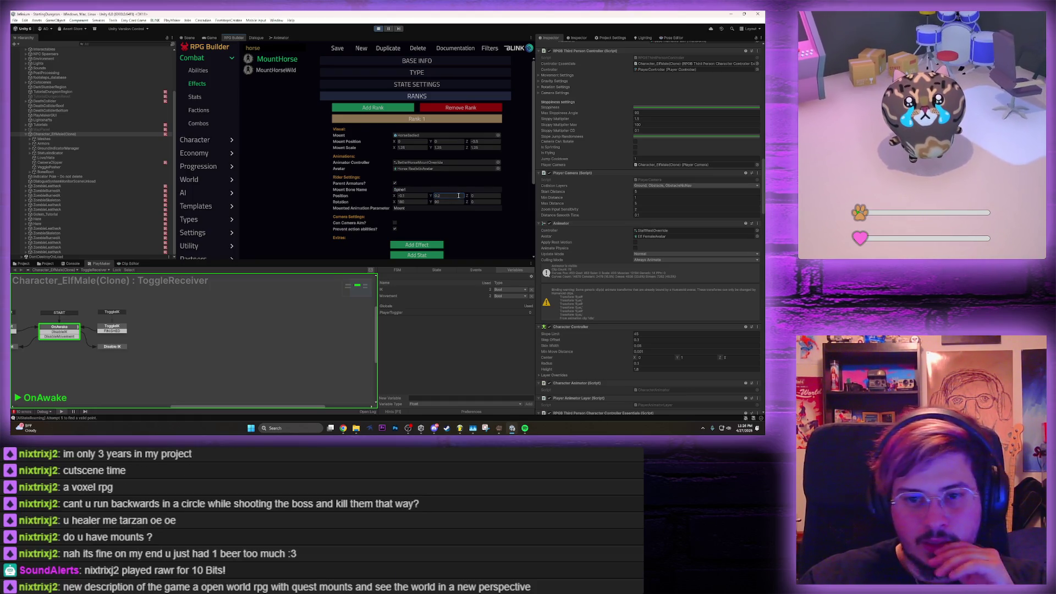
pyautogui.click(335, 49)
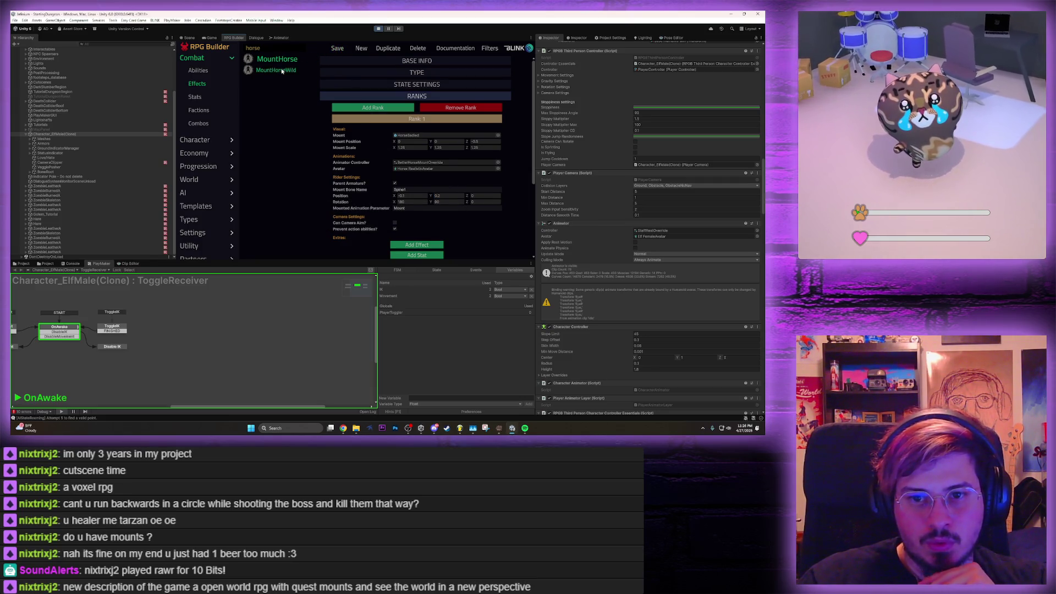
pyautogui.click(28, 264)
pyautogui.click(202, 140)
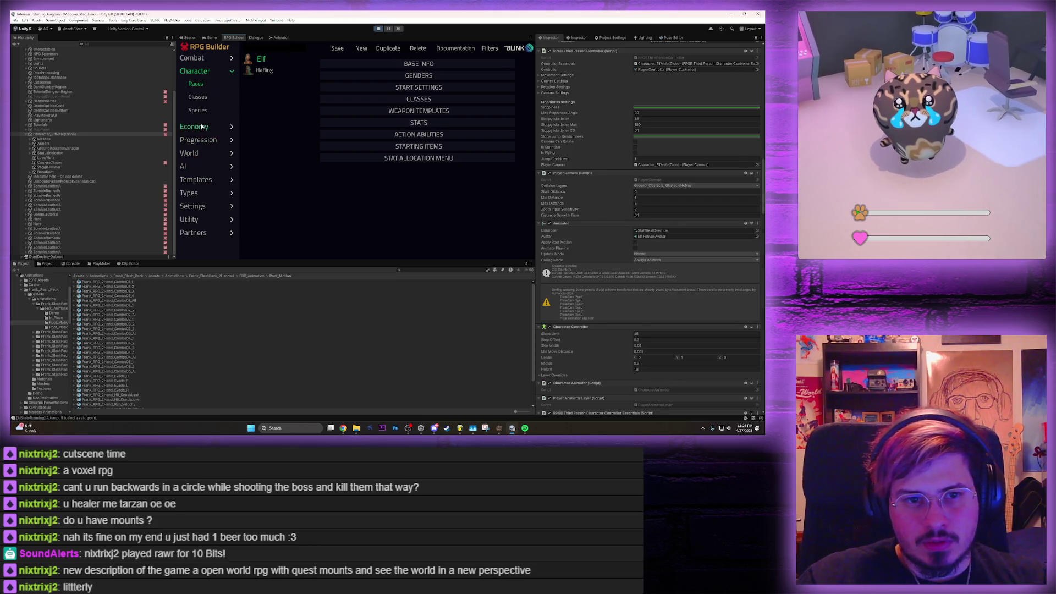
# Search the economy item list for 'horse' and expand the item's loot, type, on-use and requirement sections
pyautogui.click(202, 126)
pyautogui.click(286, 47)
pyautogui.write('horse')
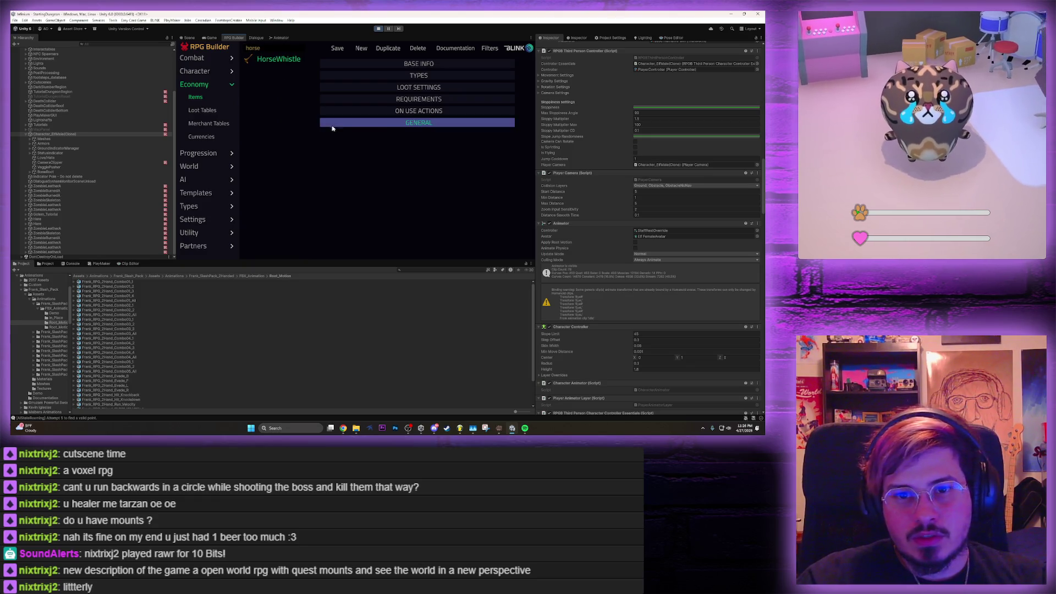
pyautogui.click(386, 87)
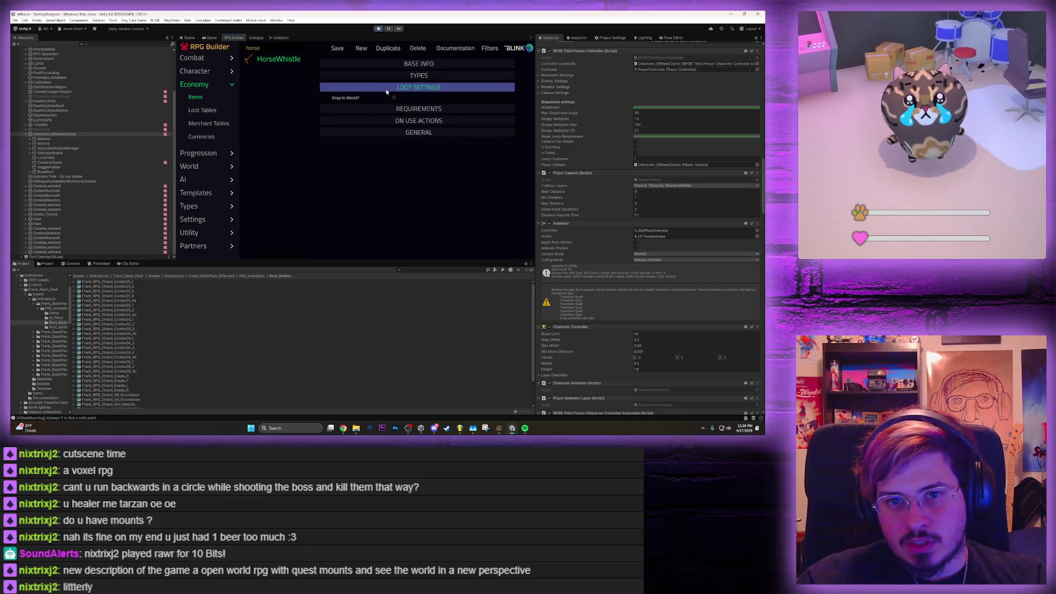
pyautogui.click(390, 76)
pyautogui.click(391, 136)
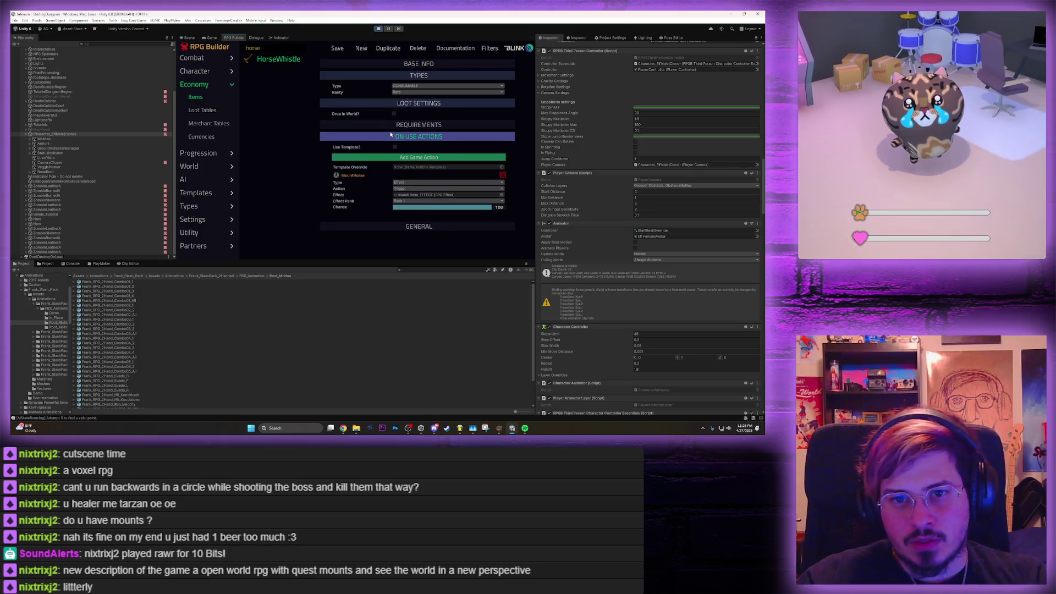
pyautogui.click(390, 124)
pyautogui.scroll(-1, 363, 206)
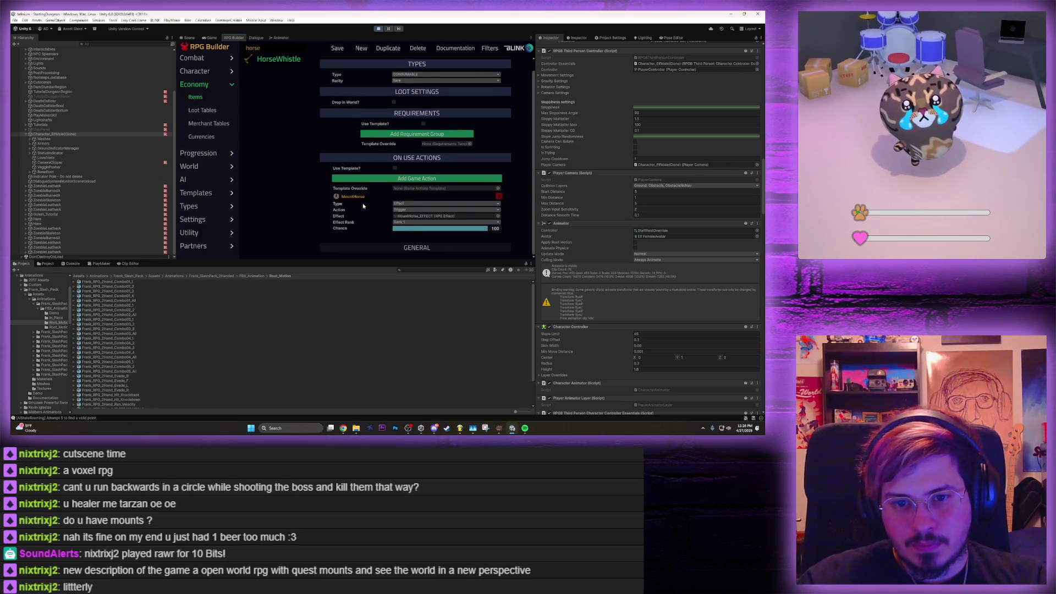
# Search the Combat Effects list for 'horse' and select MountHorse
pyautogui.click(200, 58)
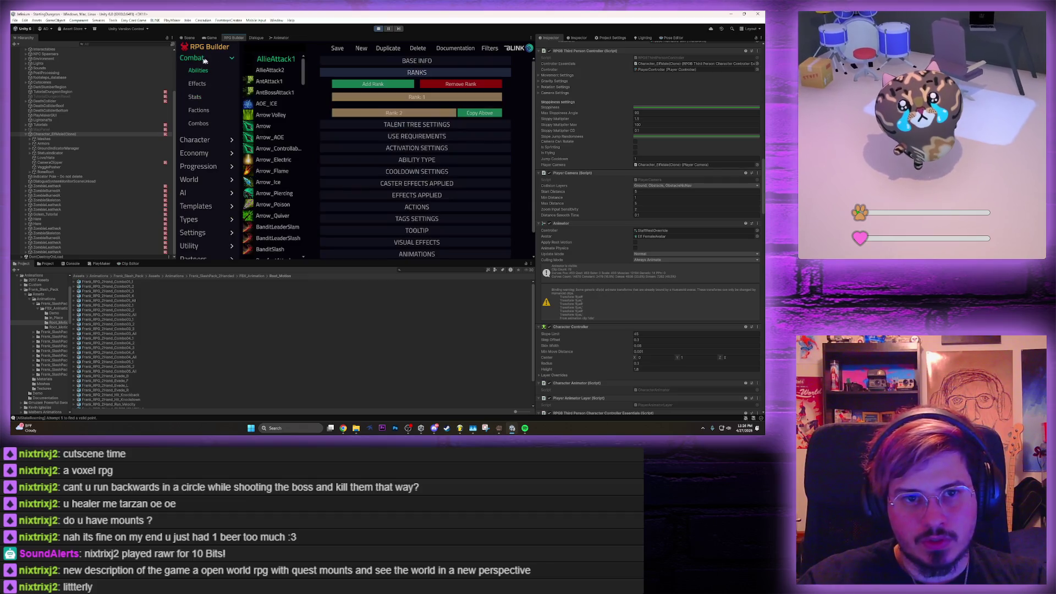
pyautogui.write('mo')
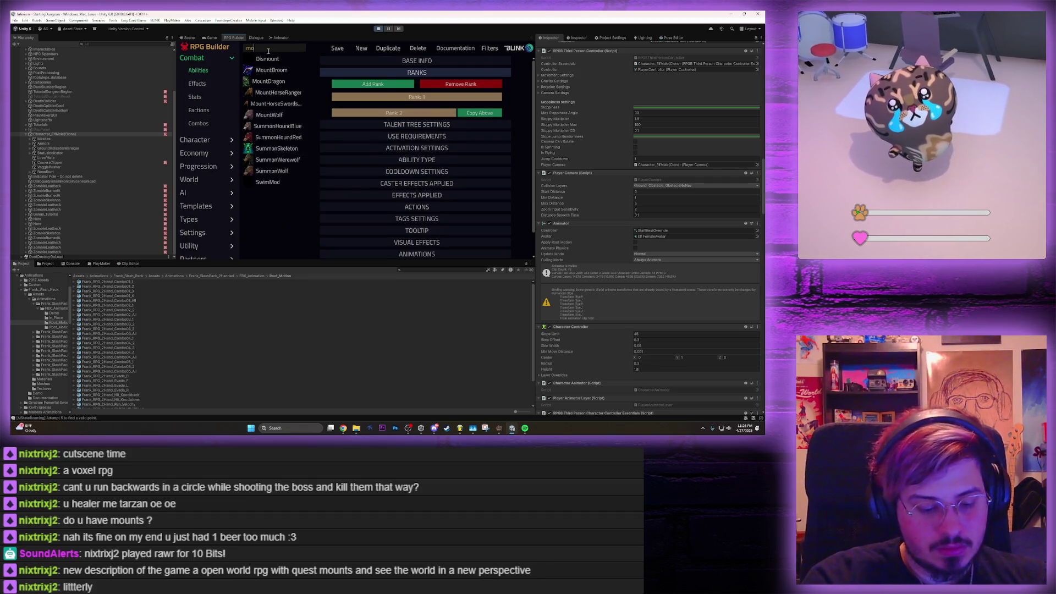
pyautogui.write('untho')
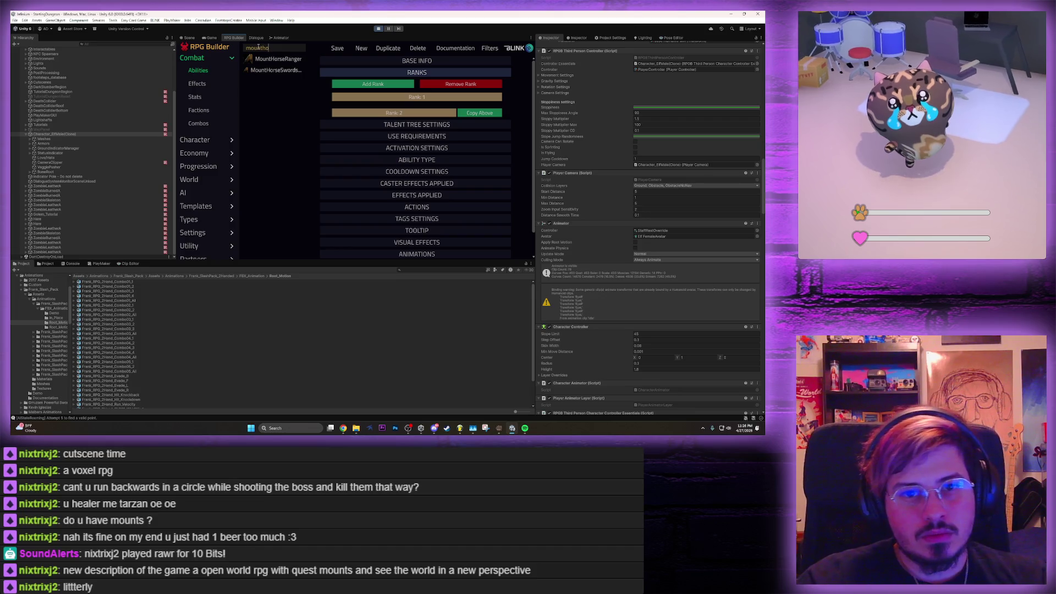
pyautogui.click(195, 84)
pyautogui.click(267, 49)
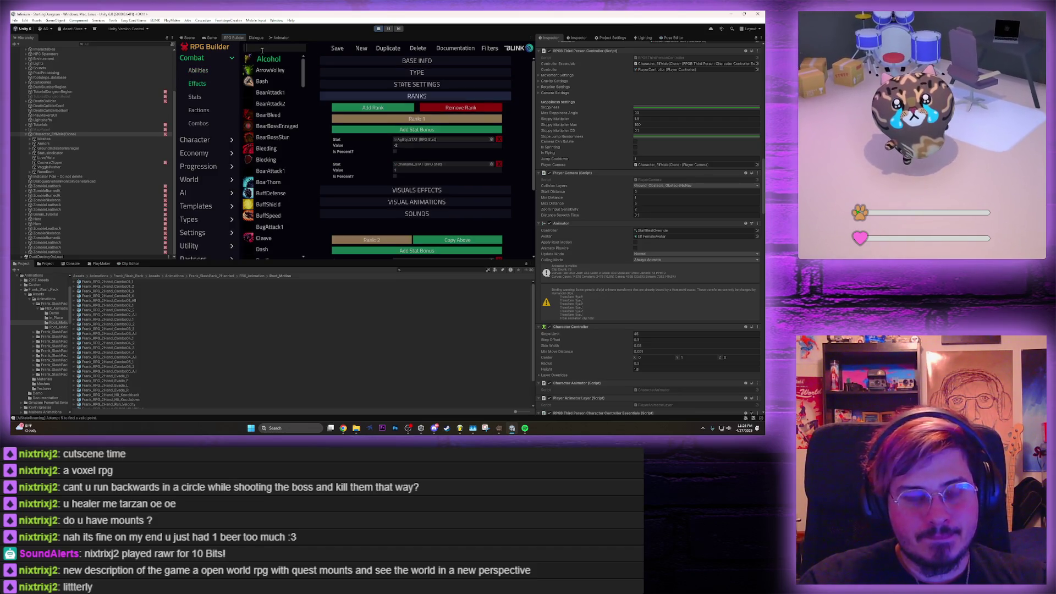
pyautogui.write('horse')
pyautogui.click(271, 59)
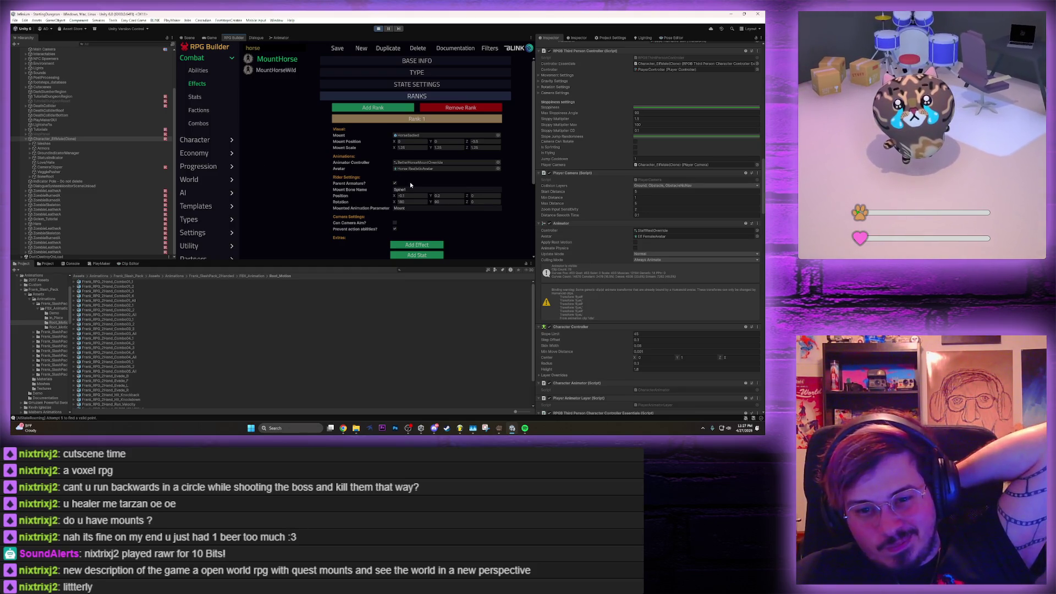
# Clear and save the rider's Rotation X, then summon the horse in game with H
pyautogui.scroll(-4, 365, 187)
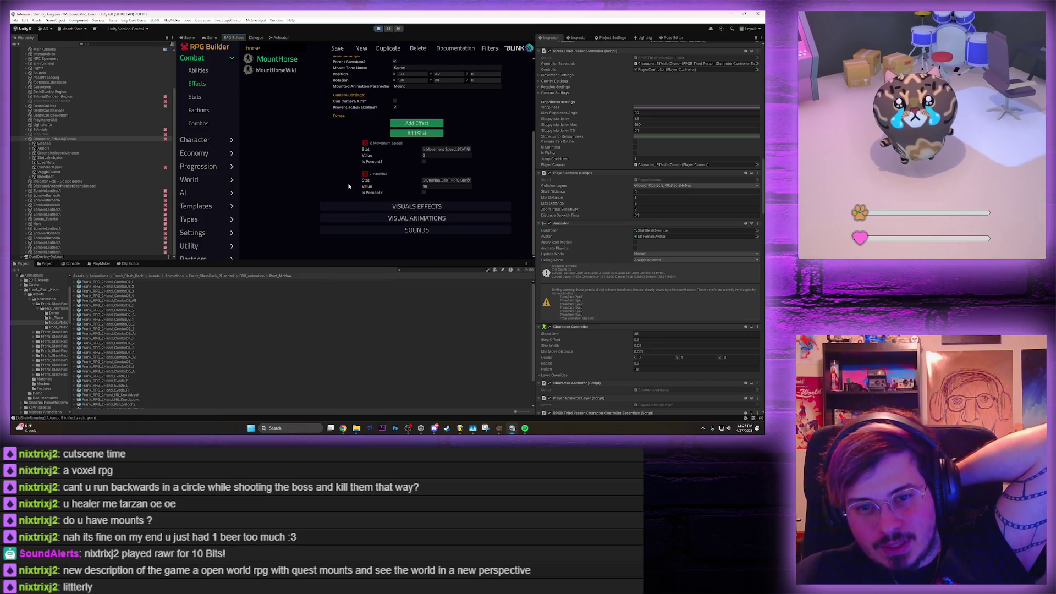
pyautogui.scroll(4, 349, 186)
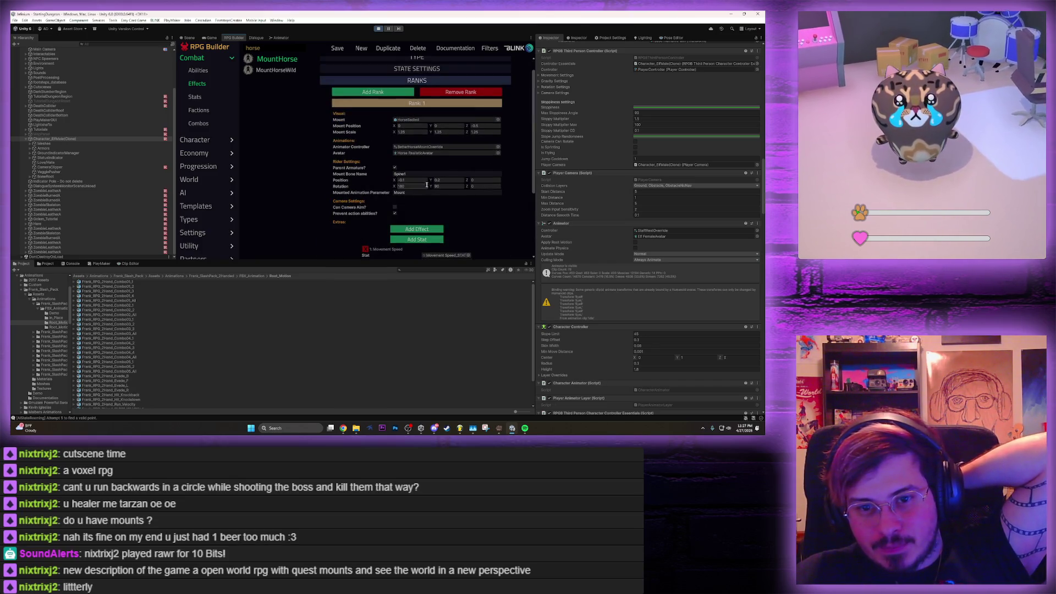
pyautogui.press('BackSpace')
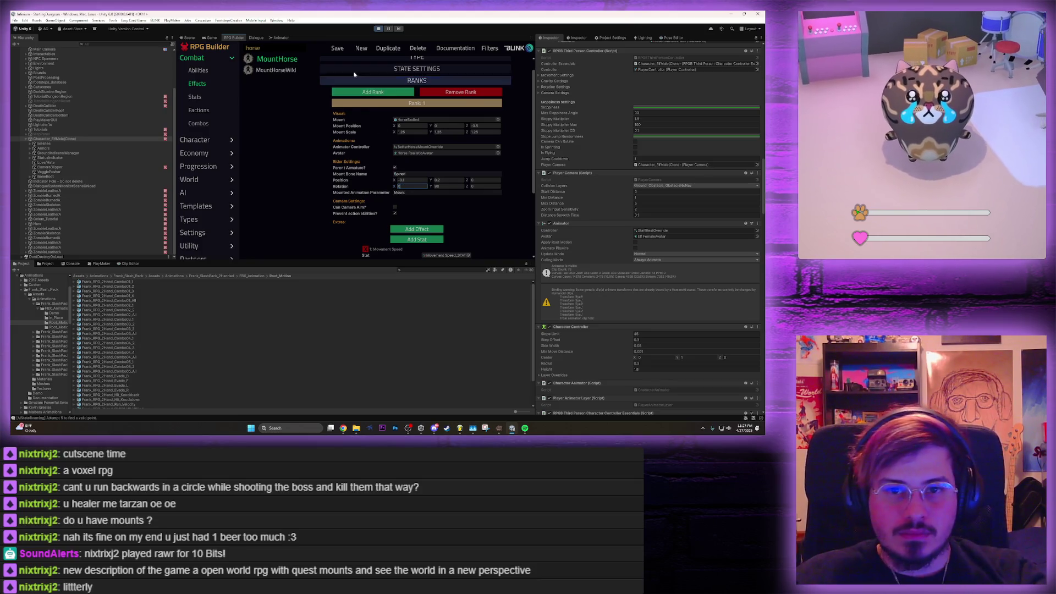
pyautogui.click(341, 52)
pyautogui.click(206, 39)
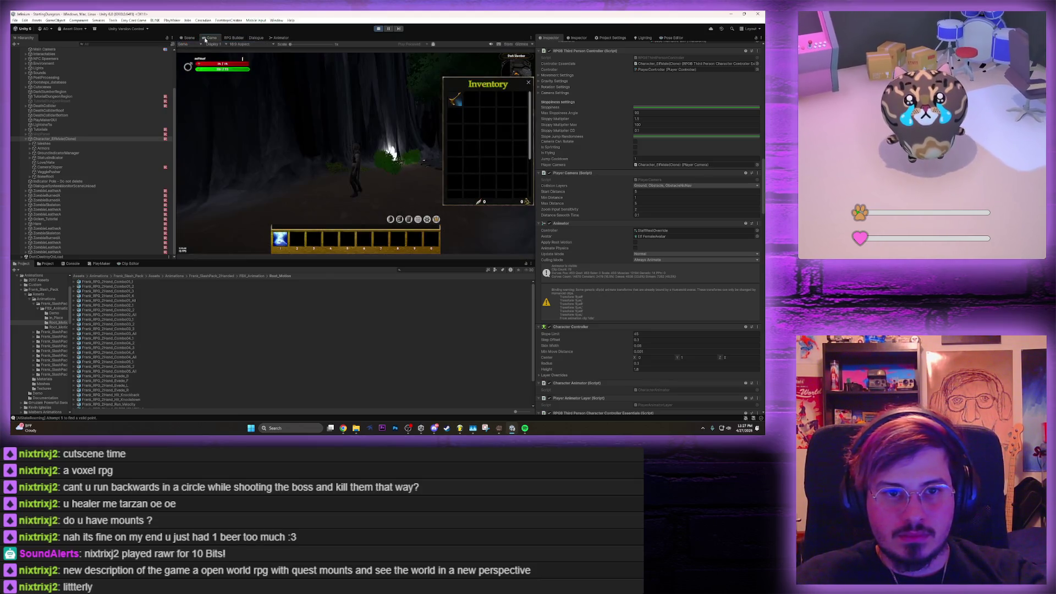
pyautogui.press('h')
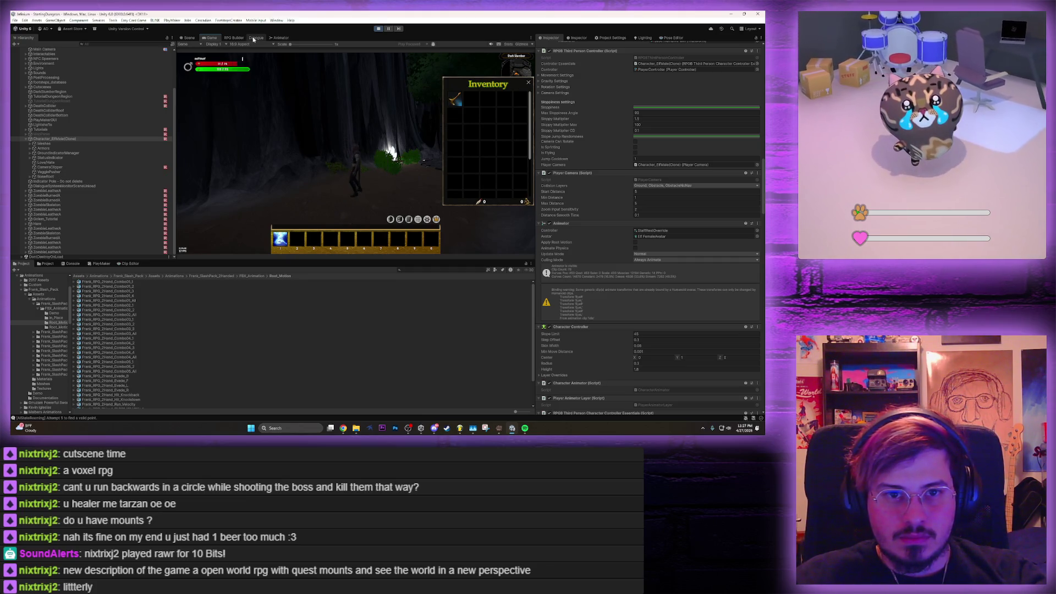
# Re-save the MountHorse rotation change, then open the in-game Options menu with Escape
pyautogui.click(234, 37)
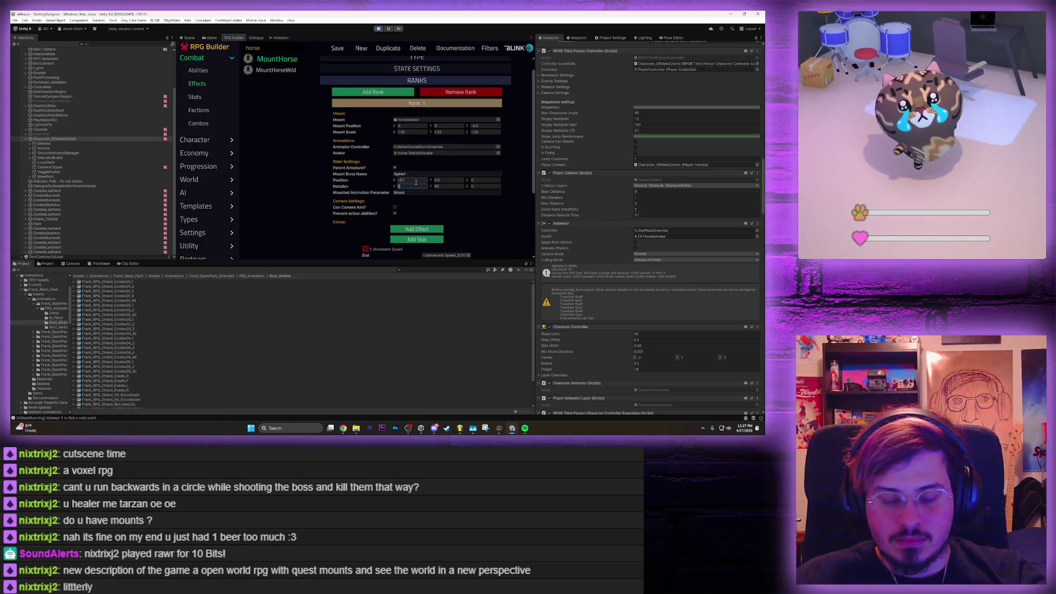
pyautogui.click(337, 49)
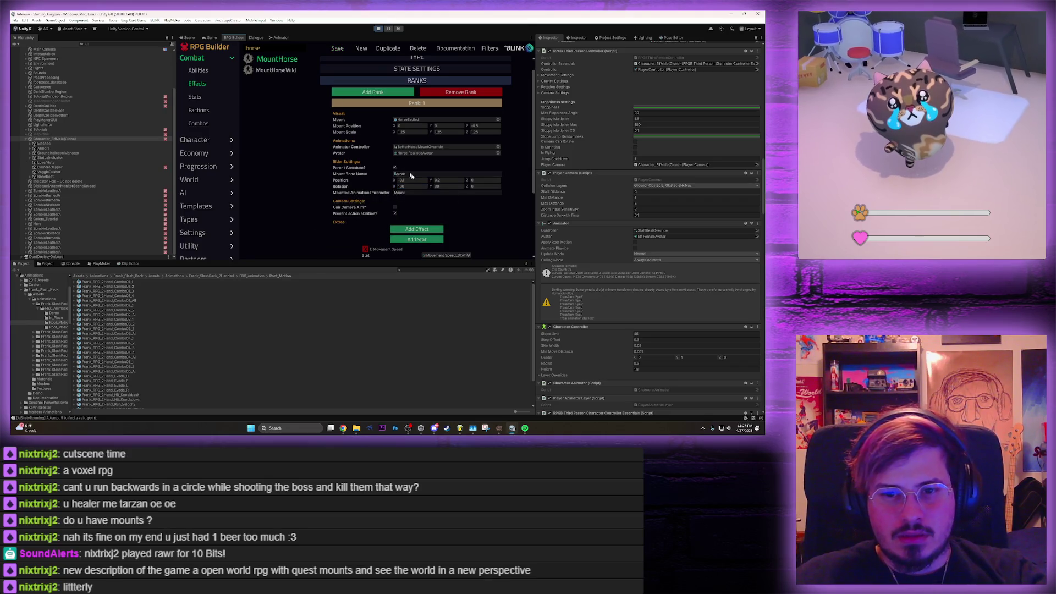
pyautogui.click(210, 38)
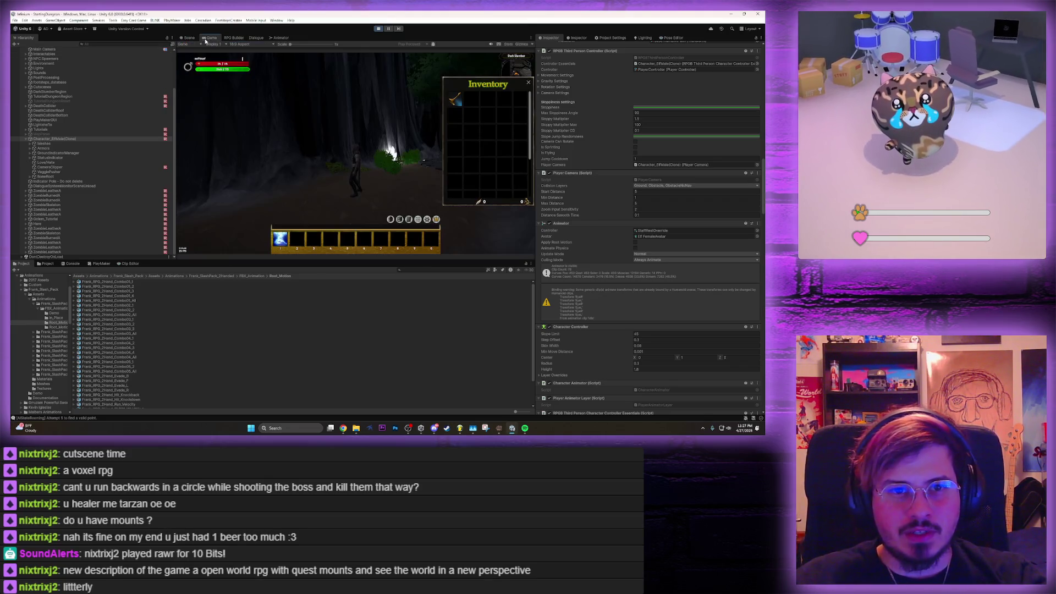
pyautogui.press('Escape')
pyautogui.press('Escape')
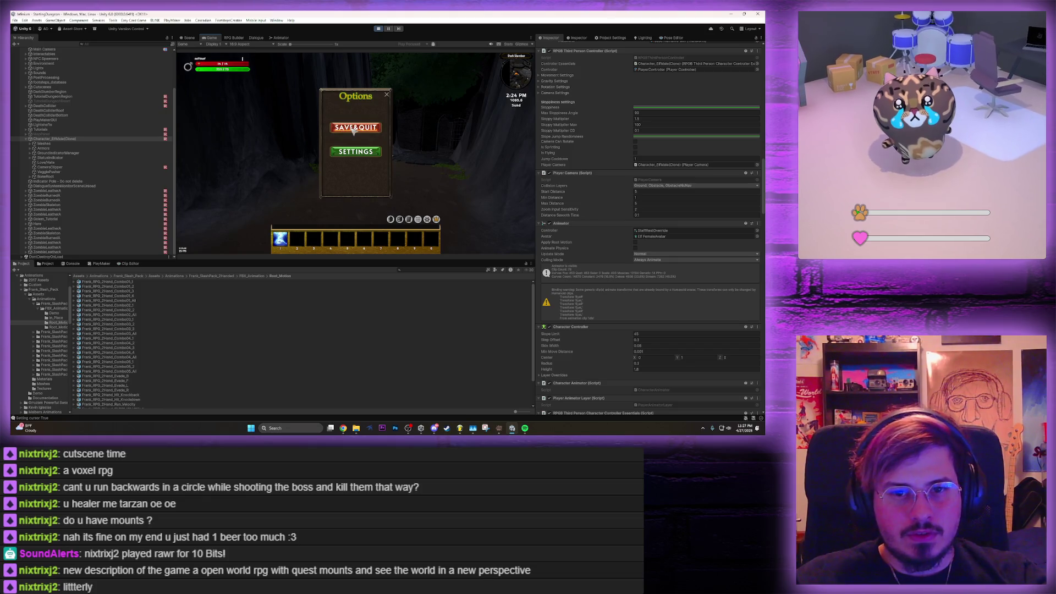
# Stop and restart play mode, returning to the game's main menu
pyautogui.click(379, 30)
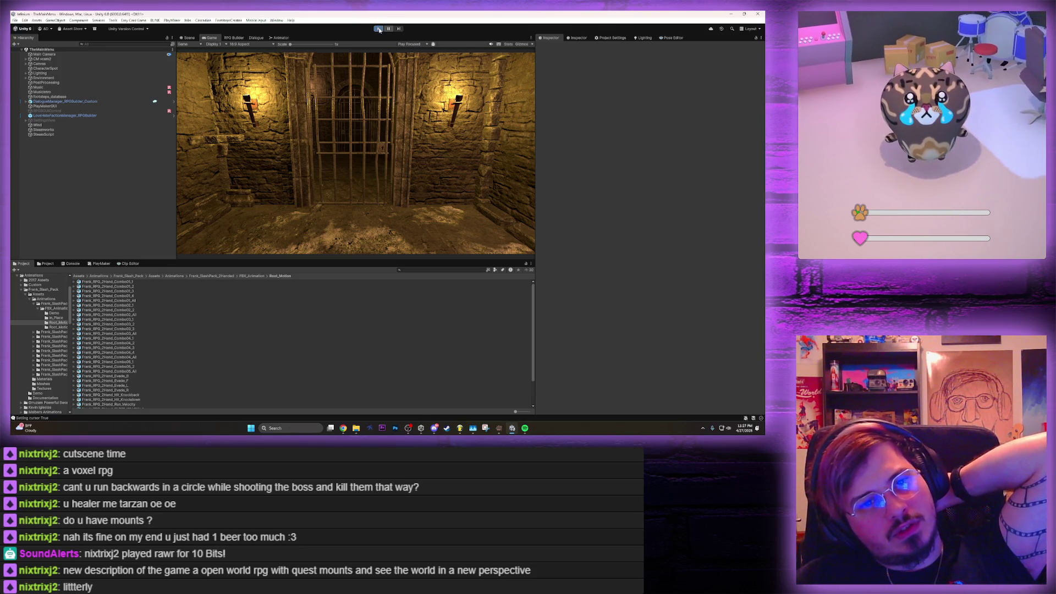
pyautogui.click(379, 30)
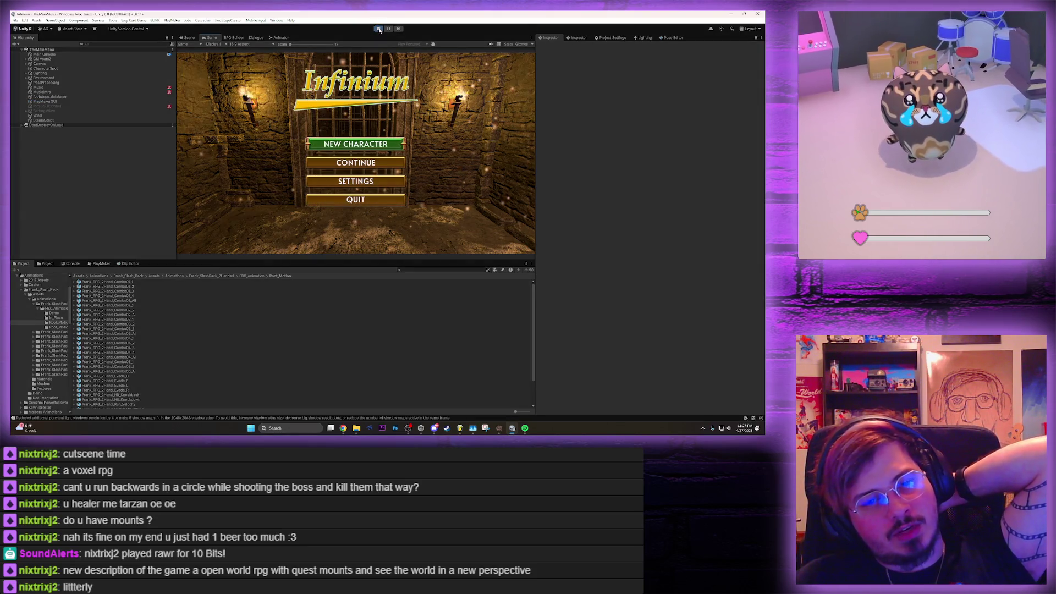
pyautogui.click(356, 163)
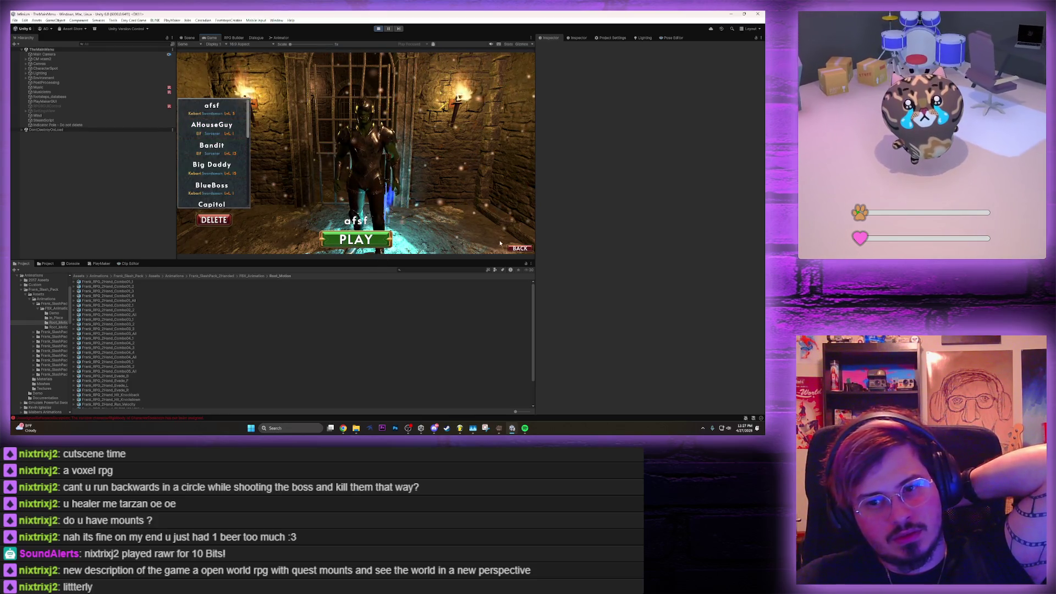
pyautogui.click(520, 248)
# Create a female character with a placeholder name and six points in Agility
pyautogui.click(354, 141)
pyautogui.click(362, 223)
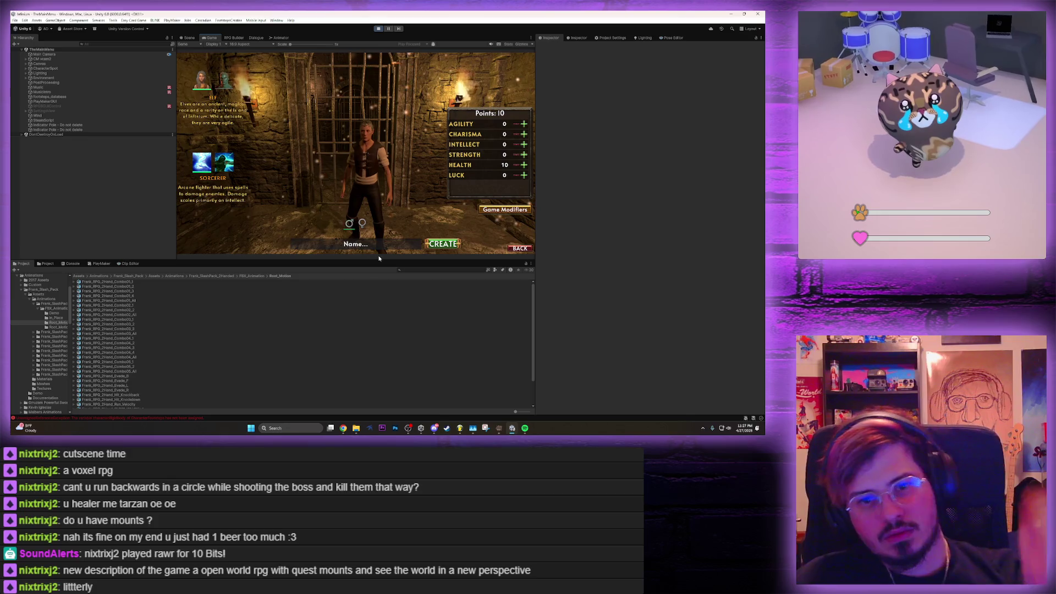
pyautogui.click(355, 244)
pyautogui.write('asfda')
pyautogui.click(523, 123)
pyautogui.click(524, 124)
pyautogui.click(524, 124)
pyautogui.click(524, 124)
pyautogui.click(524, 124)
pyautogui.click(524, 124)
pyautogui.click(524, 124)
pyautogui.click(523, 124)
pyautogui.click(524, 124)
pyautogui.click(524, 124)
pyautogui.press('Return')
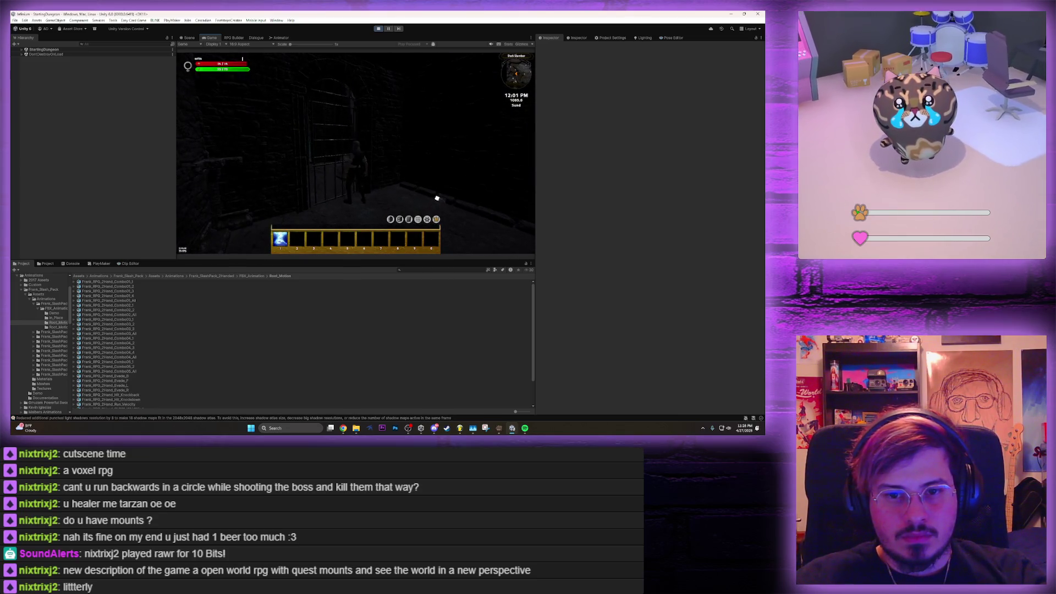
# Add a Horse Whistle from the Developer Panel's 'horse' item search and check the inventory
pyautogui.press('`')
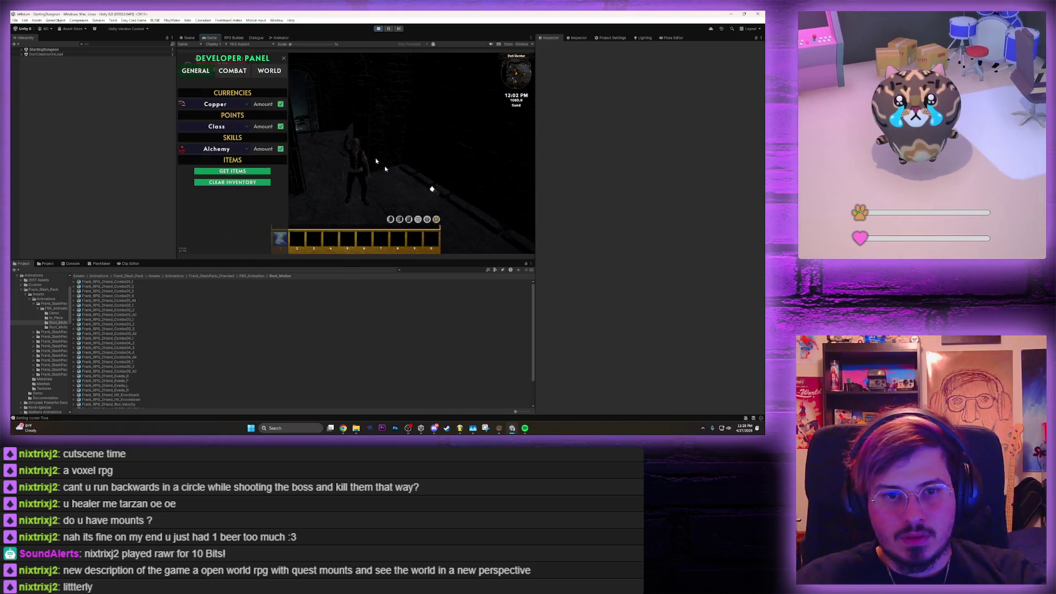
pyautogui.click(240, 172)
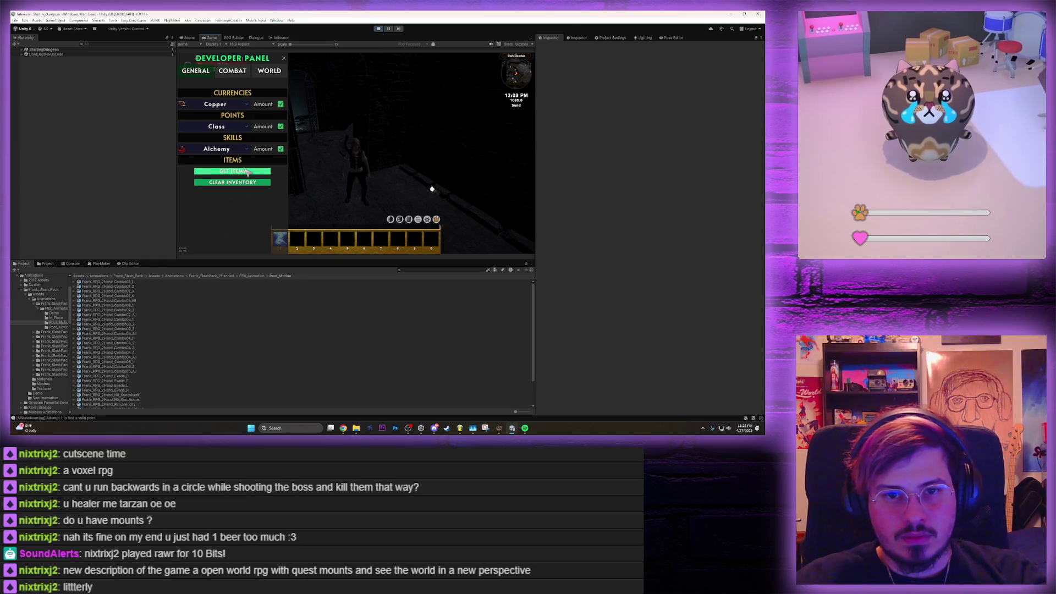
pyautogui.click(341, 59)
pyautogui.write('horse')
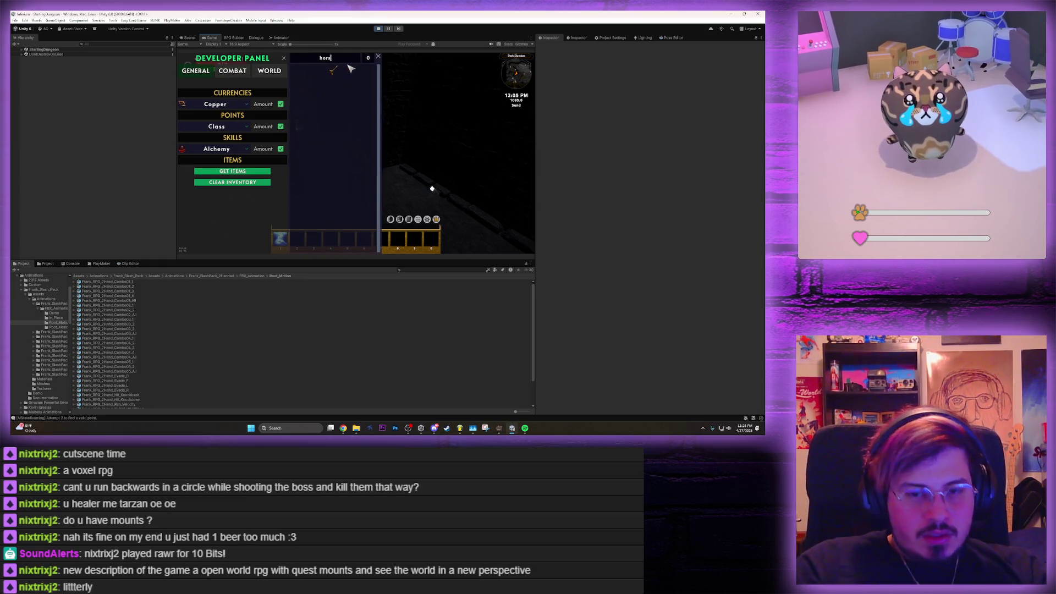
pyautogui.click(337, 72)
pyautogui.press('`')
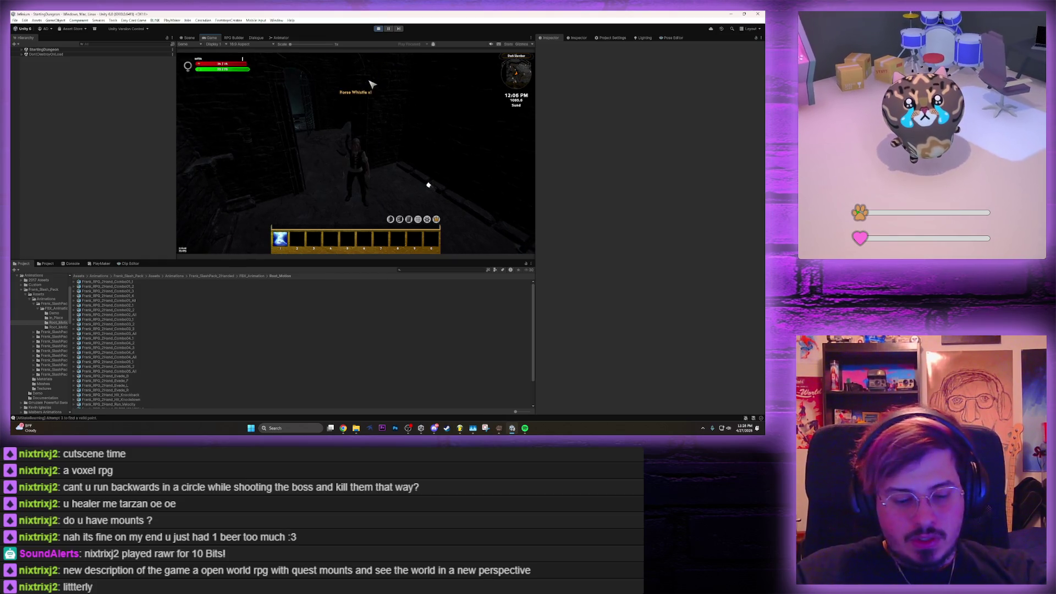
pyautogui.press('i')
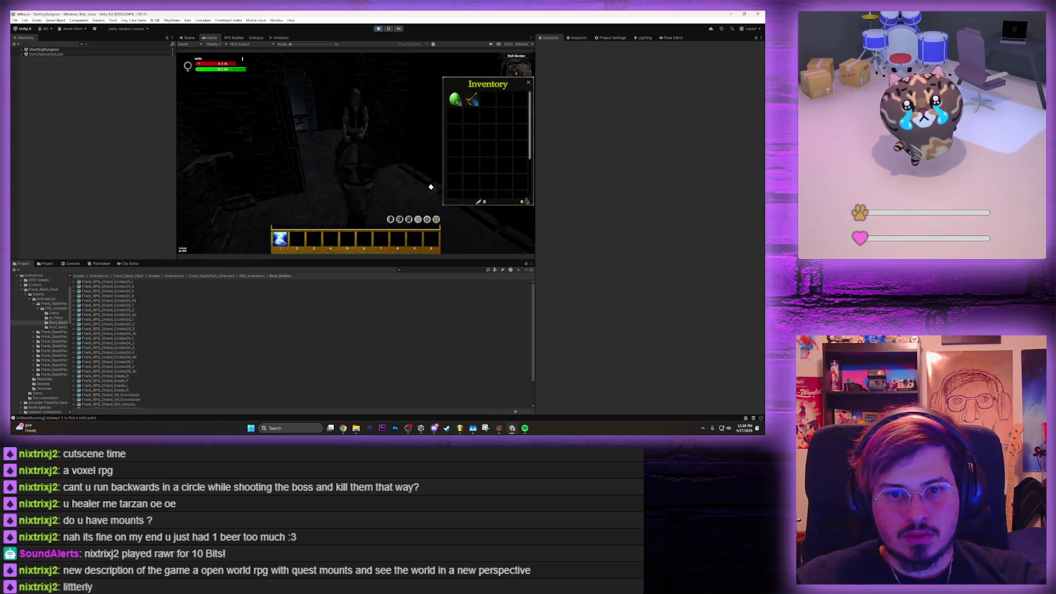
pyautogui.click(236, 38)
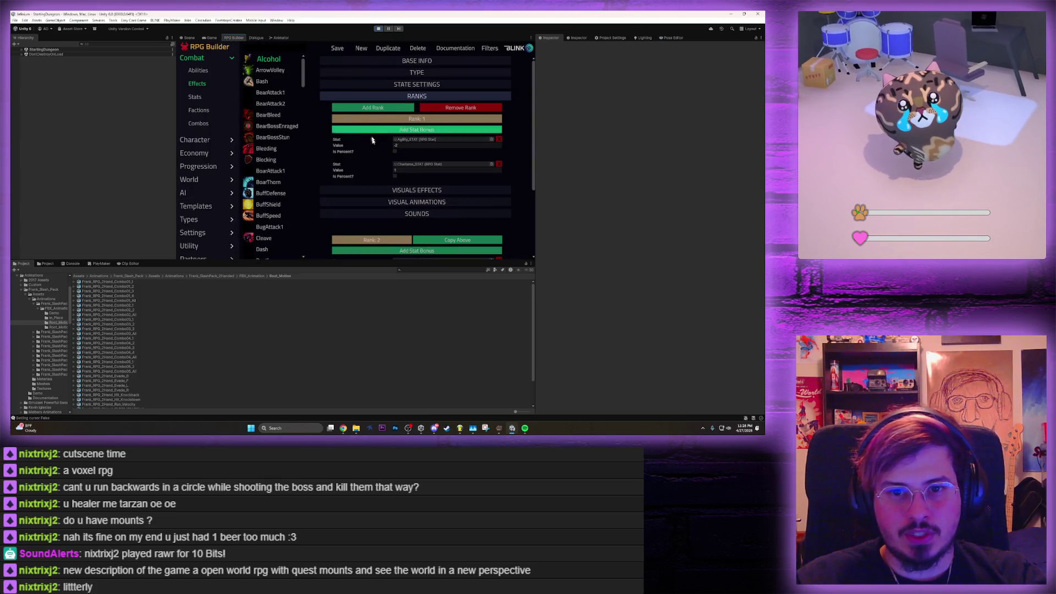
# Search effects for 'horse', open MountHorse, and save an edited rider Rotation X
pyautogui.click(283, 48)
pyautogui.write('hores')
pyautogui.press('BackSpace')
pyautogui.press('BackSpace')
pyautogui.write('se')
pyautogui.click(278, 59)
pyautogui.scroll(-1, 398, 184)
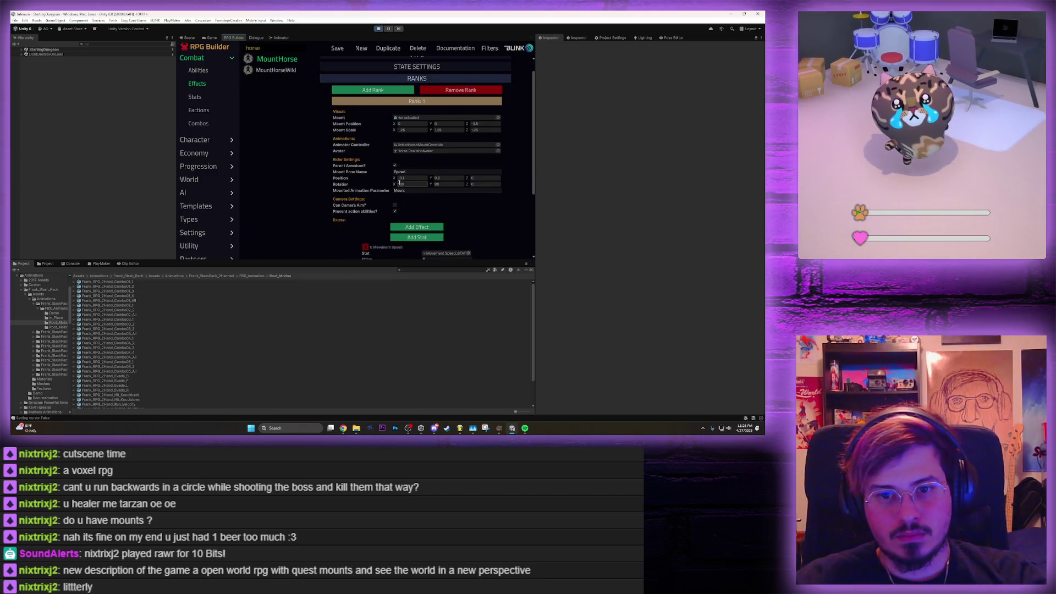
pyautogui.click(408, 184)
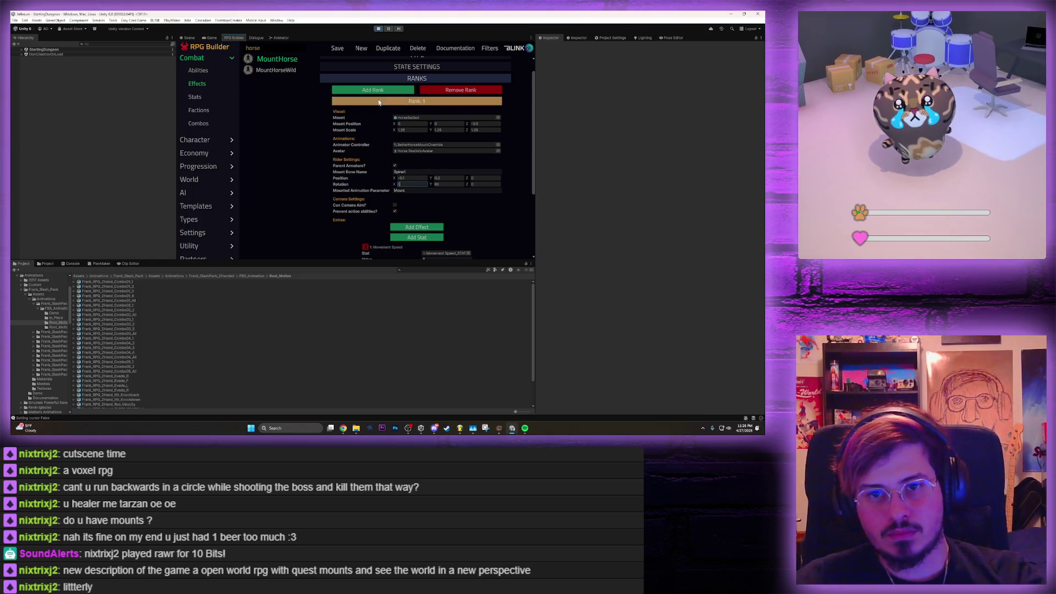
pyautogui.click(335, 49)
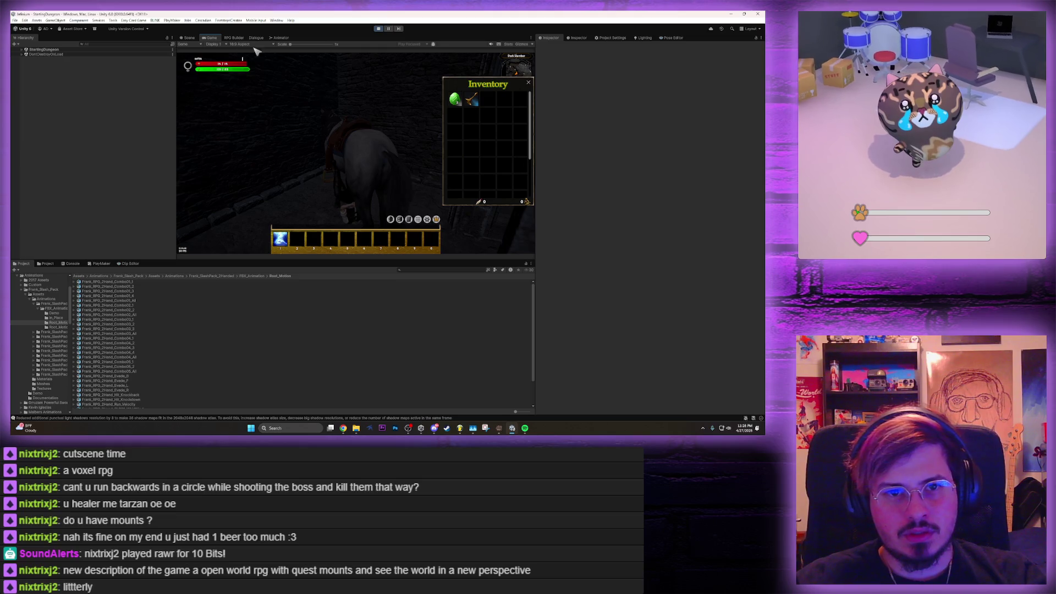
# Re-save the MountHorse settings and return to the running game
pyautogui.click(223, 38)
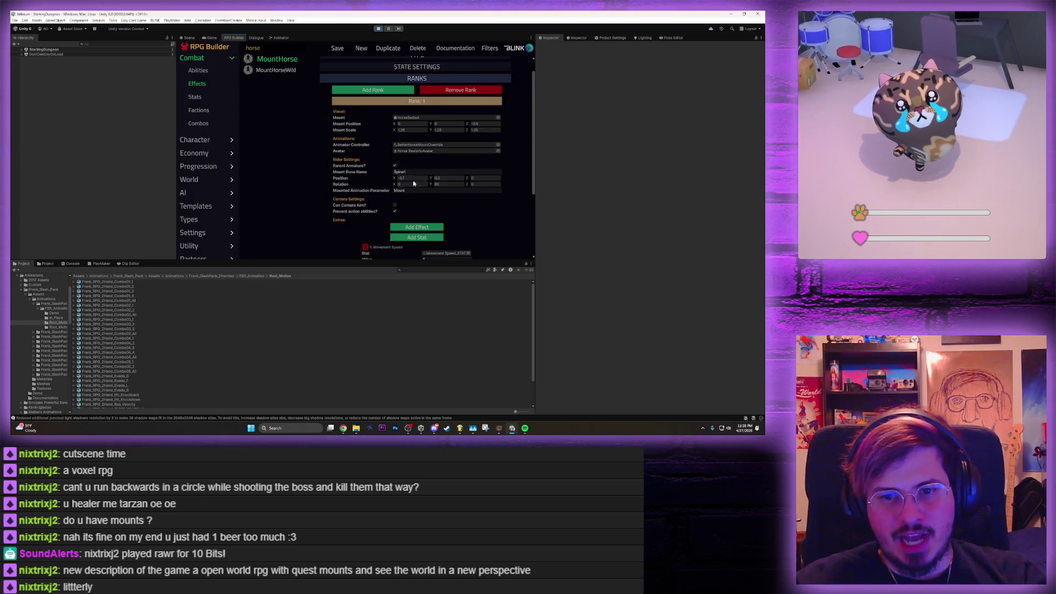
pyautogui.click(337, 48)
pyautogui.click(208, 38)
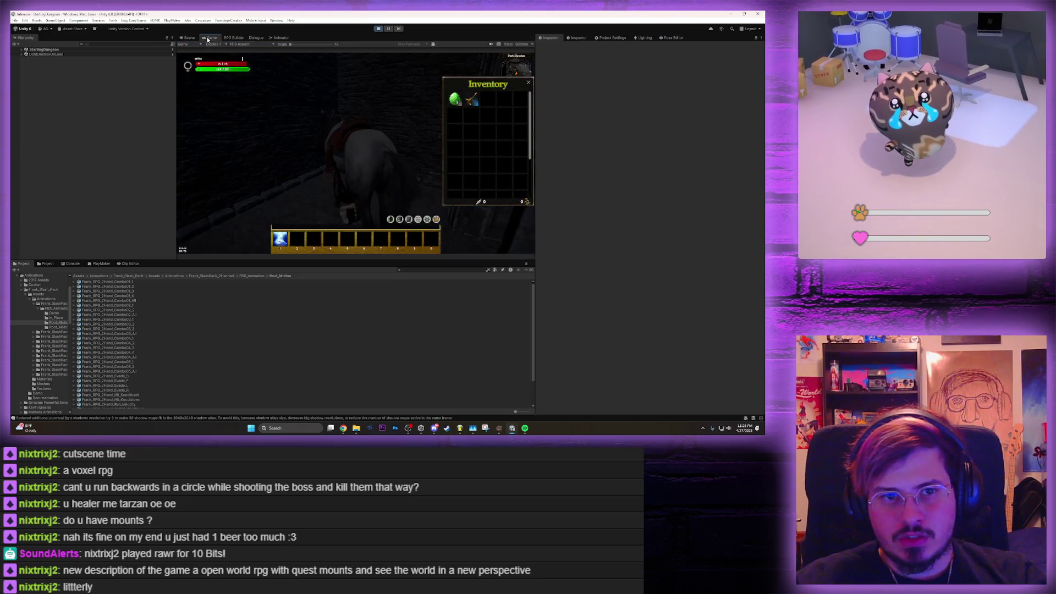
# Ride the horse by using the mount item from the inventory, then stop play mode
pyautogui.rightClick(475, 103)
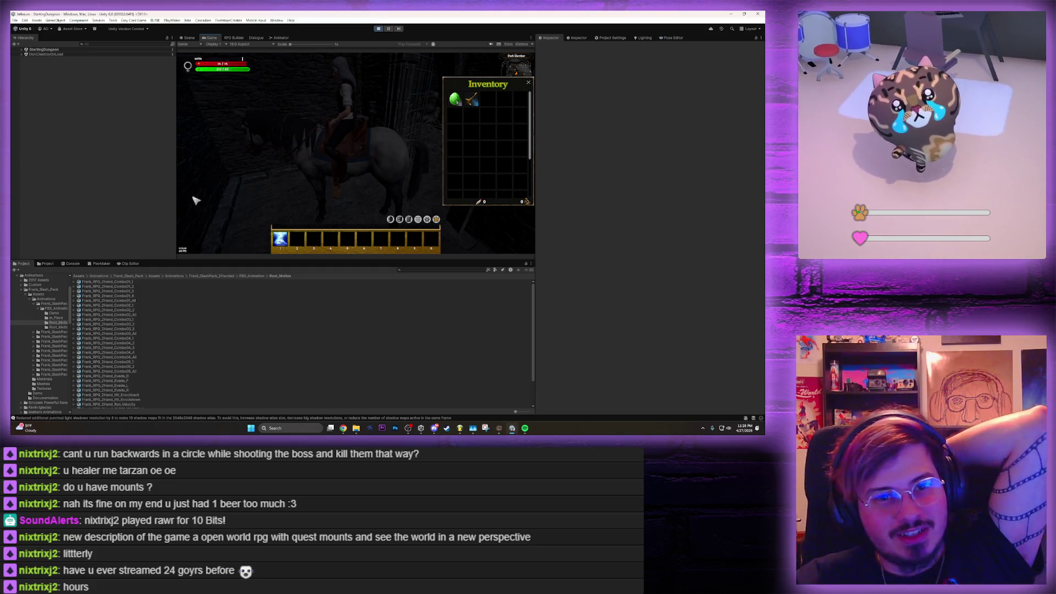
pyautogui.click(378, 29)
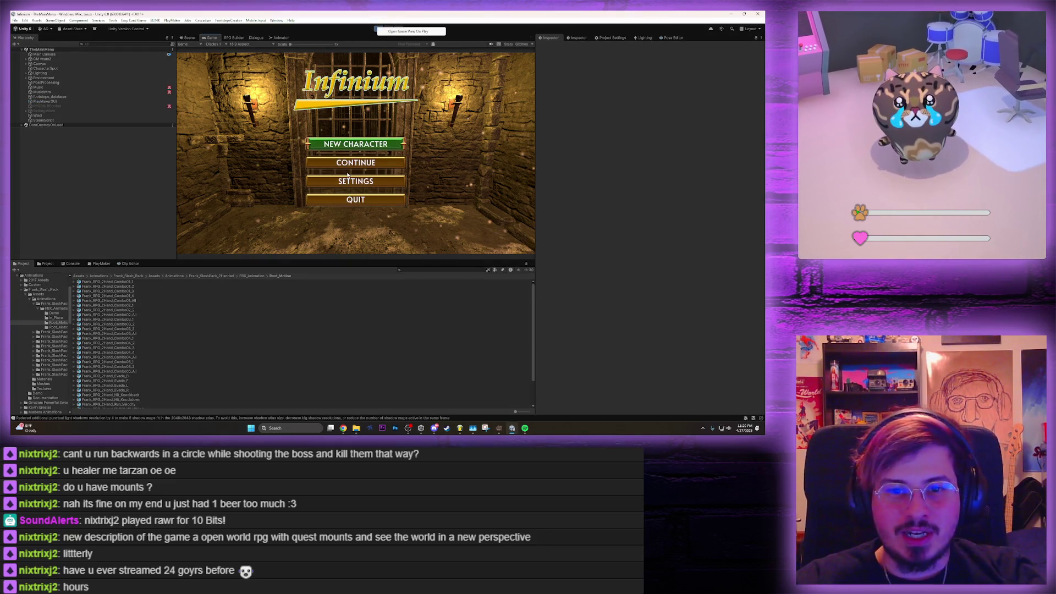
# Create a new character with a placeholder name and all points spent on Agility
pyautogui.click(355, 144)
pyautogui.click(350, 244)
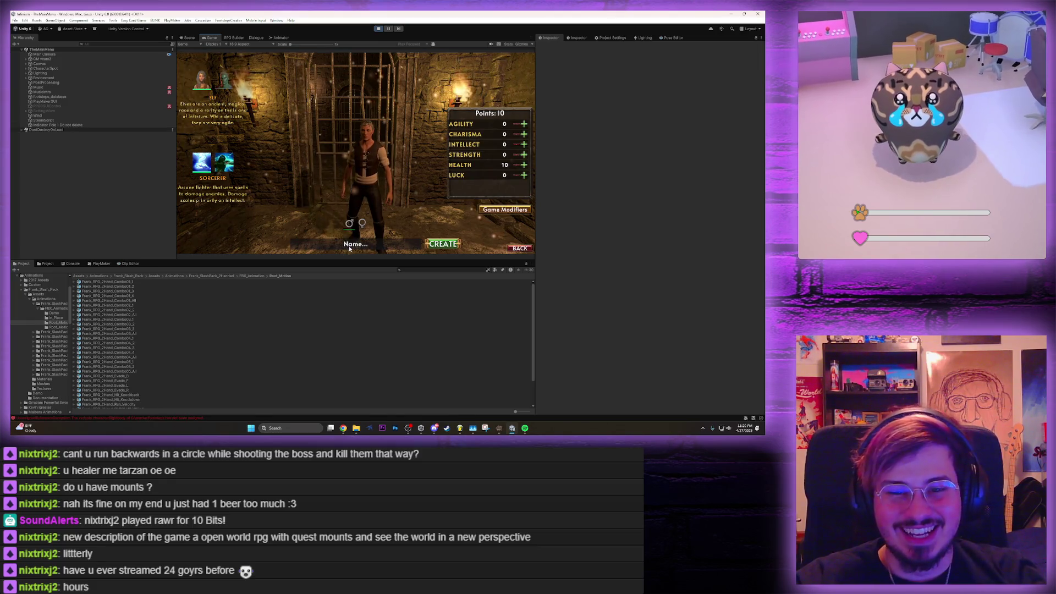
pyautogui.write('asfasf')
pyautogui.click(524, 124)
pyautogui.click(524, 124)
pyautogui.click(524, 123)
pyautogui.click(523, 123)
pyautogui.click(524, 123)
pyautogui.click(523, 123)
pyautogui.click(523, 123)
pyautogui.click(524, 124)
pyautogui.click(524, 123)
pyautogui.click(524, 124)
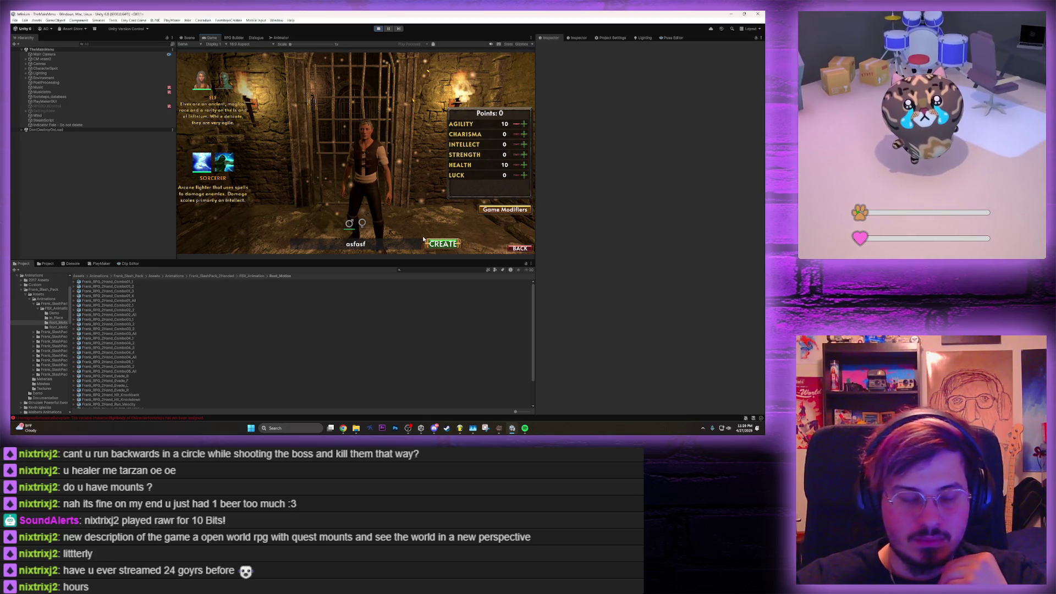
pyautogui.click(424, 240)
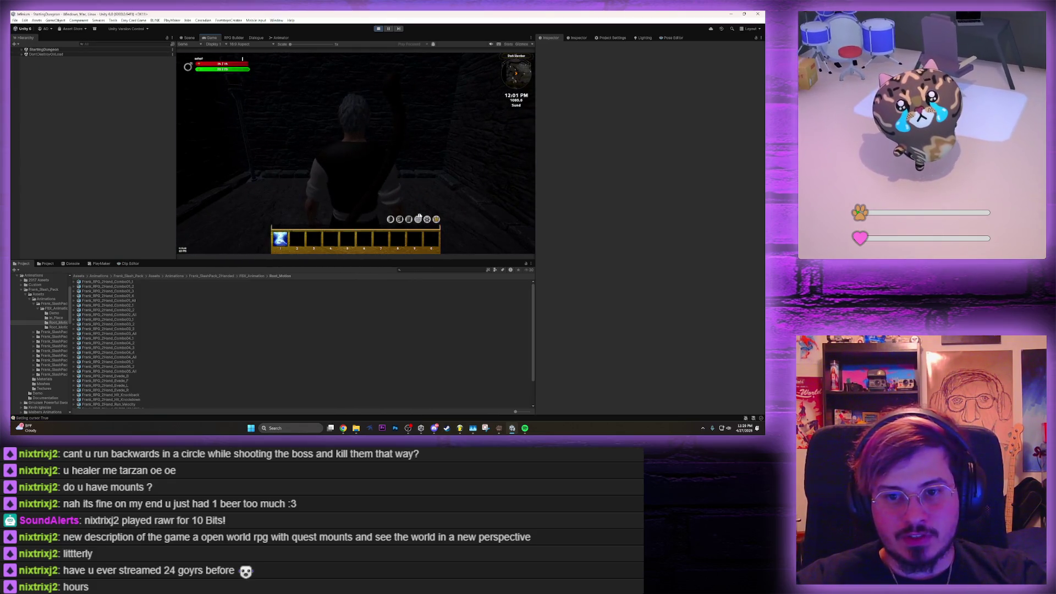
# In the Developer Panel's item list, search 'hor' and take the Horse Whistle
pyautogui.click(437, 220)
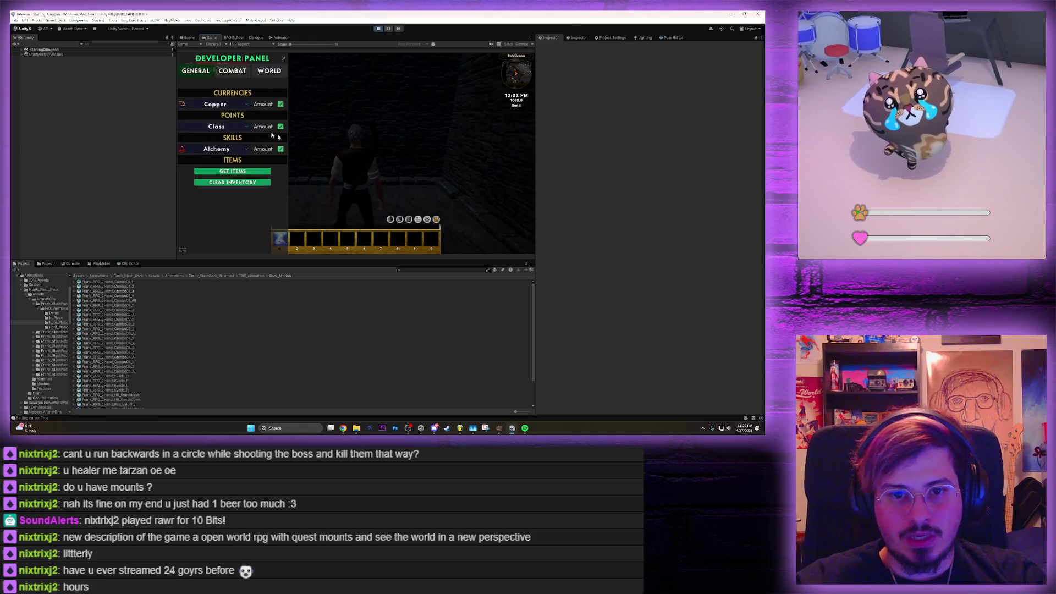
pyautogui.click(232, 70)
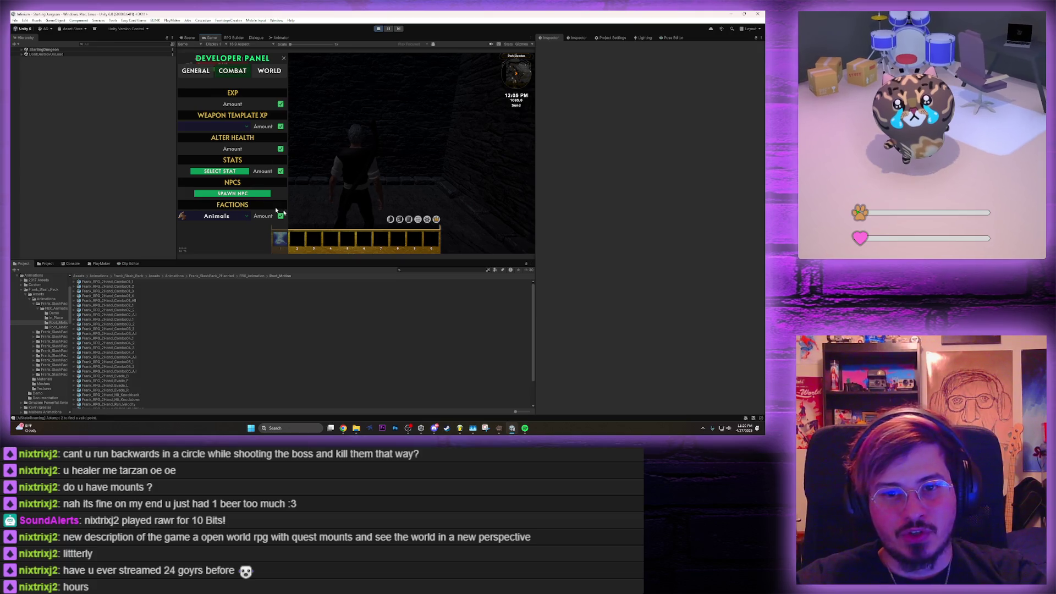
pyautogui.click(196, 71)
pyautogui.click(230, 172)
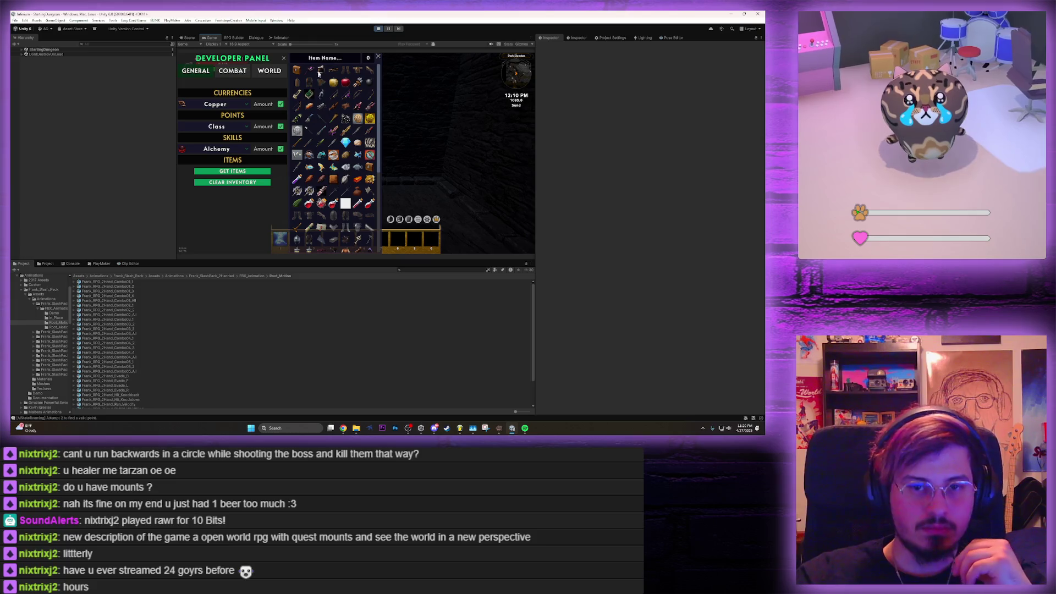
pyautogui.click(318, 61)
pyautogui.write('horse')
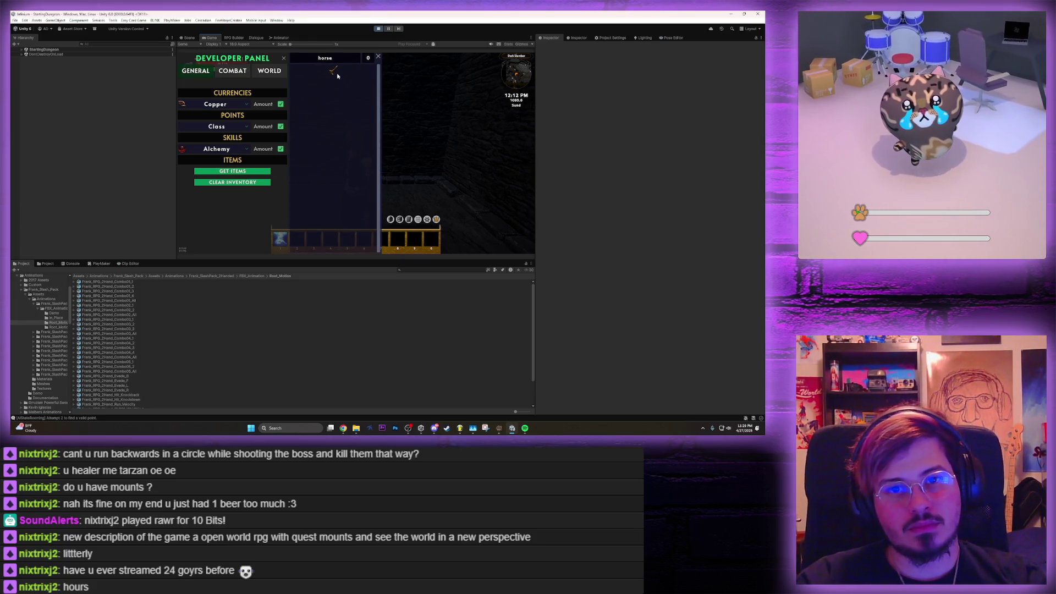
pyautogui.click(333, 71)
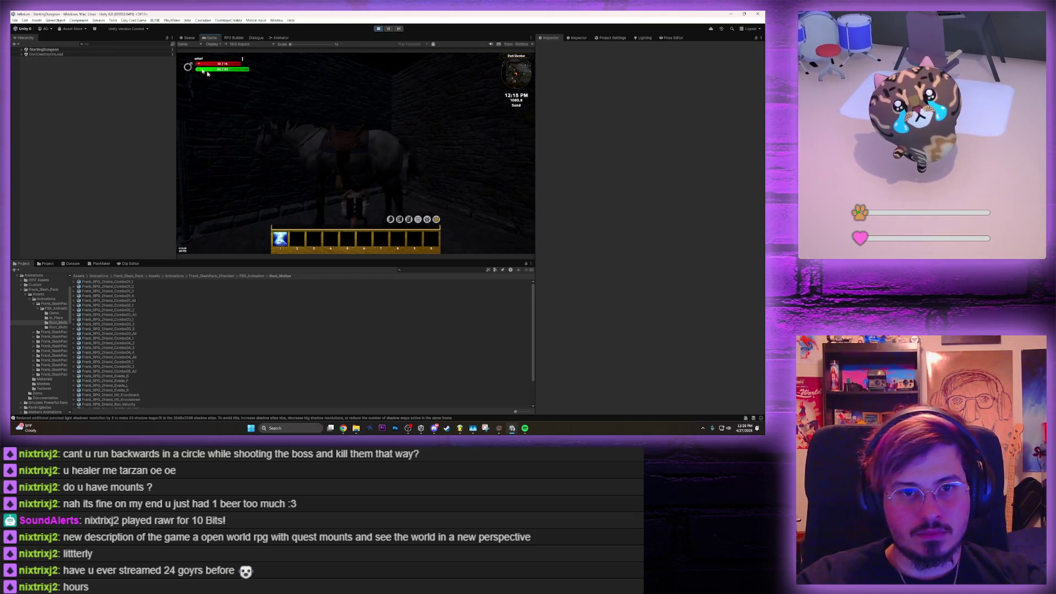
# Frame Character_ElfMale in the Scene view, edit its Y rotation, and test movement in game
pyautogui.click(195, 38)
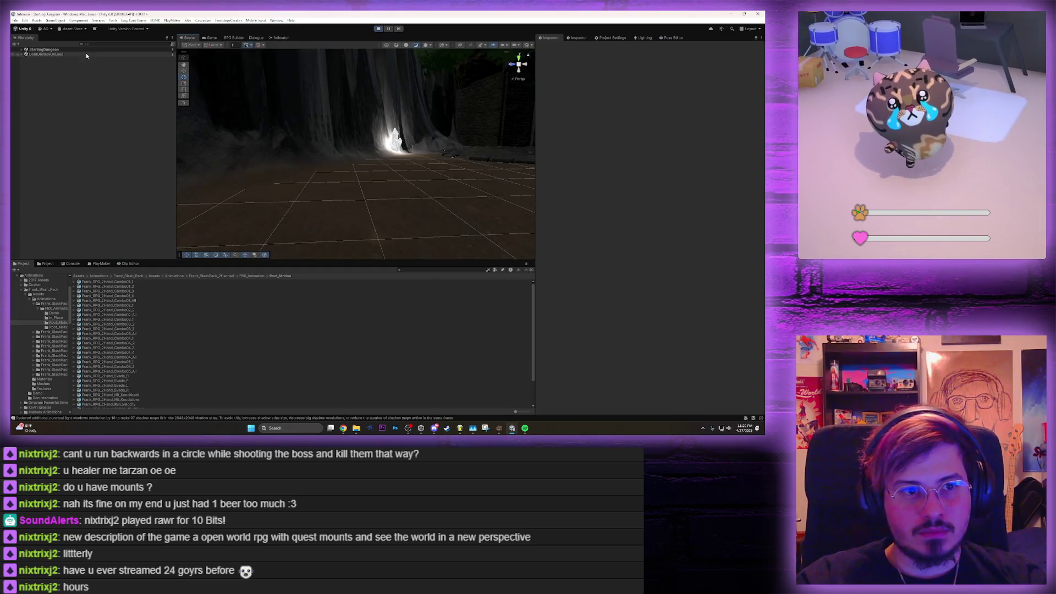
pyautogui.click(21, 50)
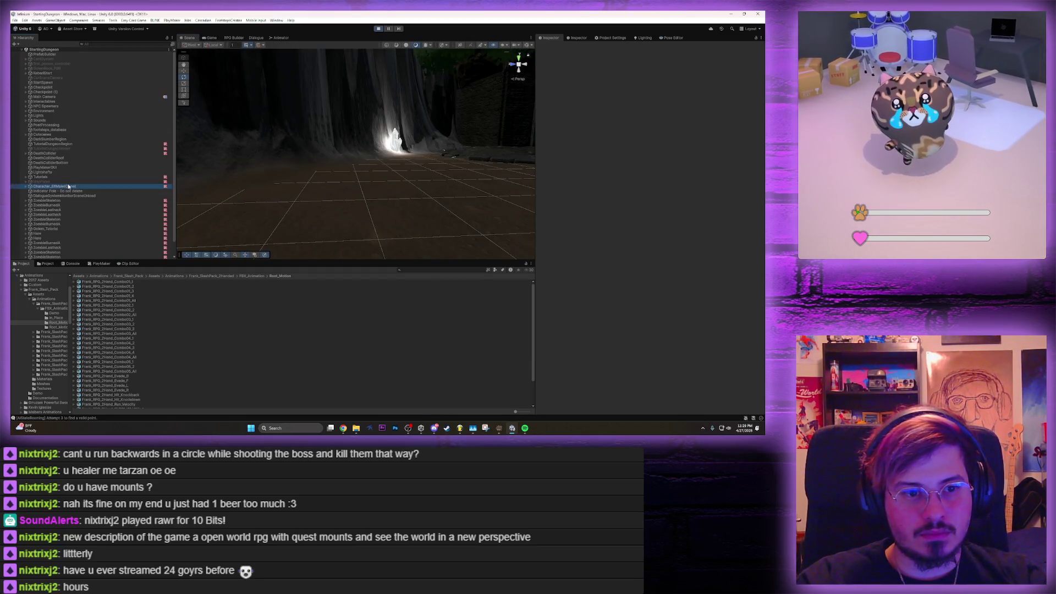
pyautogui.doubleClick(69, 186)
pyautogui.moveTo(418, 175); pyautogui.dragTo(462, 168)
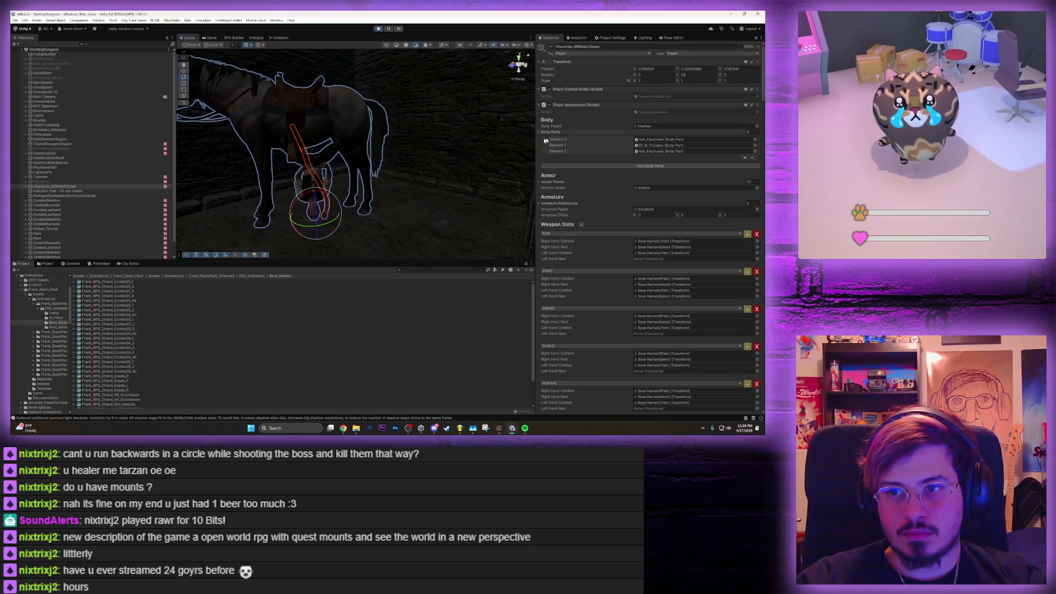
pyautogui.click(710, 75)
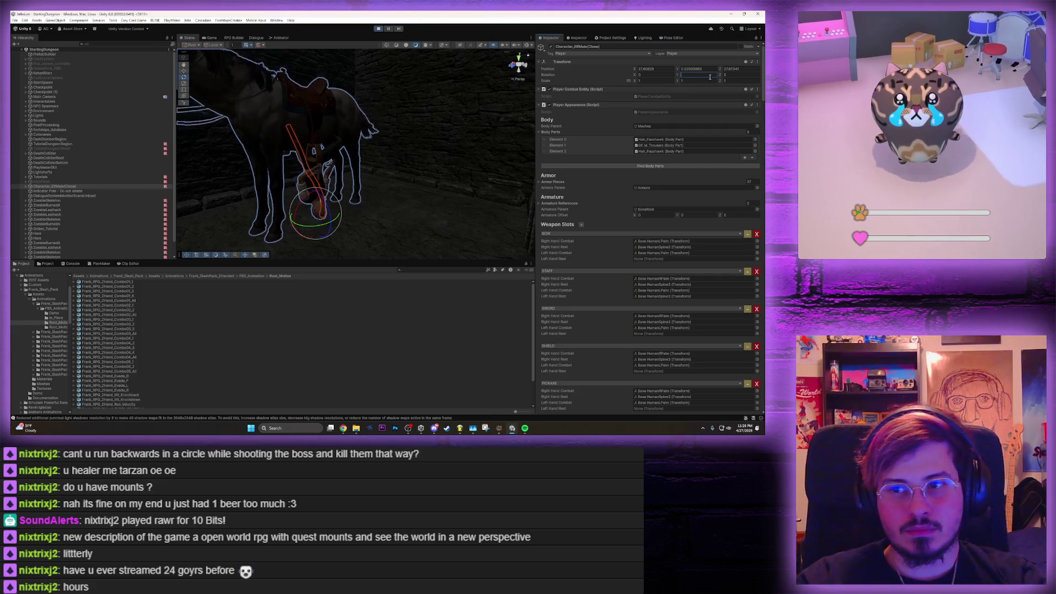
pyautogui.click(208, 38)
pyautogui.press('w')
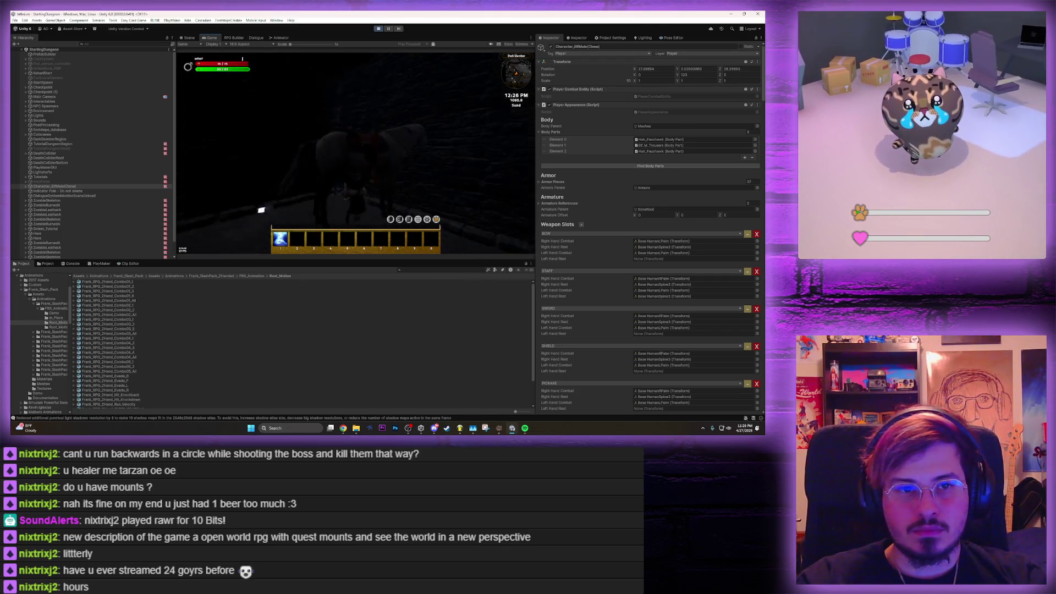
# Frame the saddled horse, adjust the Elf character's Y rotation, and rotate the horse
pyautogui.click(184, 39)
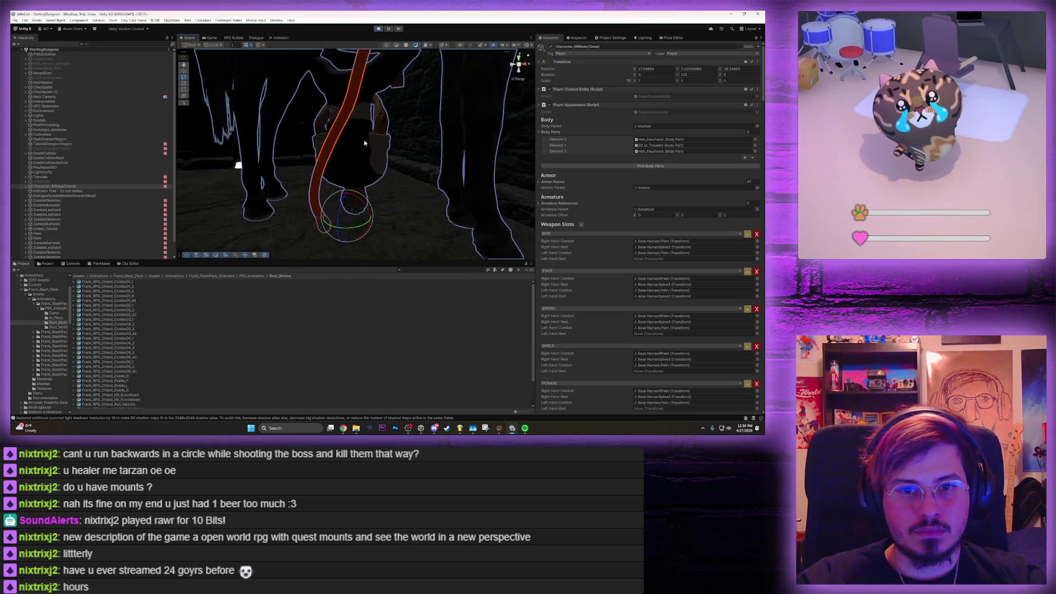
pyautogui.click(336, 159)
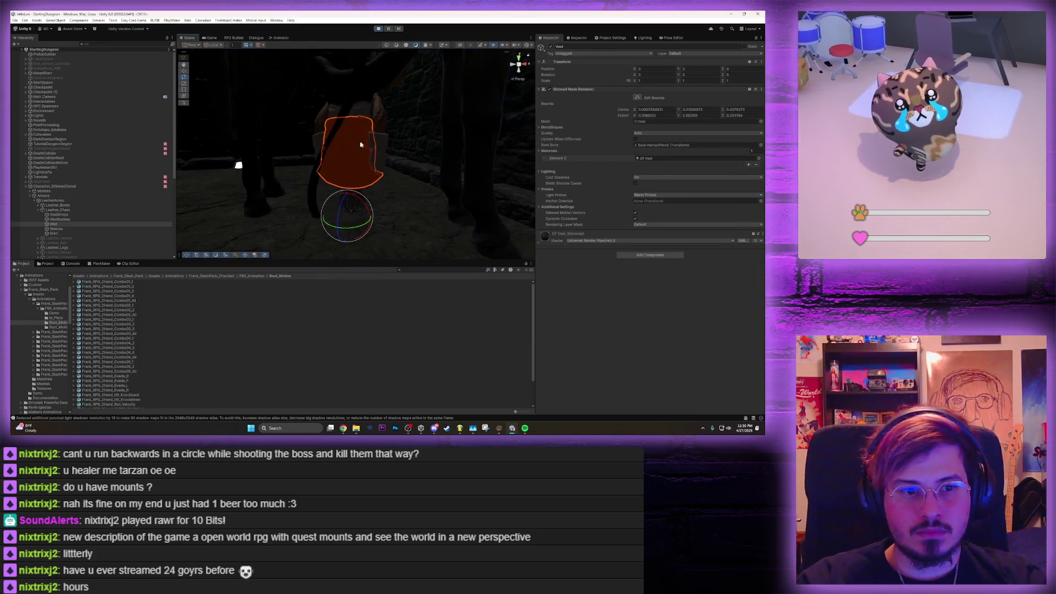
pyautogui.click(30, 191)
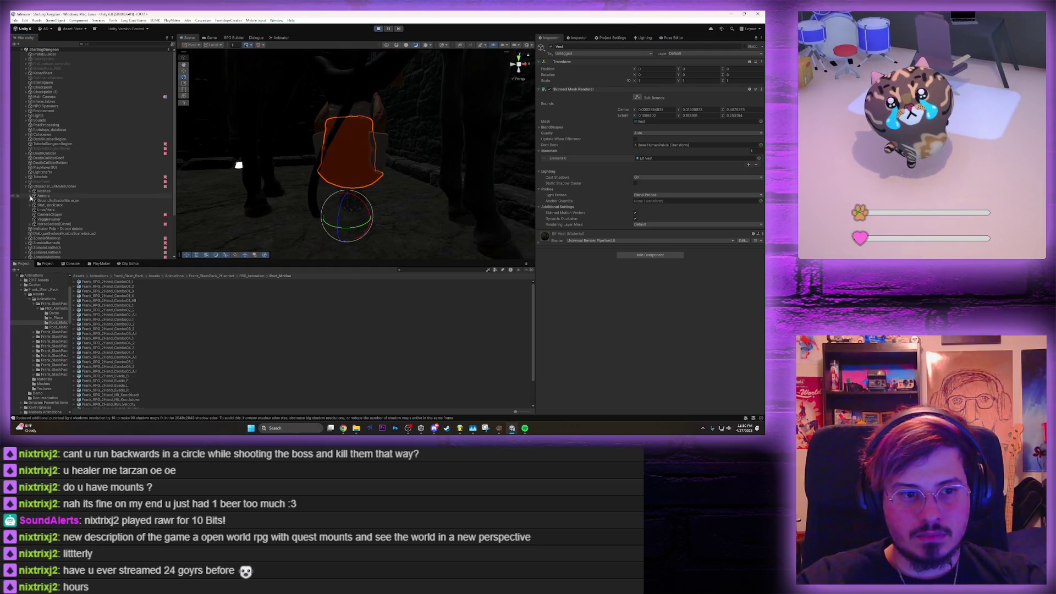
pyautogui.click(66, 224)
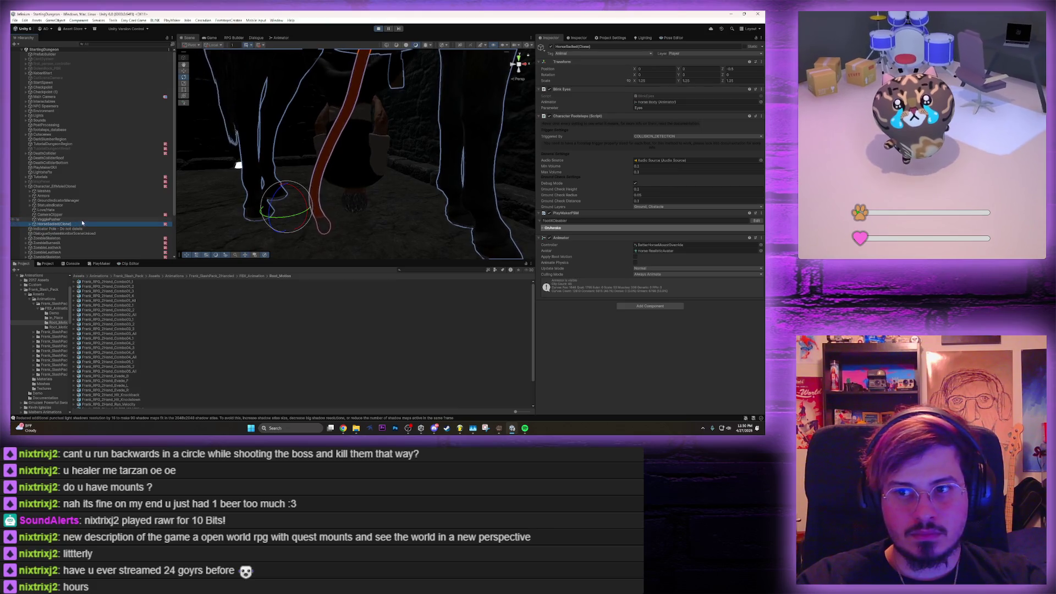
pyautogui.press('f')
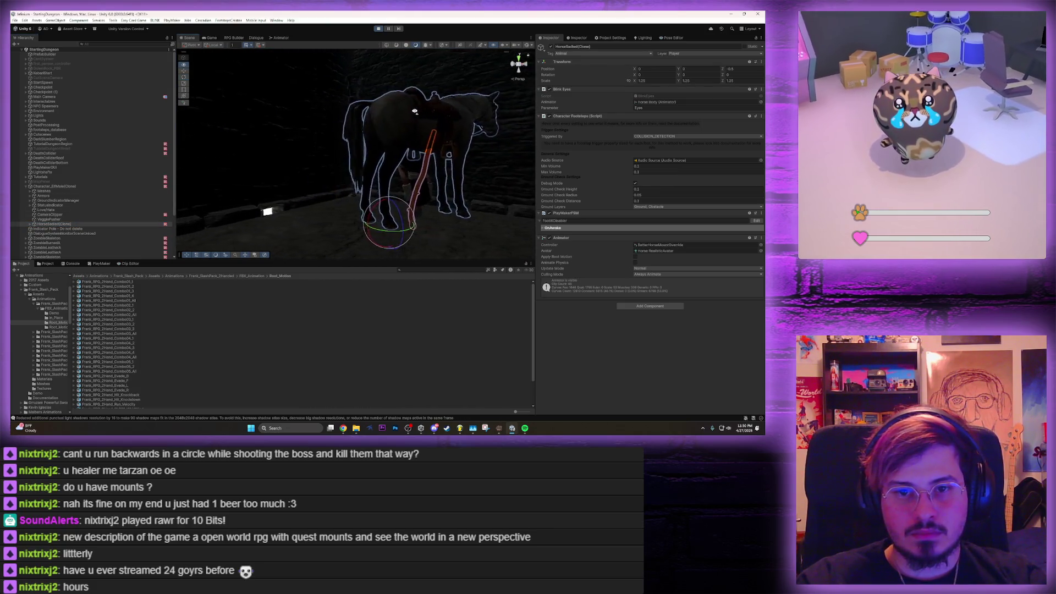
pyautogui.click(60, 186)
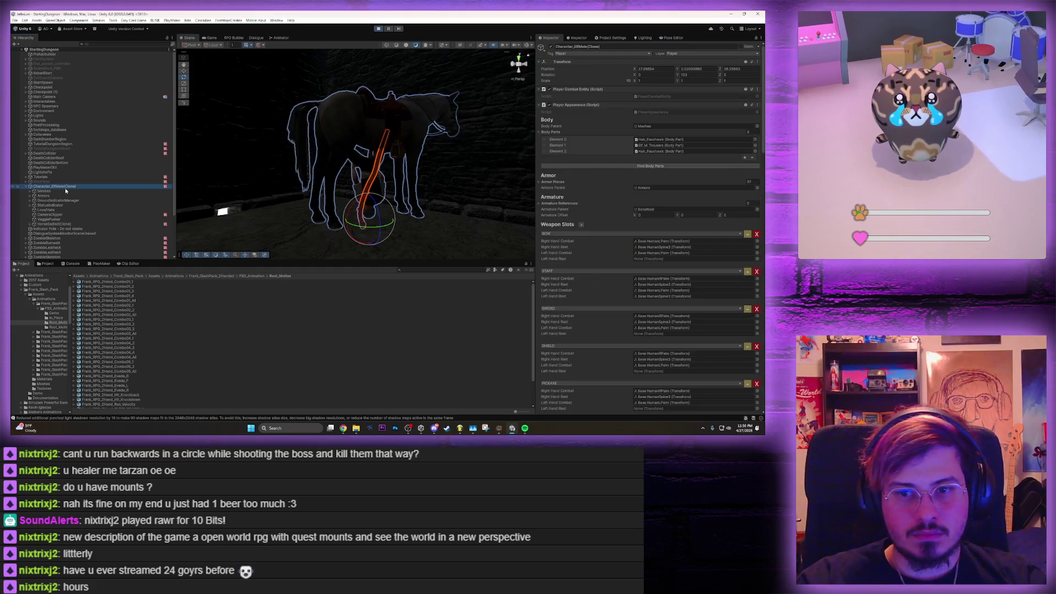
pyautogui.click(699, 76)
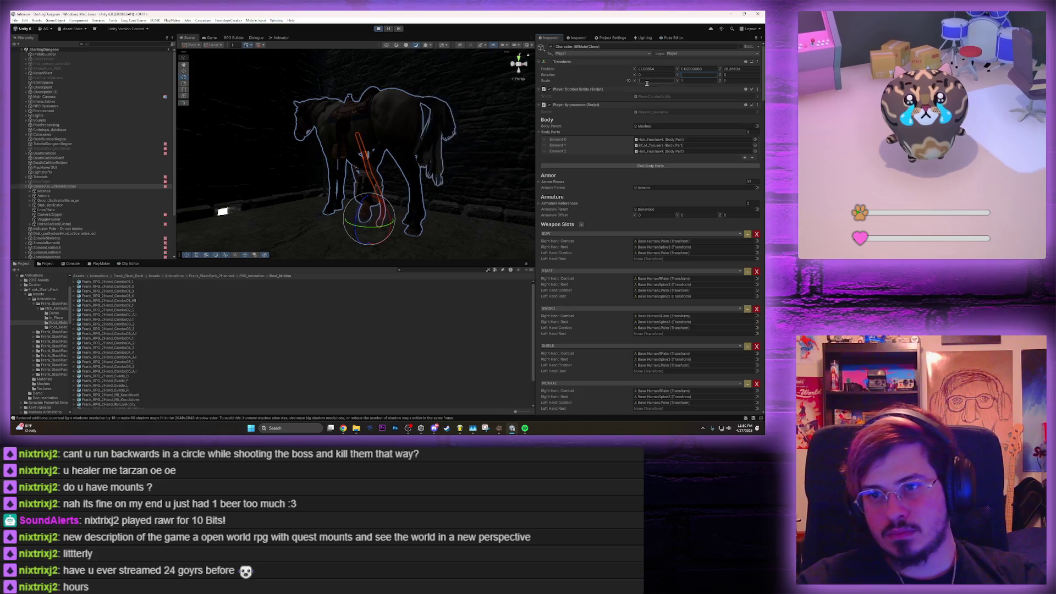
pyautogui.click(350, 153)
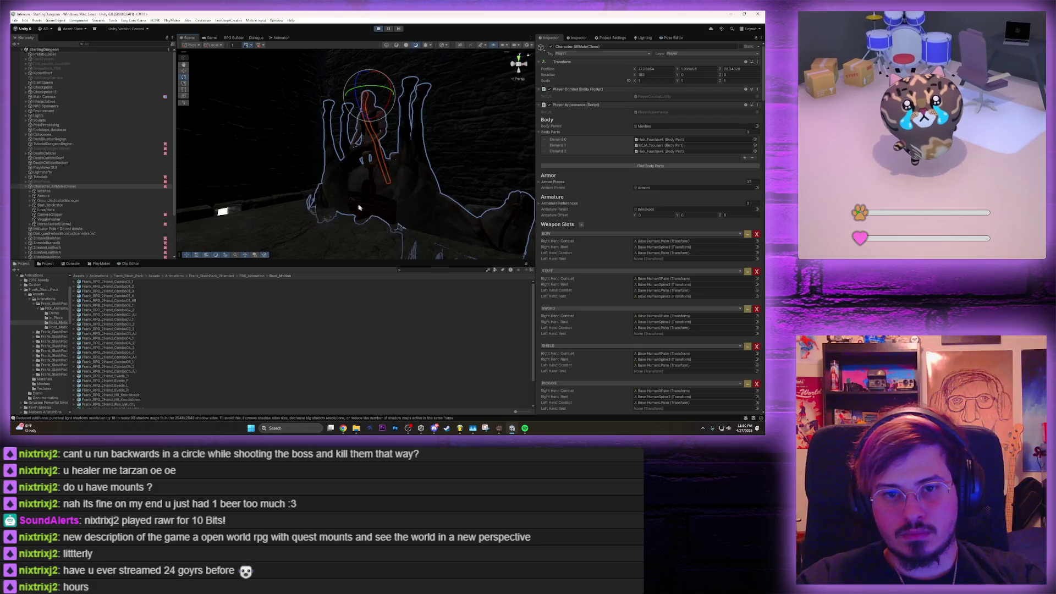
pyautogui.click(57, 224)
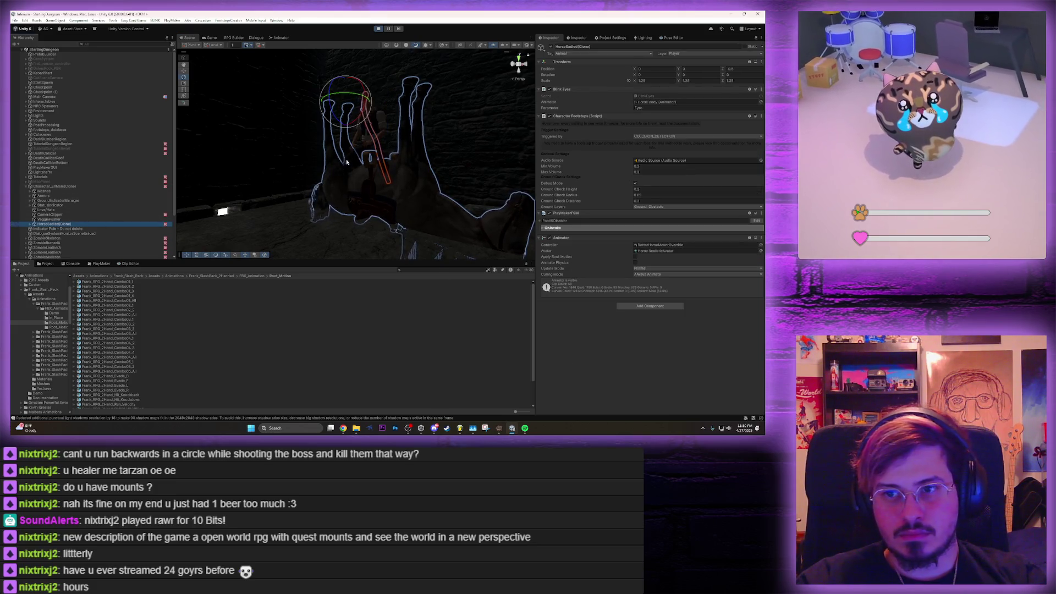
pyautogui.moveTo(361, 90)
pyautogui.mouseDown()
pyautogui.moveTo(415, 222)
pyautogui.moveTo(401, 156)
pyautogui.moveTo(353, 95)
pyautogui.mouseUp()
# Step through the character's hierarchy objects, orbit closer to the horse, and return to Game view
pyautogui.click(96, 186)
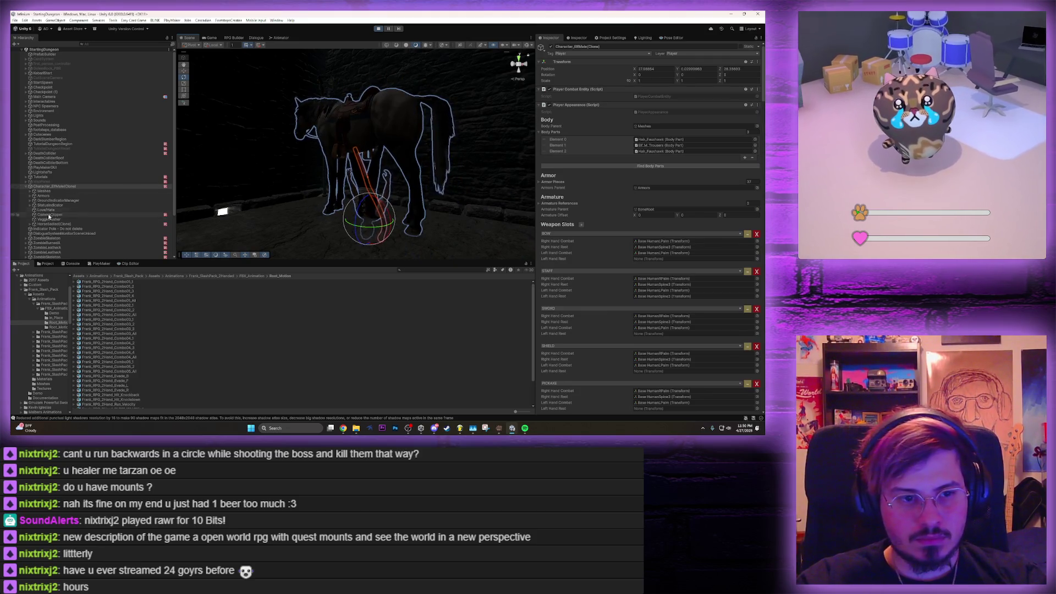
pyautogui.click(52, 223)
pyautogui.click(51, 220)
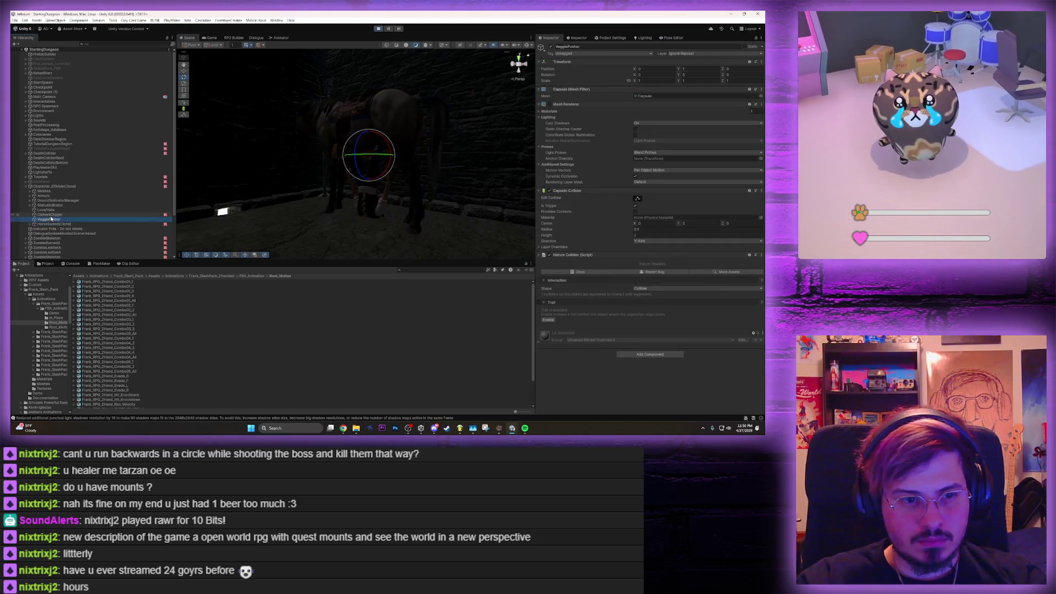
pyautogui.click(51, 215)
pyautogui.press('F2')
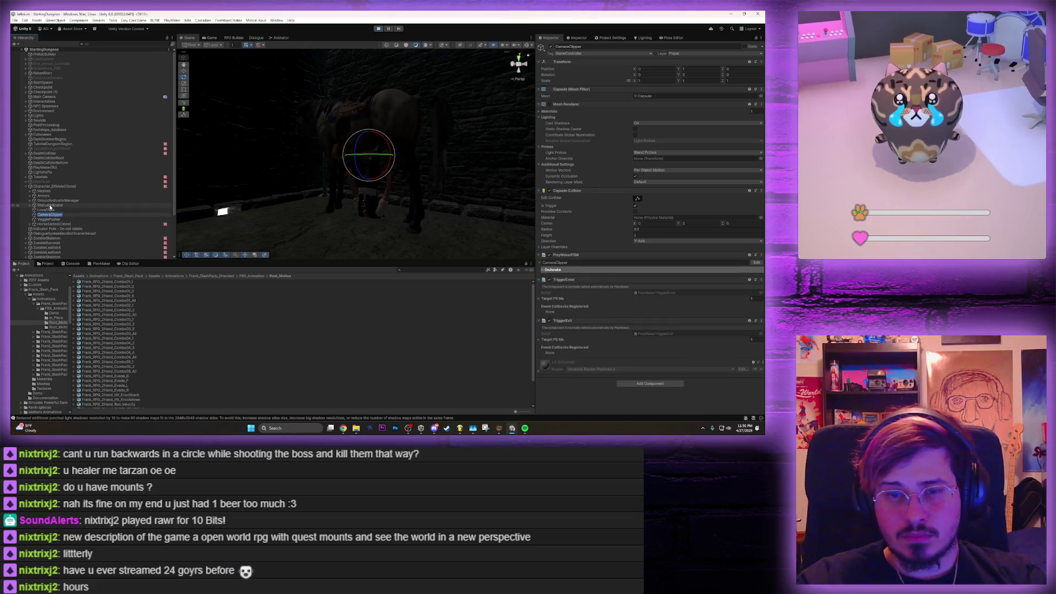
pyautogui.click(50, 205)
pyautogui.click(51, 200)
pyautogui.click(50, 191)
pyautogui.click(51, 187)
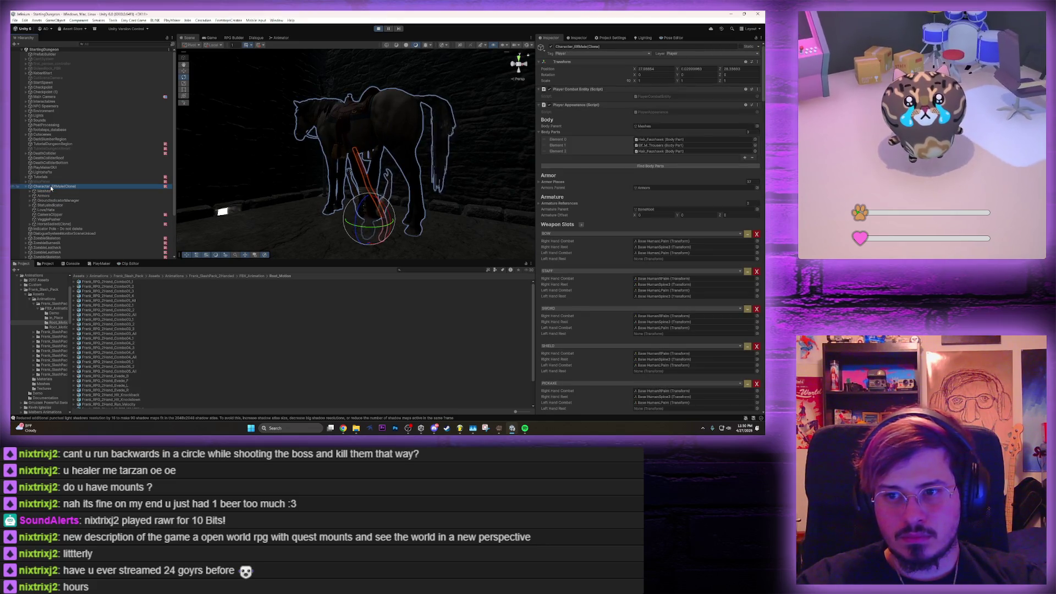
pyautogui.moveTo(423, 220)
pyautogui.mouseDown()
pyautogui.moveTo(444, 220)
pyautogui.moveTo(433, 225)
pyautogui.mouseUp()
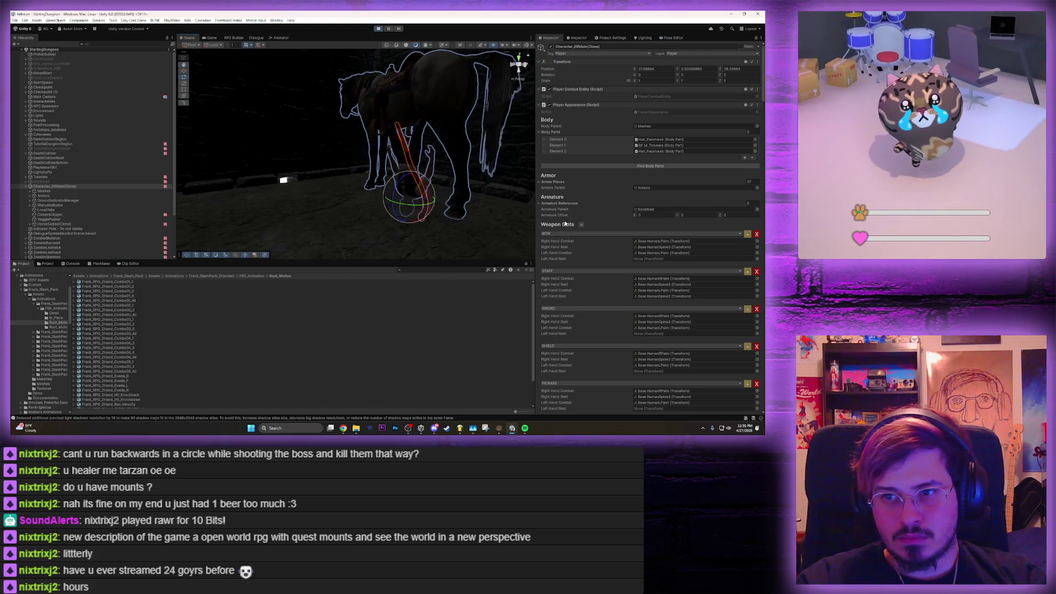
pyautogui.click(212, 40)
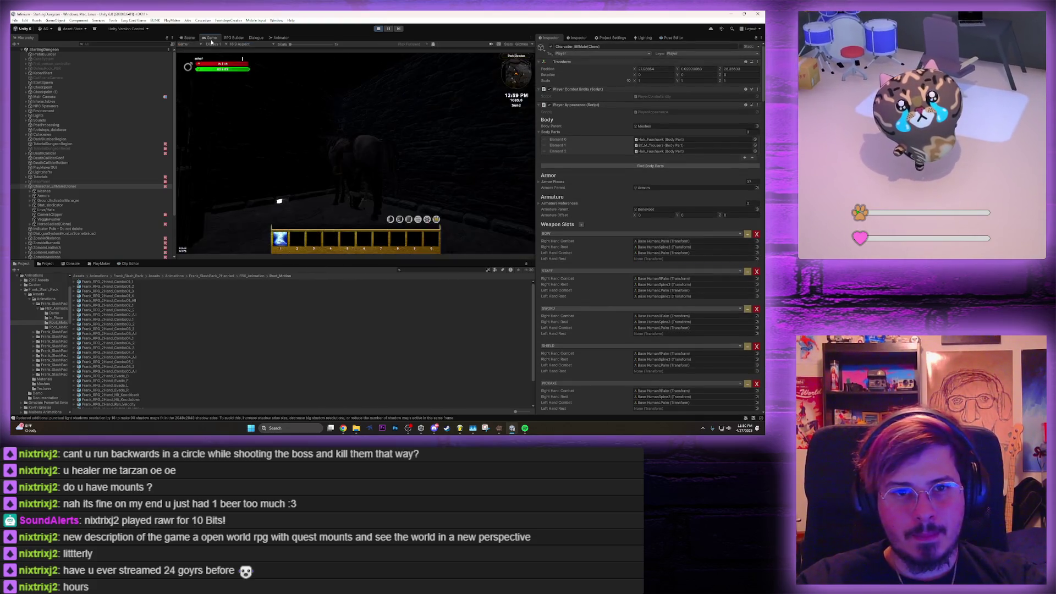
# View the RPG Builder Combat Effects list, then return to the Scene view of the horse
pyautogui.click(235, 39)
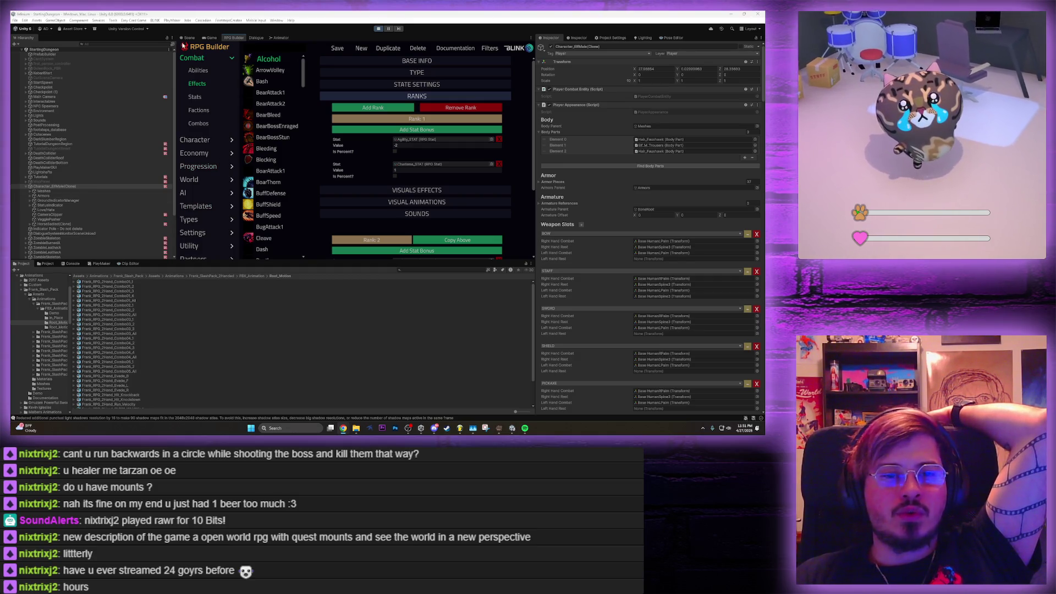
pyautogui.click(187, 38)
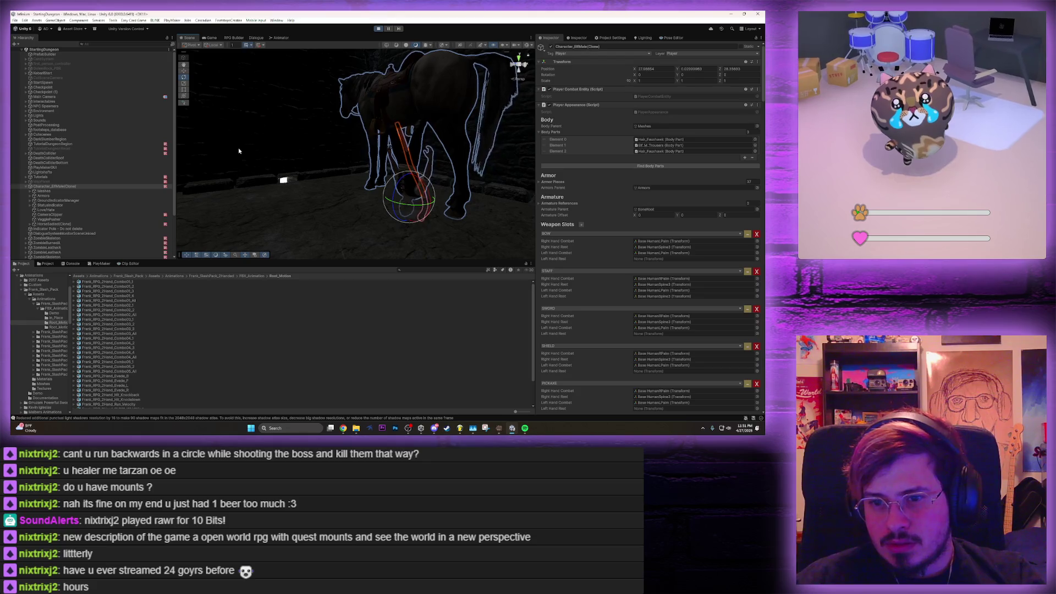
# In RPG Builder, list the Combat Effects filtered to 'horse'
pyautogui.click(234, 38)
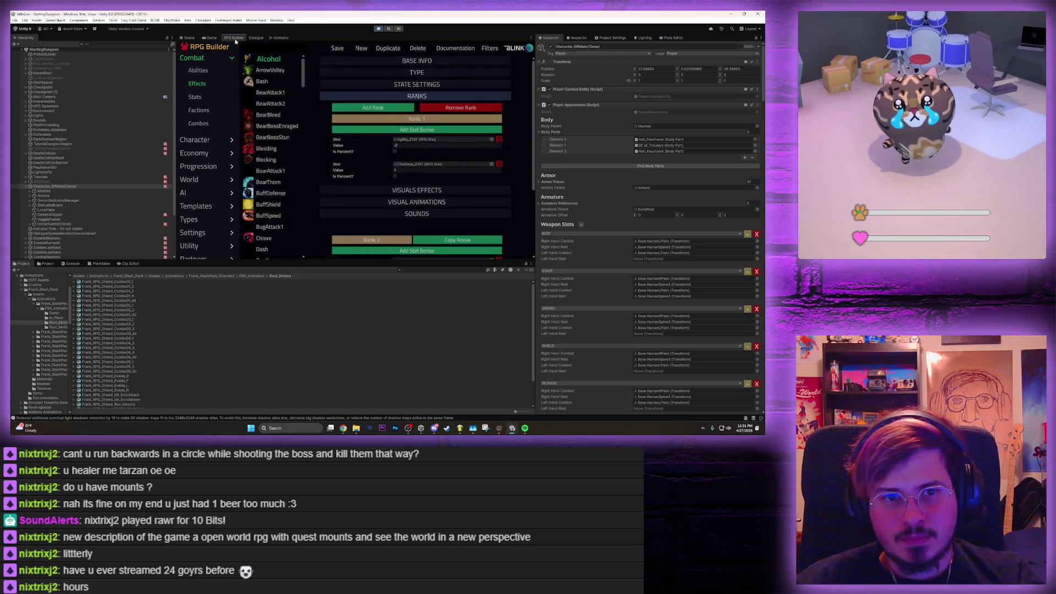
pyautogui.click(212, 38)
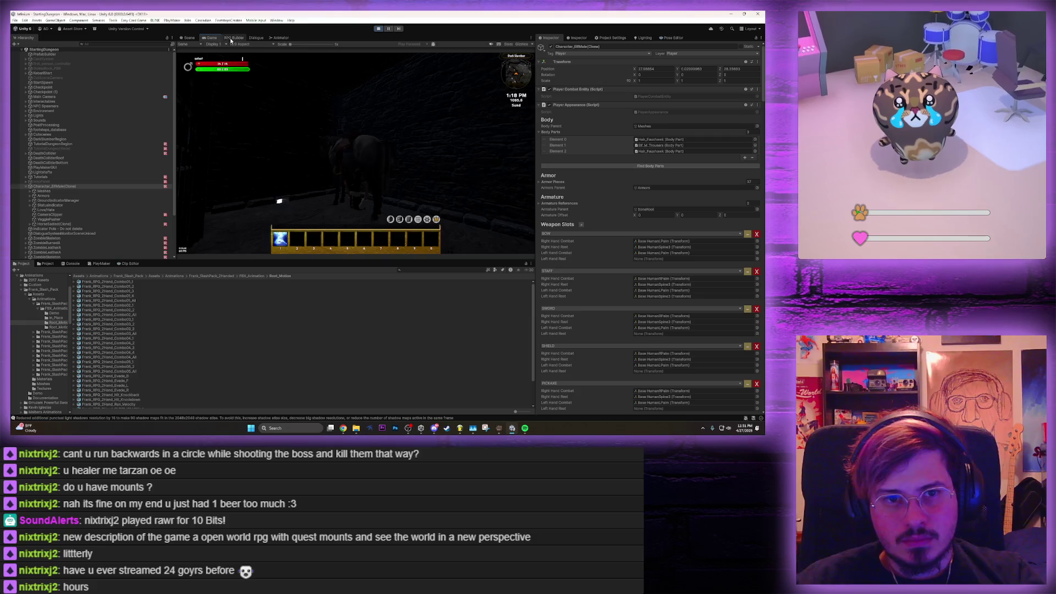
pyautogui.click(233, 38)
pyautogui.click(198, 71)
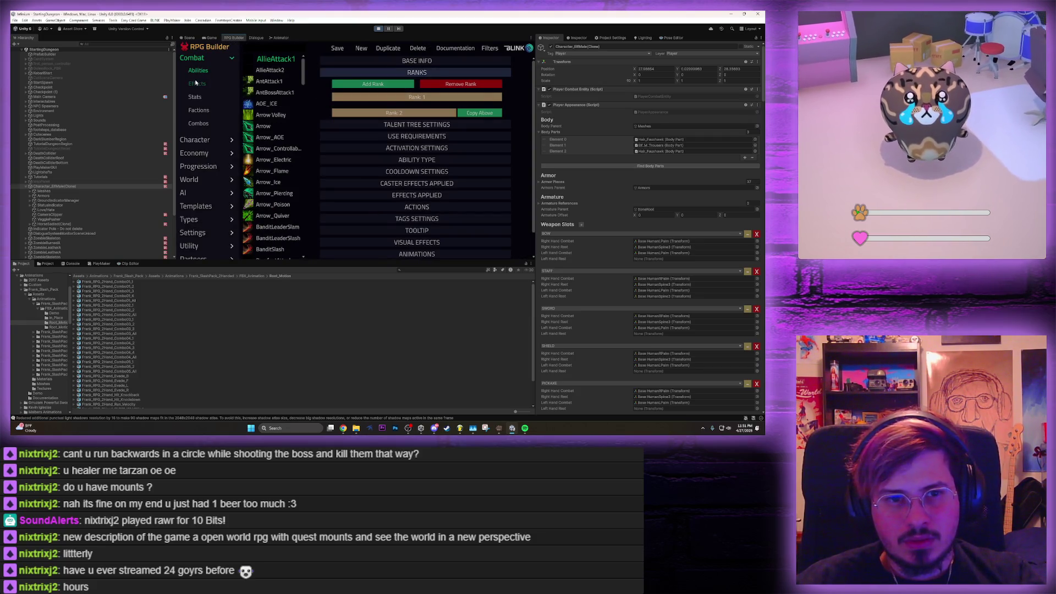
pyautogui.click(197, 83)
pyautogui.click(259, 48)
pyautogui.write('horse')
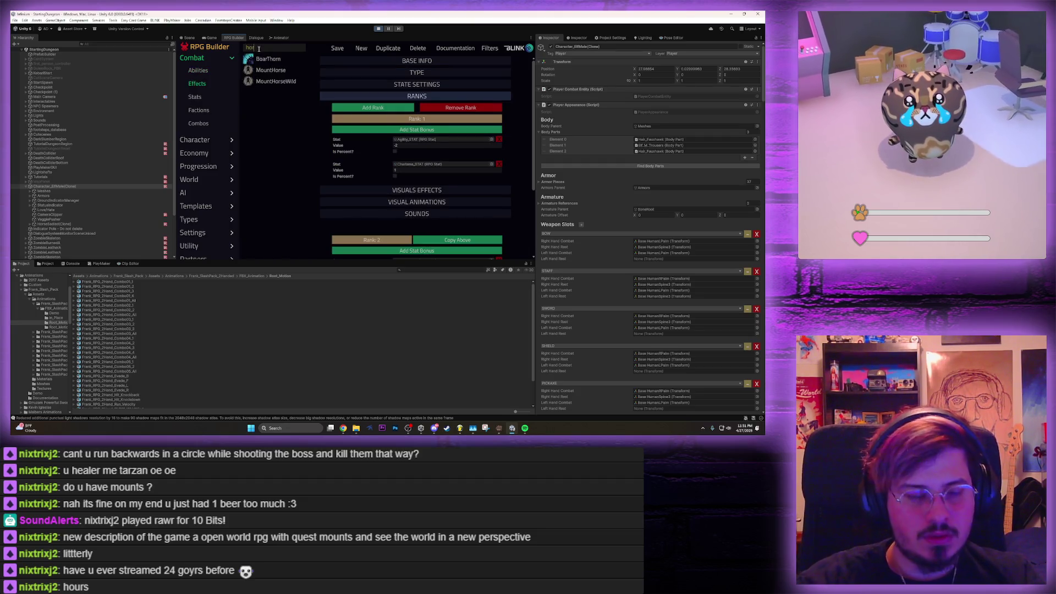
# Open the MountHorse effect and inspect its BetterHorseMountOverride animator override controller
pyautogui.click(268, 60)
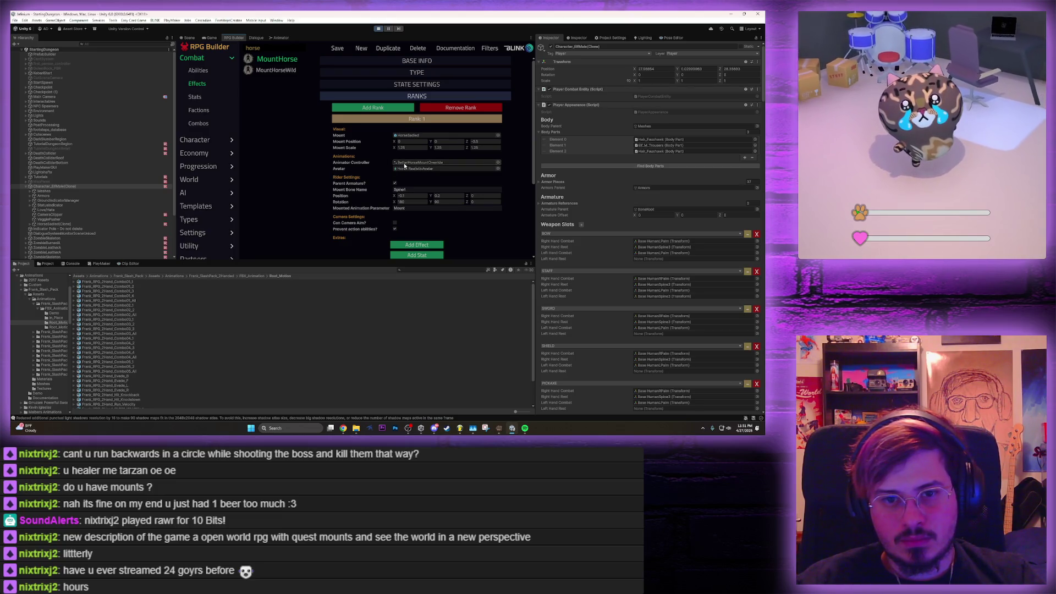
pyautogui.click(405, 164)
pyautogui.click(123, 282)
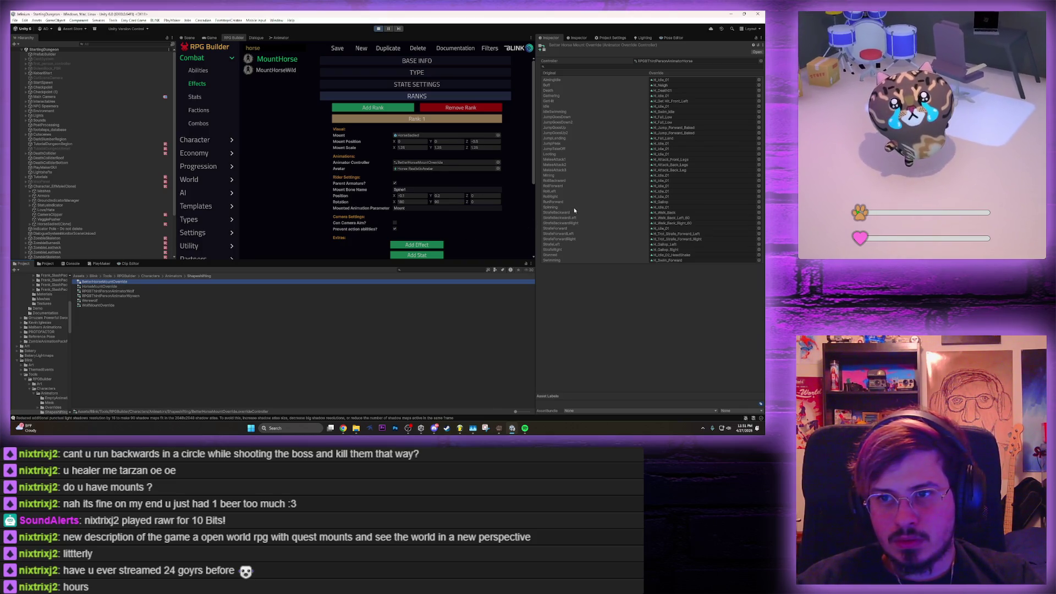
# In the Scene view, select the HorseSaddled(Clone) object
pyautogui.click(187, 38)
pyautogui.click(396, 90)
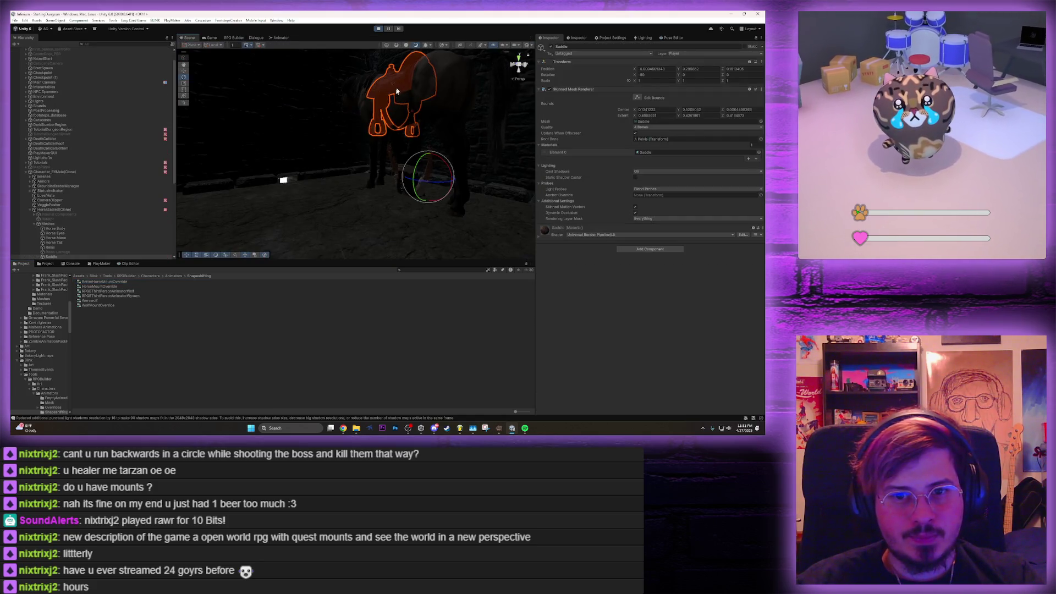
pyautogui.click(55, 210)
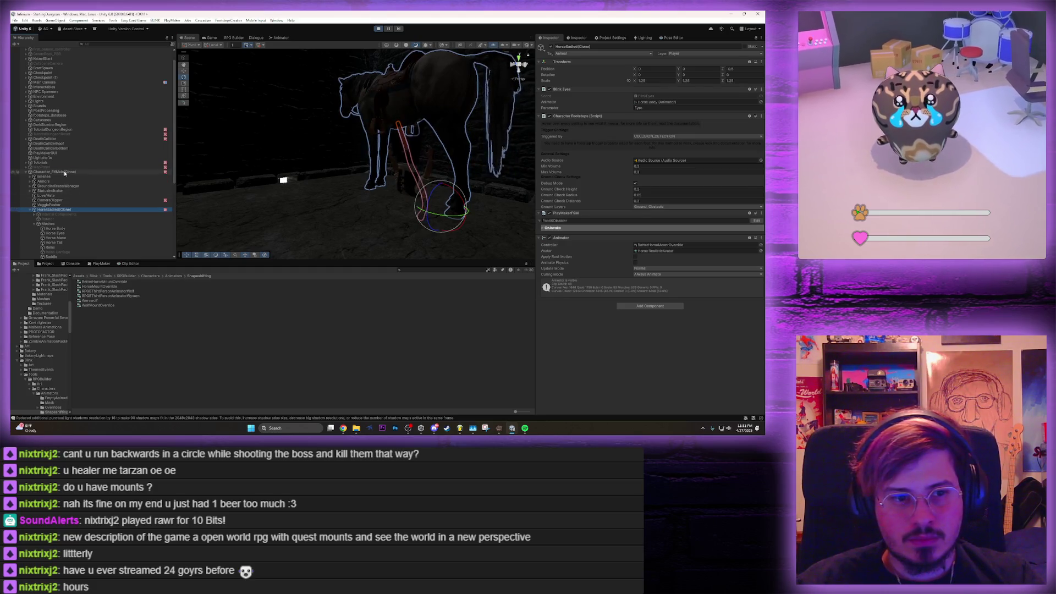
# Review Character_ElfMale(Clone)'s Foot IK, Animator and Character Controller components in the Inspector
pyautogui.click(55, 172)
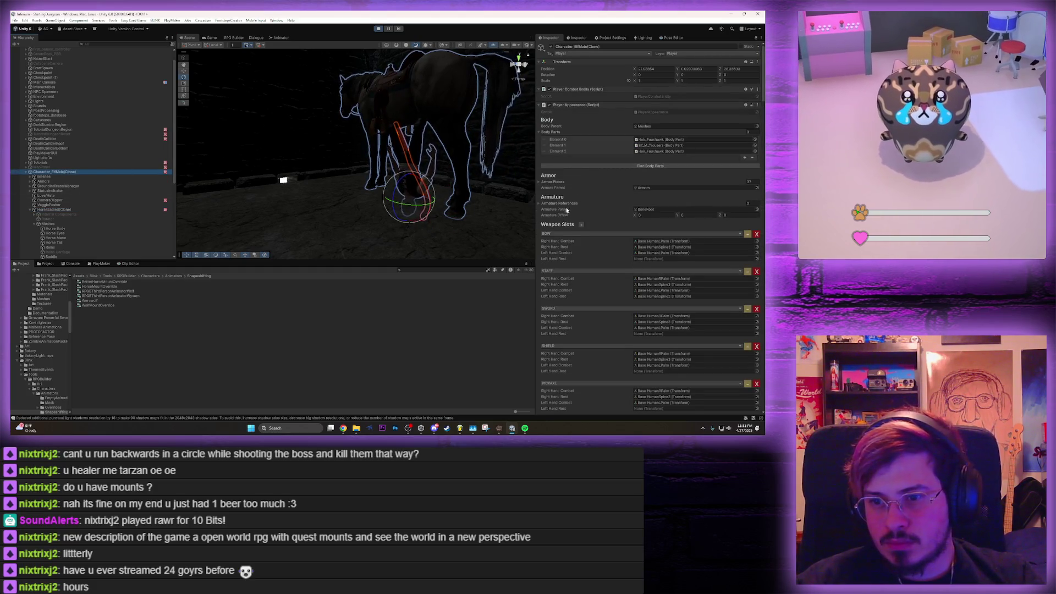
pyautogui.scroll(-15, 570, 196)
pyautogui.scroll(-2, 561, 195)
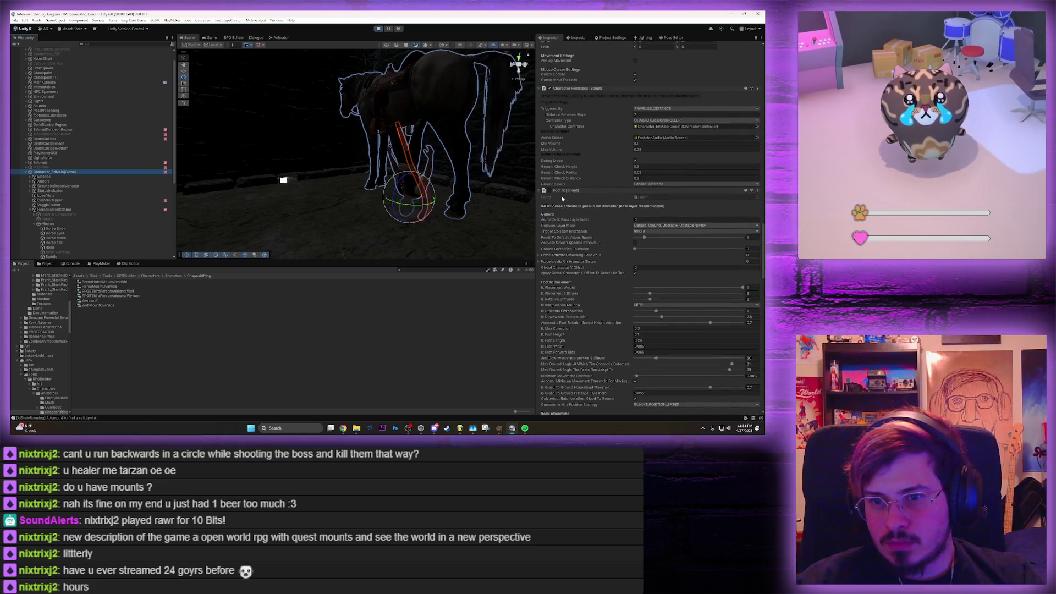
pyautogui.scroll(1, 561, 197)
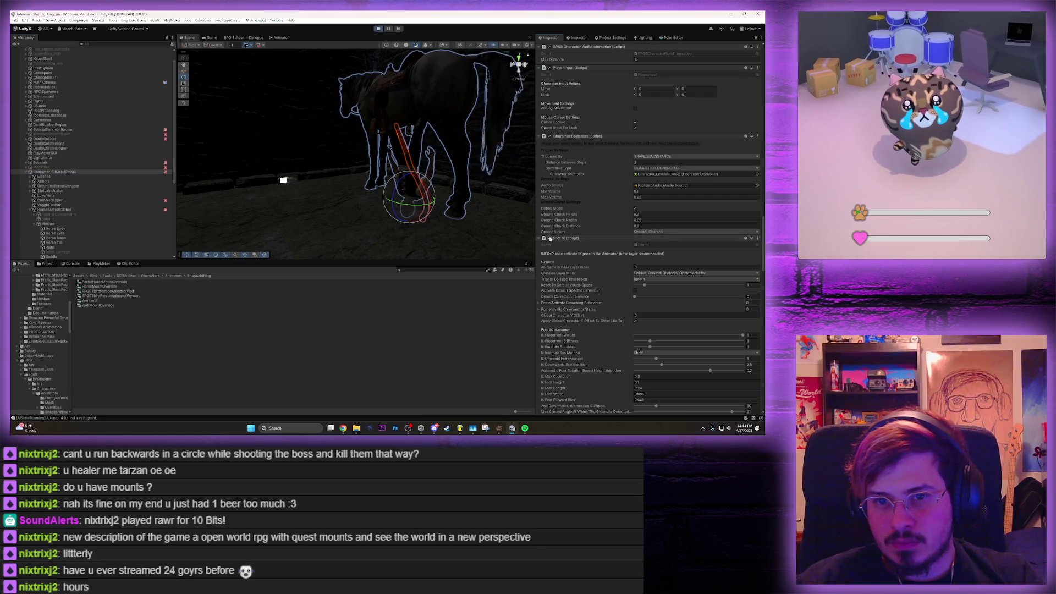
pyautogui.scroll(20, 563, 225)
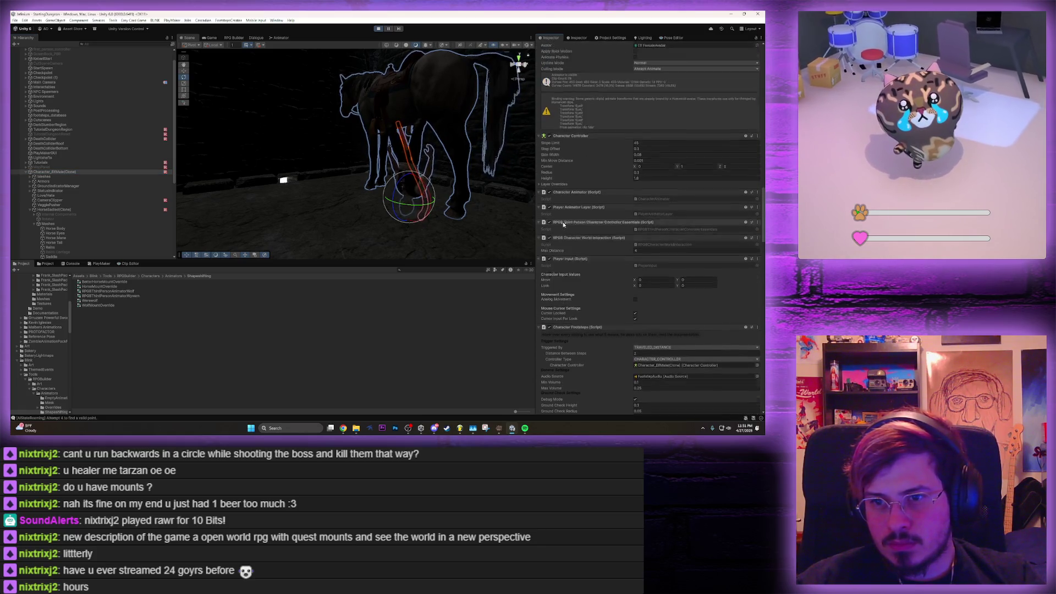
pyautogui.scroll(6, 558, 223)
pyautogui.scroll(1, 556, 223)
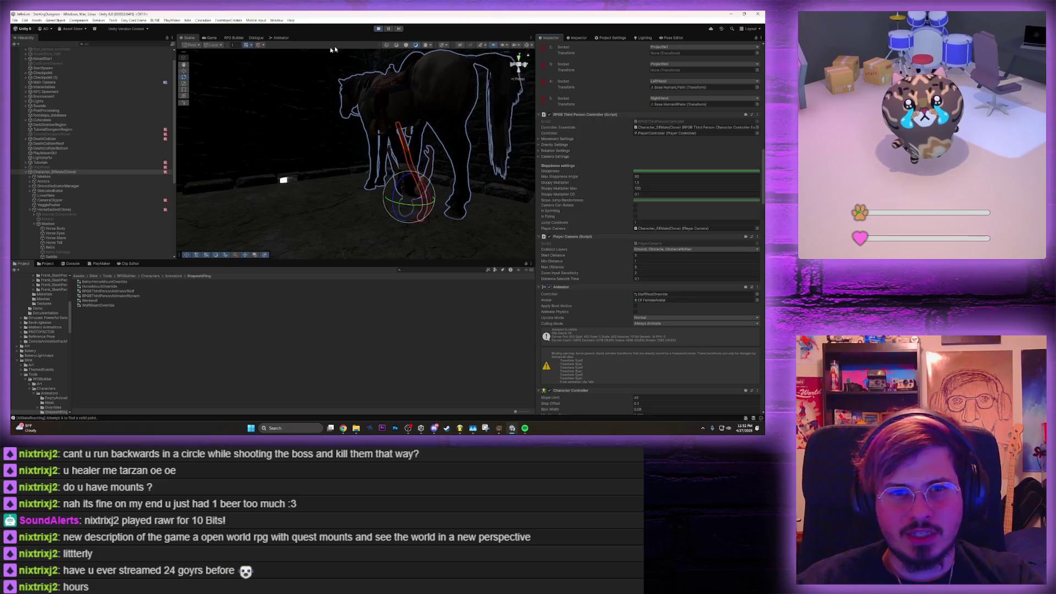
pyautogui.hotkey('ctrl', '2')
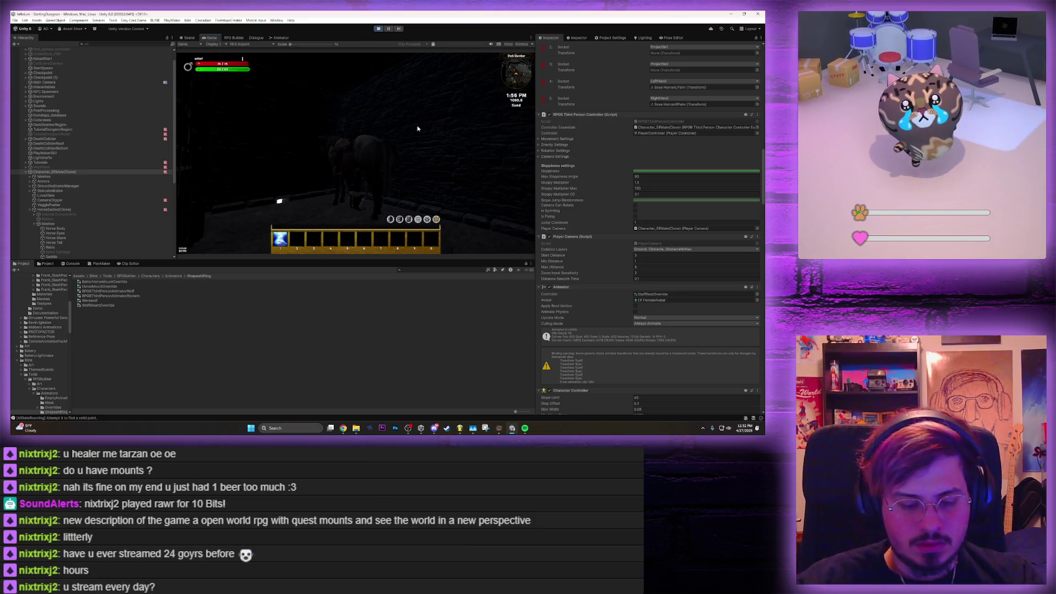
# Open the in-game inventory with the Elf on foot and scroll through the Elf's Inspector
pyautogui.press('i')
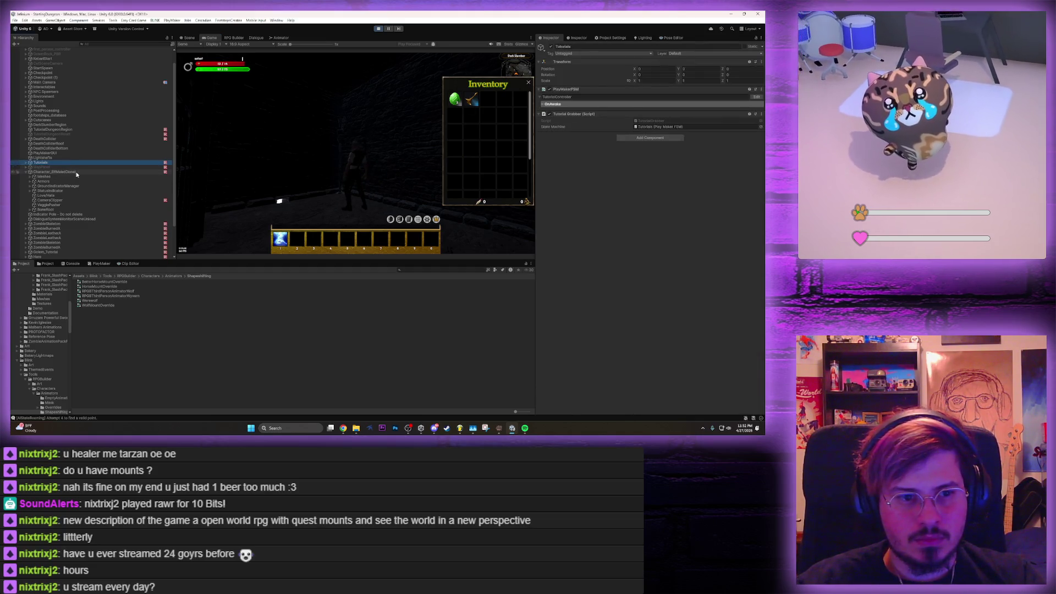
pyautogui.scroll(3, 618, 284)
pyautogui.scroll(-1, 617, 284)
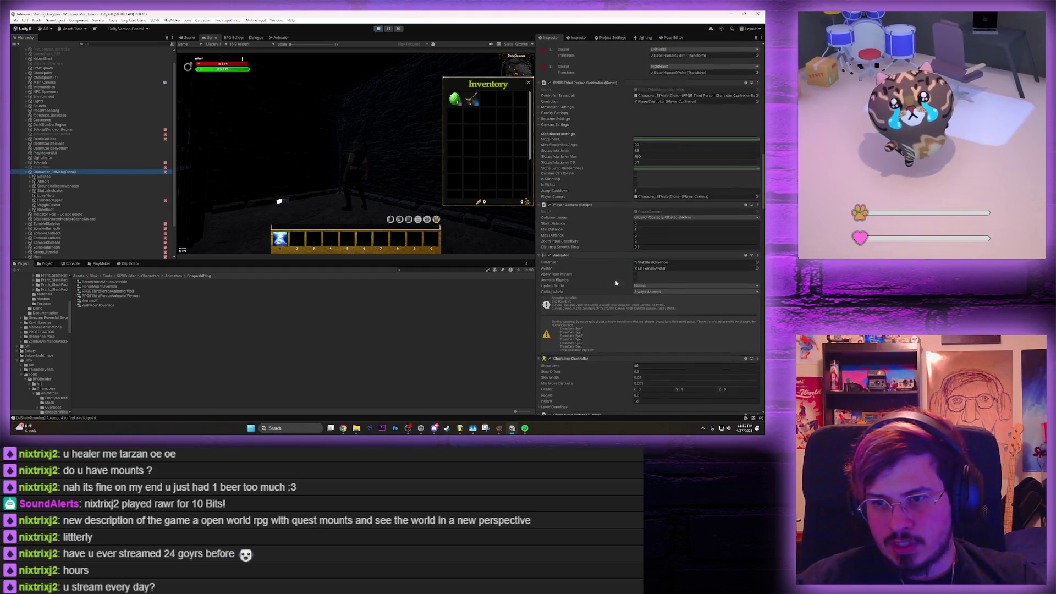
pyautogui.scroll(-15, 614, 282)
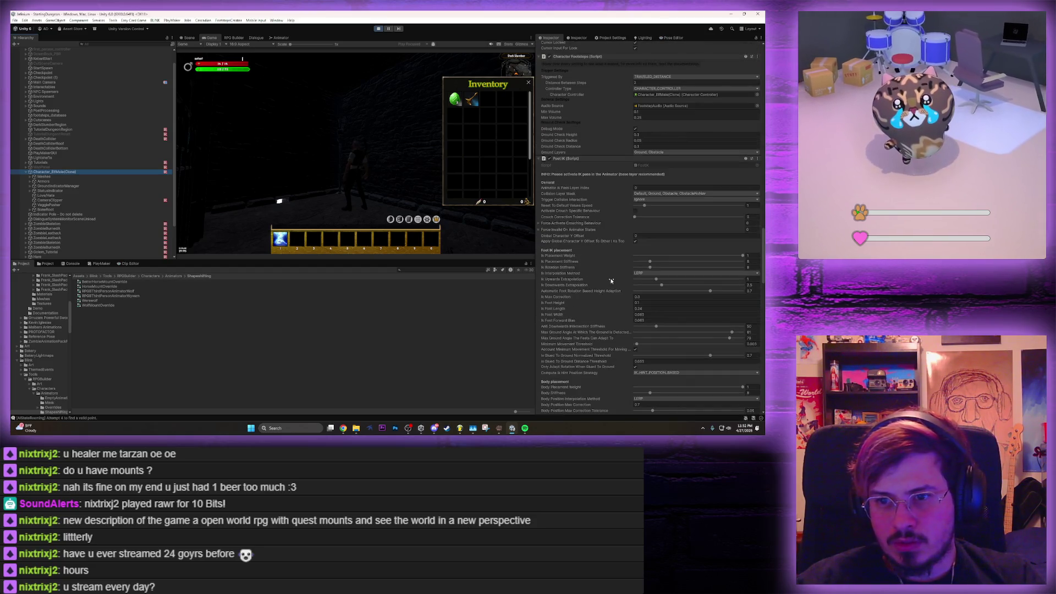
pyautogui.scroll(-20, 610, 280)
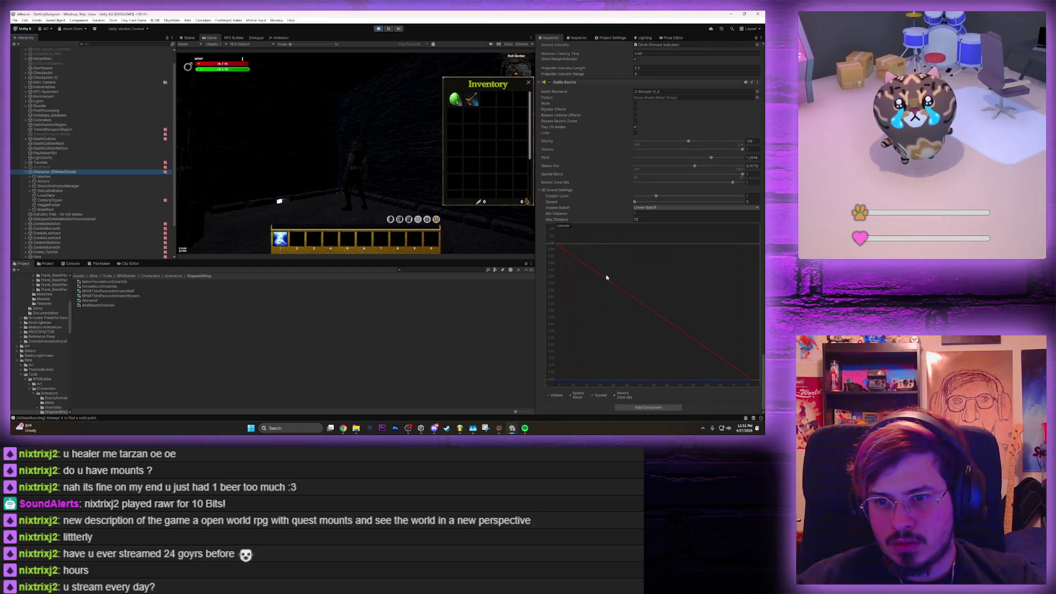
pyautogui.scroll(-20, 605, 277)
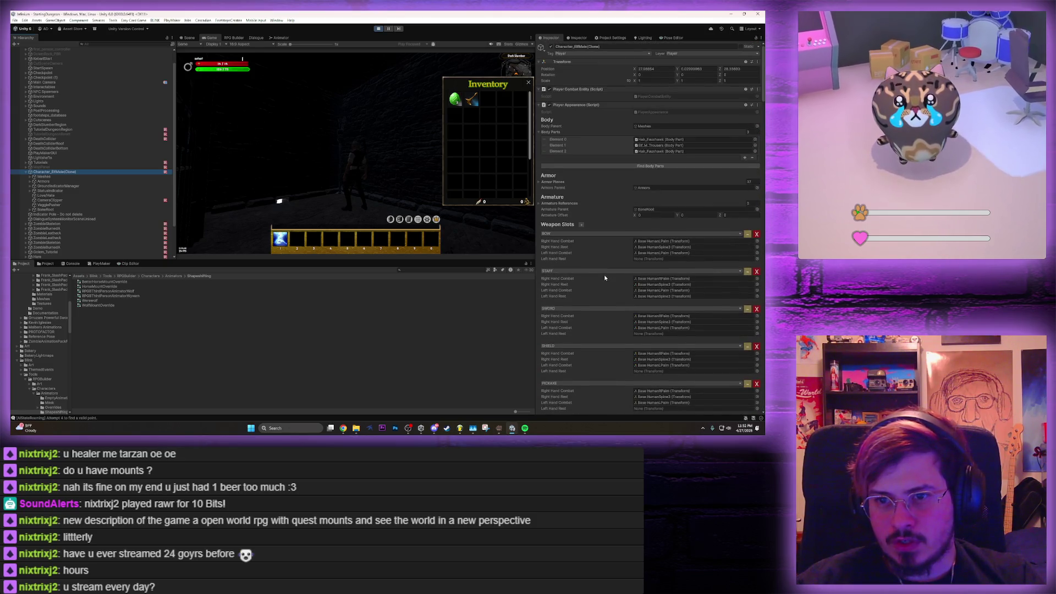
pyautogui.scroll(-15, 599, 278)
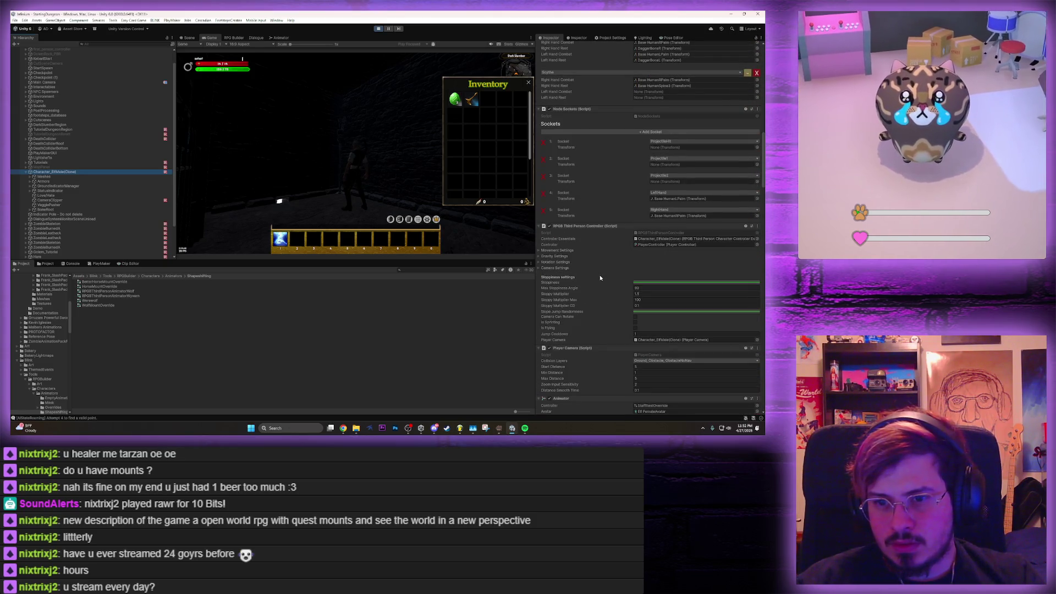
pyautogui.scroll(-5, 600, 278)
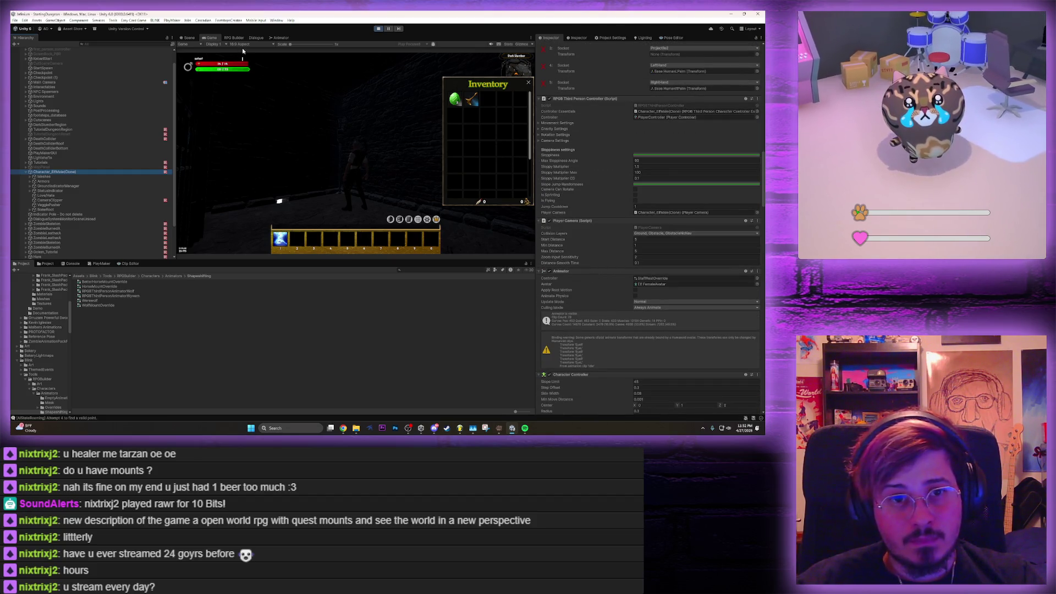
pyautogui.click(235, 38)
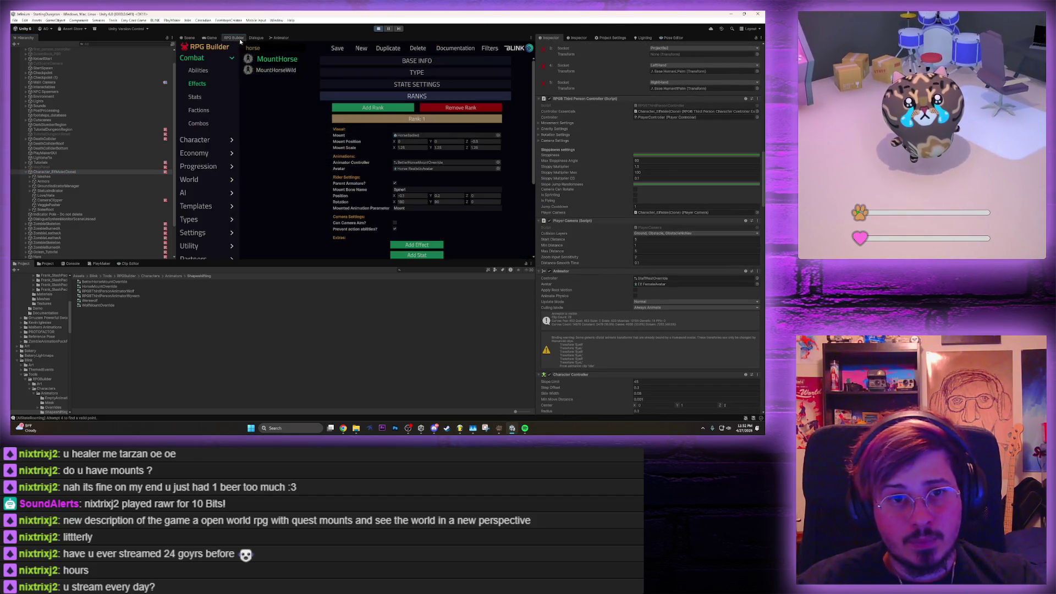
# Show the Elf race's Genders under Character > Races and open the Character_ElfMale prefab
pyautogui.click(195, 141)
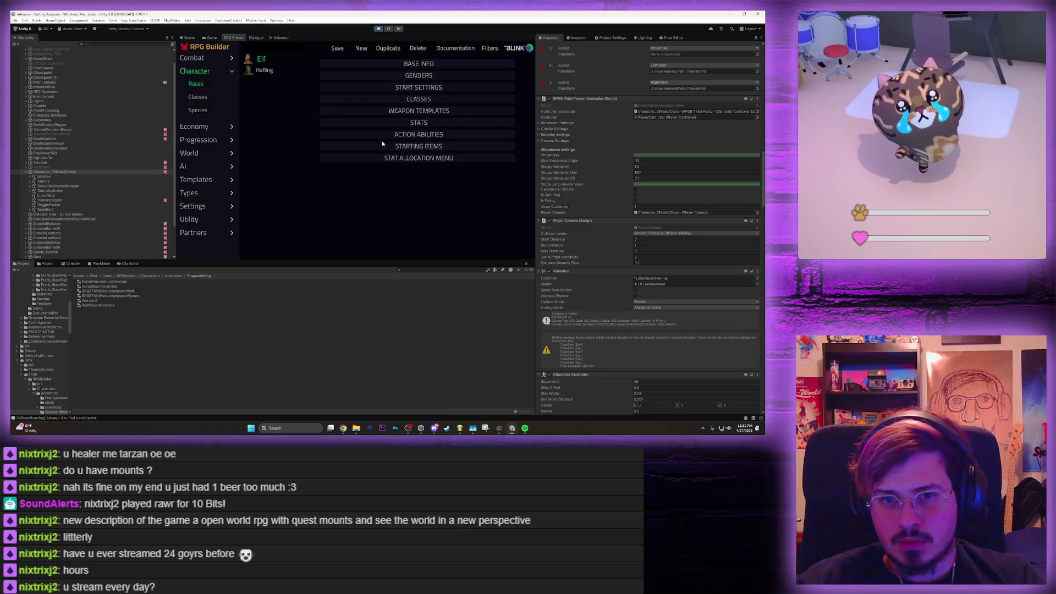
pyautogui.click(388, 102)
pyautogui.click(388, 100)
pyautogui.click(398, 76)
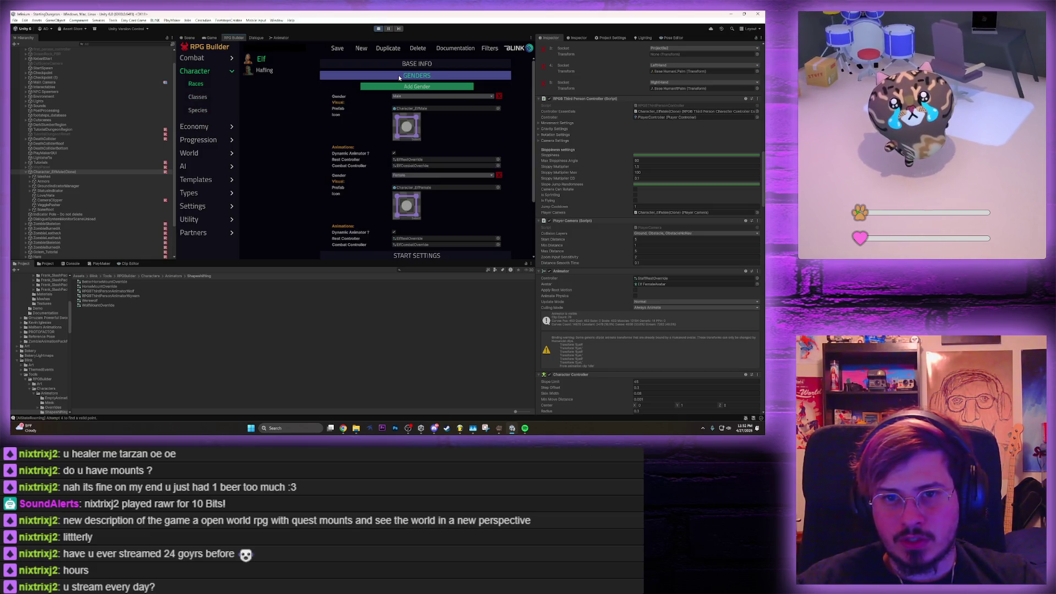
pyautogui.doubleClick(440, 108)
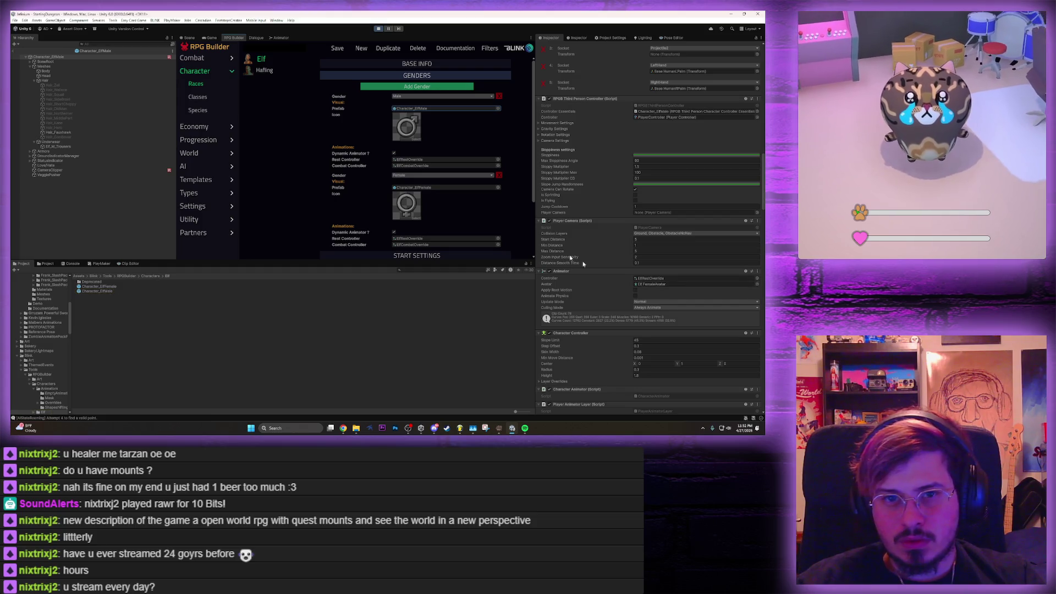
# Locate the mesh assets used by the Elf prefab's Body and Head objects
pyautogui.click(186, 38)
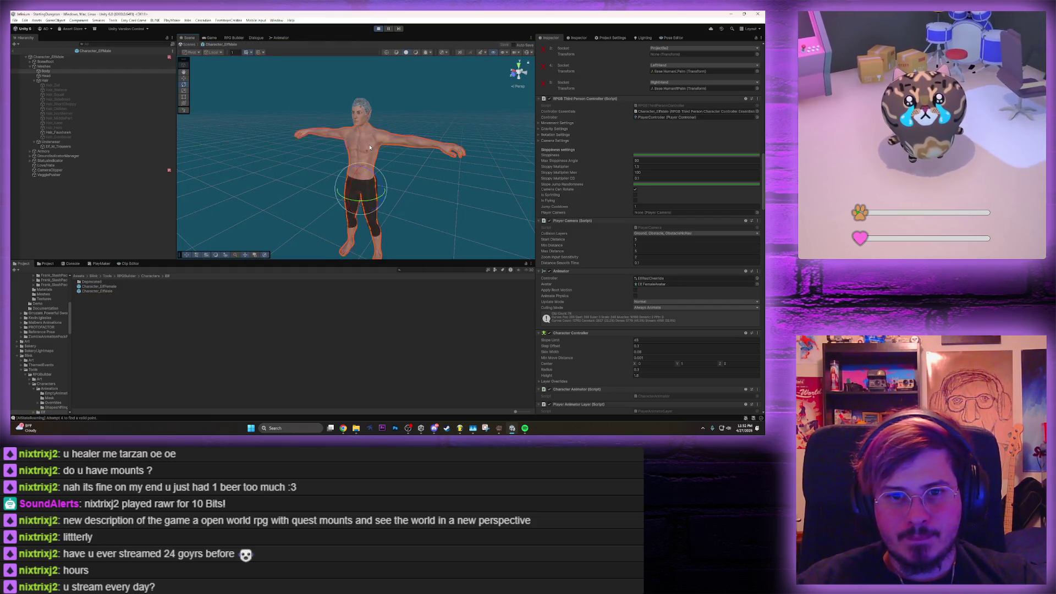
pyautogui.click(429, 144)
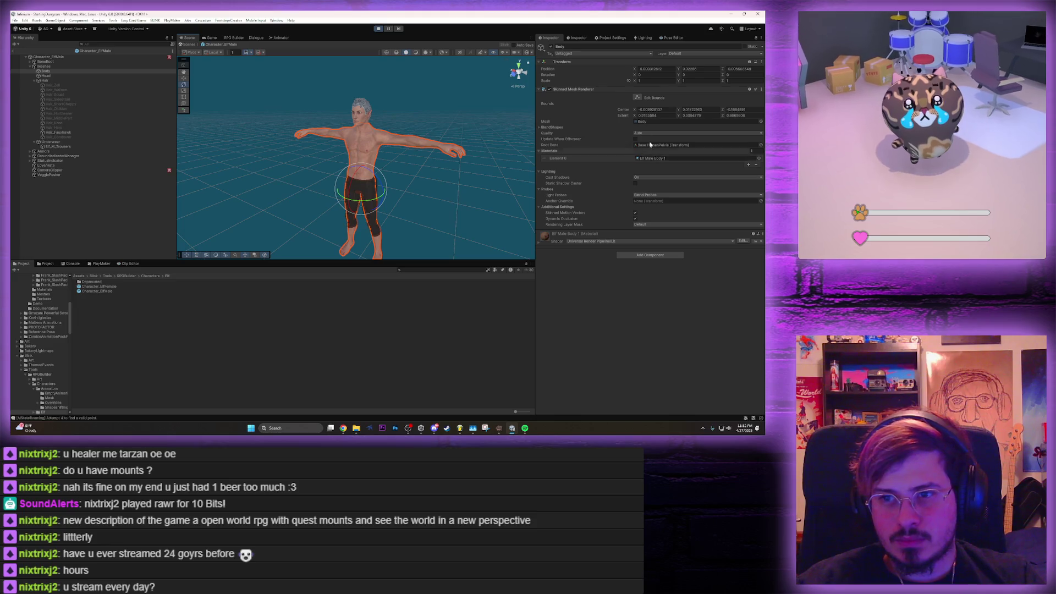
pyautogui.click(644, 121)
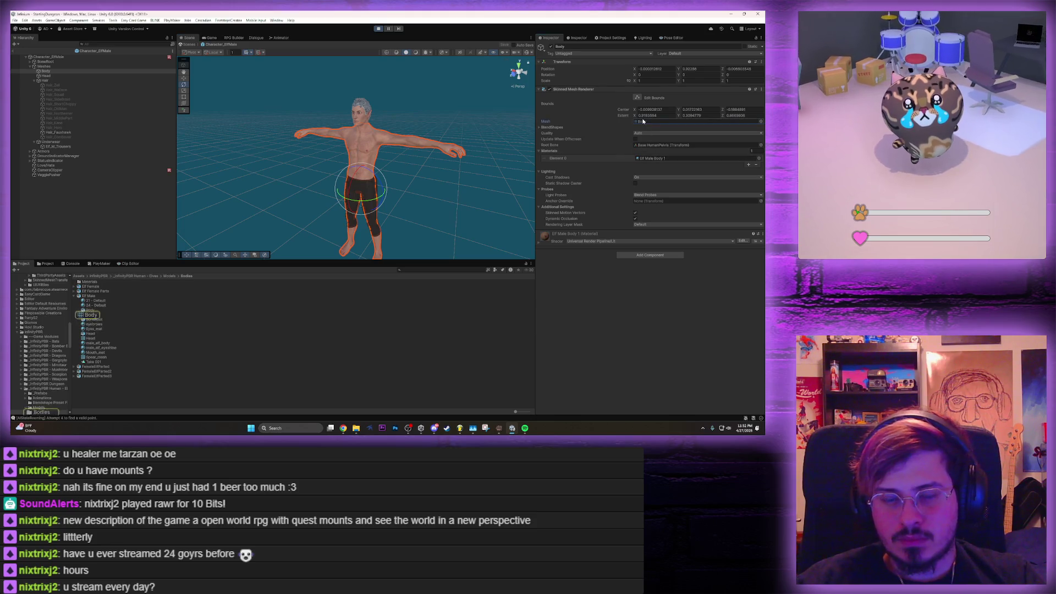
pyautogui.click(49, 57)
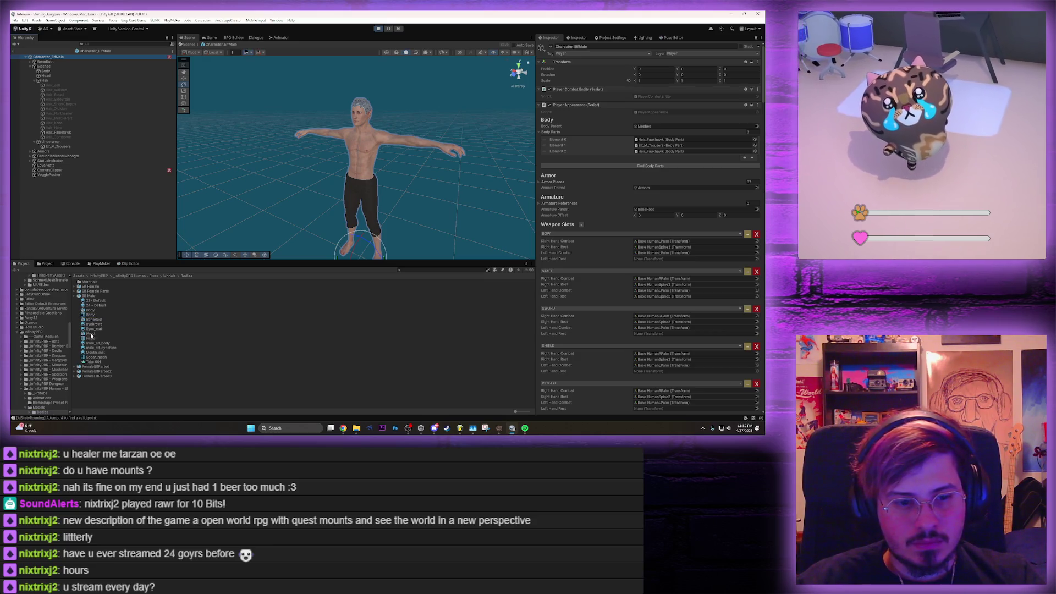
pyautogui.click(355, 128)
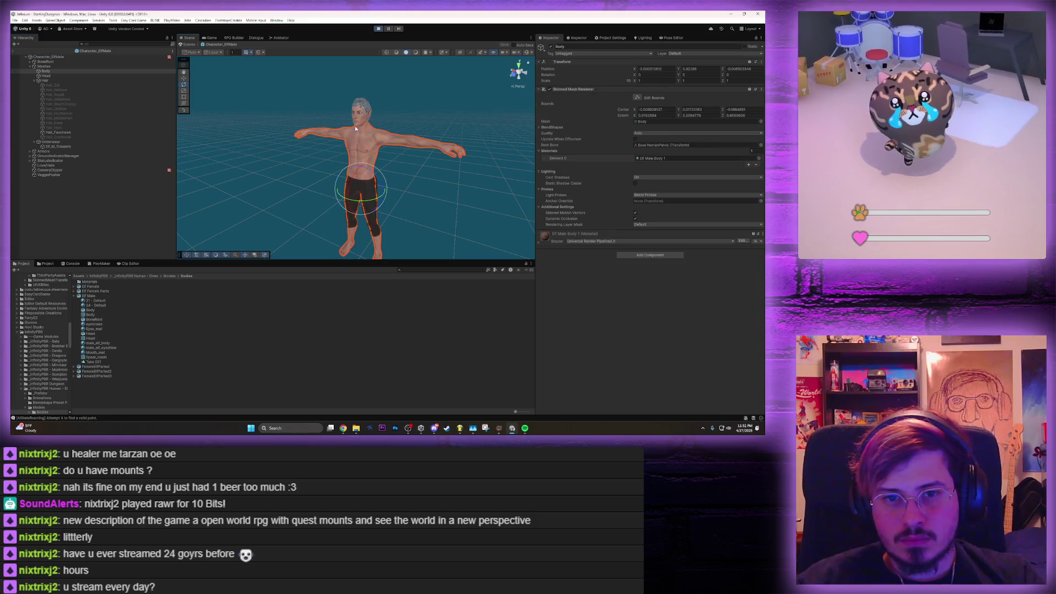
pyautogui.click(647, 125)
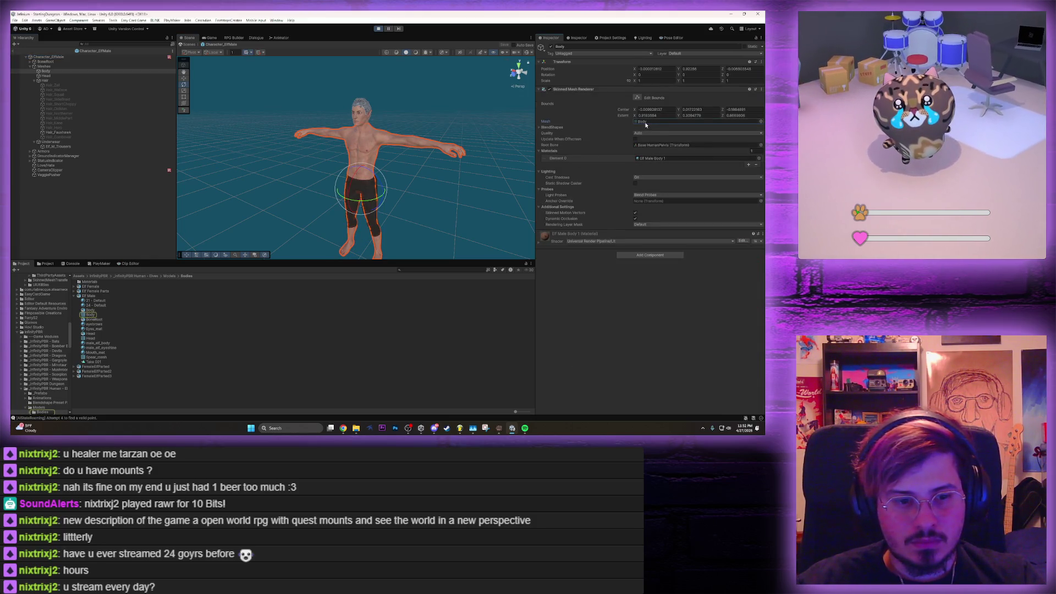
pyautogui.click(366, 116)
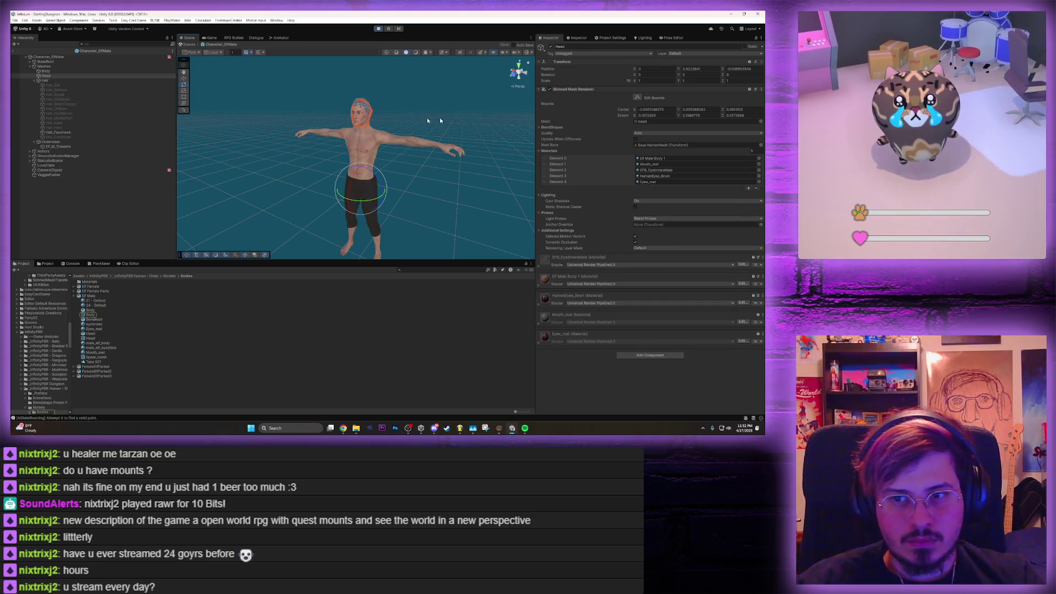
pyautogui.click(653, 122)
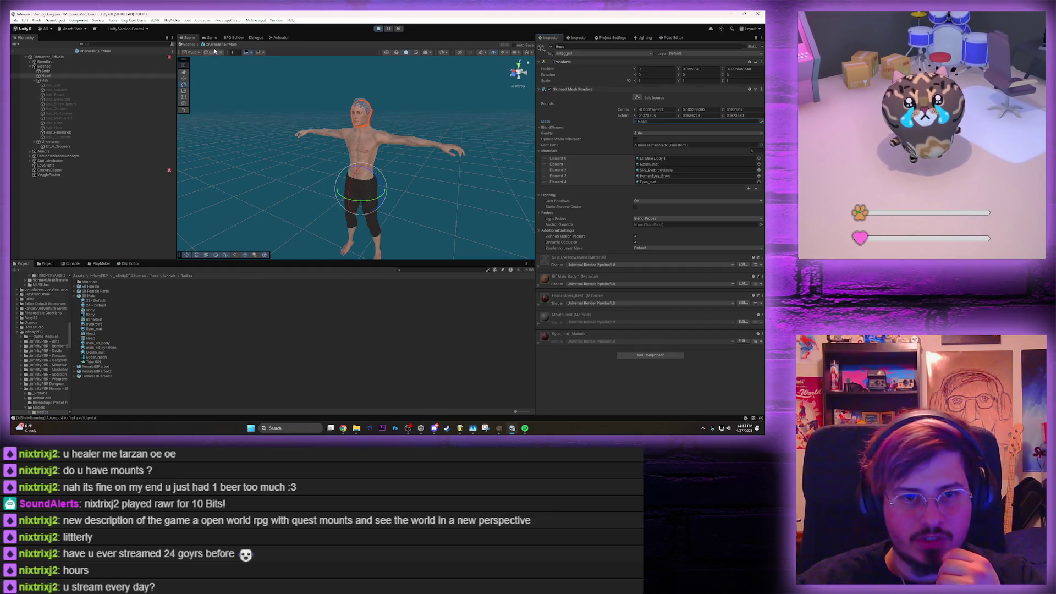
# Find that the Character_ElfMale Animator uses Elf FemaleAvatar and inspect that avatar asset
pyautogui.click(106, 57)
pyautogui.scroll(-10, 674, 225)
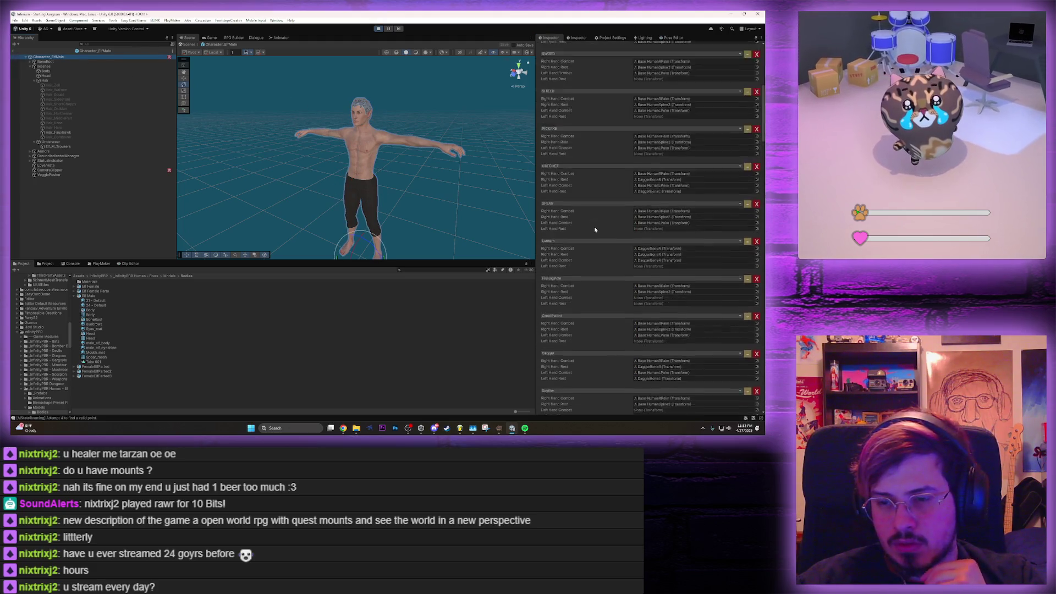
pyautogui.scroll(-8, 653, 208)
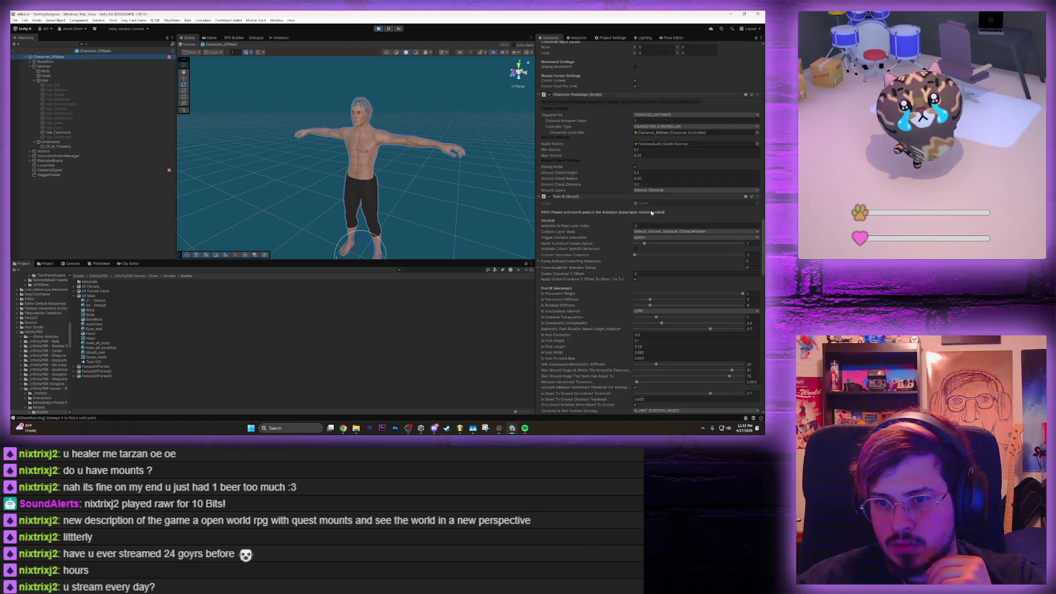
pyautogui.scroll(3, 649, 213)
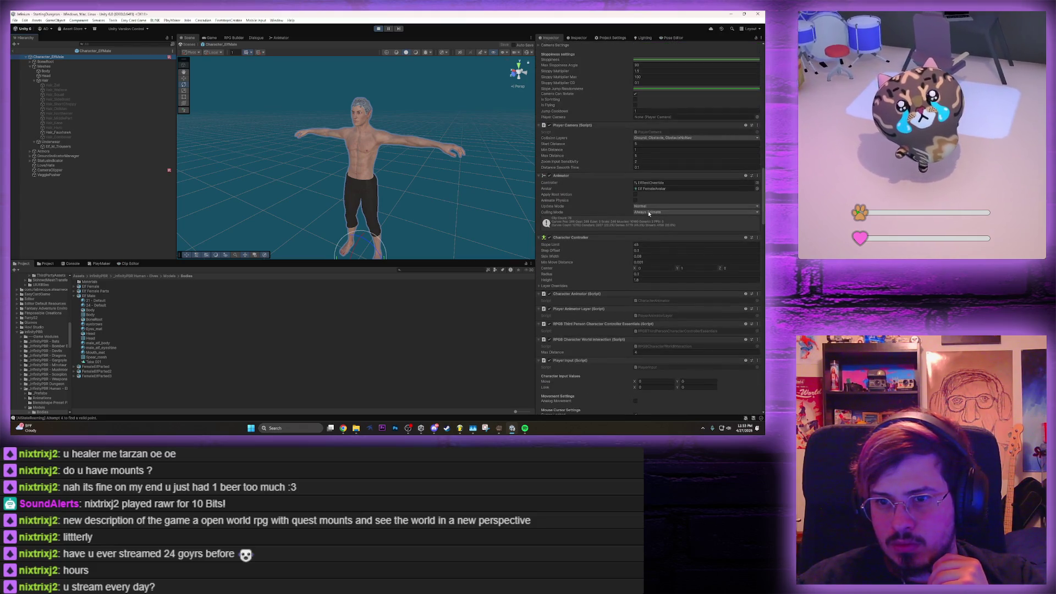
pyautogui.click(665, 189)
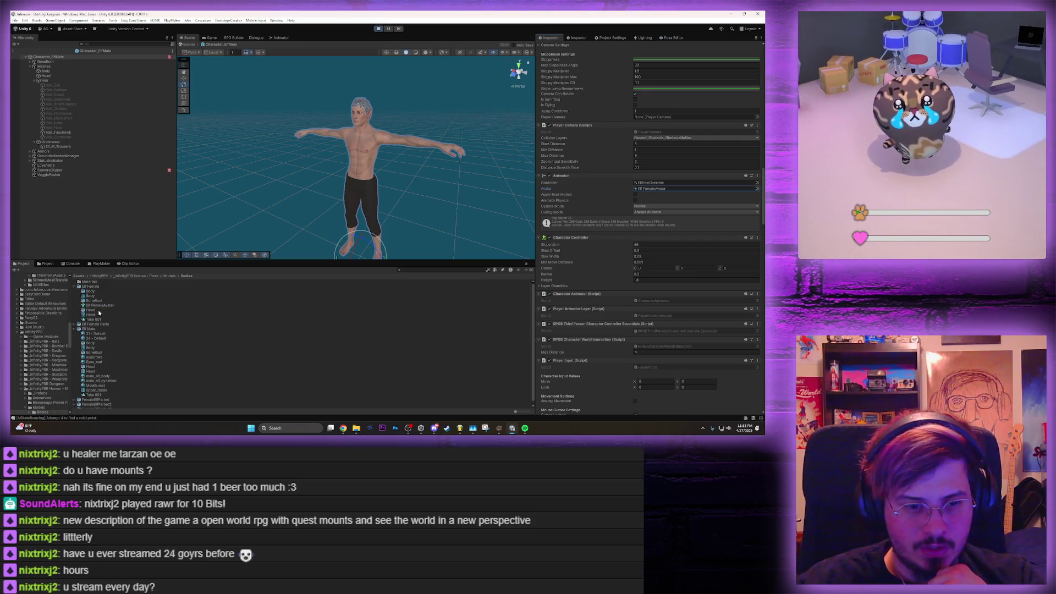
pyautogui.click(99, 305)
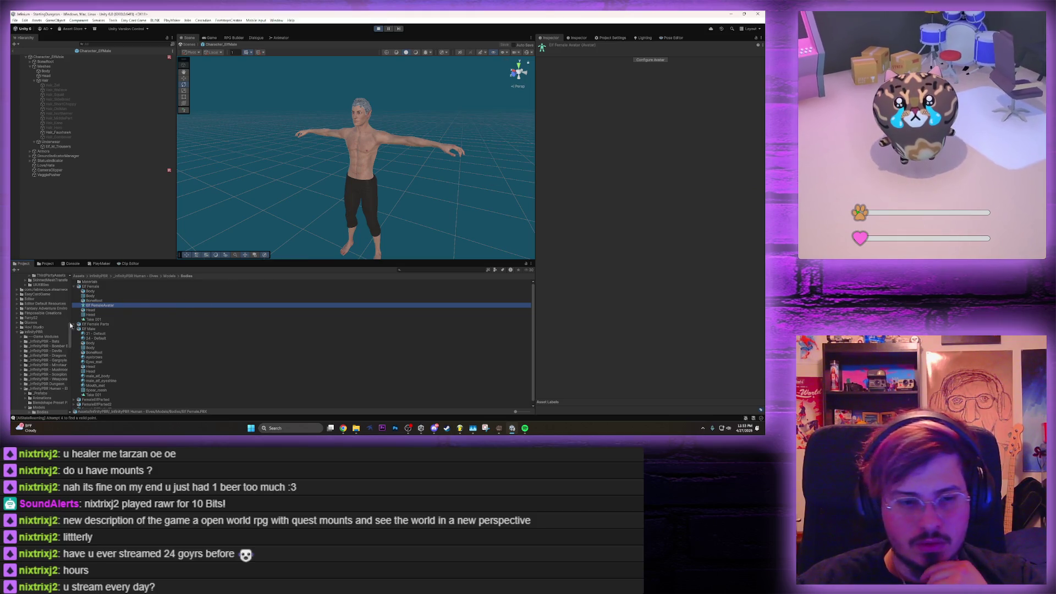
# Set the Elf Male model's rig Avatar Definition to Create From This Model and apply
pyautogui.click(90, 287)
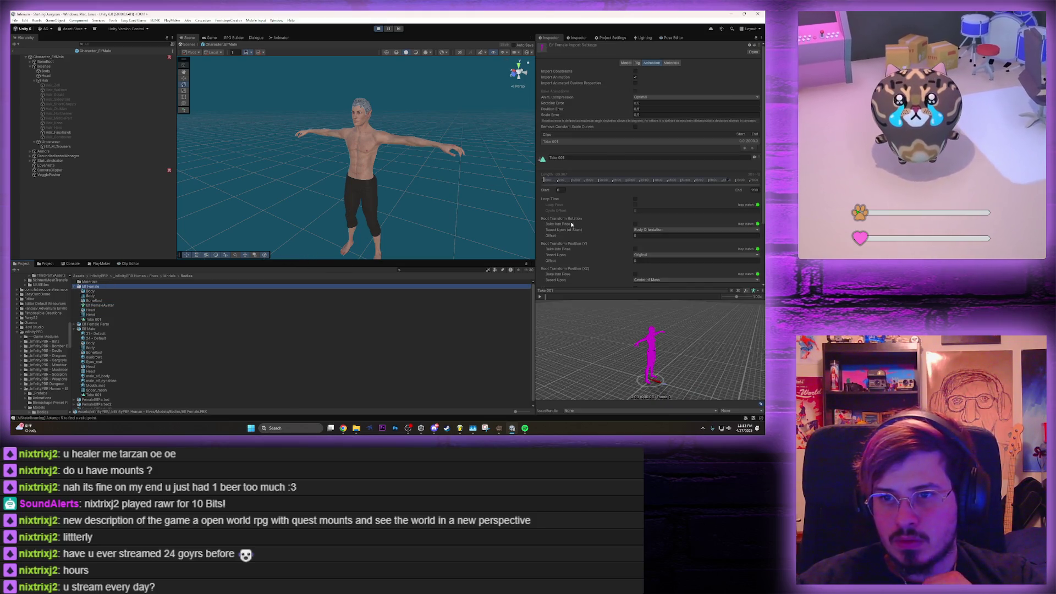
pyautogui.click(637, 63)
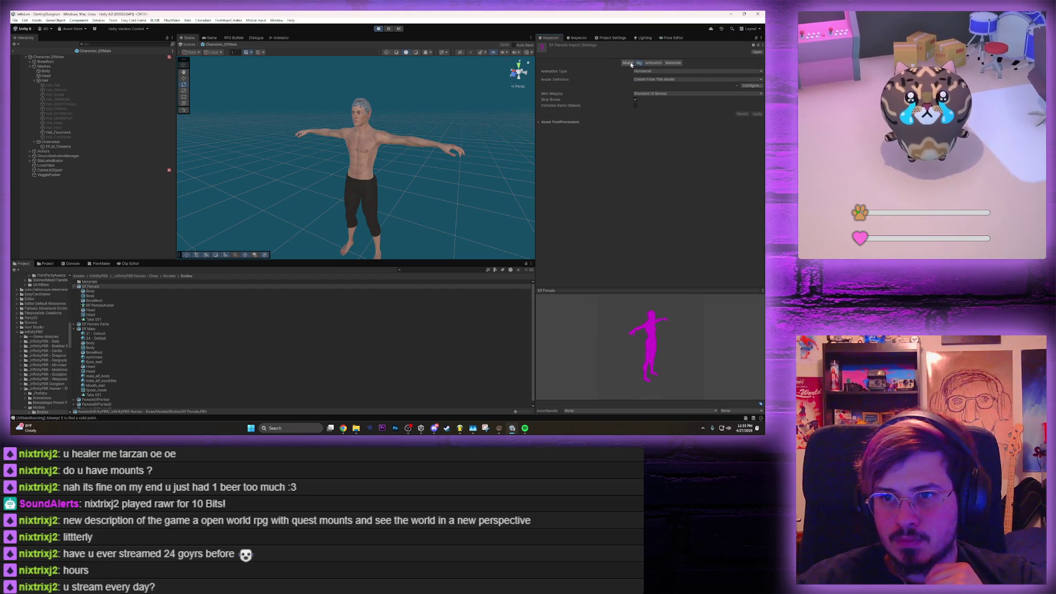
pyautogui.click(103, 329)
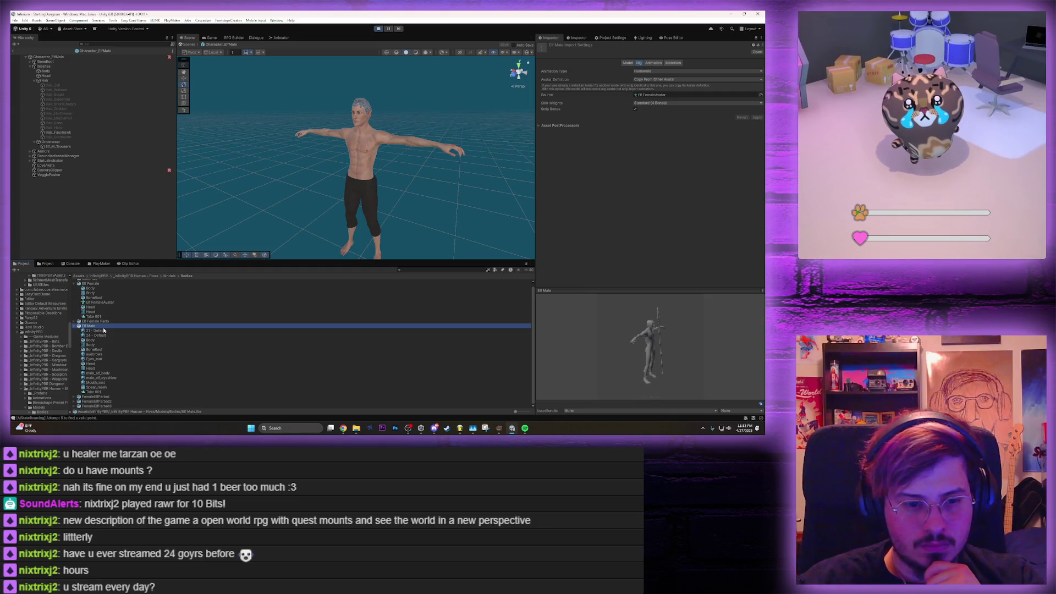
pyautogui.click(661, 79)
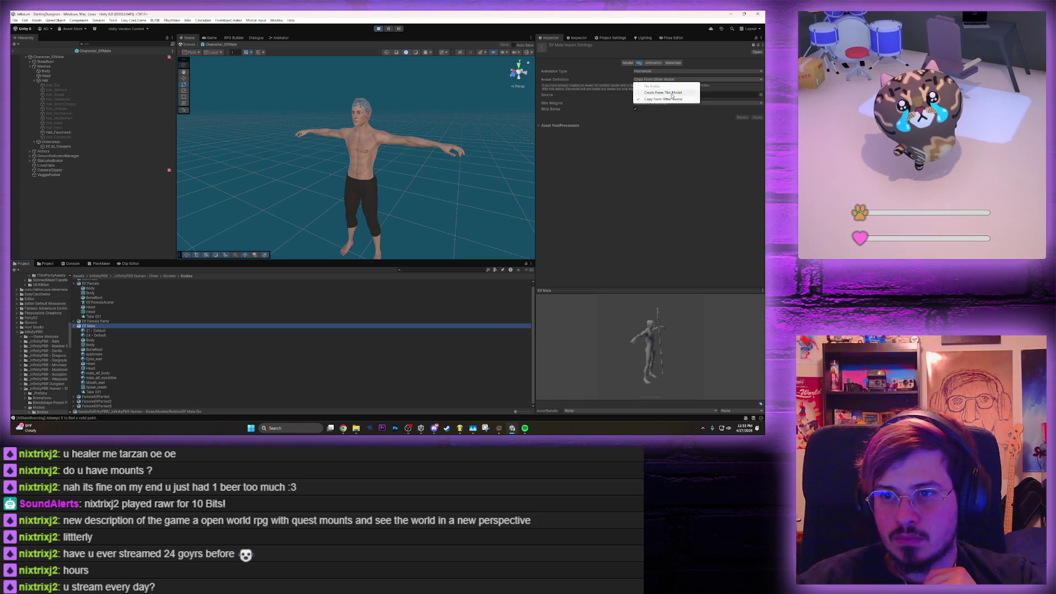
pyautogui.click(668, 93)
pyautogui.click(758, 119)
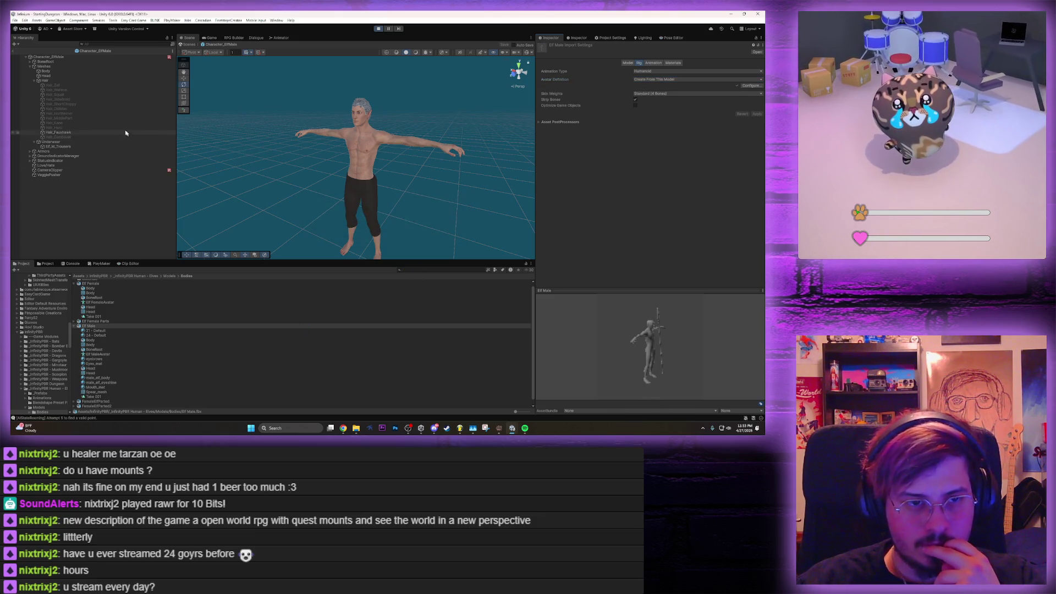
# Assign Elf MaleAvatar to the Character_ElfMale Animator's Avatar field and leave prefab mode
pyautogui.click(77, 56)
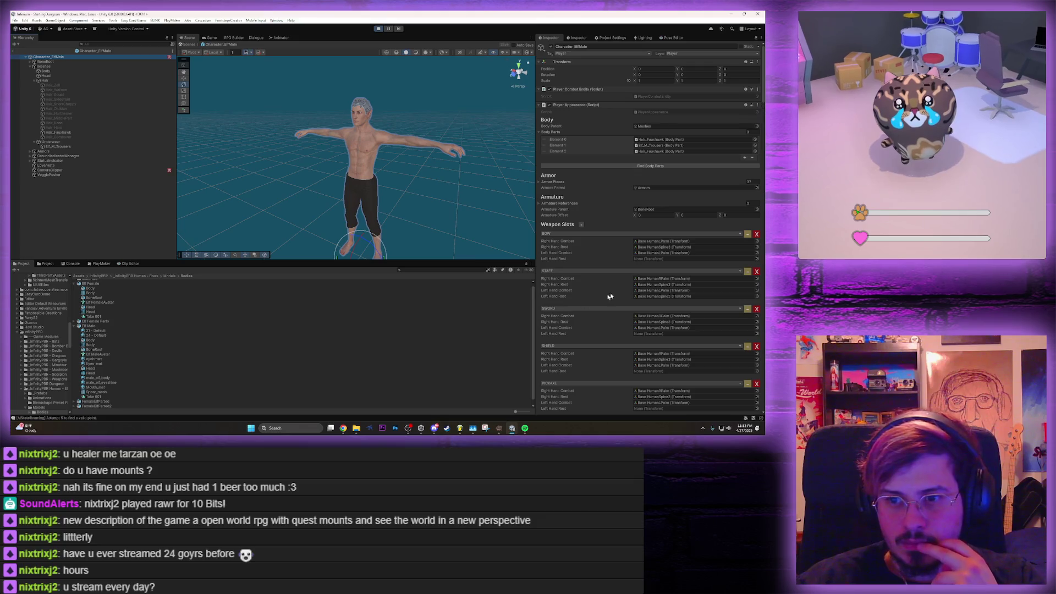
pyautogui.scroll(-10, 604, 298)
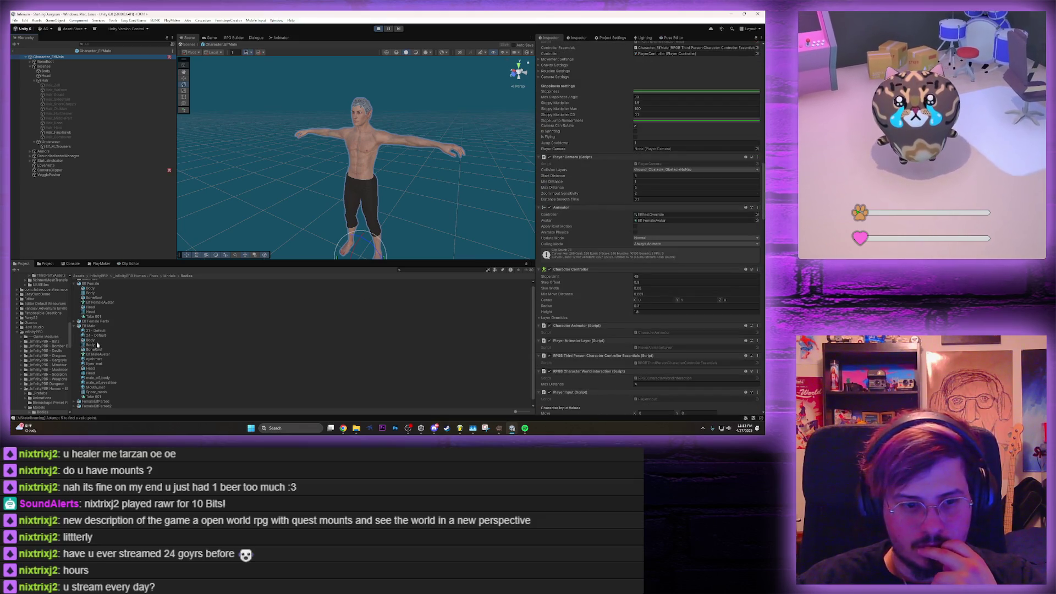
pyautogui.moveTo(100, 355)
pyautogui.mouseDown()
pyautogui.moveTo(358, 308)
pyautogui.moveTo(652, 221)
pyautogui.mouseUp()
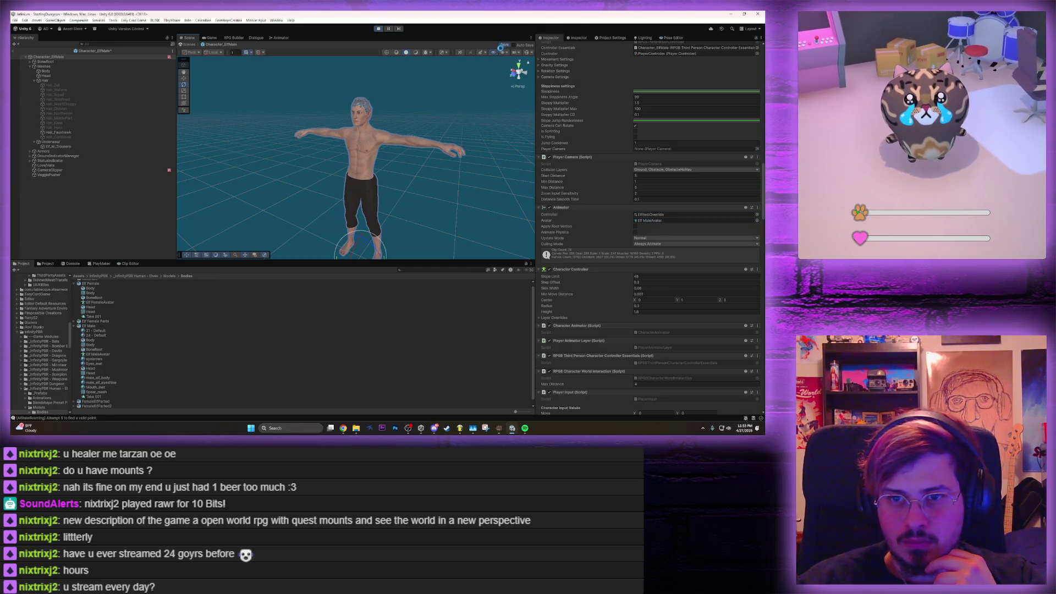
pyautogui.click(110, 50)
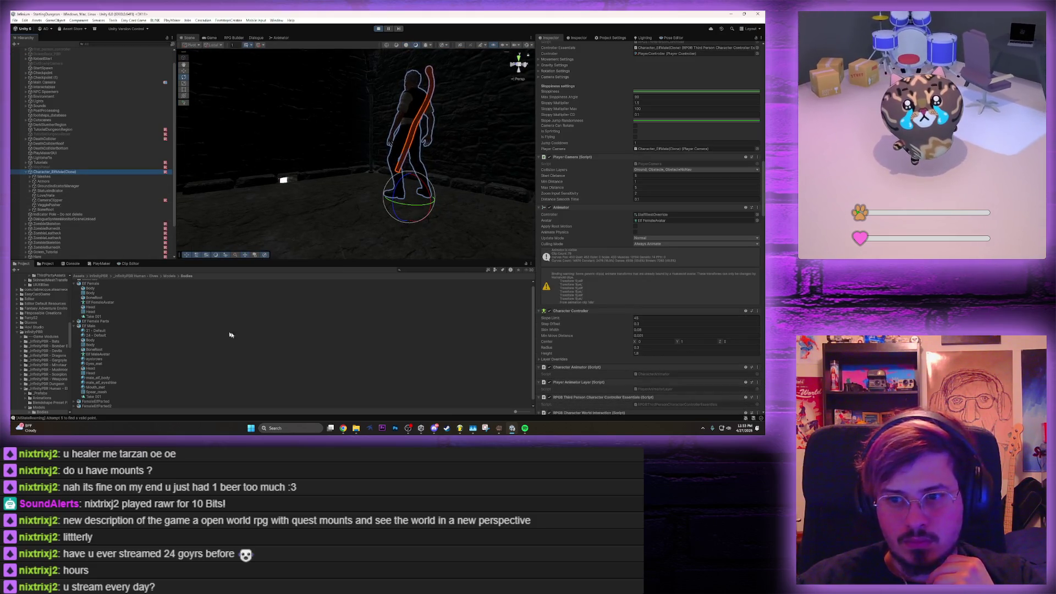
# Give the live Elf character Elf MaleAvatar and summon the saddled horse in the Game view
pyautogui.moveTo(98, 354); pyautogui.dragTo(660, 220)
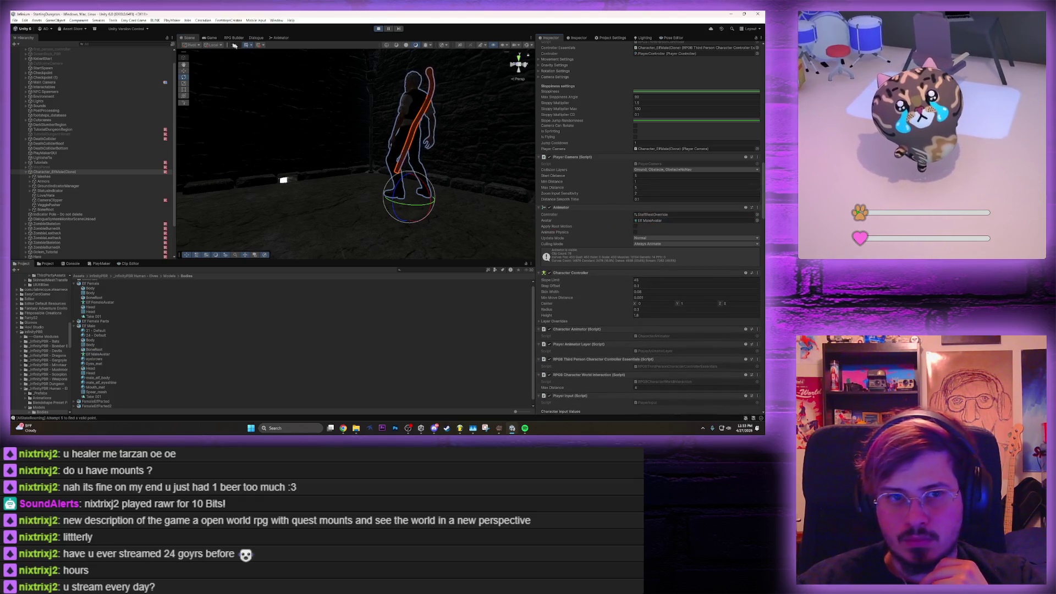
pyautogui.click(211, 38)
pyautogui.press('h')
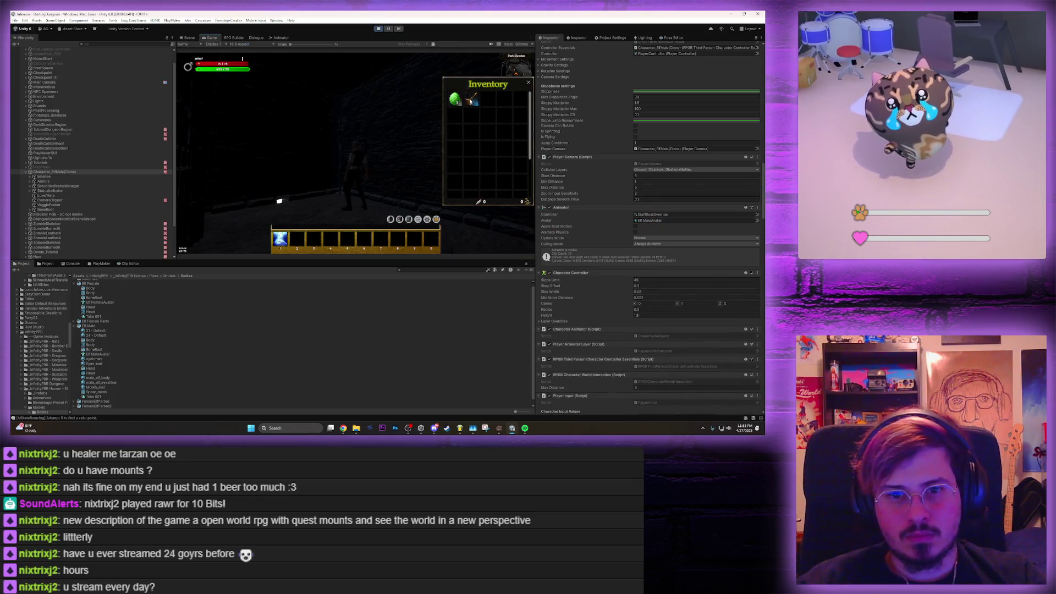
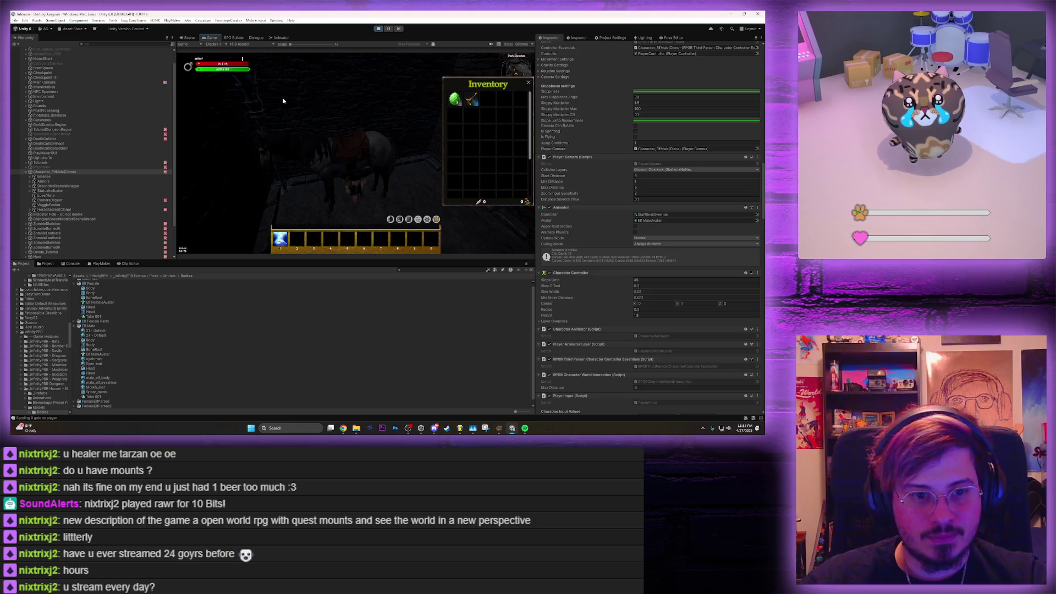
# Set Elf Male's rig to Copy From Other Avatar with Elf FemaleAvatar as source, and apply
pyautogui.click(89, 326)
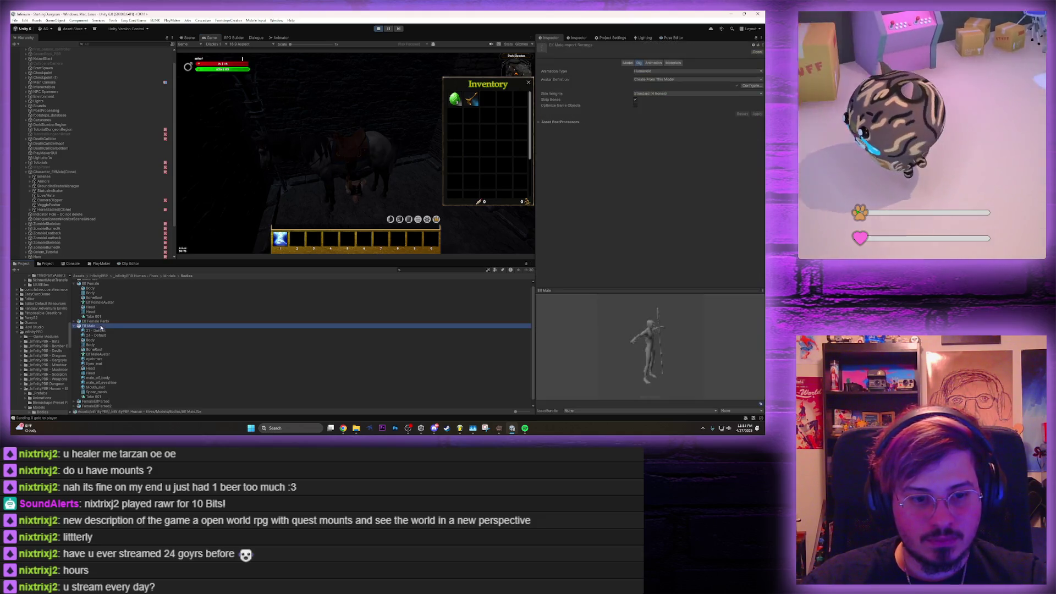
pyautogui.click(696, 79)
pyautogui.click(663, 99)
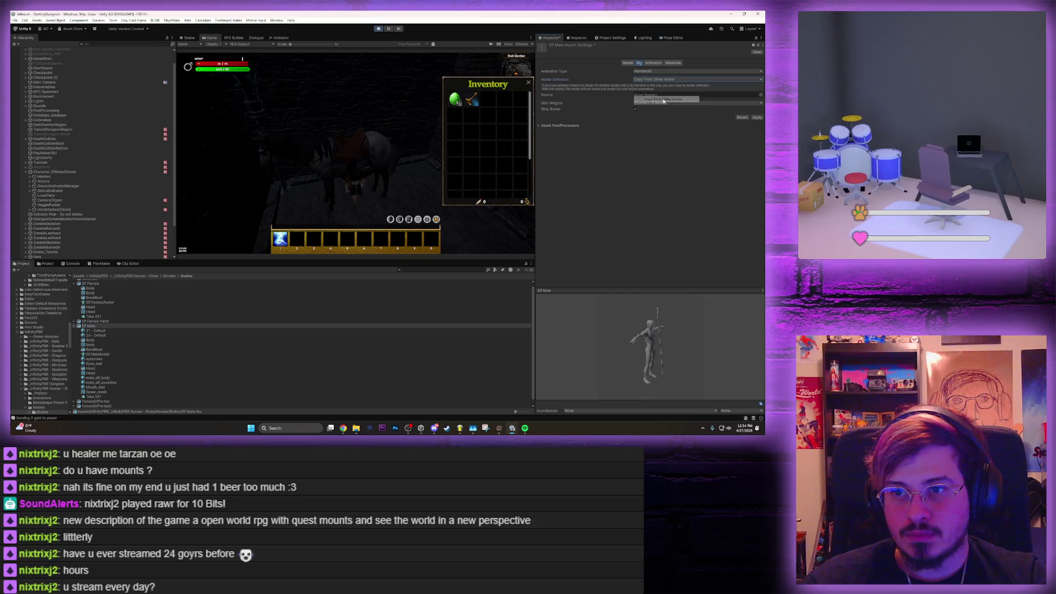
pyautogui.moveTo(100, 302); pyautogui.dragTo(688, 95)
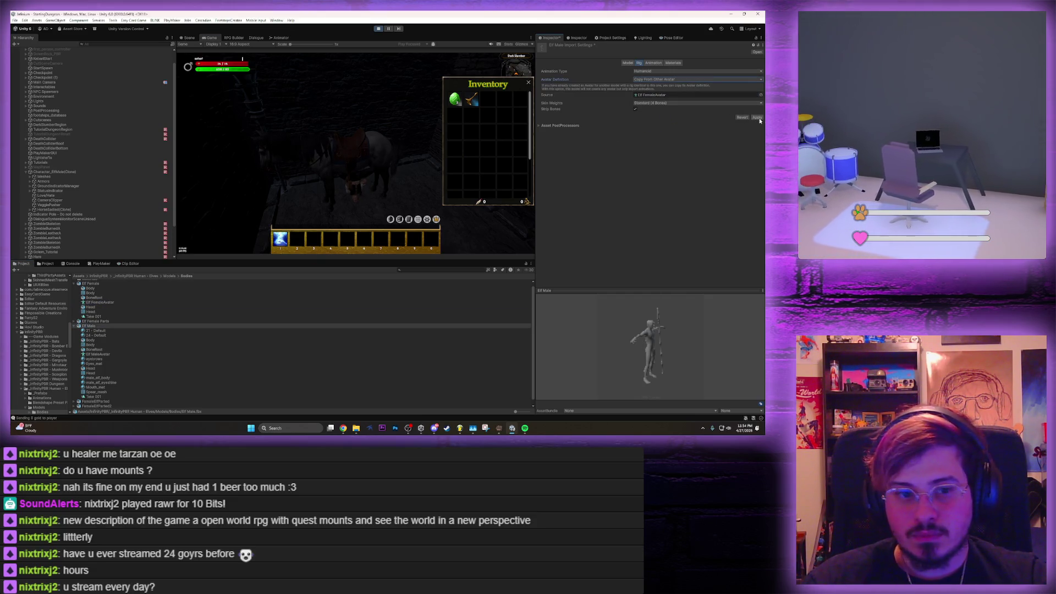
pyautogui.click(758, 118)
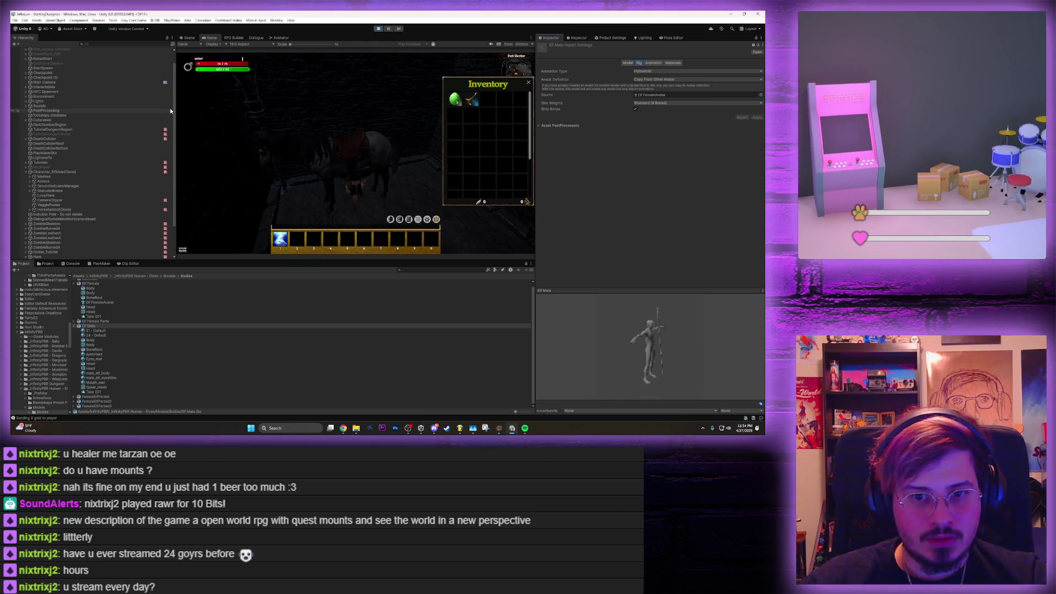
# Assign Elf FemaleAvatar to the Avatar field of Character_ElfMale(Clone)'s Animator
pyautogui.click(55, 172)
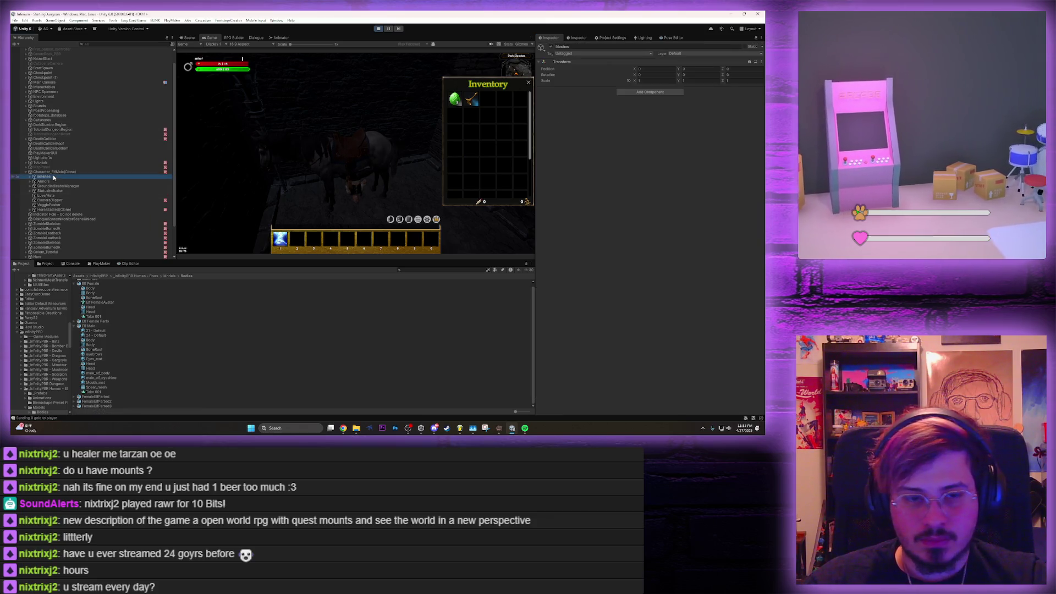
pyautogui.scroll(-15, 570, 316)
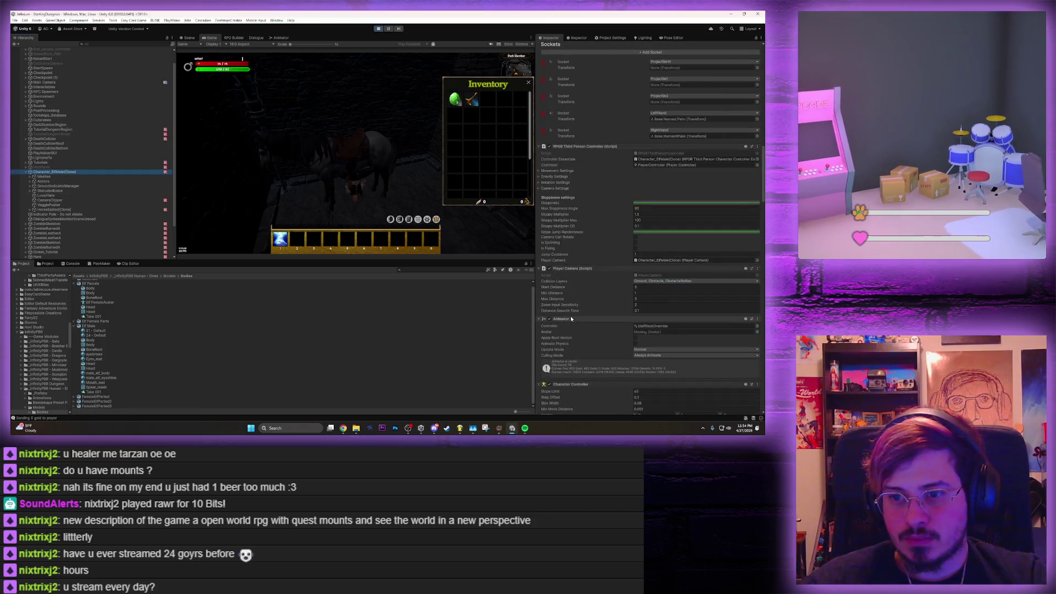
pyautogui.scroll(3, 569, 319)
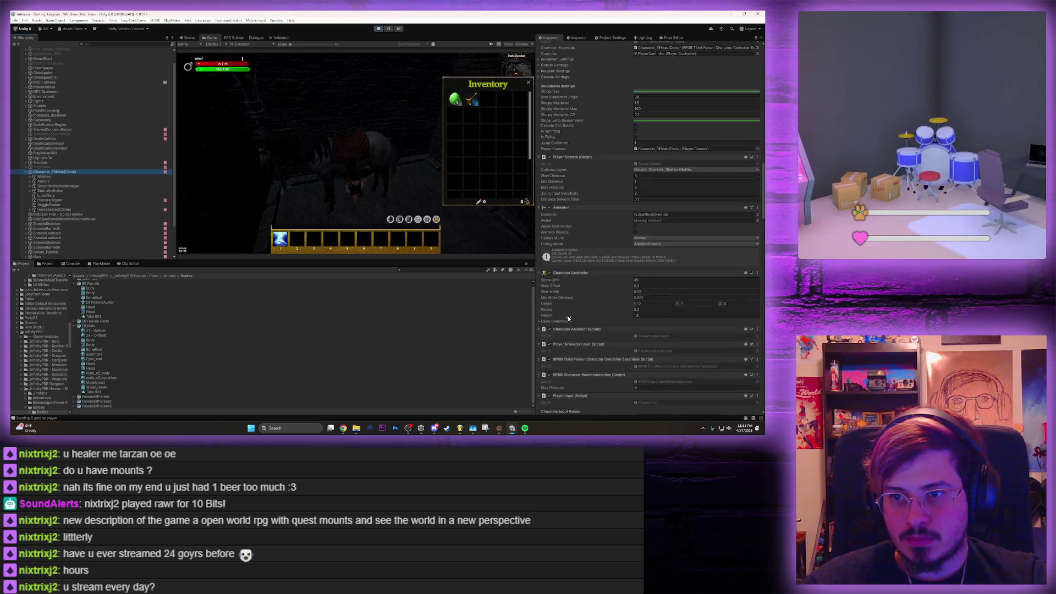
pyautogui.scroll(-20, 567, 319)
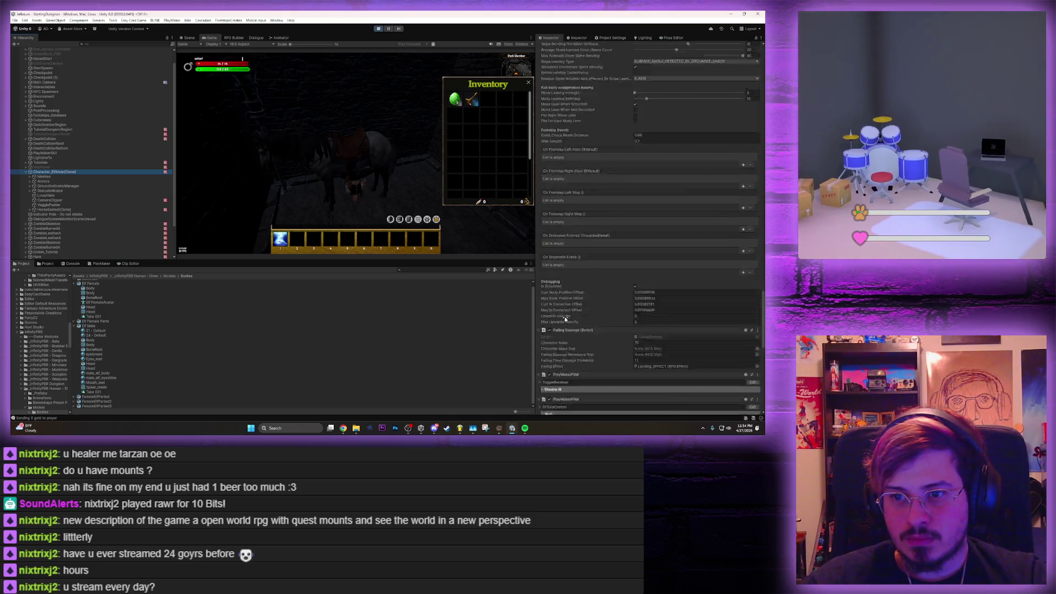
pyautogui.scroll(20, 565, 319)
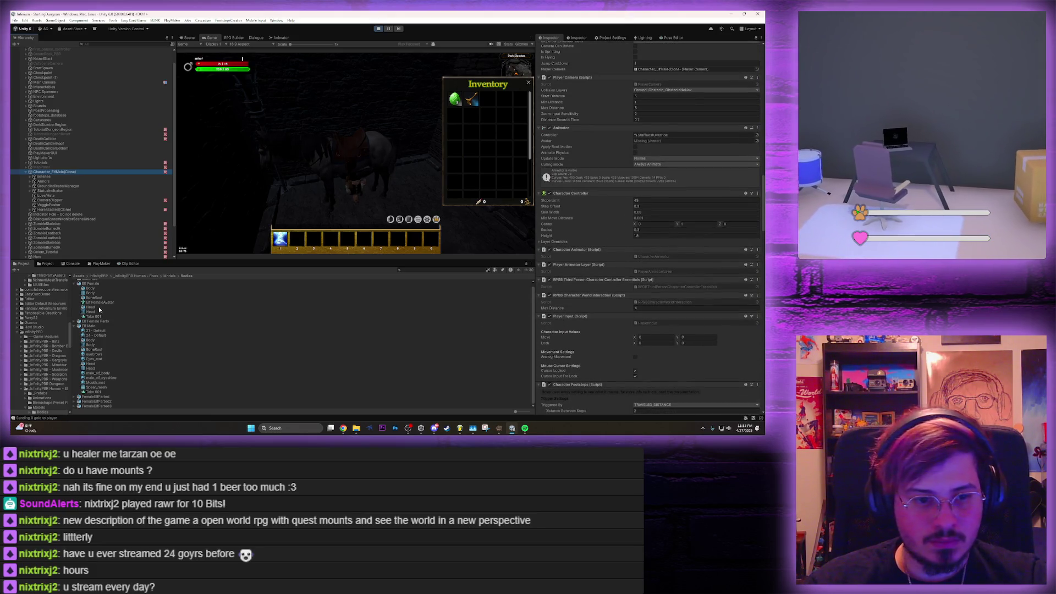
pyautogui.moveTo(97, 303); pyautogui.dragTo(684, 143)
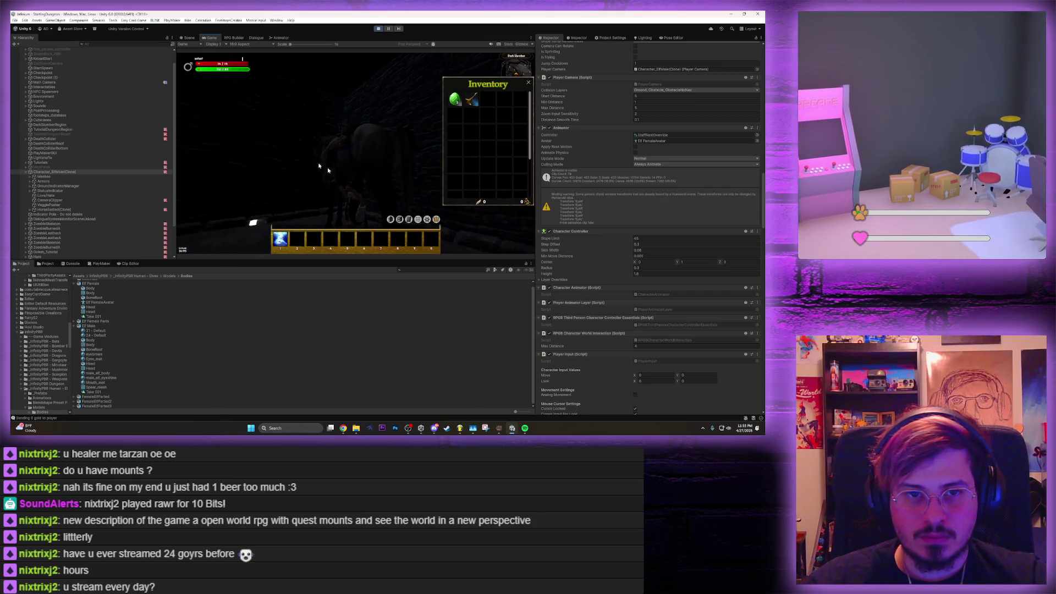
pyautogui.click(233, 38)
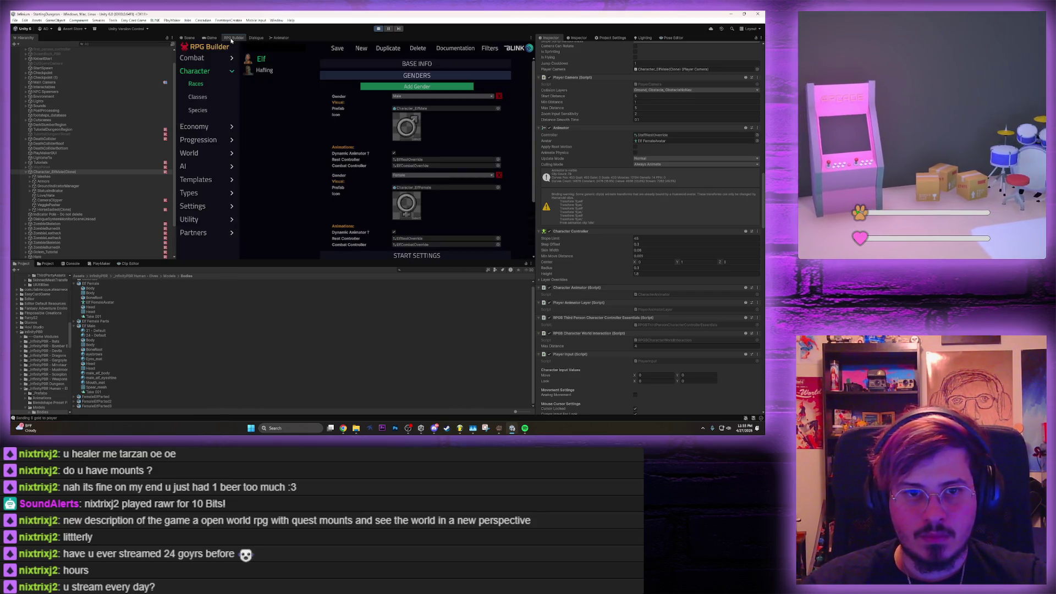
# Search Combat > Effects for 'horse' and open the MountHorse effect
pyautogui.click(200, 60)
pyautogui.click(204, 83)
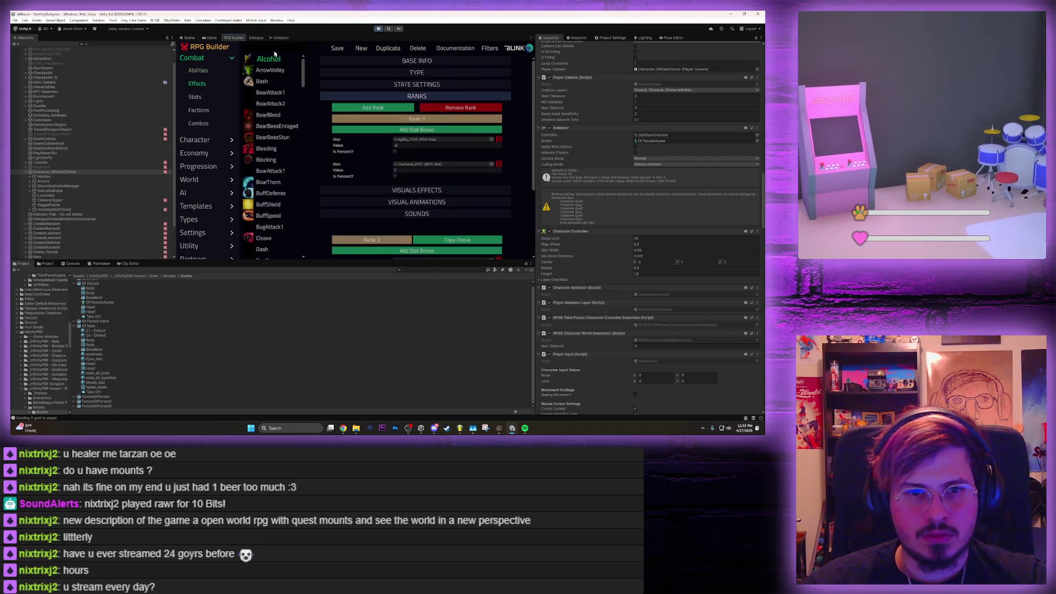
pyautogui.click(277, 48)
pyautogui.write('hgo')
pyautogui.press('BackSpace')
pyautogui.press('BackSpace')
pyautogui.press('BackSpace')
pyautogui.write('horse')
pyautogui.click(272, 58)
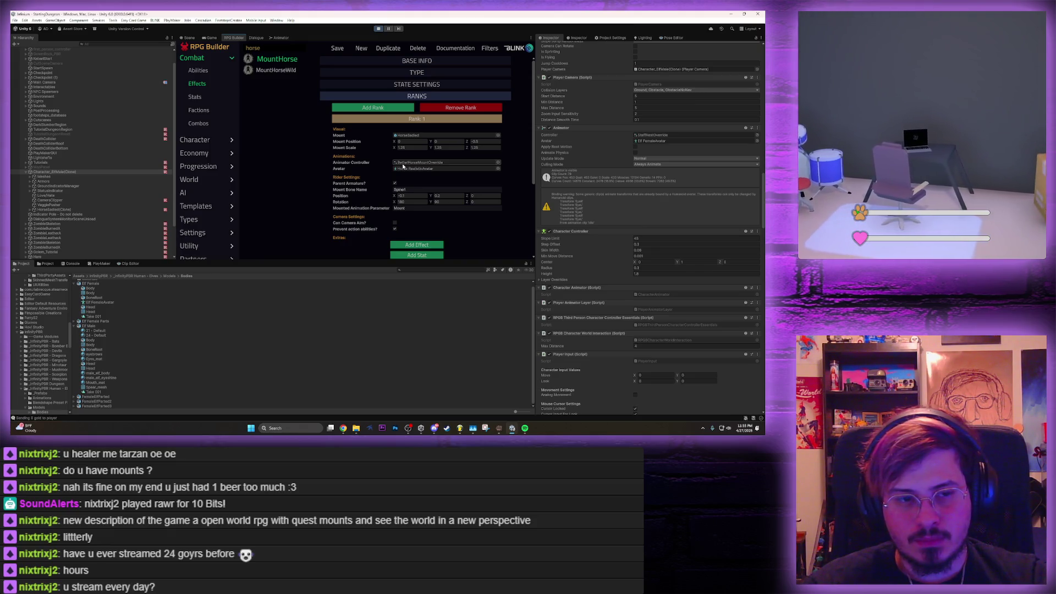
# Locate the mount's animator controller and Horse RealisticAvatar, then view HorseSadled(Clone) in the Scene
pyautogui.click(402, 164)
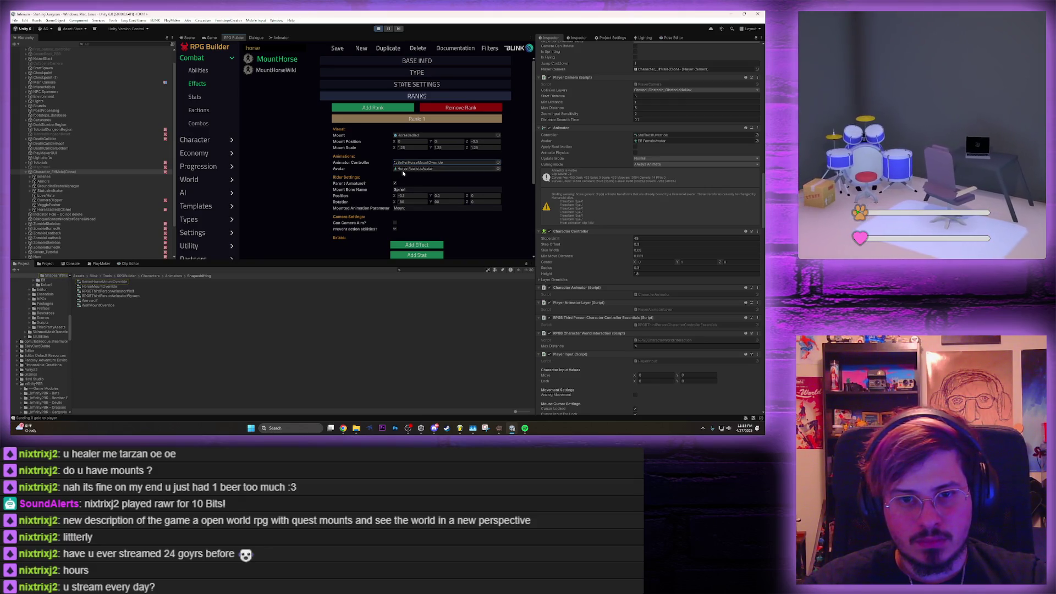
pyautogui.click(401, 170)
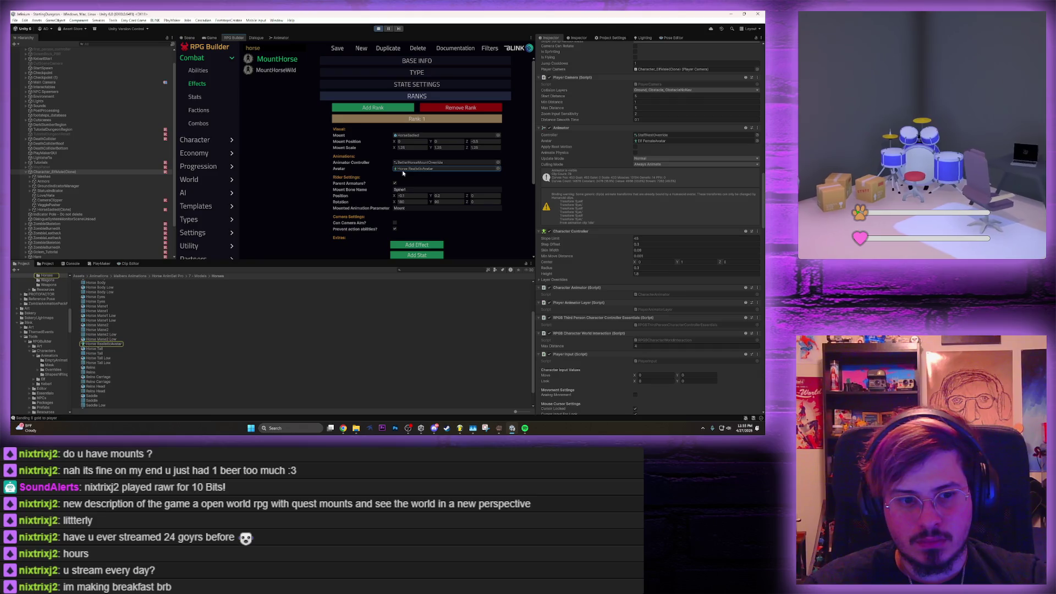
pyautogui.click(71, 210)
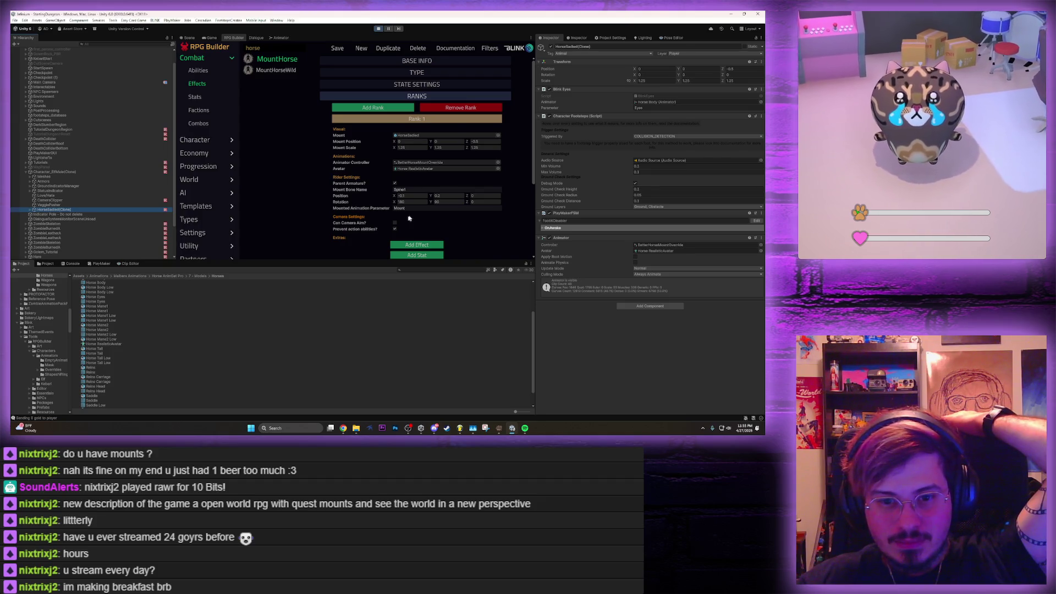
pyautogui.scroll(-3, 392, 239)
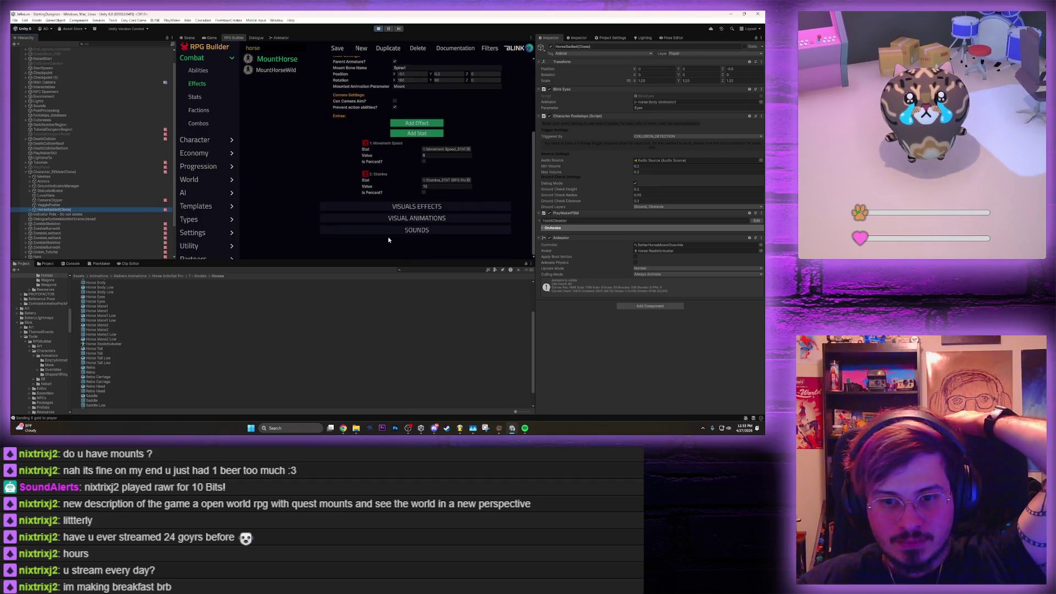
pyautogui.scroll(3, 385, 239)
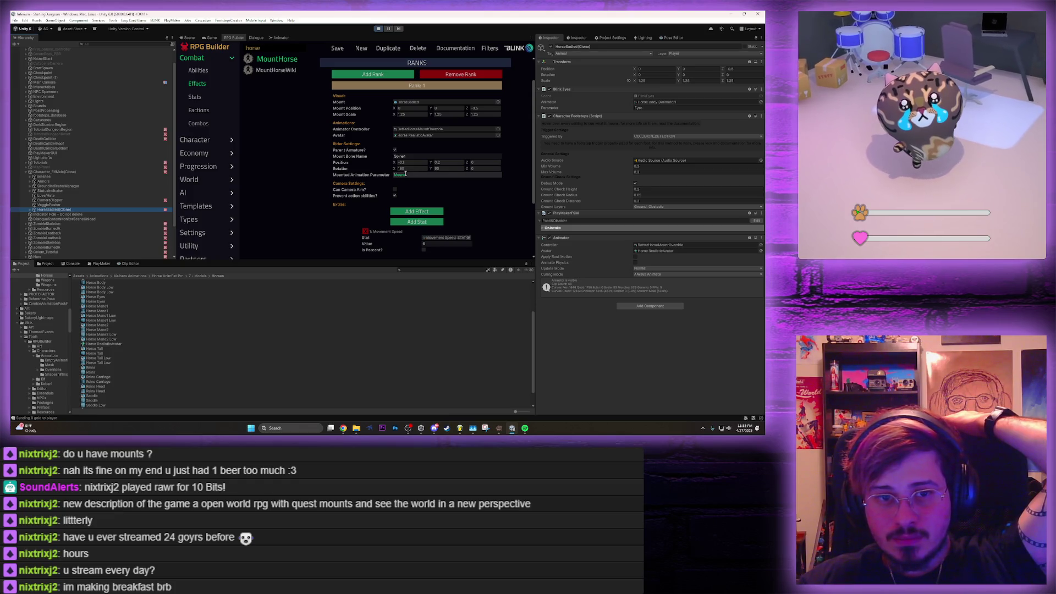
pyautogui.click(189, 36)
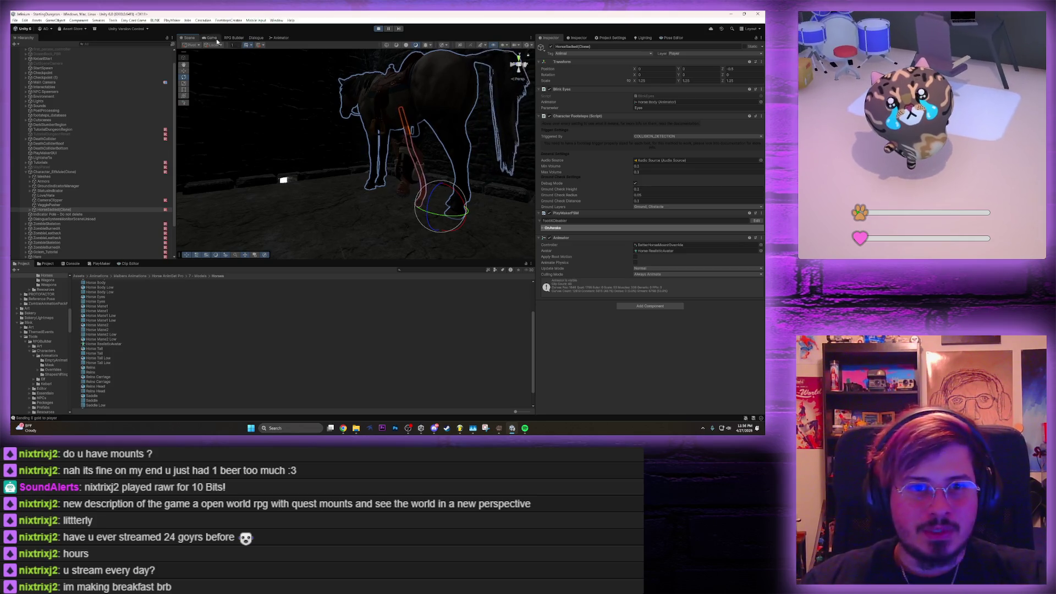
# Stop the running game and start Play mode again
pyautogui.click(217, 38)
pyautogui.click(378, 29)
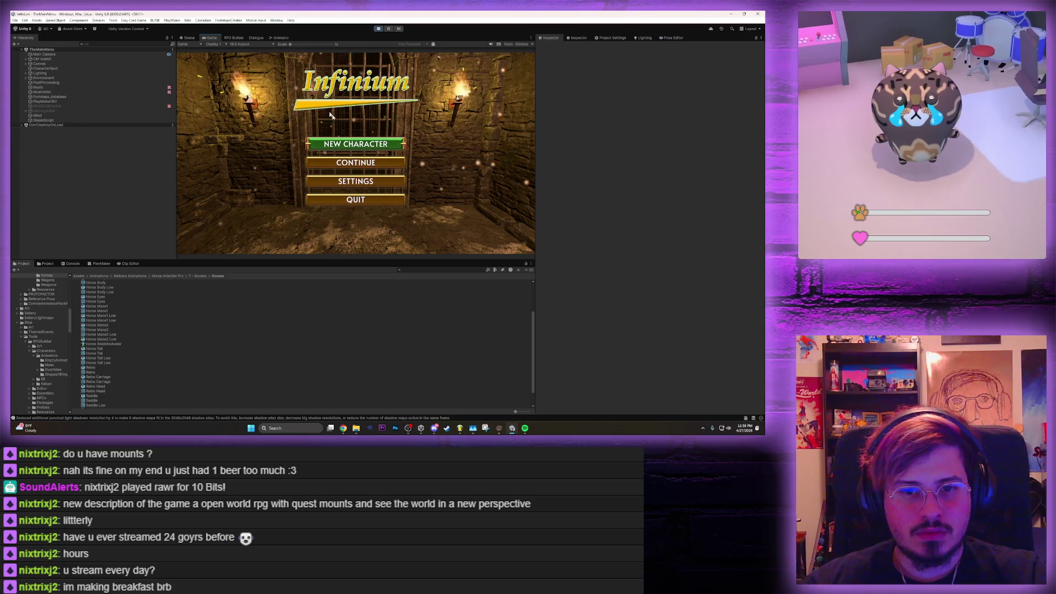
pyautogui.click(349, 162)
pyautogui.scroll(-3, 213, 172)
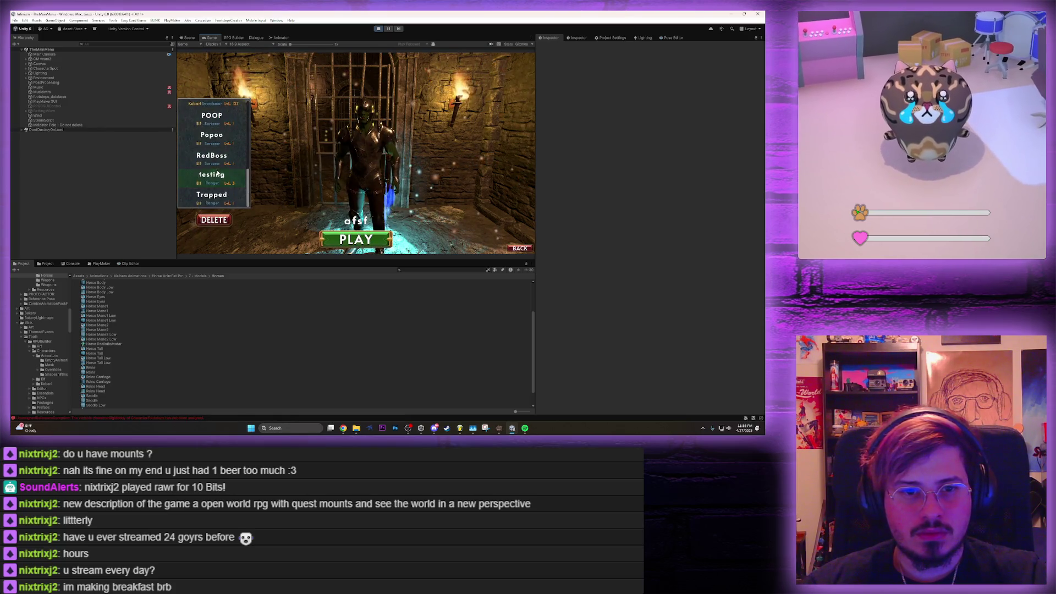
pyautogui.scroll(-3, 215, 173)
pyautogui.scroll(-3, 215, 173)
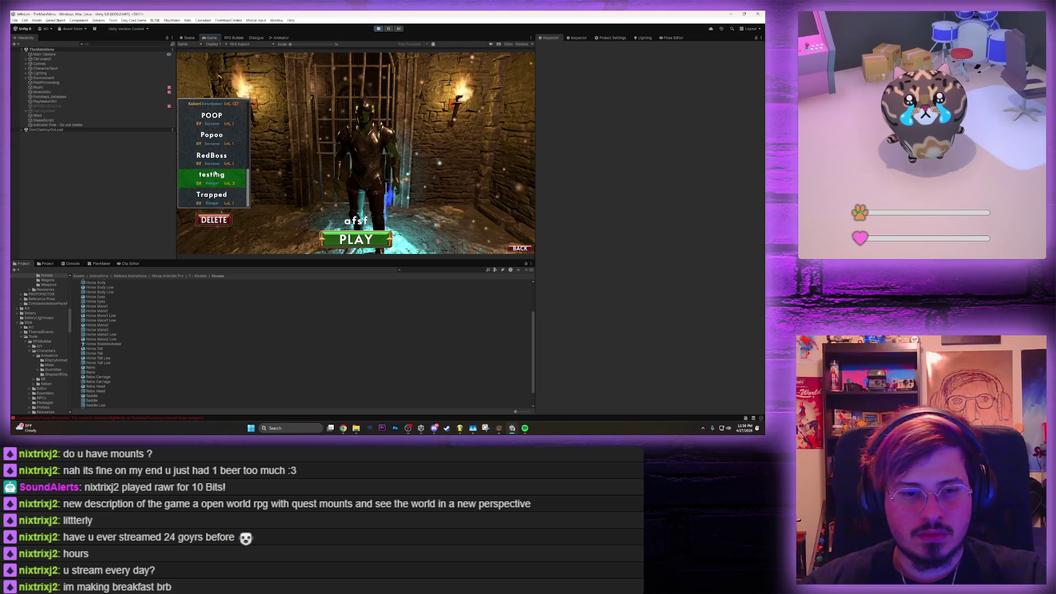
pyautogui.scroll(2, 214, 170)
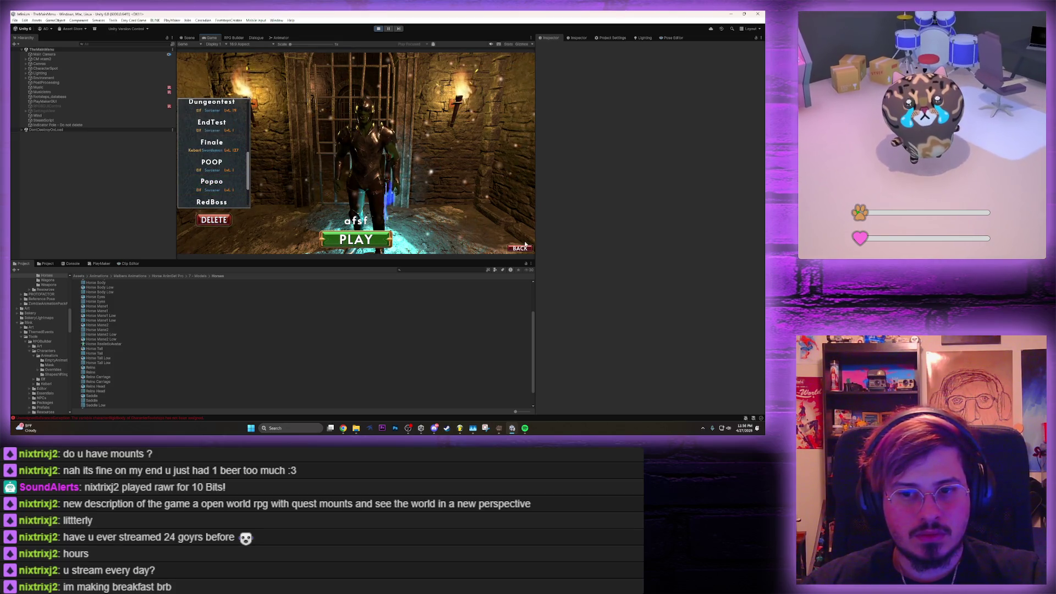
# On the New Character screen, toggle between female and male elf previews
pyautogui.click(339, 241)
pyautogui.click(361, 145)
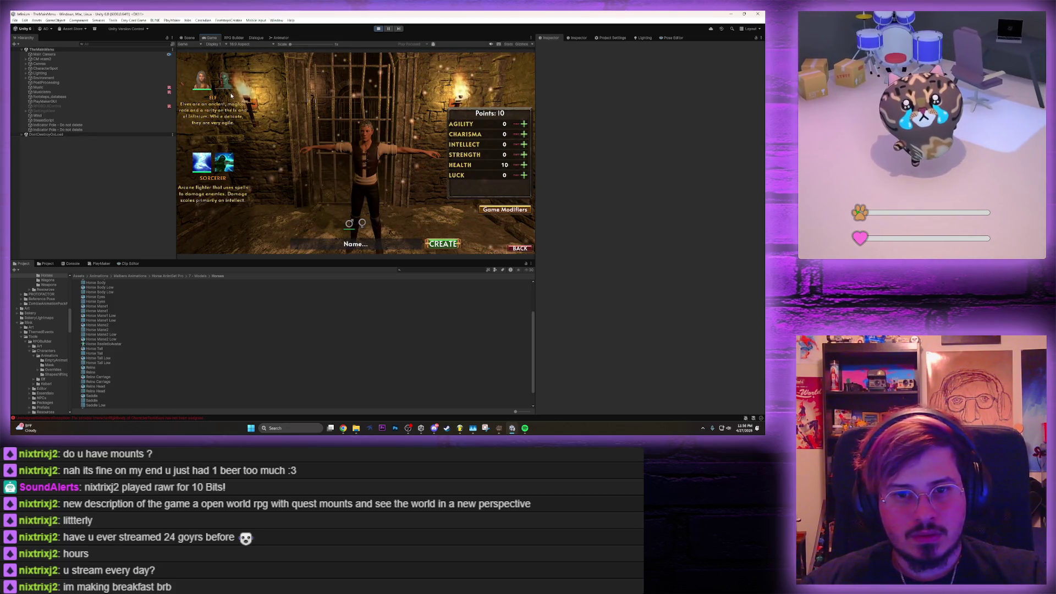
pyautogui.click(362, 222)
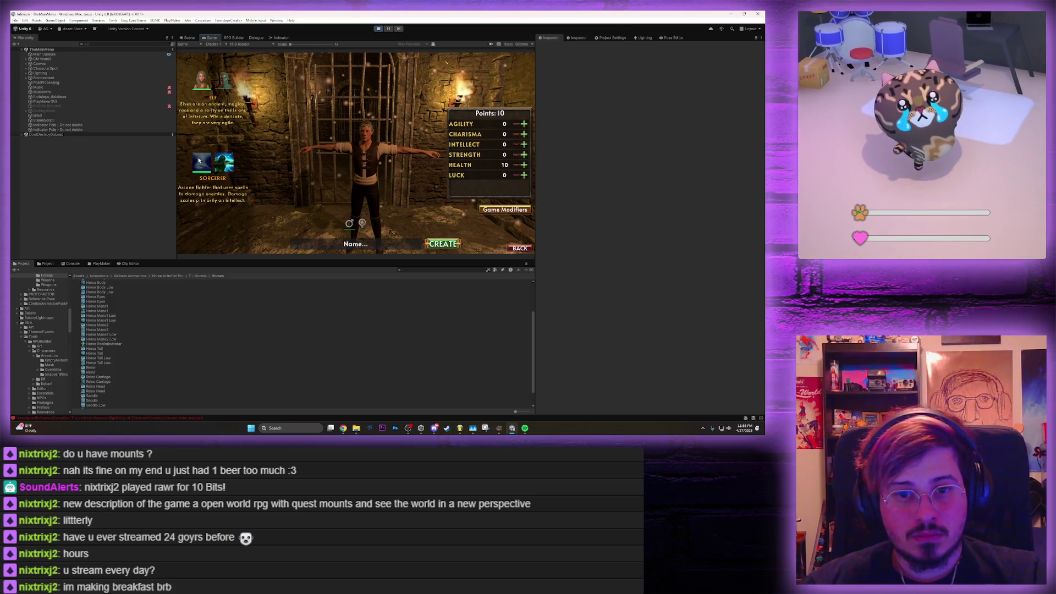
pyautogui.click(349, 223)
pyautogui.click(362, 223)
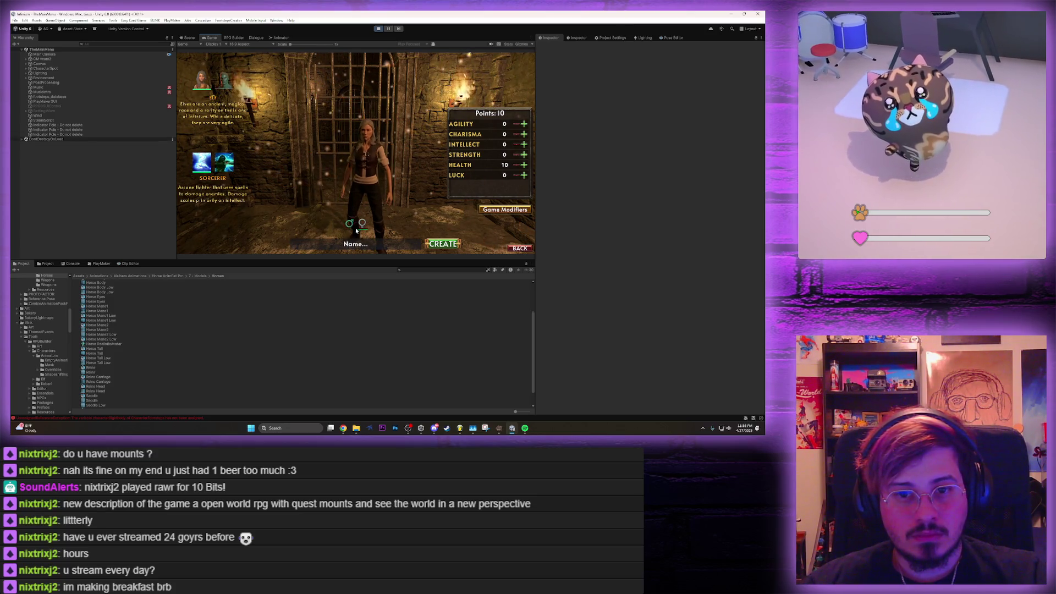
pyautogui.click(349, 223)
pyautogui.click(234, 37)
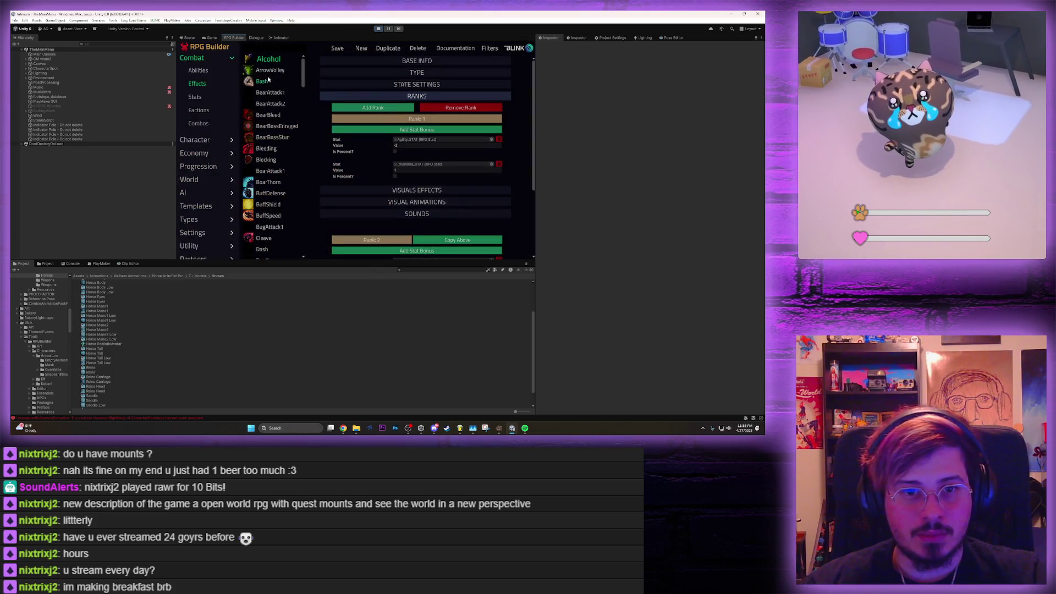
# Open the Elf race's genders and locate the Character_ElfFemale prefab in project files
pyautogui.click(189, 179)
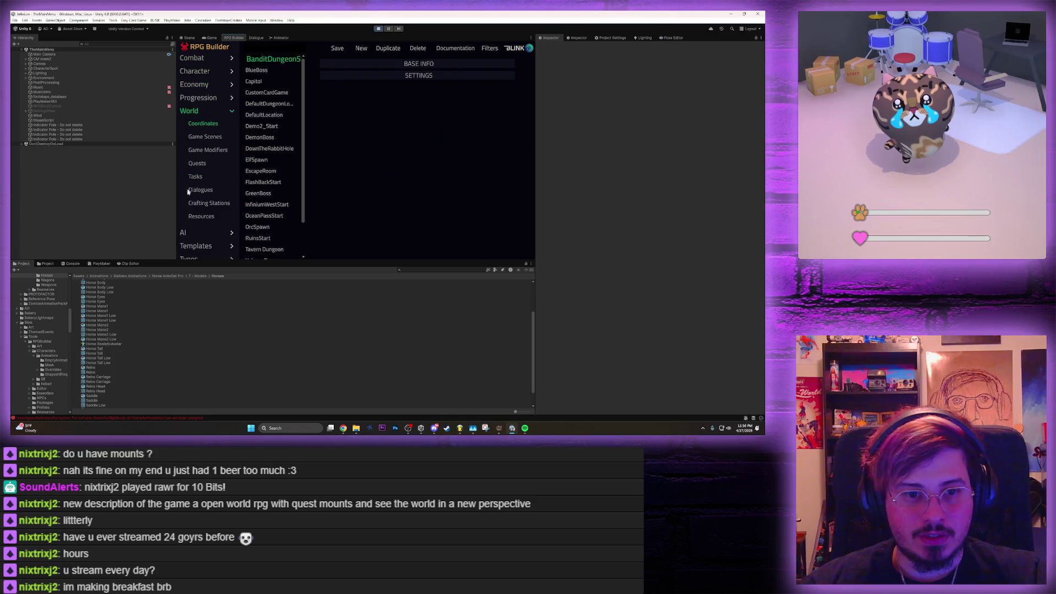
pyautogui.click(184, 231)
pyautogui.click(195, 71)
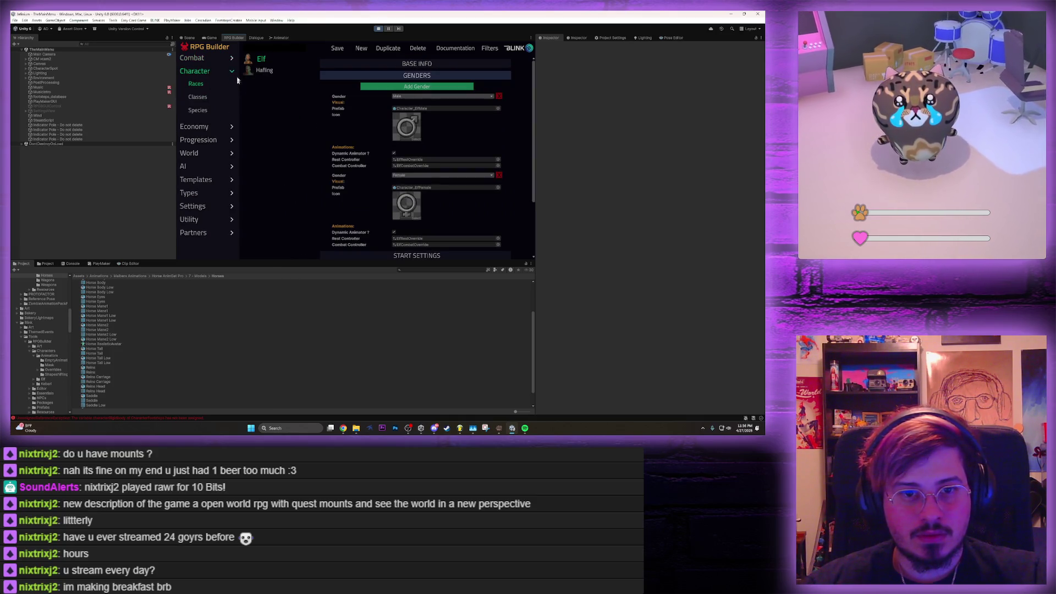
pyautogui.click(440, 187)
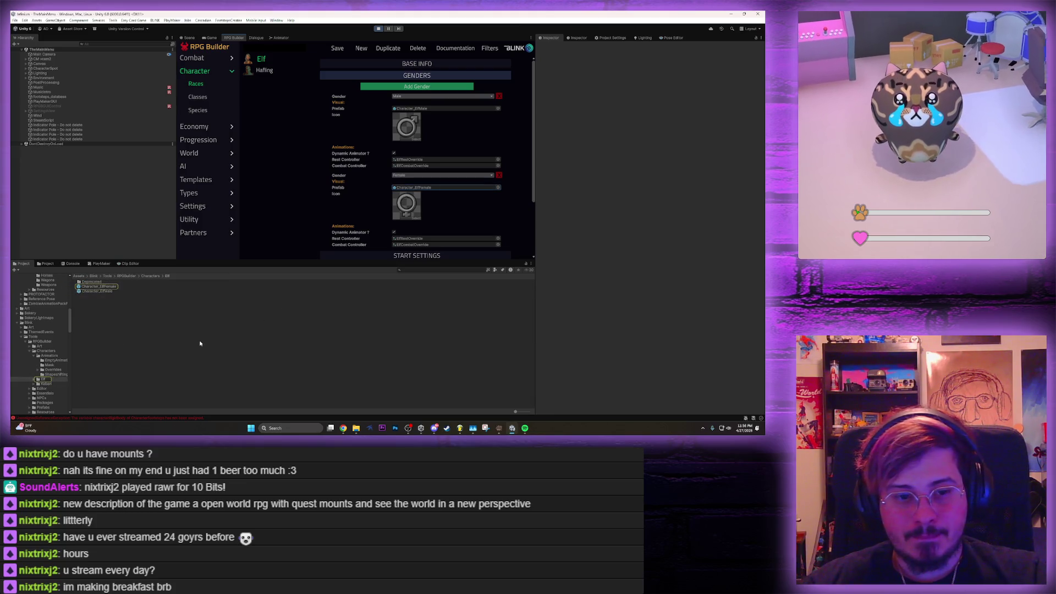
# Open Character_ElfFemale for editing and scroll through its Inspector components
pyautogui.doubleClick(111, 287)
pyautogui.scroll(-5, 583, 204)
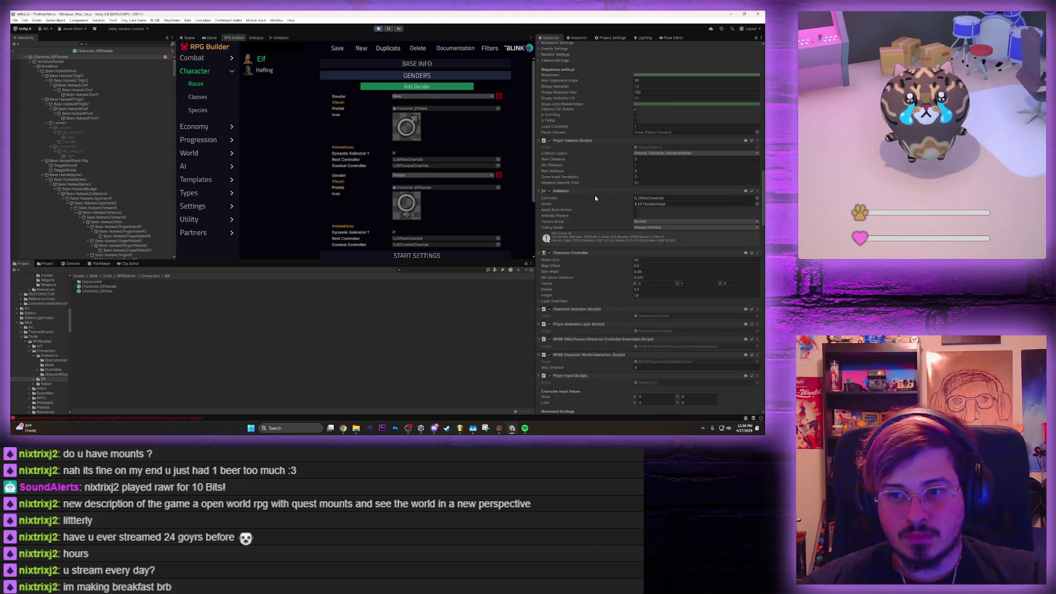
pyautogui.scroll(-15, 588, 204)
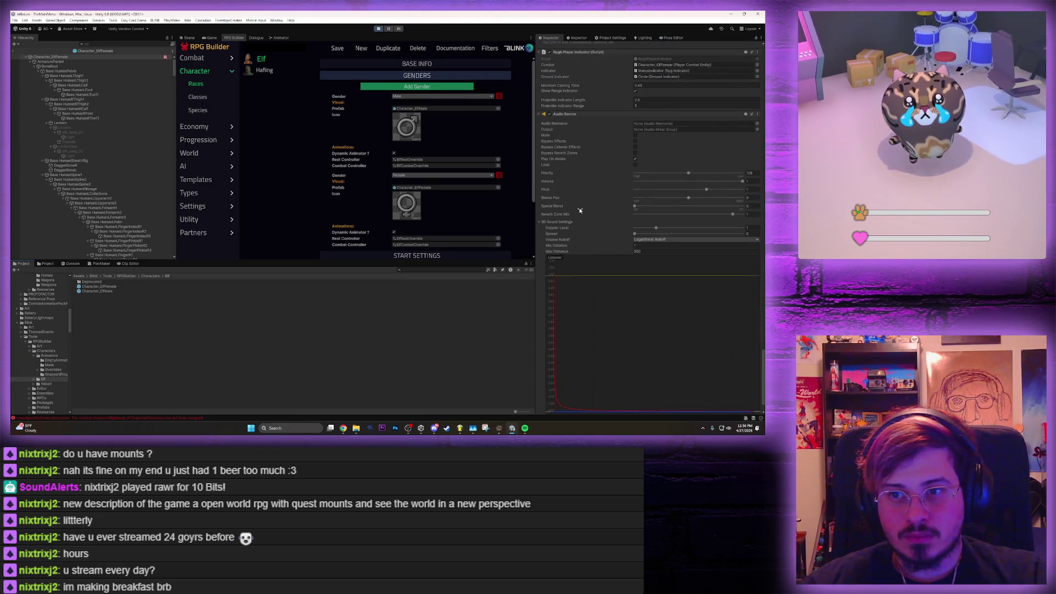
pyautogui.scroll(-10, 578, 212)
pyautogui.scroll(-10, 573, 215)
pyautogui.scroll(15, 574, 218)
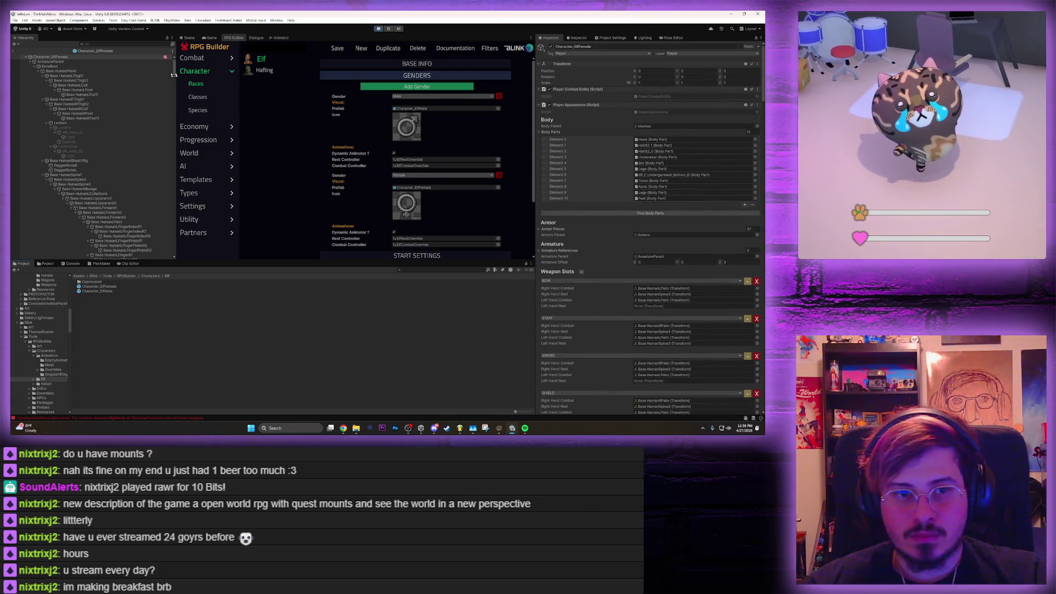
pyautogui.click(190, 38)
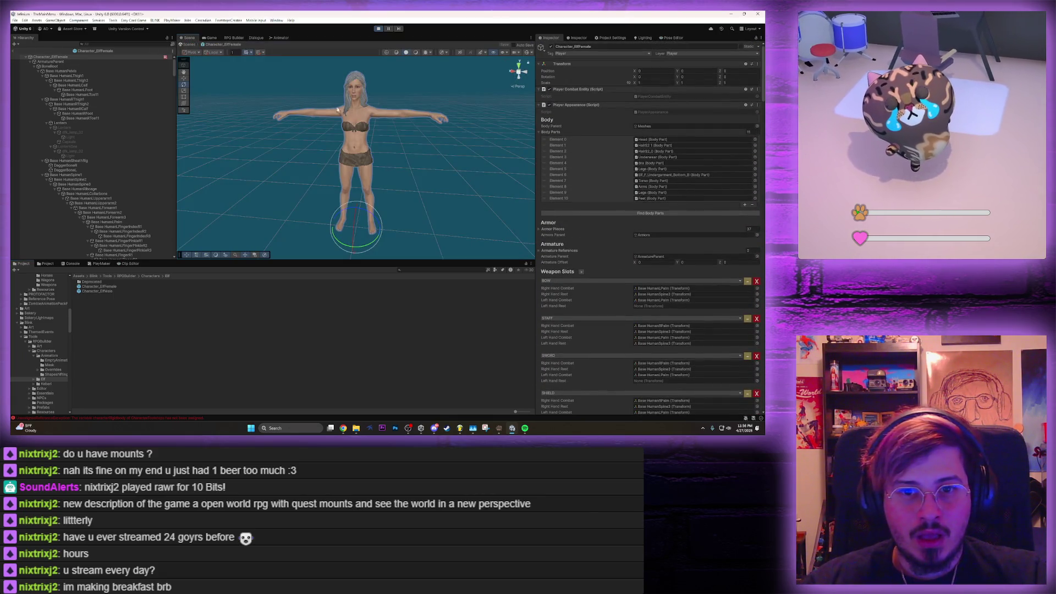
# Open Character_ElfMale, locate its body mesh asset, and review the root's components
pyautogui.doubleClick(99, 291)
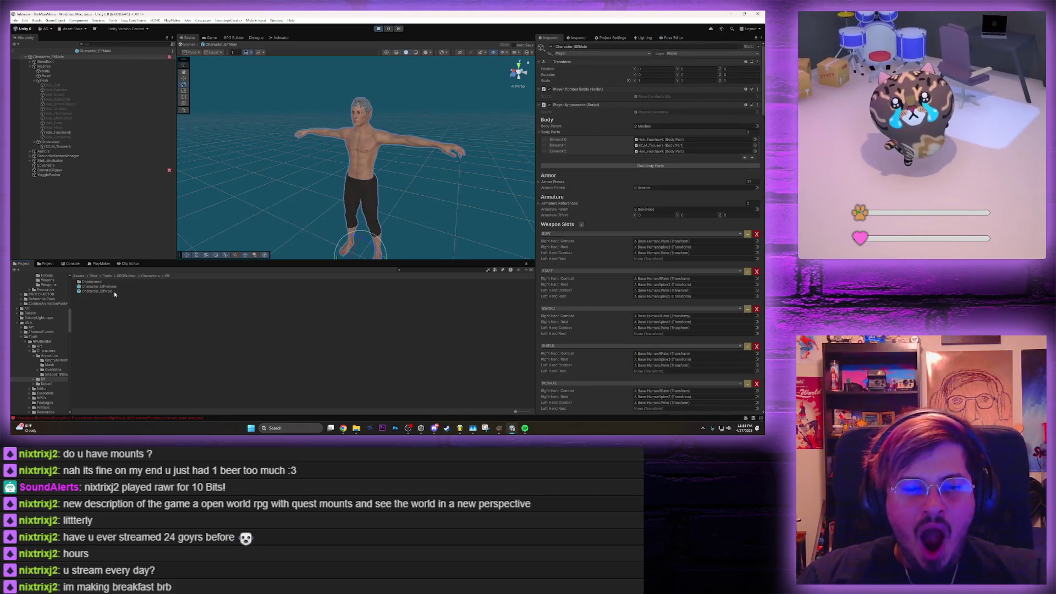
pyautogui.click(357, 147)
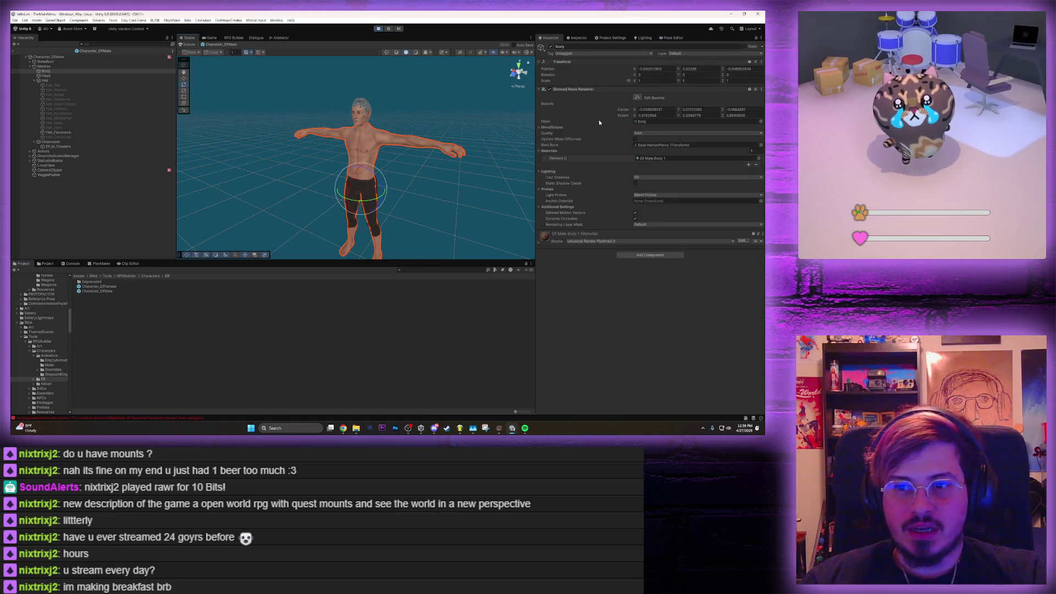
pyautogui.click(645, 121)
pyautogui.click(64, 57)
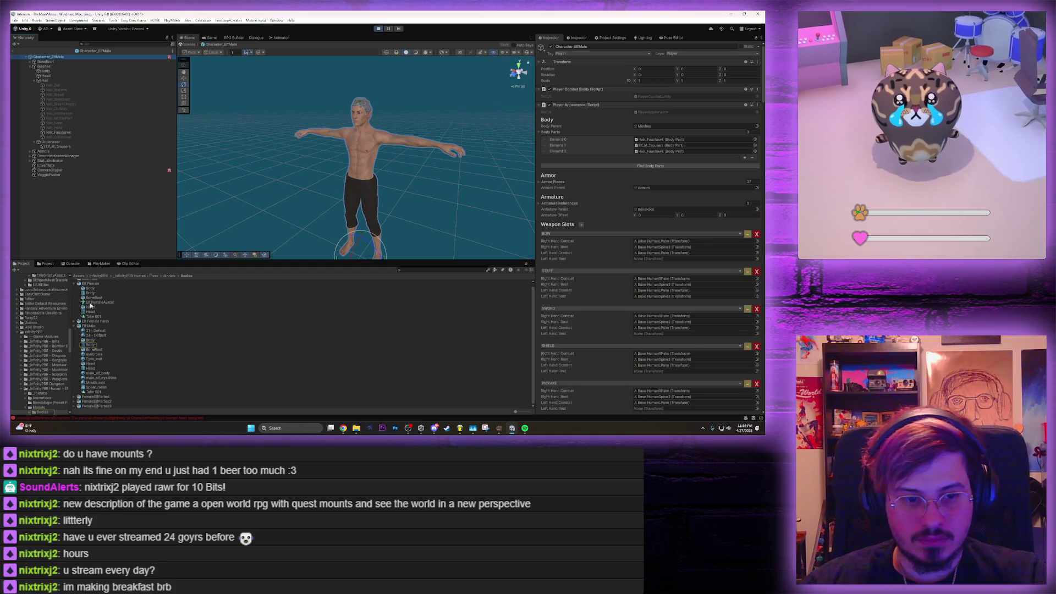
pyautogui.scroll(-5, 578, 410)
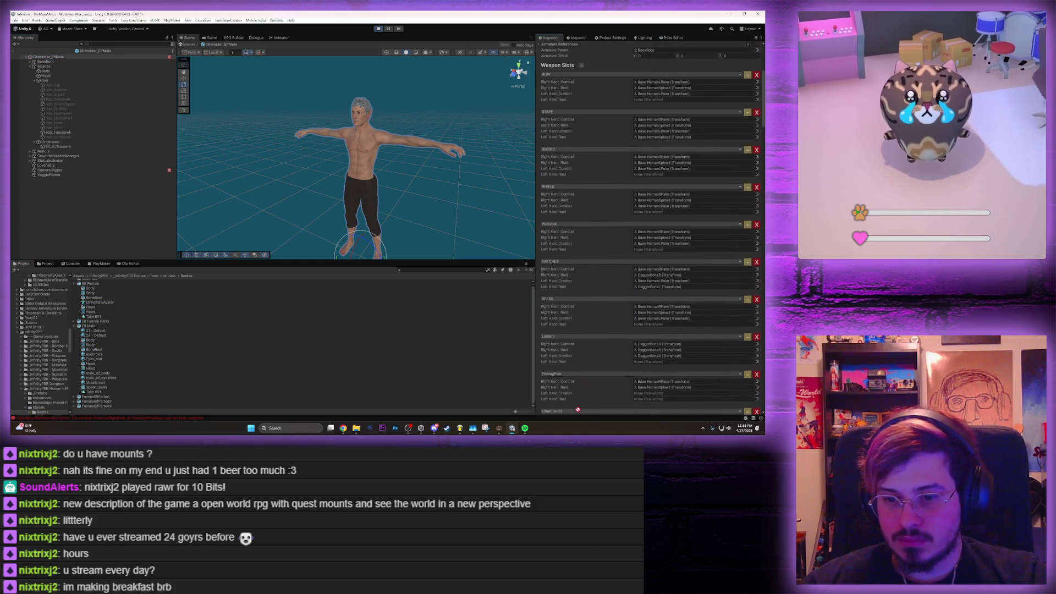
pyautogui.scroll(-7, 578, 410)
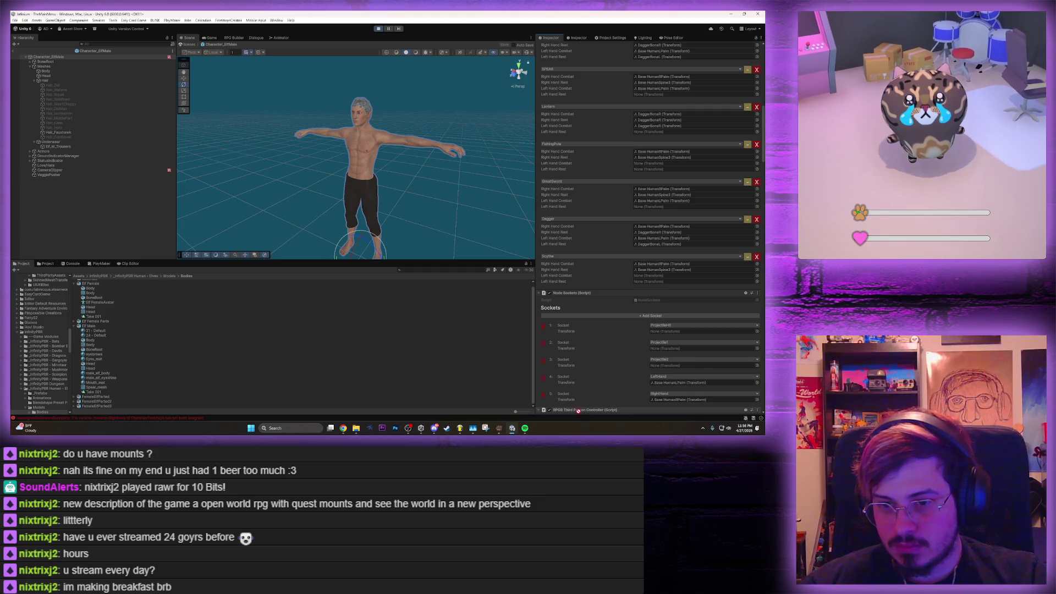
pyautogui.scroll(-7, 578, 409)
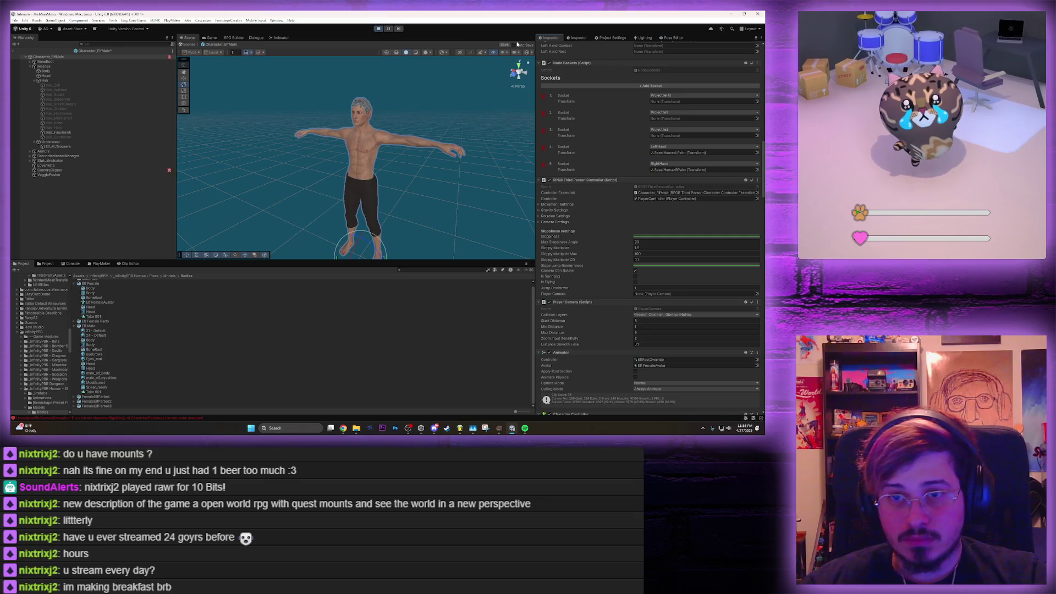
# Save the Character_ElfMale prefab and return to the main menu scene
pyautogui.hotkey('ctrl', 's')
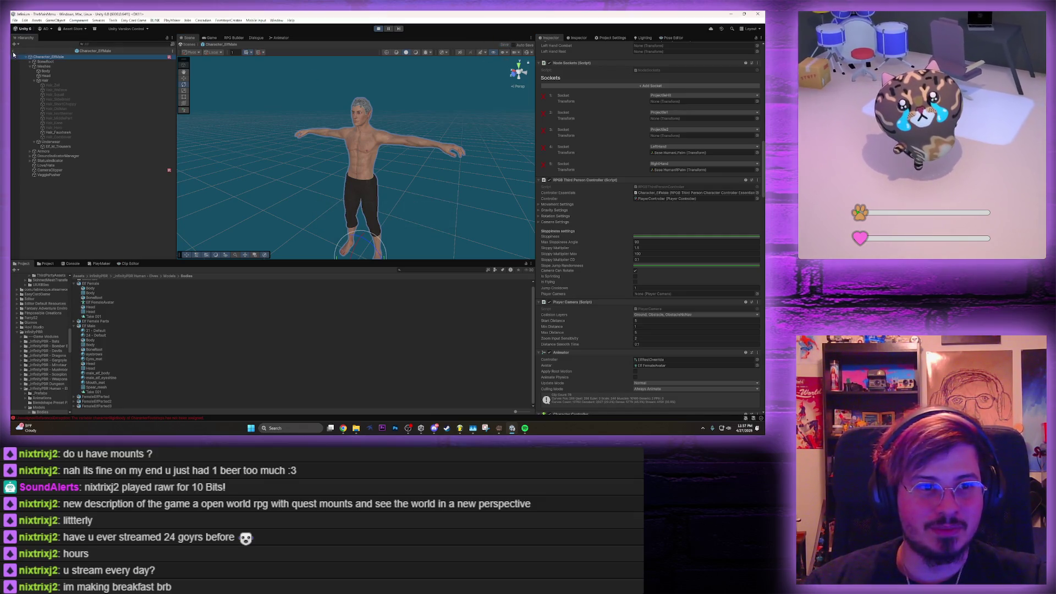
pyautogui.click(14, 54)
pyautogui.click(208, 39)
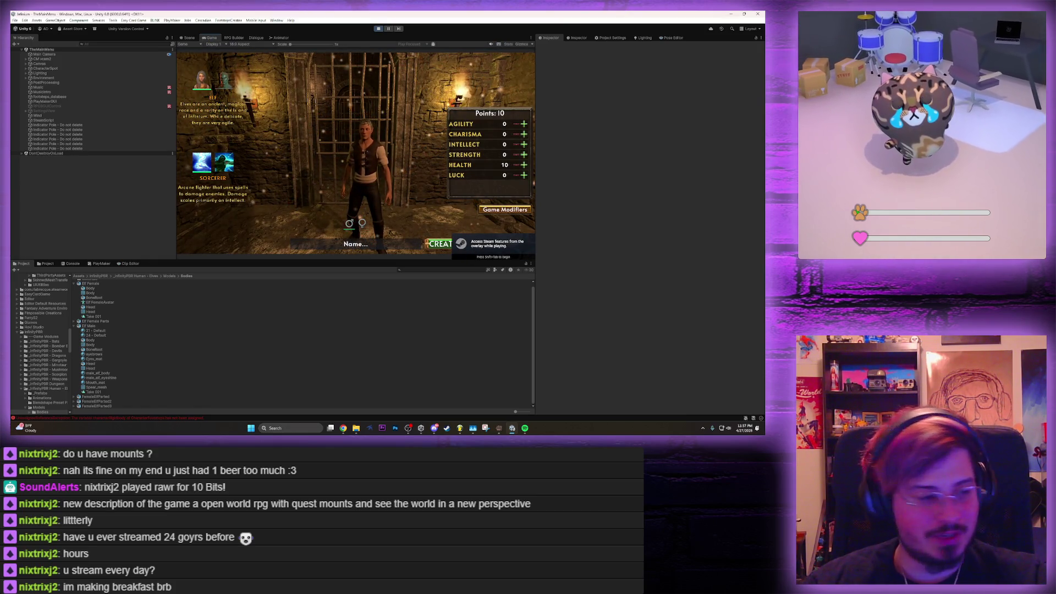
# Look at Infinium's page in the Steam library, then minimize Steam
pyautogui.click(447, 428)
pyautogui.click(41, 130)
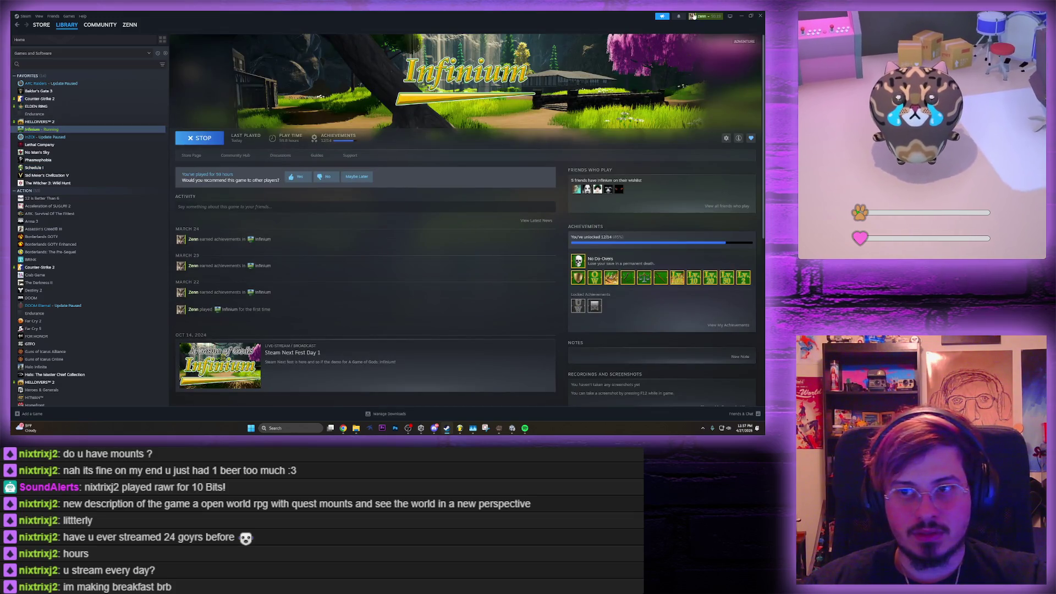
pyautogui.click(742, 15)
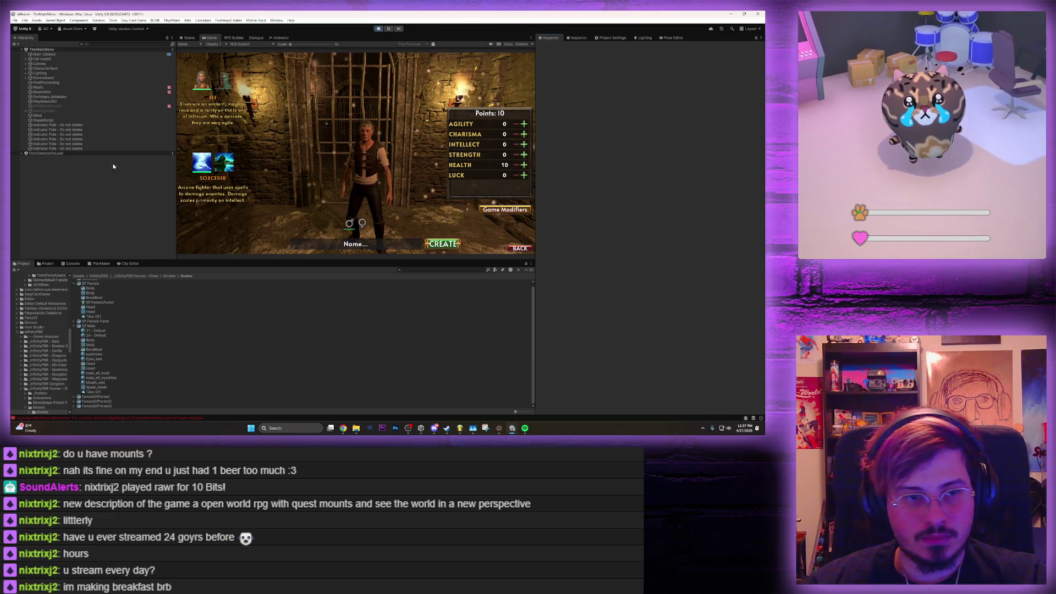
# Create a Kebari character named 'asdas' with all points in Agility
pyautogui.click(49, 264)
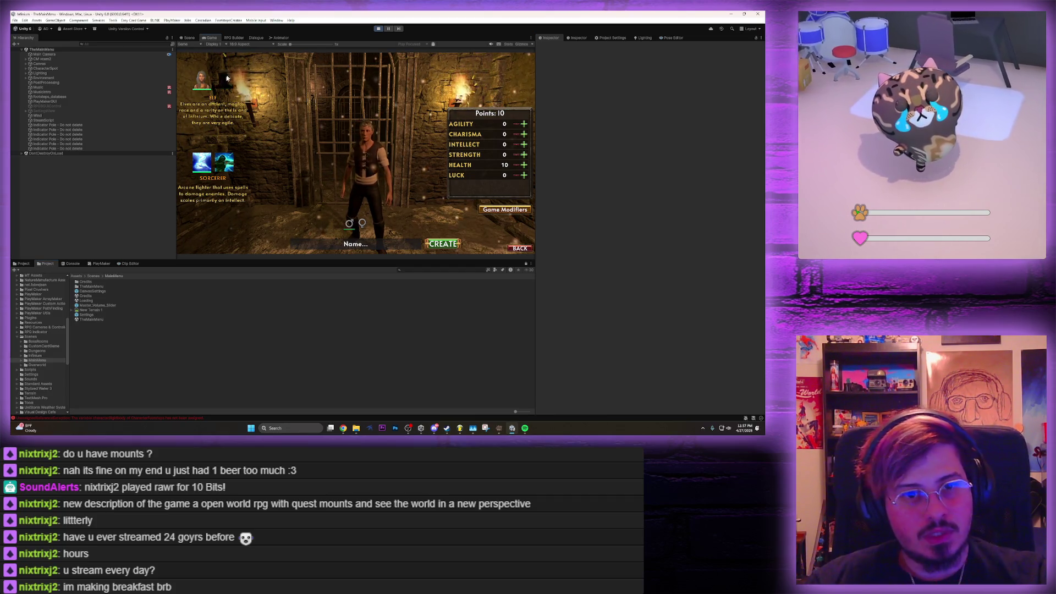
pyautogui.click(227, 78)
pyautogui.click(385, 244)
pyautogui.write('asdas')
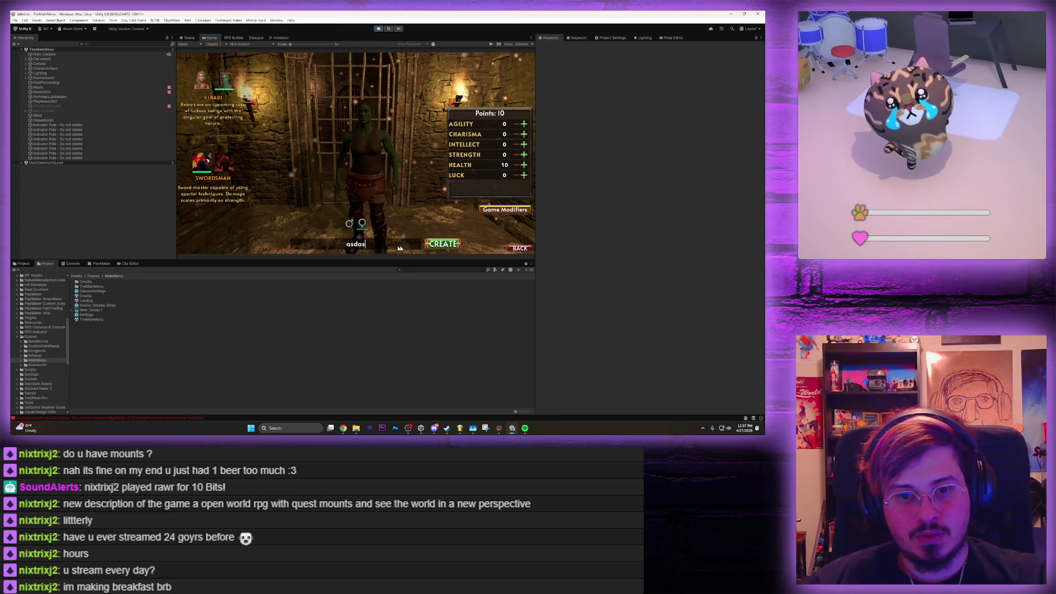
pyautogui.click(523, 124)
pyautogui.click(524, 124)
pyautogui.click(524, 124)
pyautogui.click(523, 124)
pyautogui.click(524, 124)
pyautogui.click(523, 124)
pyautogui.click(524, 123)
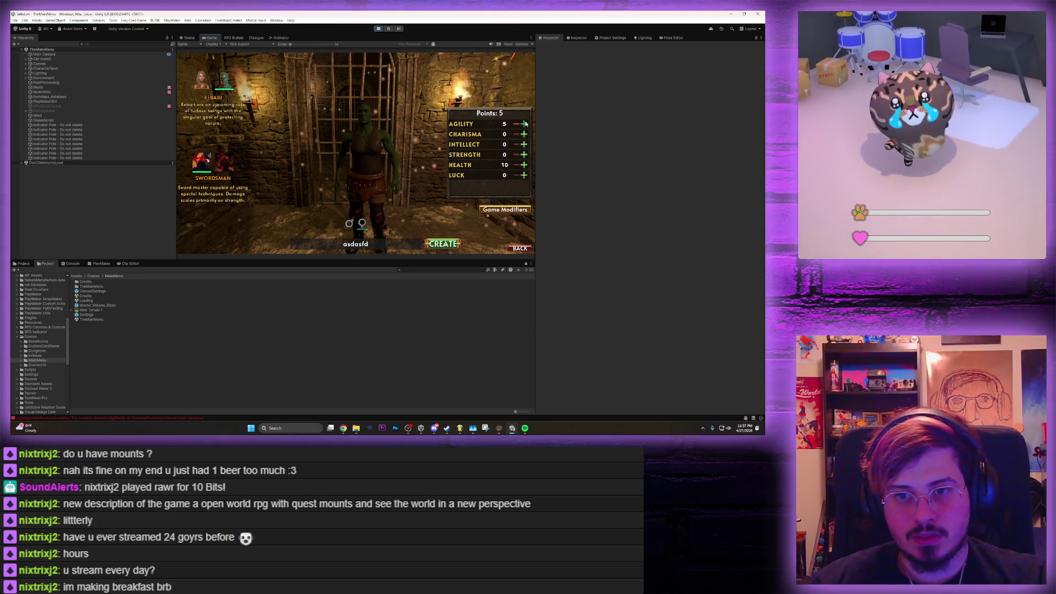
pyautogui.click(524, 124)
pyautogui.click(524, 124)
pyautogui.click(524, 123)
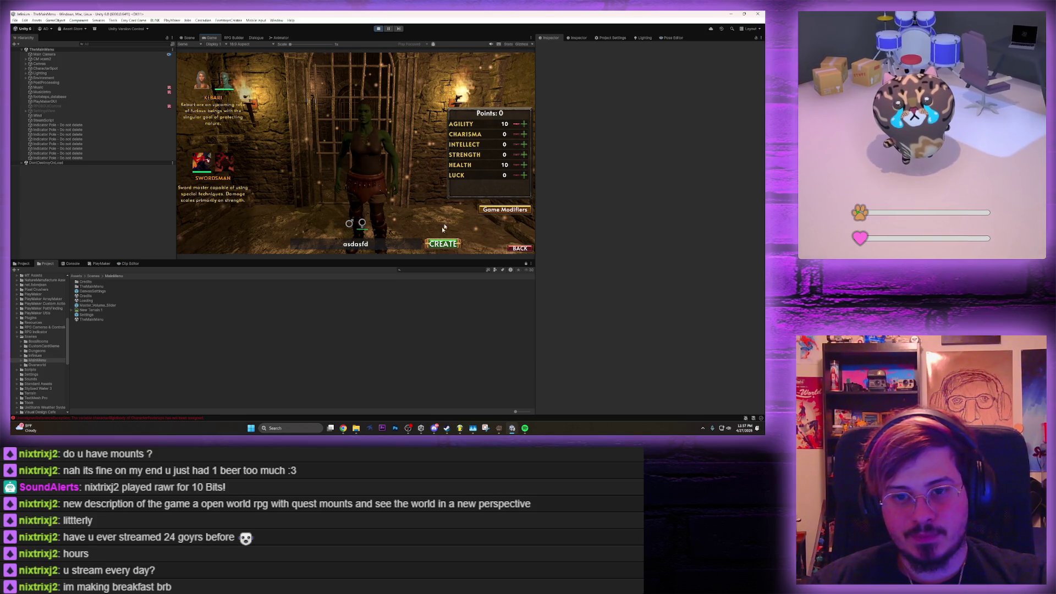
pyautogui.press('Return')
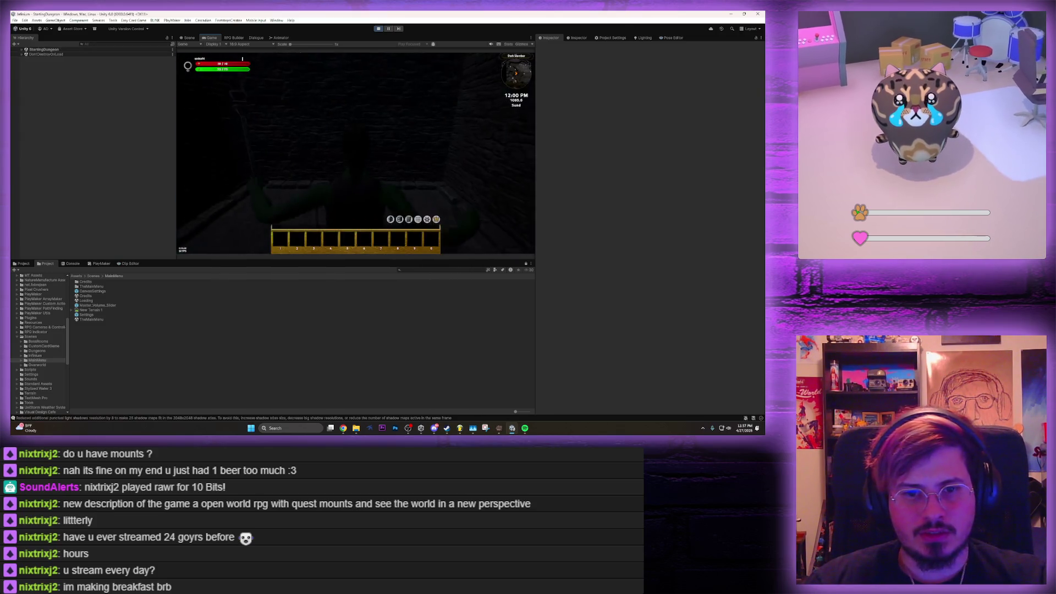
# Grant a Horse Whistle from the developer panel and use it from the inventory to summon a horse
pyautogui.press('F1')
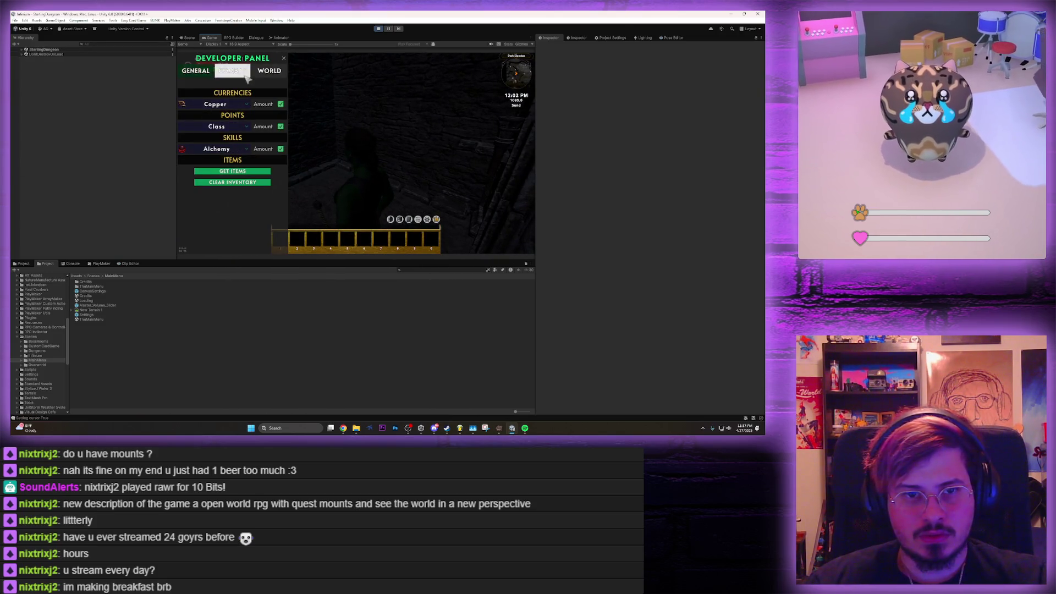
pyautogui.click(235, 171)
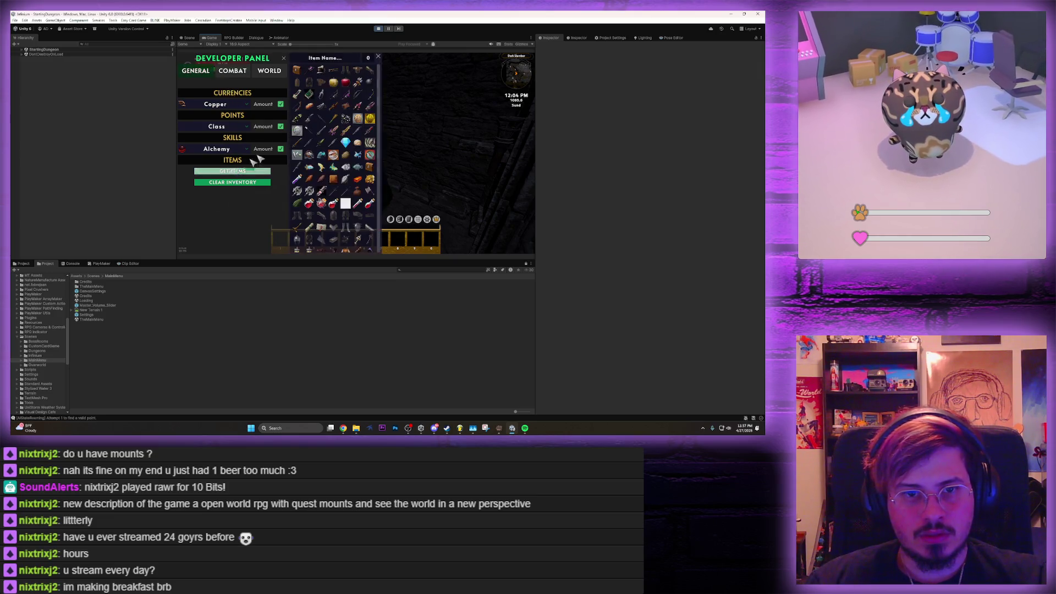
pyautogui.write('ho')
pyautogui.click(337, 67)
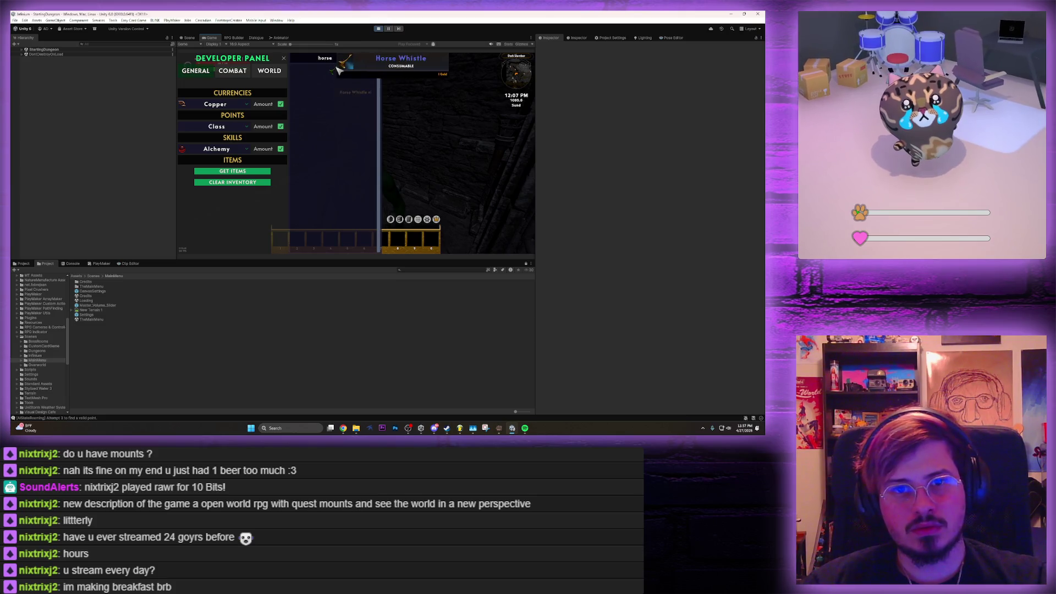
pyautogui.press('Escape')
pyautogui.press('i')
pyautogui.rightClick(474, 101)
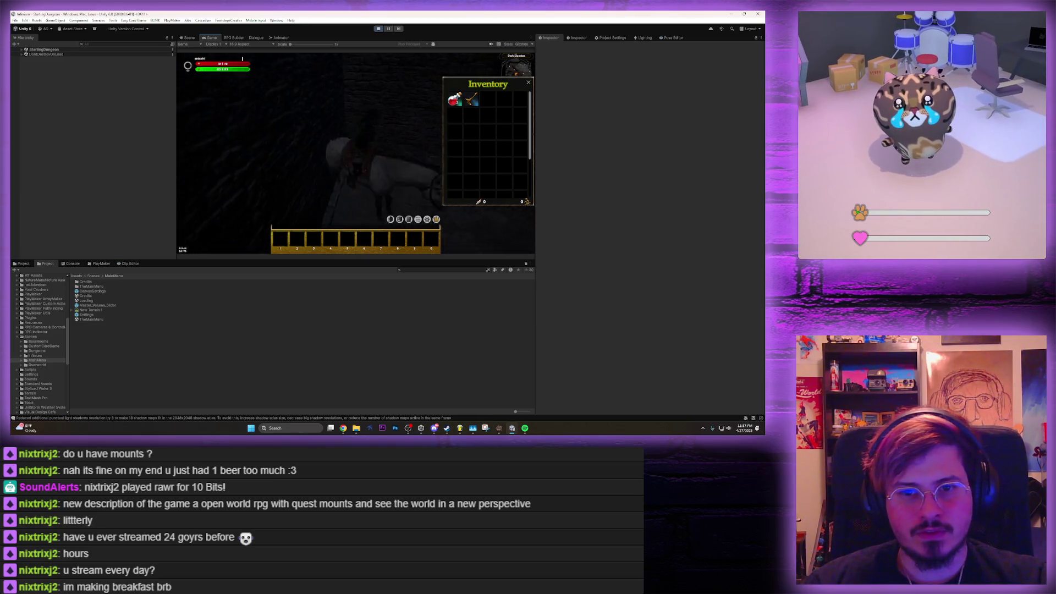
# Restart the game and create a new character 'asfdas' with all points in Agility
pyautogui.press('i')
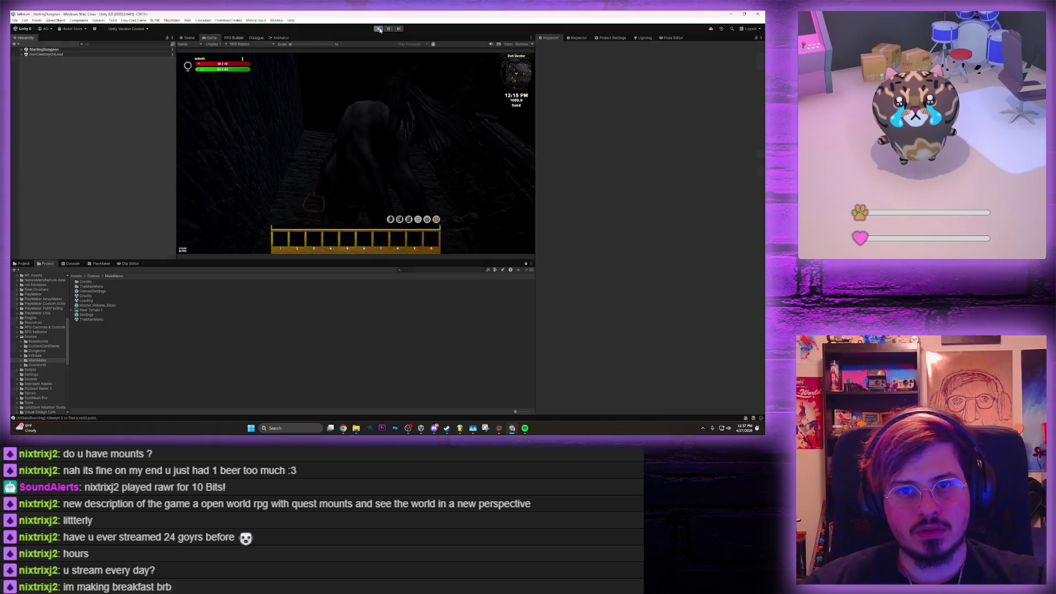
pyautogui.click(380, 30)
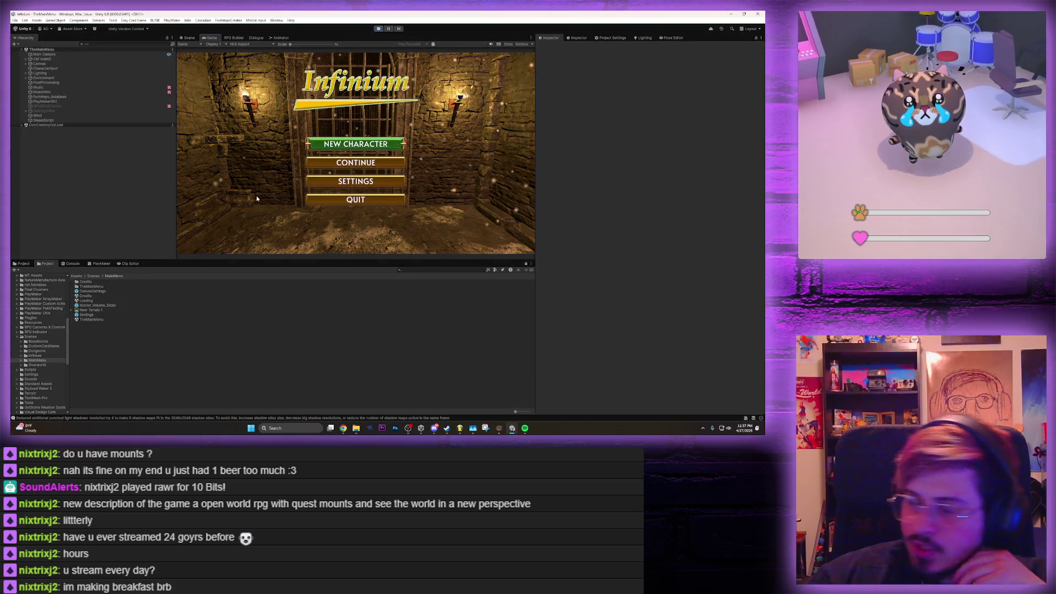
pyautogui.click(356, 144)
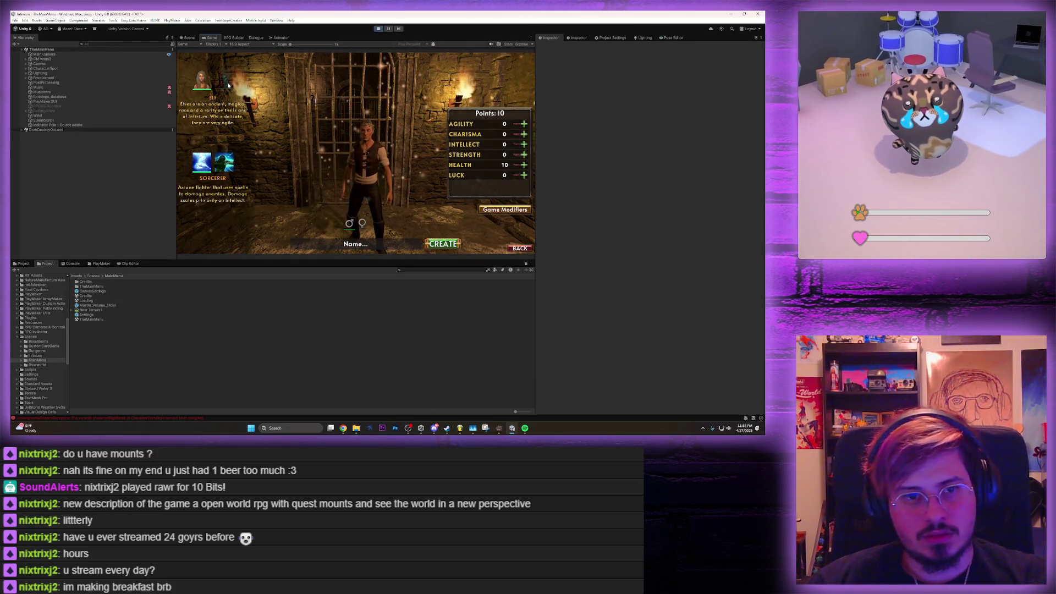
pyautogui.write('as')
pyautogui.click(355, 244)
pyautogui.write('asfdas')
pyautogui.click(525, 124)
pyautogui.click(525, 124)
pyautogui.click(524, 124)
pyautogui.click(524, 124)
pyautogui.click(524, 124)
pyautogui.click(524, 124)
pyautogui.click(524, 124)
pyautogui.click(525, 124)
pyautogui.click(524, 124)
pyautogui.click(525, 124)
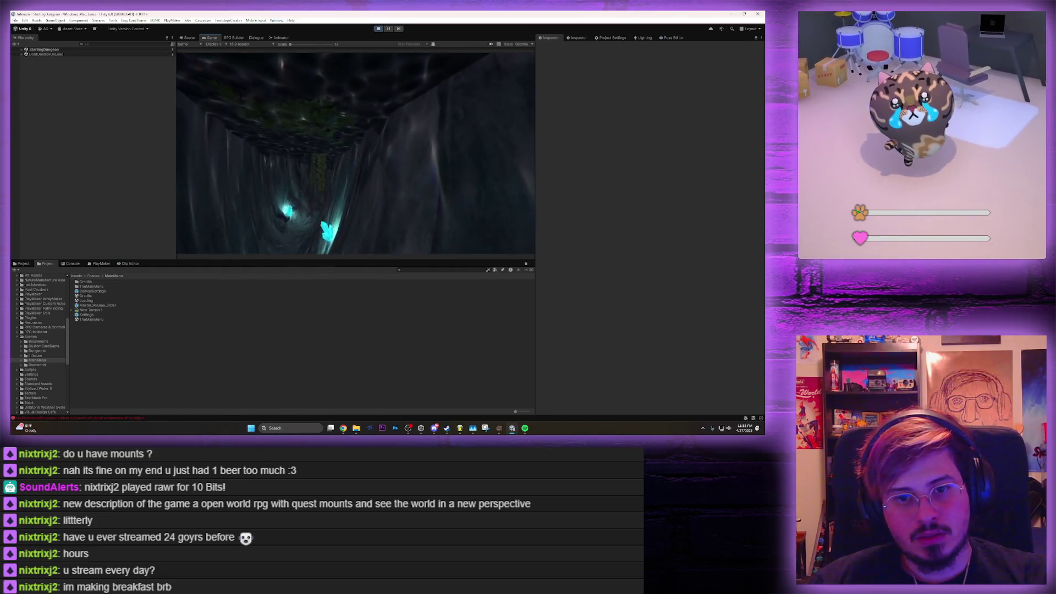
# Grant the Horse Whistle, use it to mount the horse, then stop the play-test
pyautogui.click(436, 219)
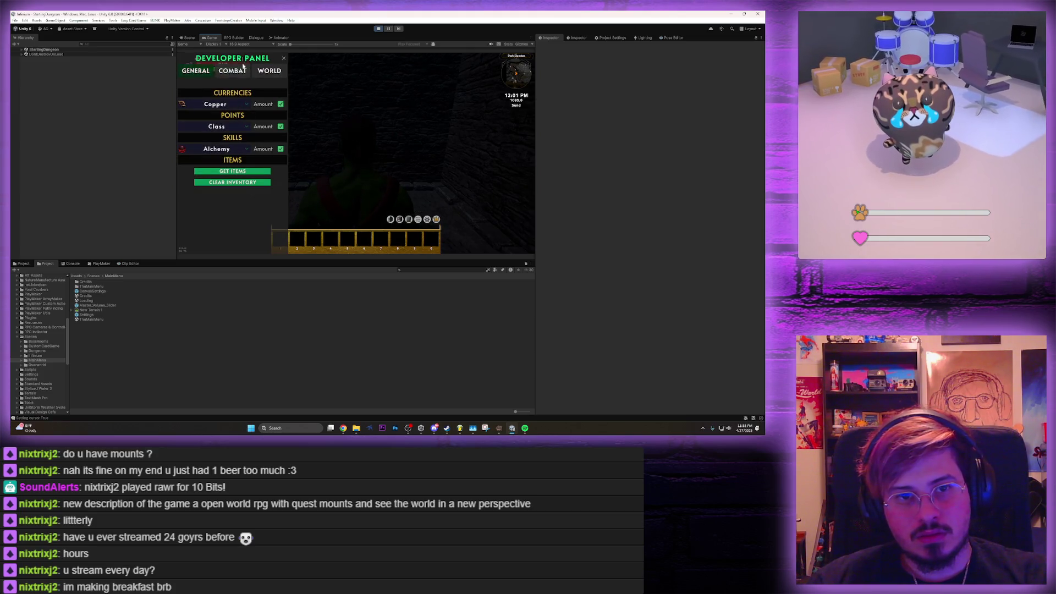
pyautogui.click(244, 172)
pyautogui.click(344, 58)
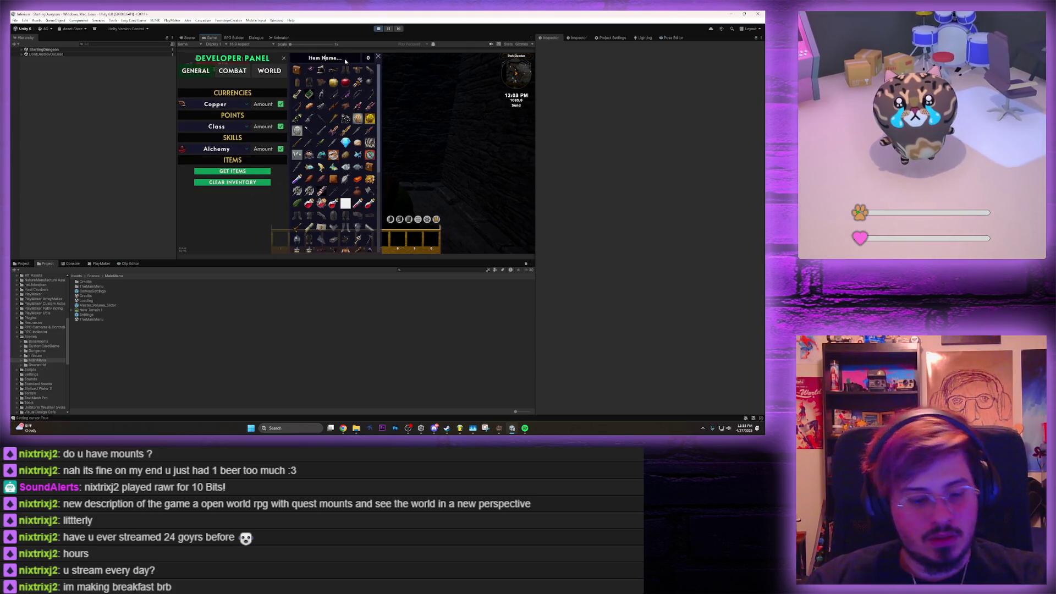
pyautogui.write('horse')
pyautogui.click(332, 71)
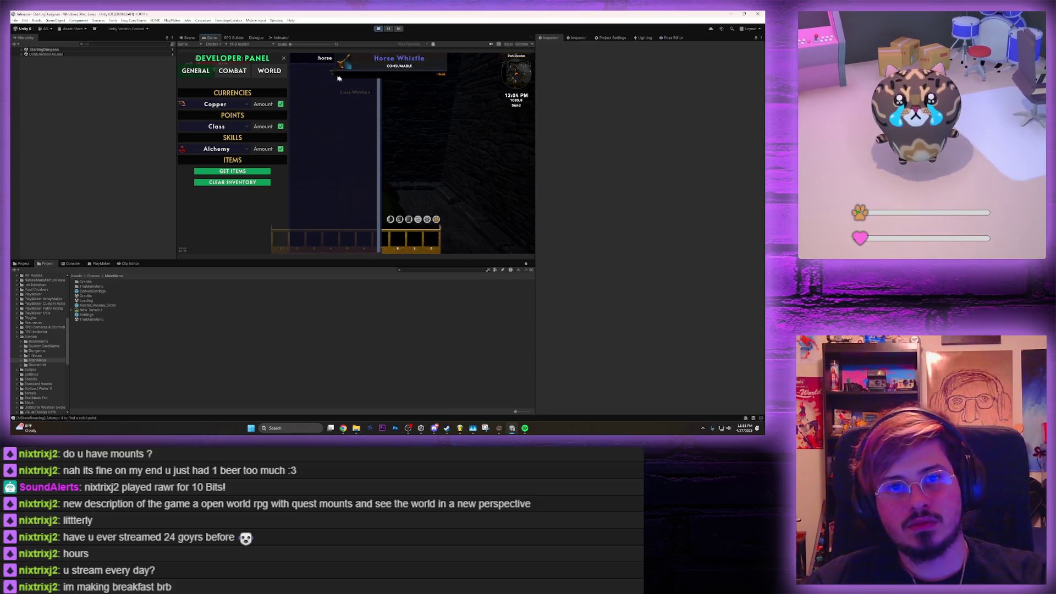
pyautogui.press('i')
pyautogui.rightClick(478, 98)
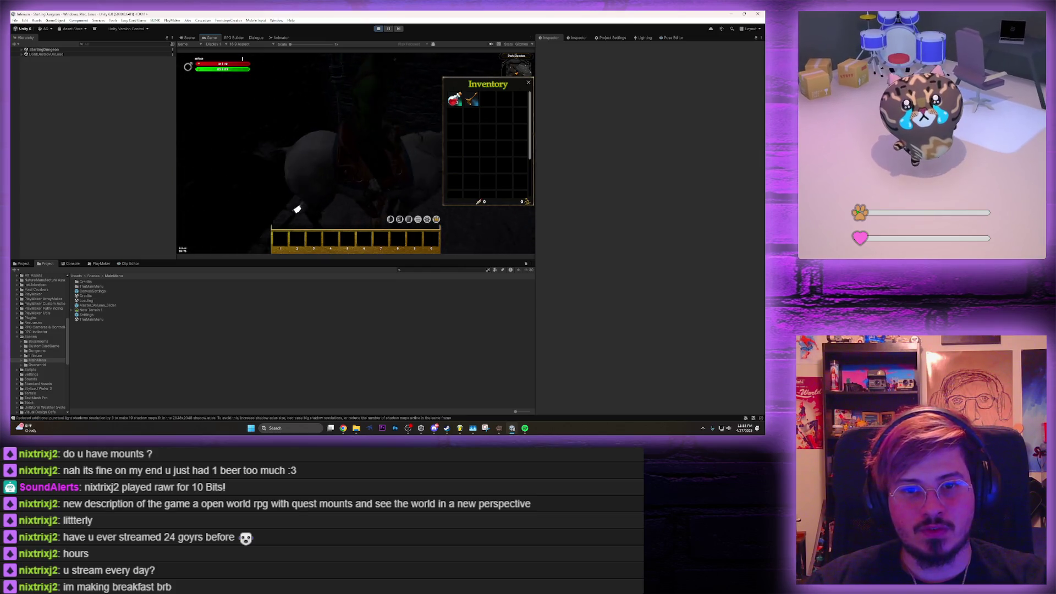
pyautogui.press('i')
pyautogui.click(379, 29)
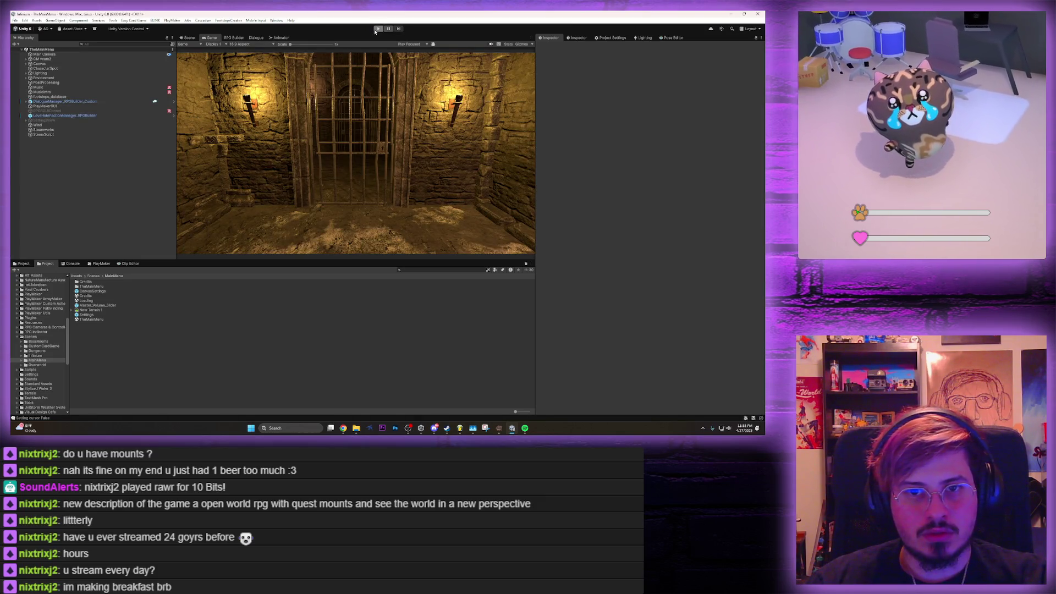
pyautogui.click(235, 38)
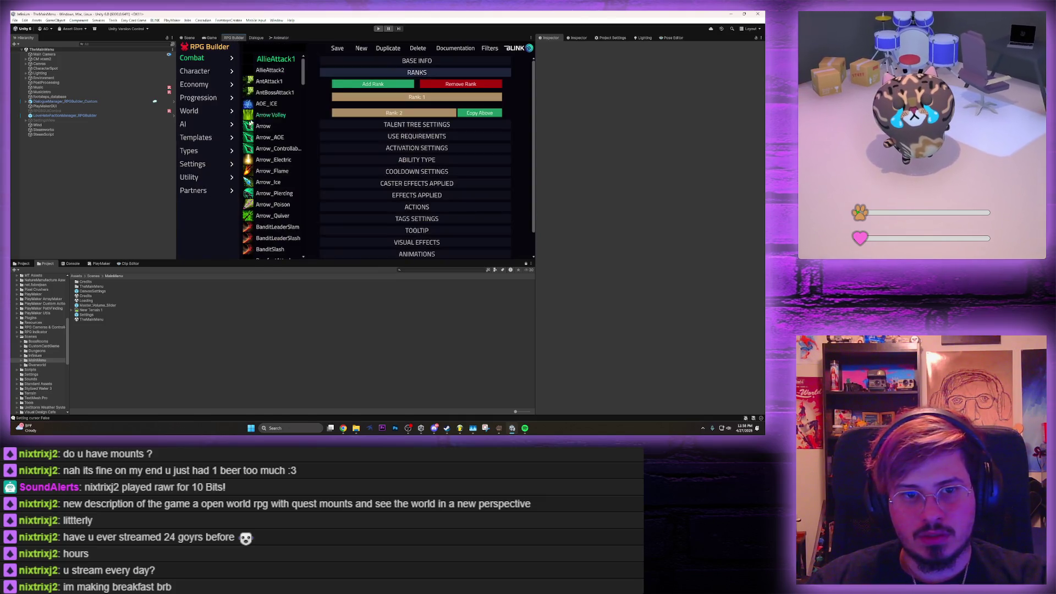
# Open the Character_ElfMale prefab from the Elf folder and orbit around the model
pyautogui.click(191, 128)
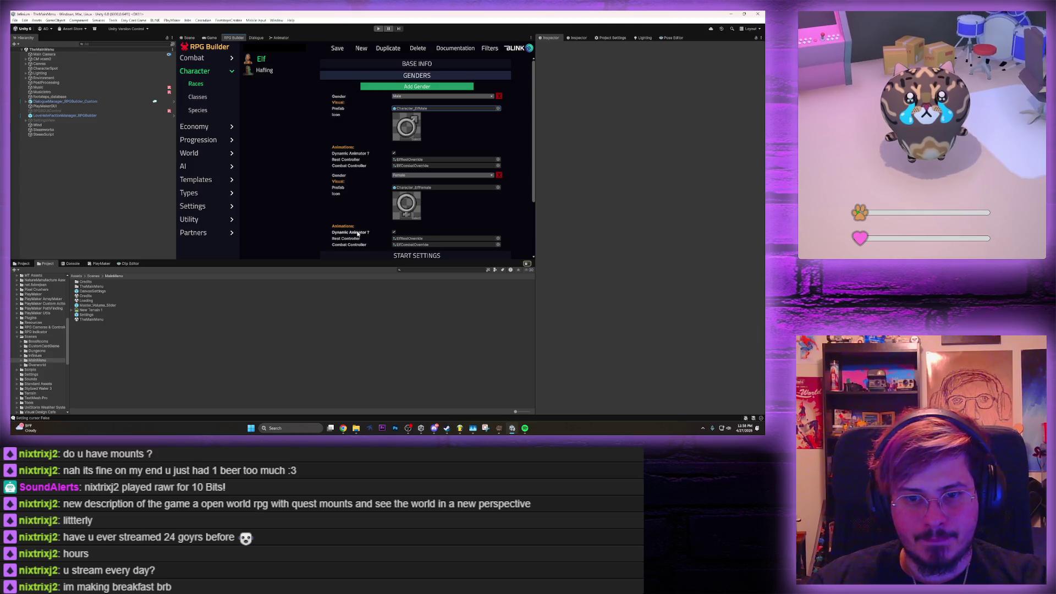
pyautogui.click(24, 264)
pyautogui.doubleClick(96, 291)
pyautogui.moveTo(329, 144); pyautogui.dragTo(406, 144)
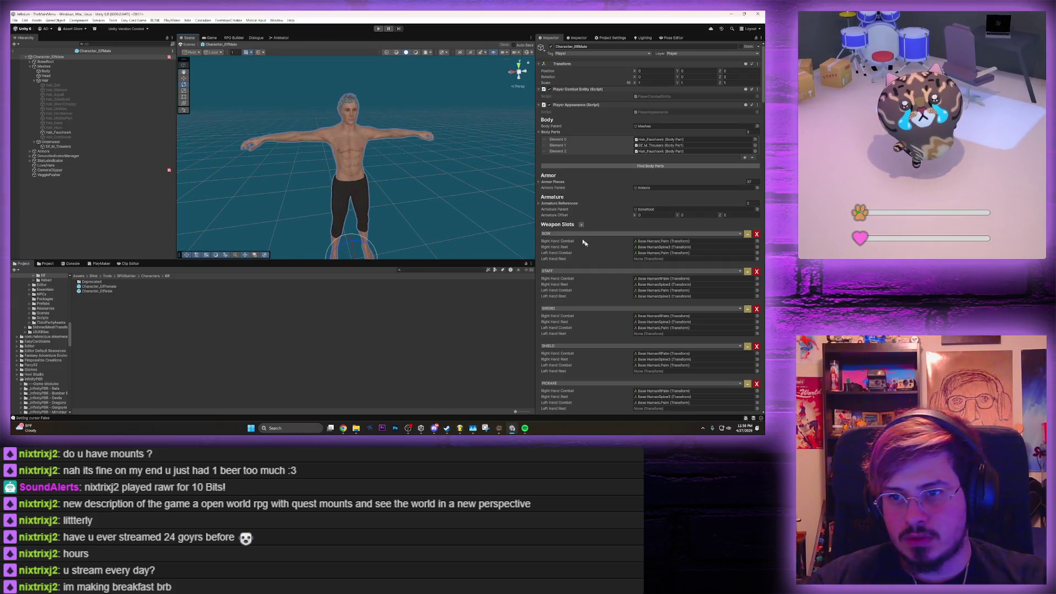
pyautogui.scroll(-15, 614, 263)
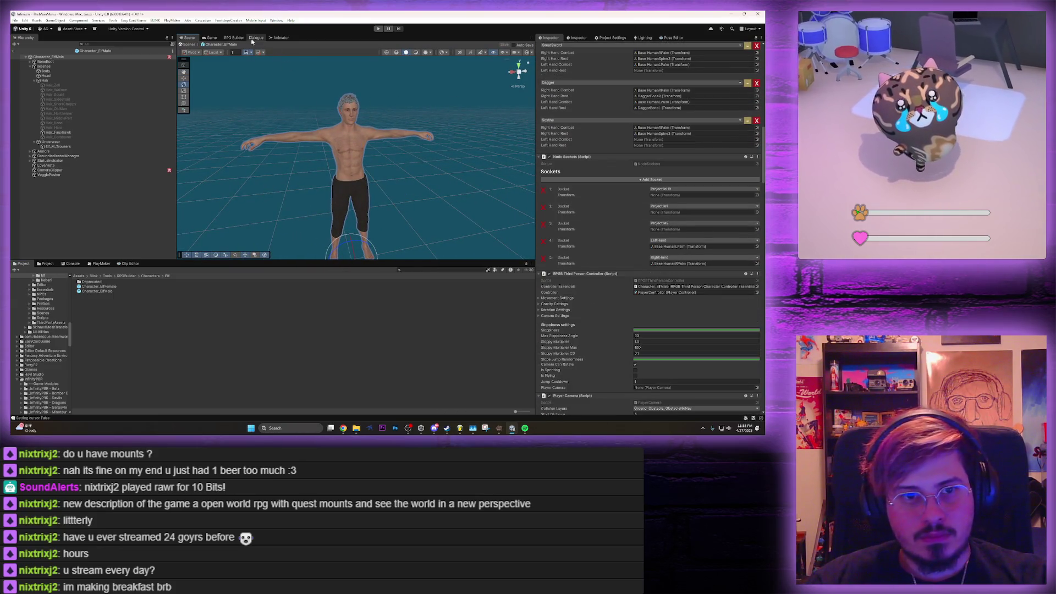
# Filter Combat effects for 'horse' and open MountHorse's mount position settings
pyautogui.click(234, 38)
pyautogui.click(202, 58)
pyautogui.click(269, 48)
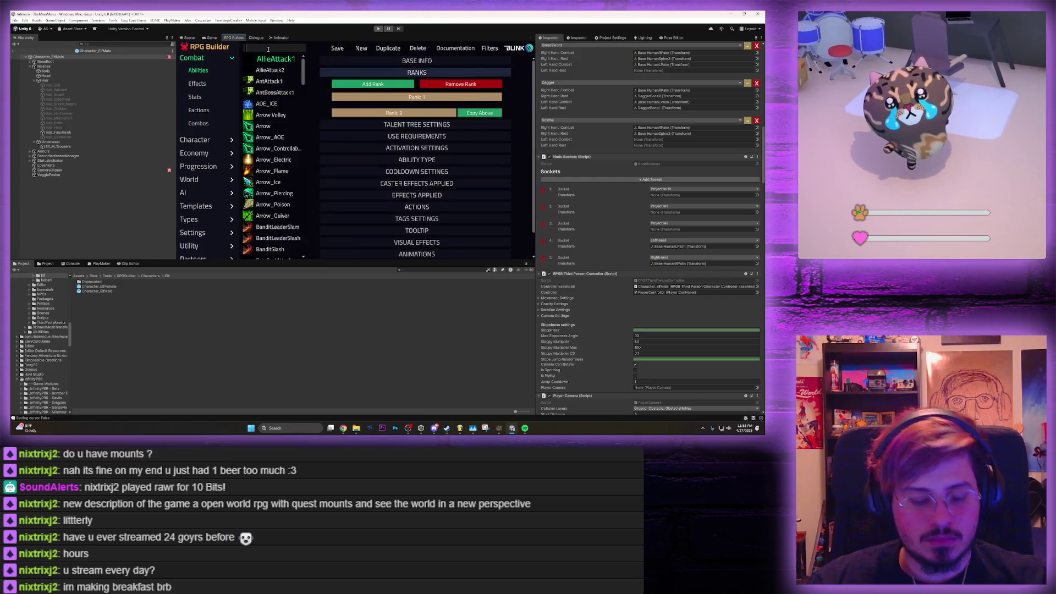
pyautogui.write('horse')
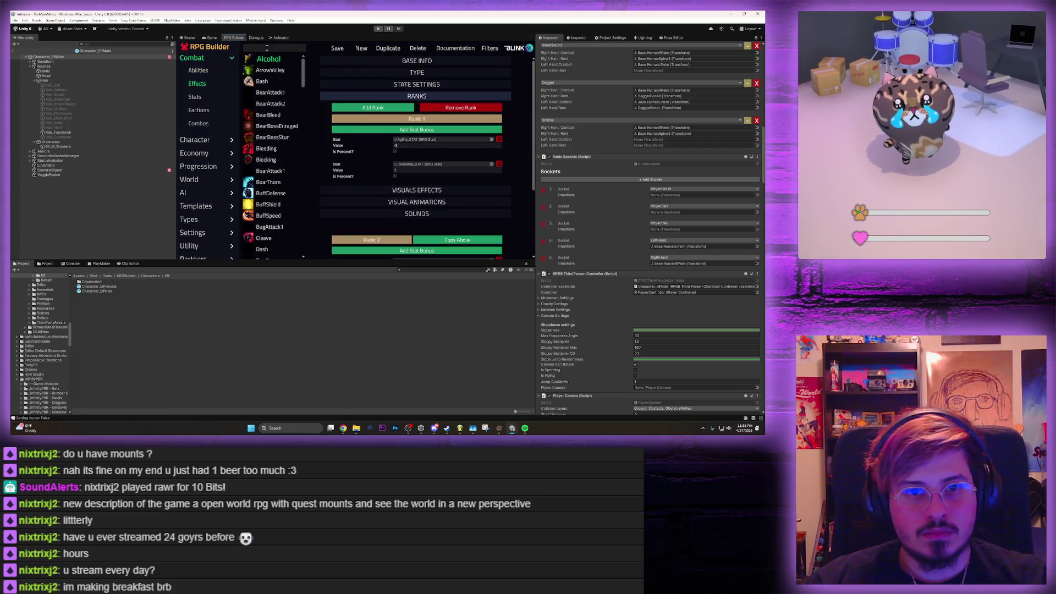
pyautogui.write('horse')
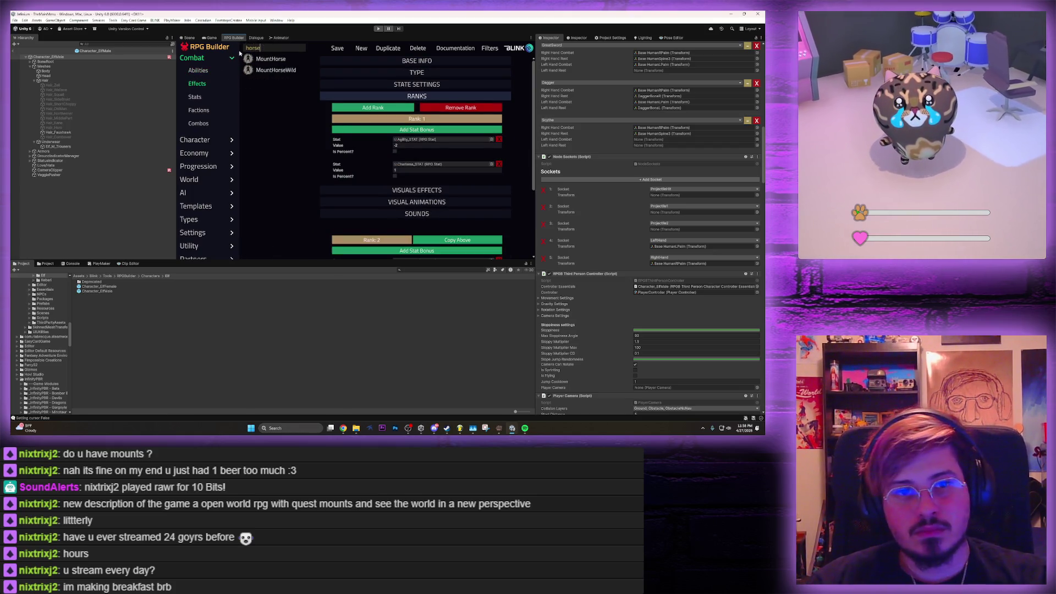
pyautogui.click(256, 57)
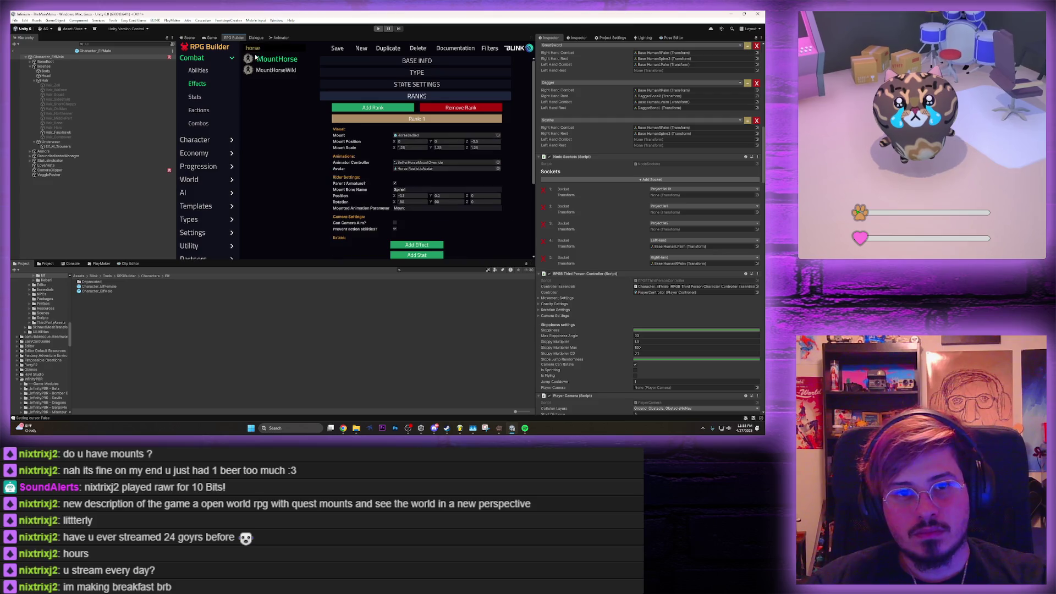
pyautogui.click(404, 196)
pyautogui.scroll(-1, 405, 199)
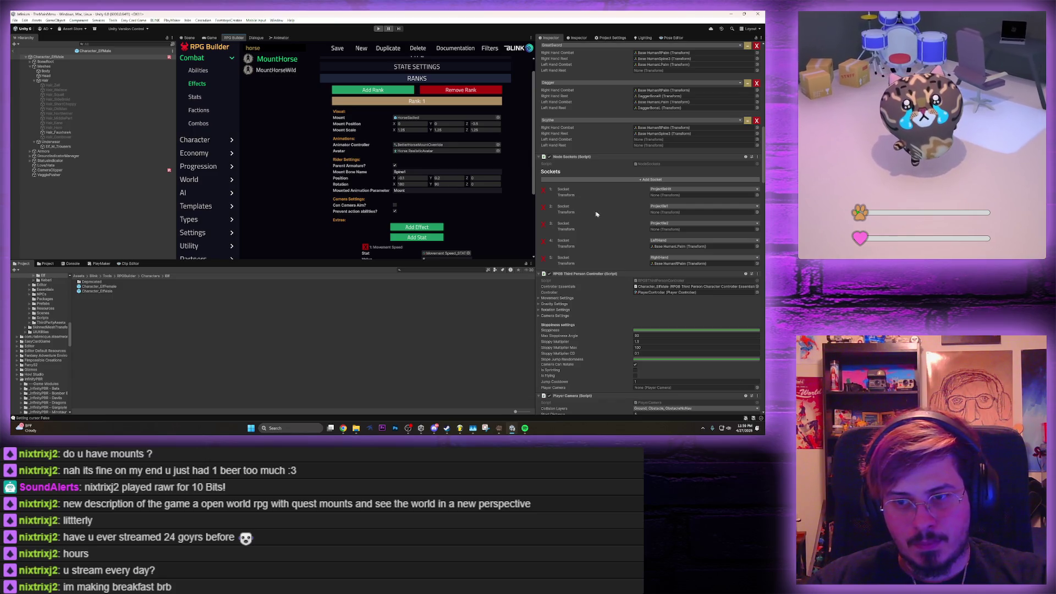
pyautogui.scroll(10, 609, 220)
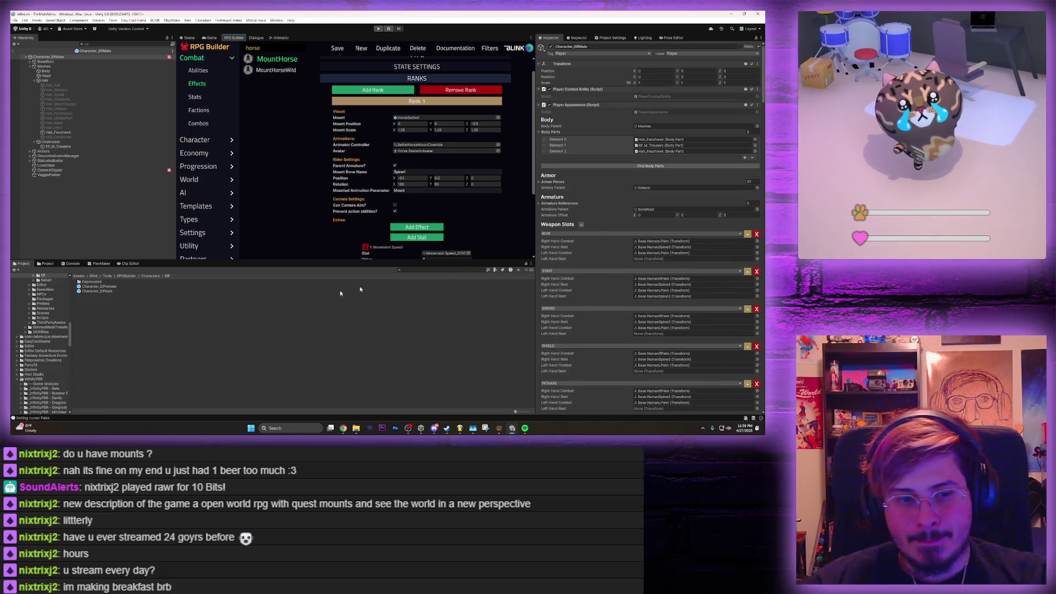
# Inspect the Character_ElfMale prefab's Meshes object and BoneRoot transform
pyautogui.click(105, 286)
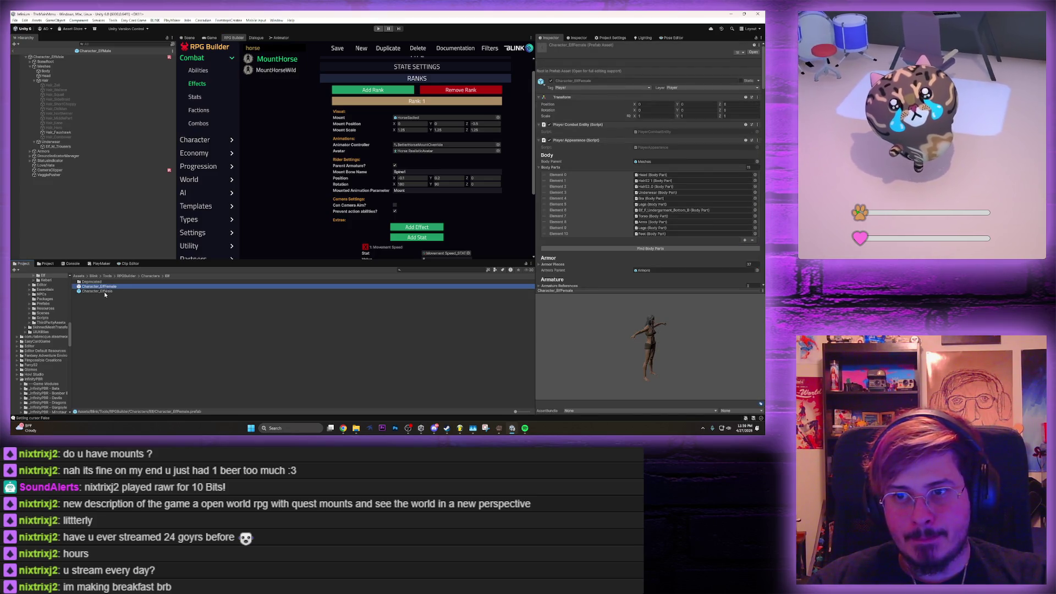
pyautogui.click(105, 291)
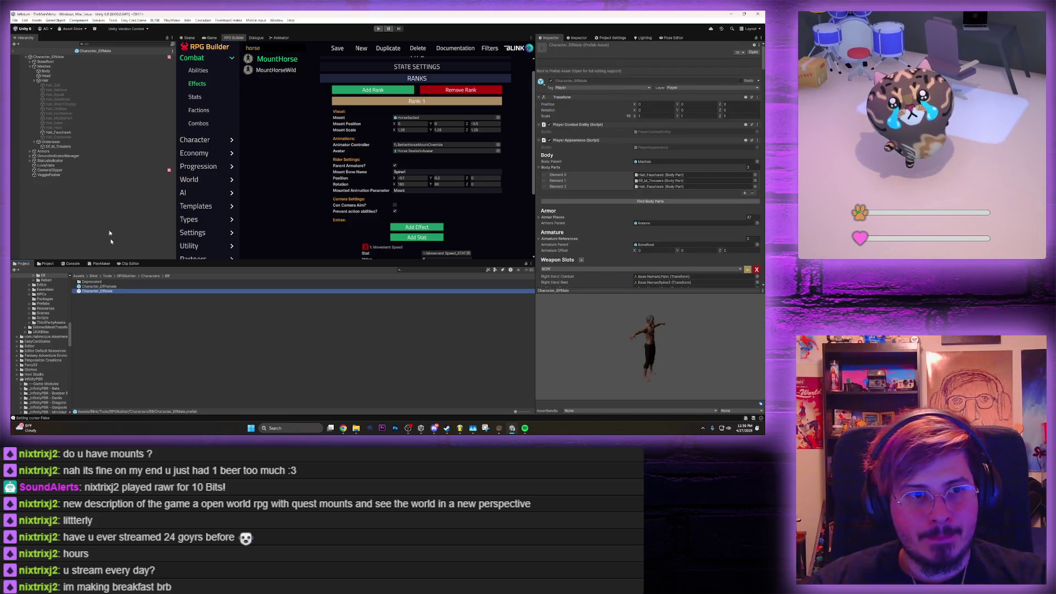
pyautogui.click(44, 66)
pyautogui.click(31, 67)
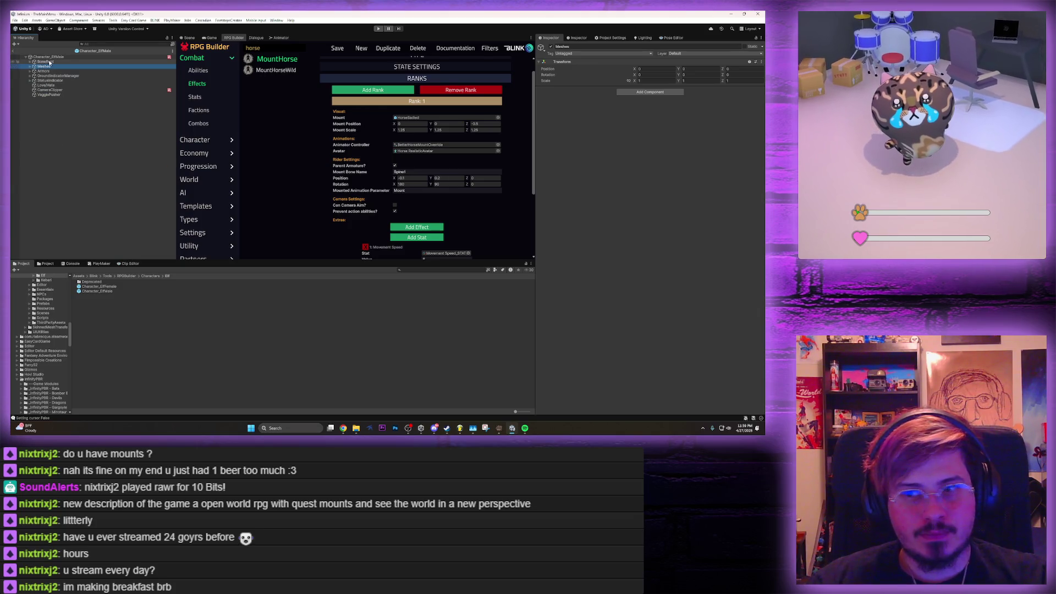
pyautogui.click(48, 63)
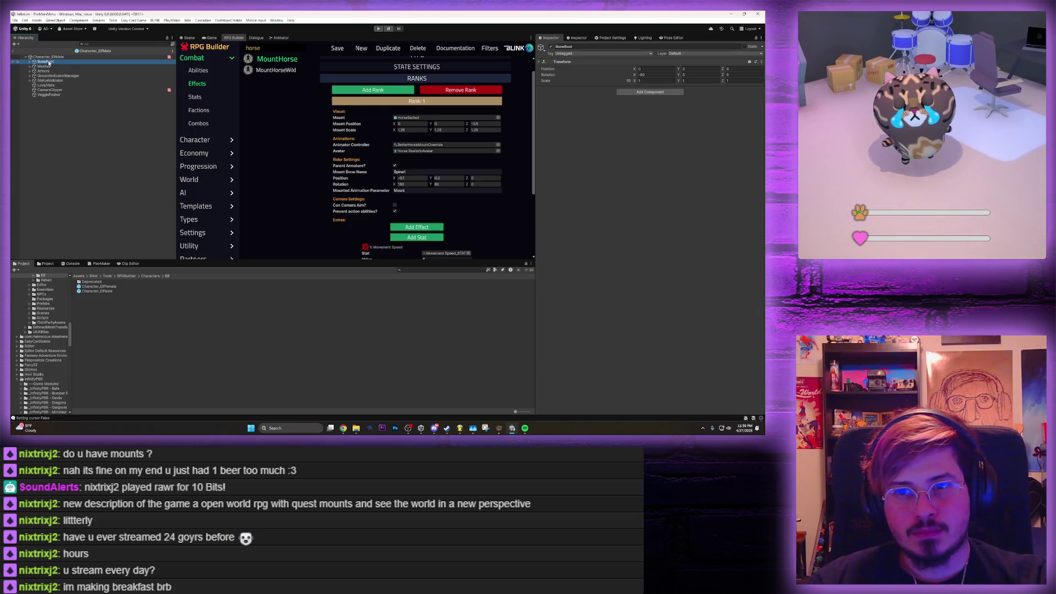
# Compare against the Character_ElfFemale prefab's Meshes, Armors, ArmatureParent and StatusIndicator objects
pyautogui.click(94, 291)
pyautogui.click(97, 286)
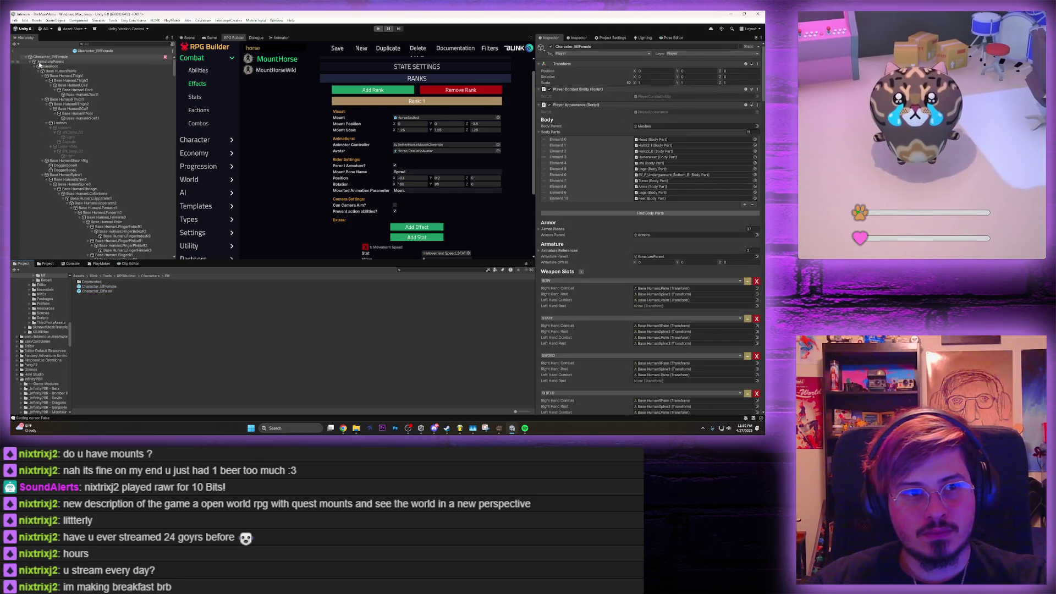
pyautogui.click(31, 63)
pyautogui.click(35, 66)
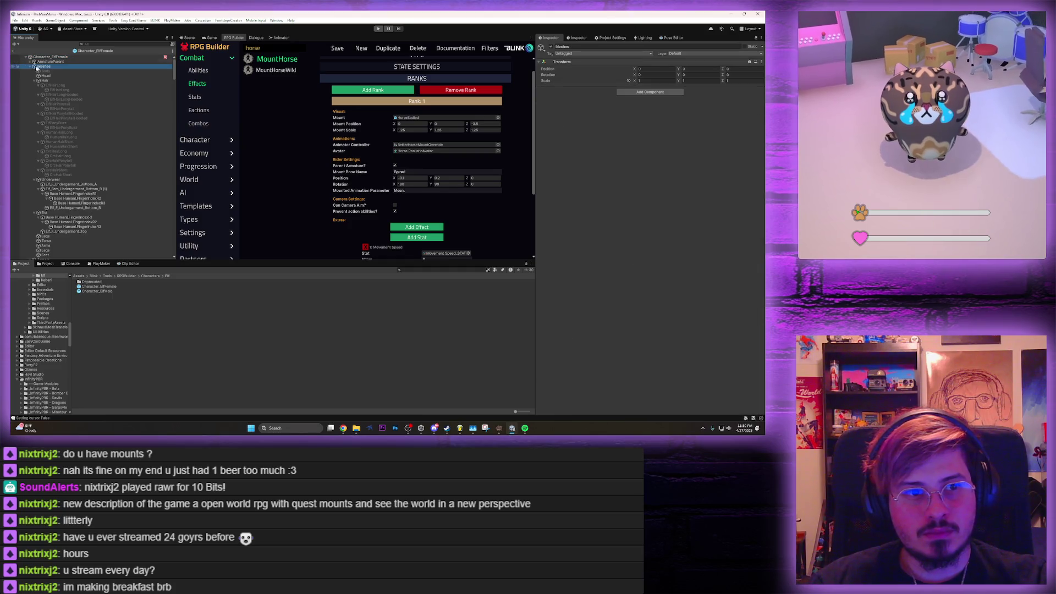
pyautogui.click(31, 66)
pyautogui.click(32, 70)
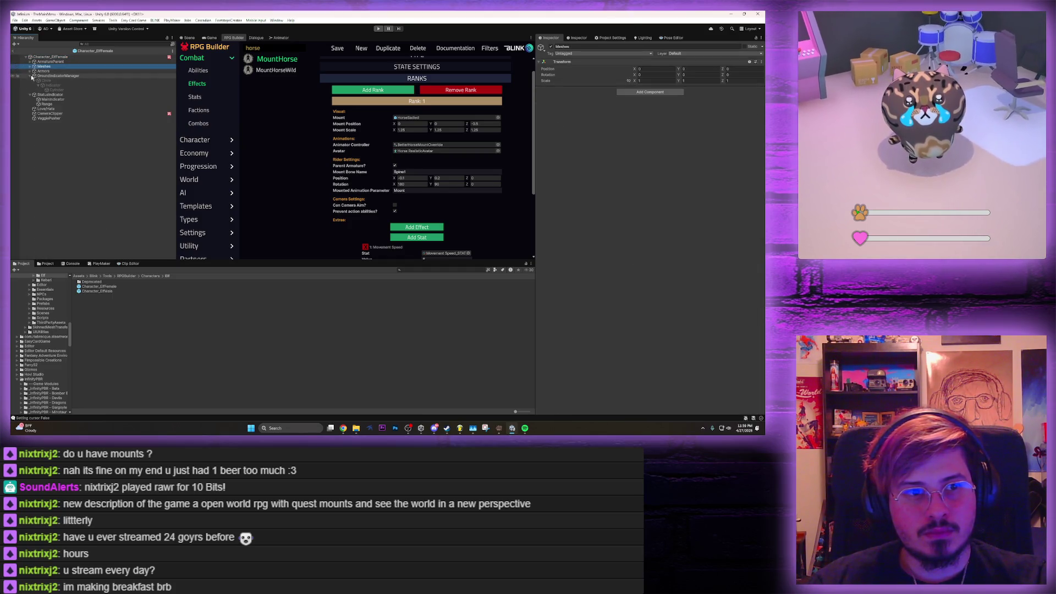
pyautogui.click(51, 61)
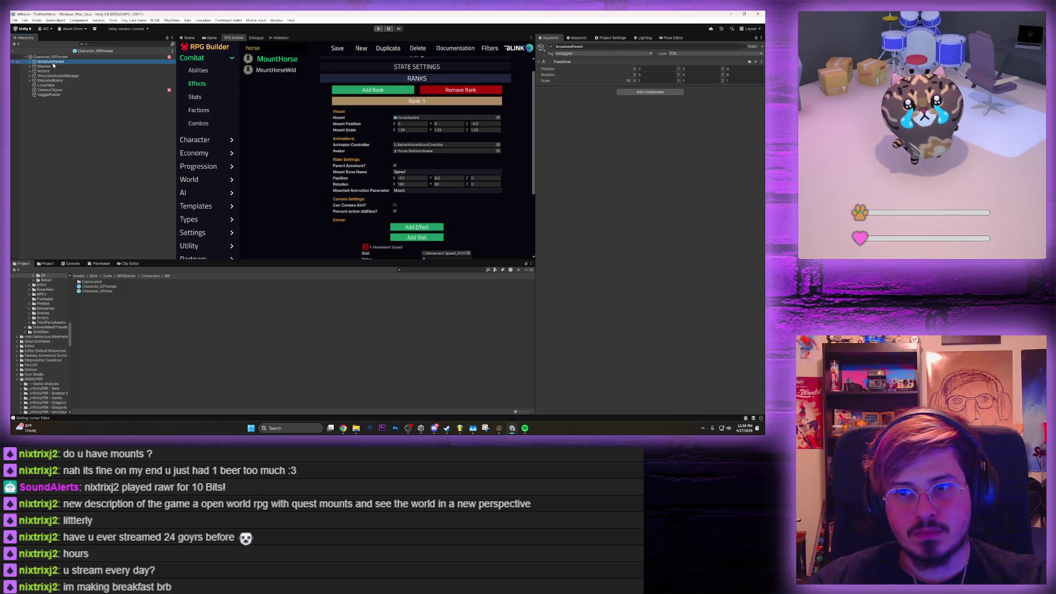
pyautogui.click(49, 80)
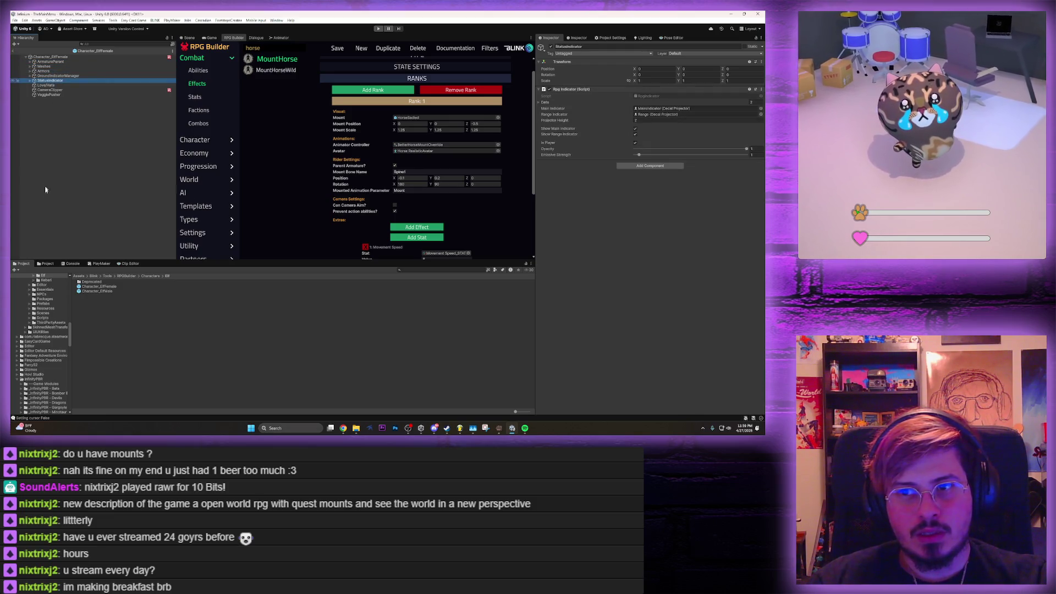
# Change the BoneRoot's X rotation from -90 to 0
pyautogui.click(50, 57)
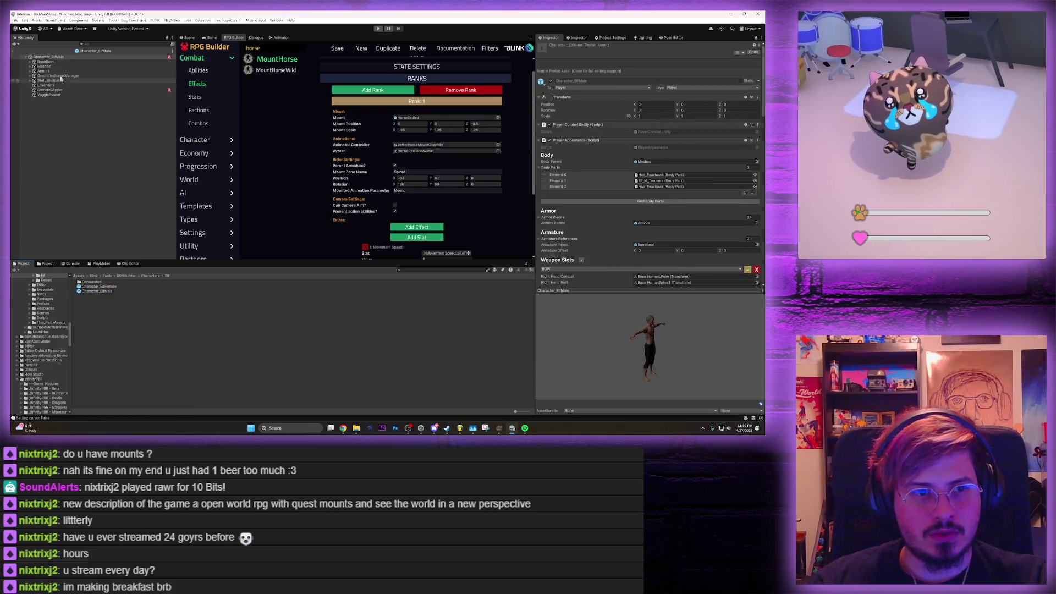
pyautogui.click(45, 61)
pyautogui.hotkey('ctrl', 'z')
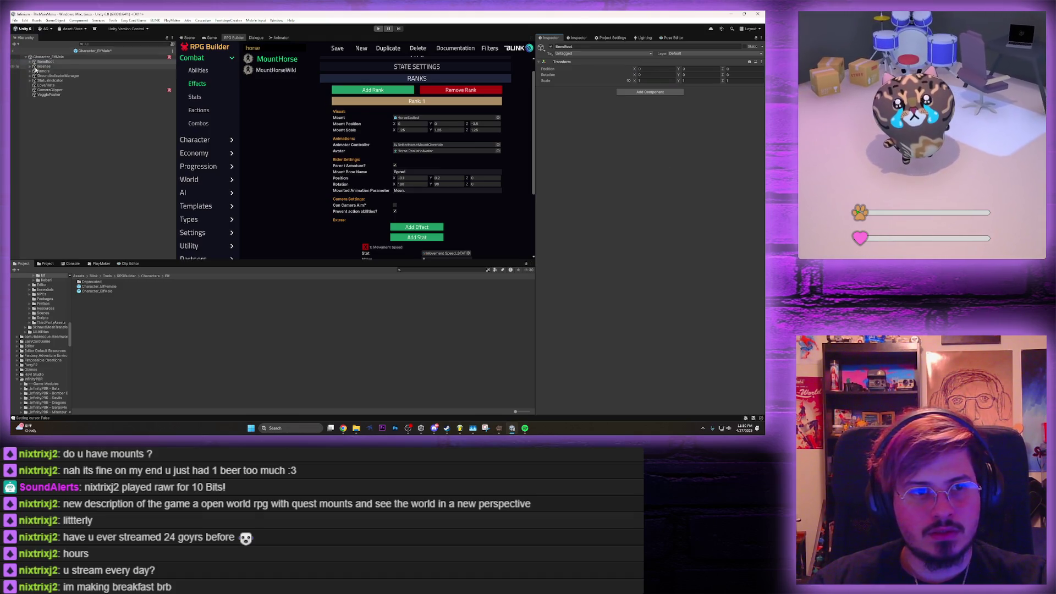
pyautogui.click(194, 37)
# Orbit onto the flat-lying character and browse BoneRoot's children: HumanPelvis, Love/Hate, VeggiePusher
pyautogui.moveTo(353, 220)
pyautogui.mouseDown()
pyautogui.moveTo(364, 236)
pyautogui.moveTo(500, 165)
pyautogui.moveTo(462, 131)
pyautogui.moveTo(343, 121)
pyautogui.moveTo(321, 138)
pyautogui.mouseUp()
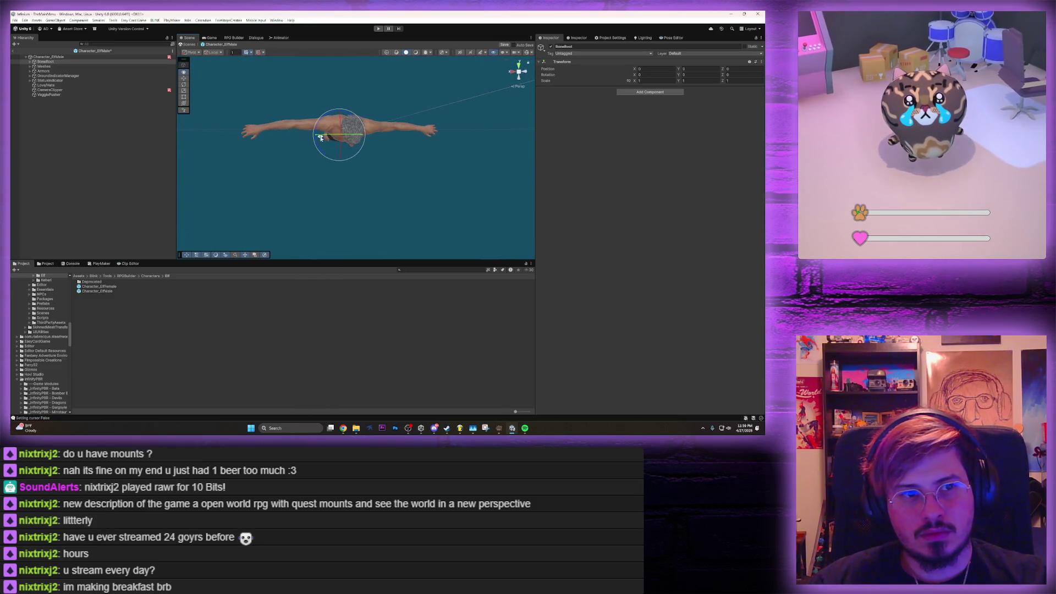
pyautogui.click(30, 62)
pyautogui.click(40, 66)
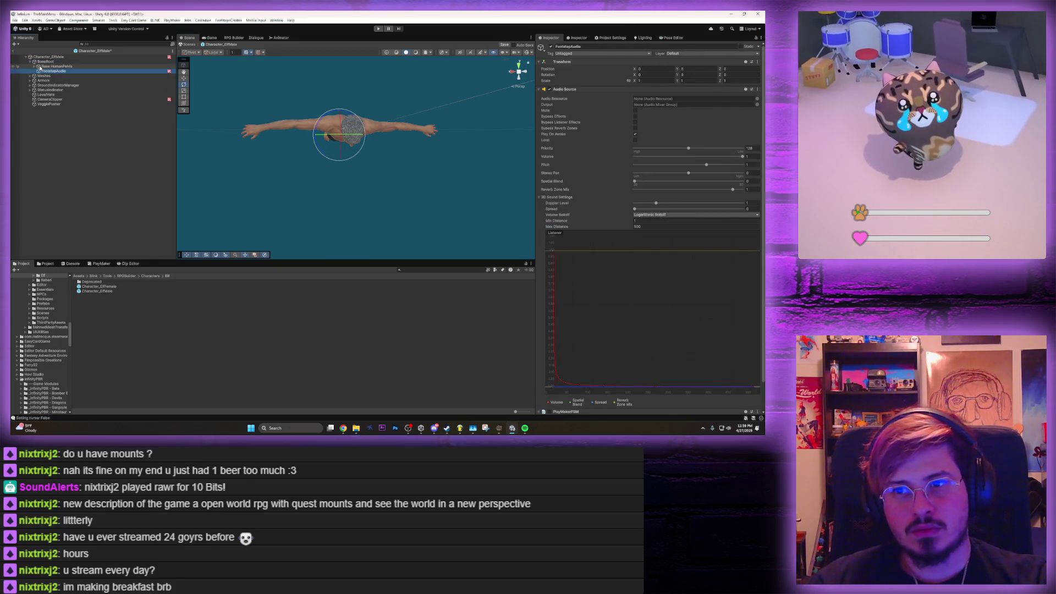
pyautogui.press('Down')
pyautogui.press('Down')
pyautogui.press('Down')
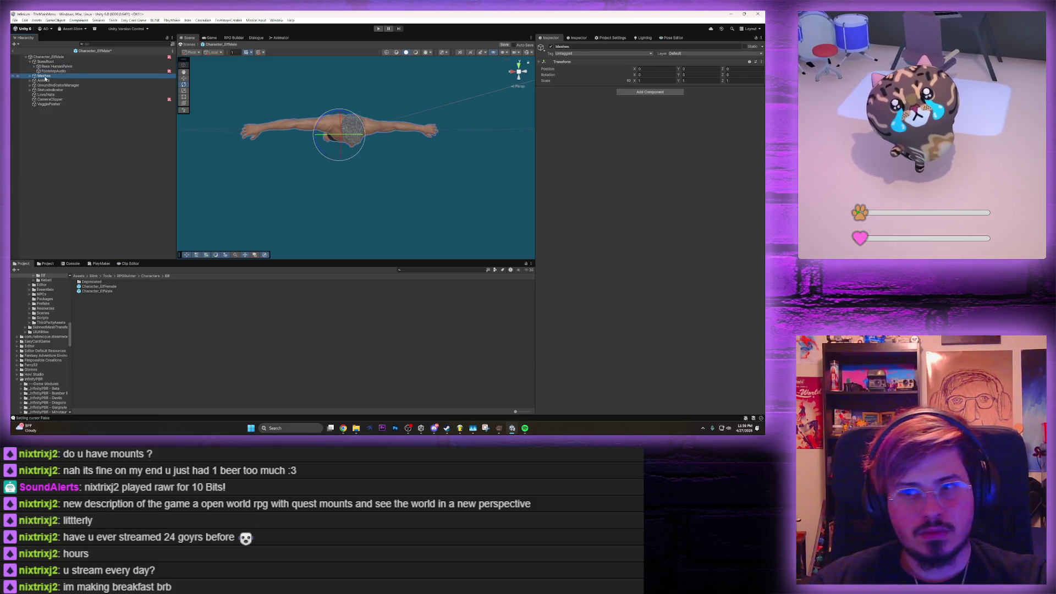
pyautogui.press('Down')
pyautogui.press('Down')
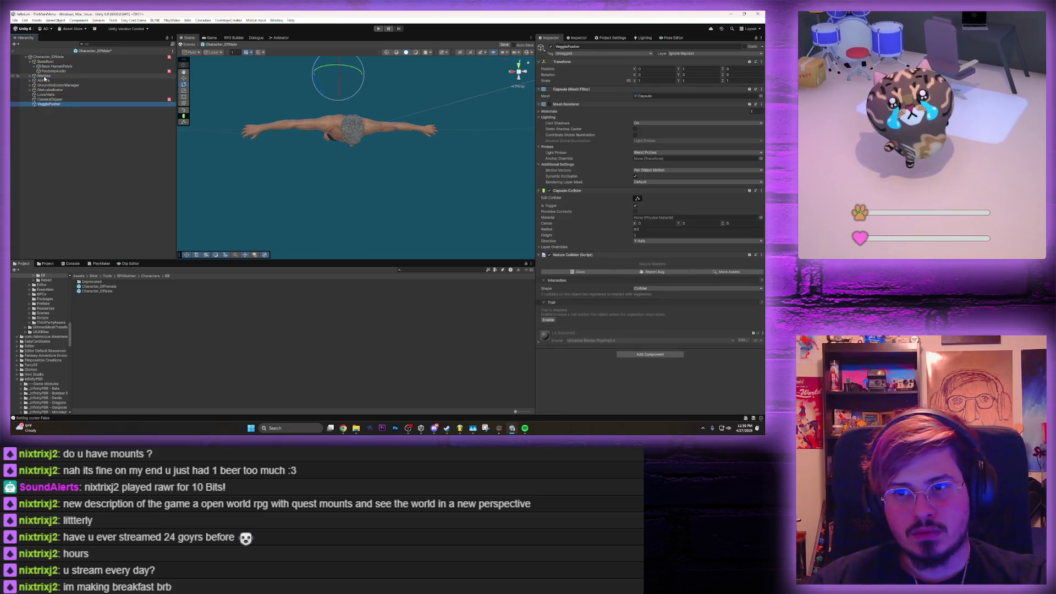